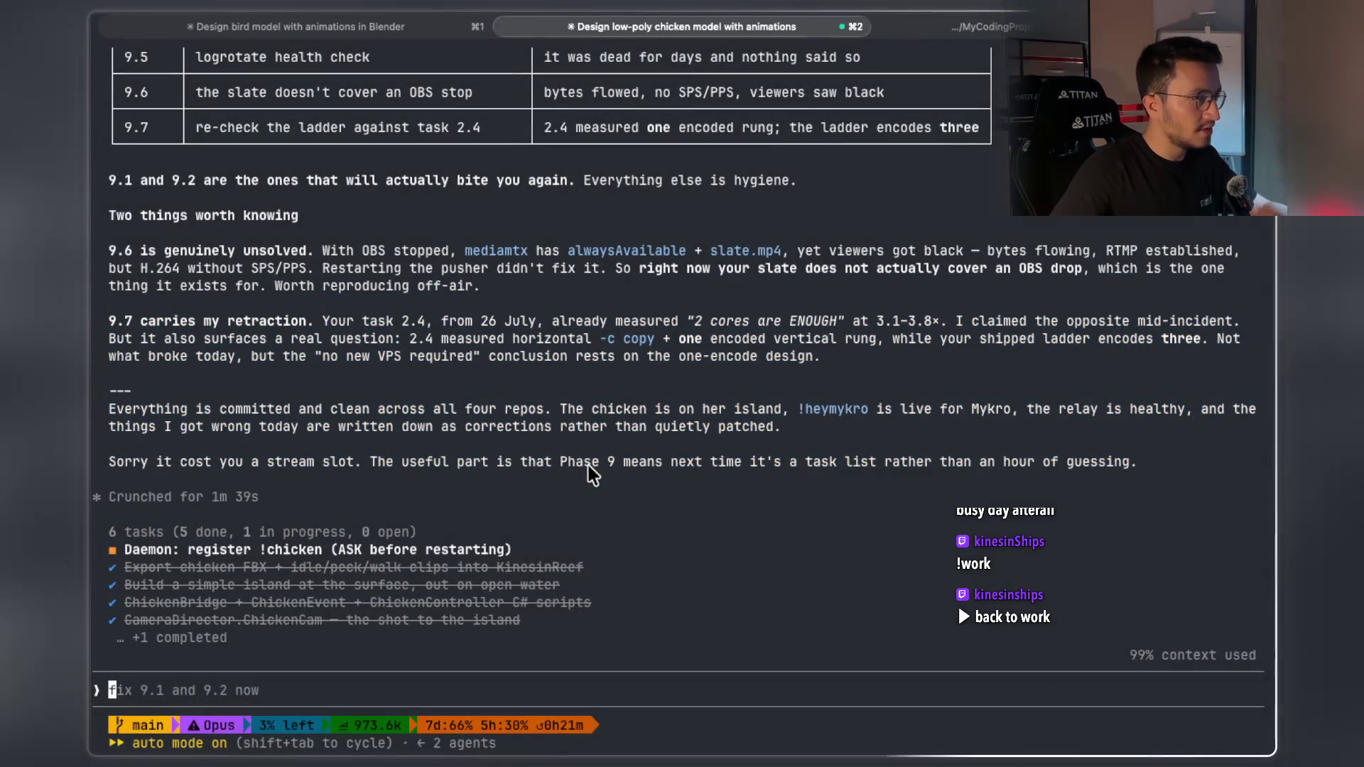
In the Notes app, enlarge and review the Reconstruct Itinerary problem screenshot twice
{"action": "scroll", "coordinate": [579, 461], "scroll_direction": "up", "scroll_amount": 5}
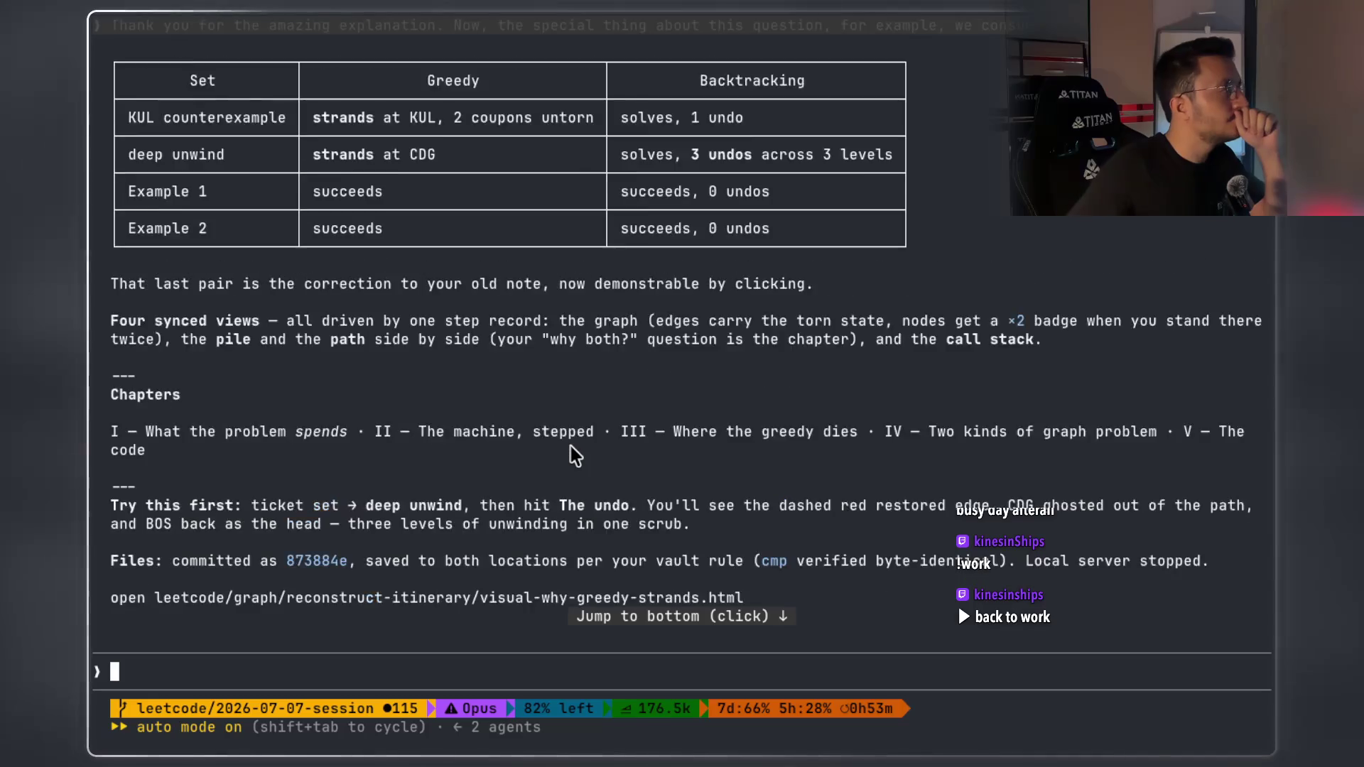
{"action": "scroll", "coordinate": [575, 454], "scroll_direction": "down", "scroll_amount": 3}
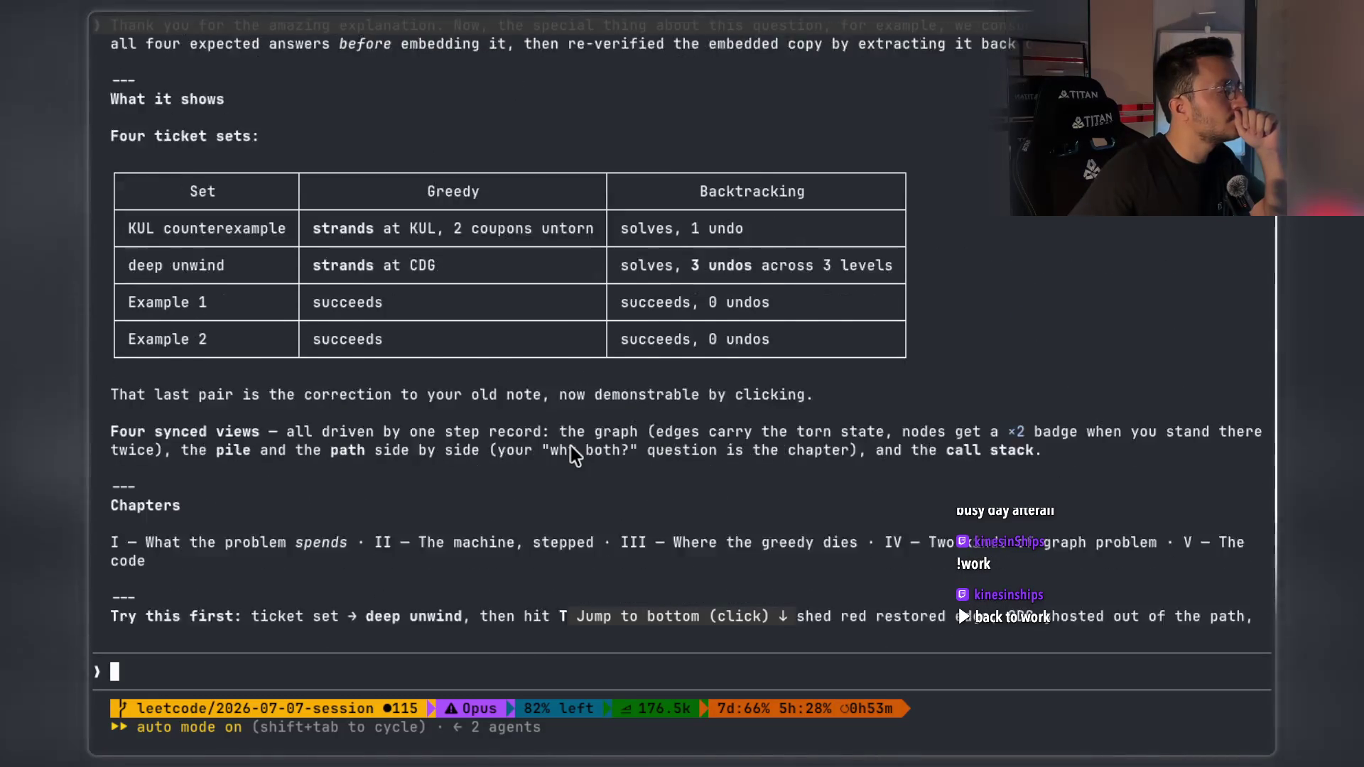
{"action": "scroll", "coordinate": [575, 455], "scroll_direction": "up", "scroll_amount": 3}
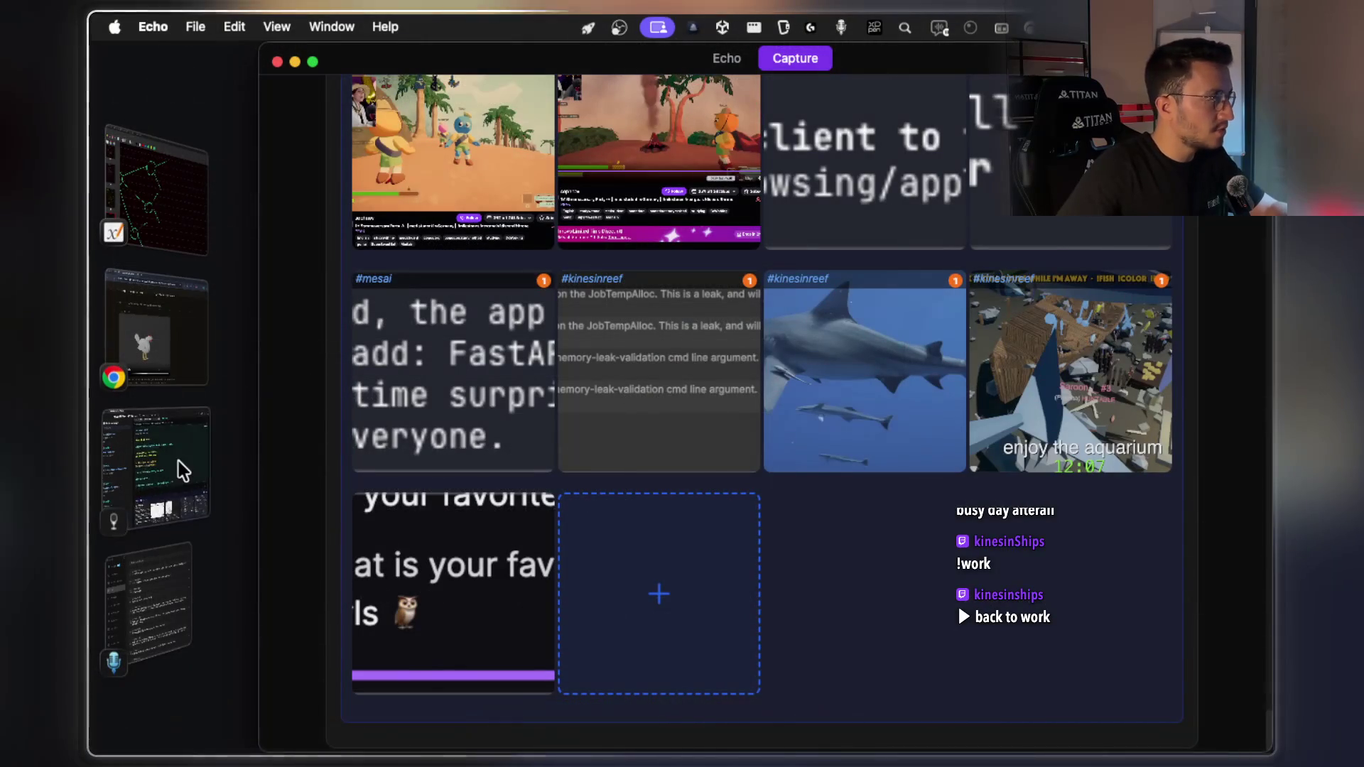
{"action": "left_click", "coordinate": [182, 471]}
{"action": "scroll", "coordinate": [630, 497], "scroll_direction": "down", "scroll_amount": 5}
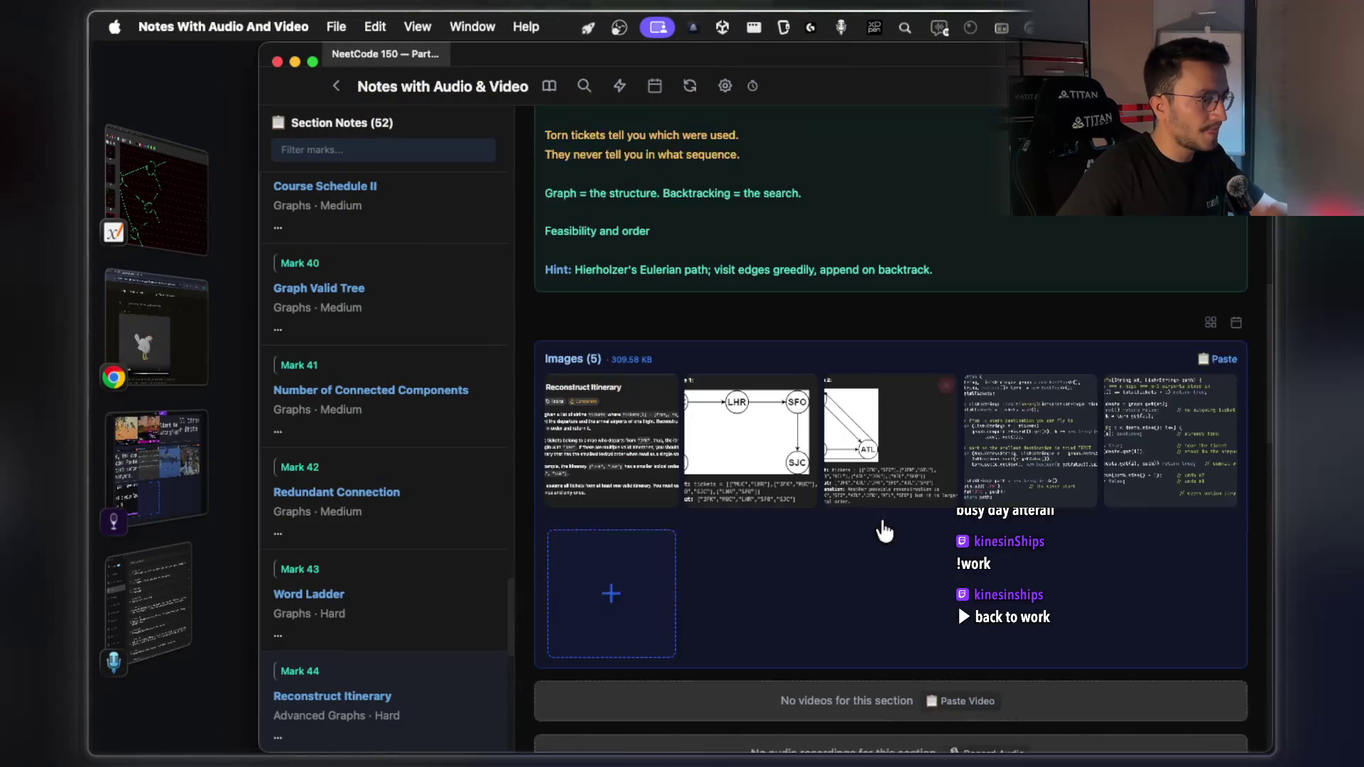
{"action": "left_click", "coordinate": [655, 379]}
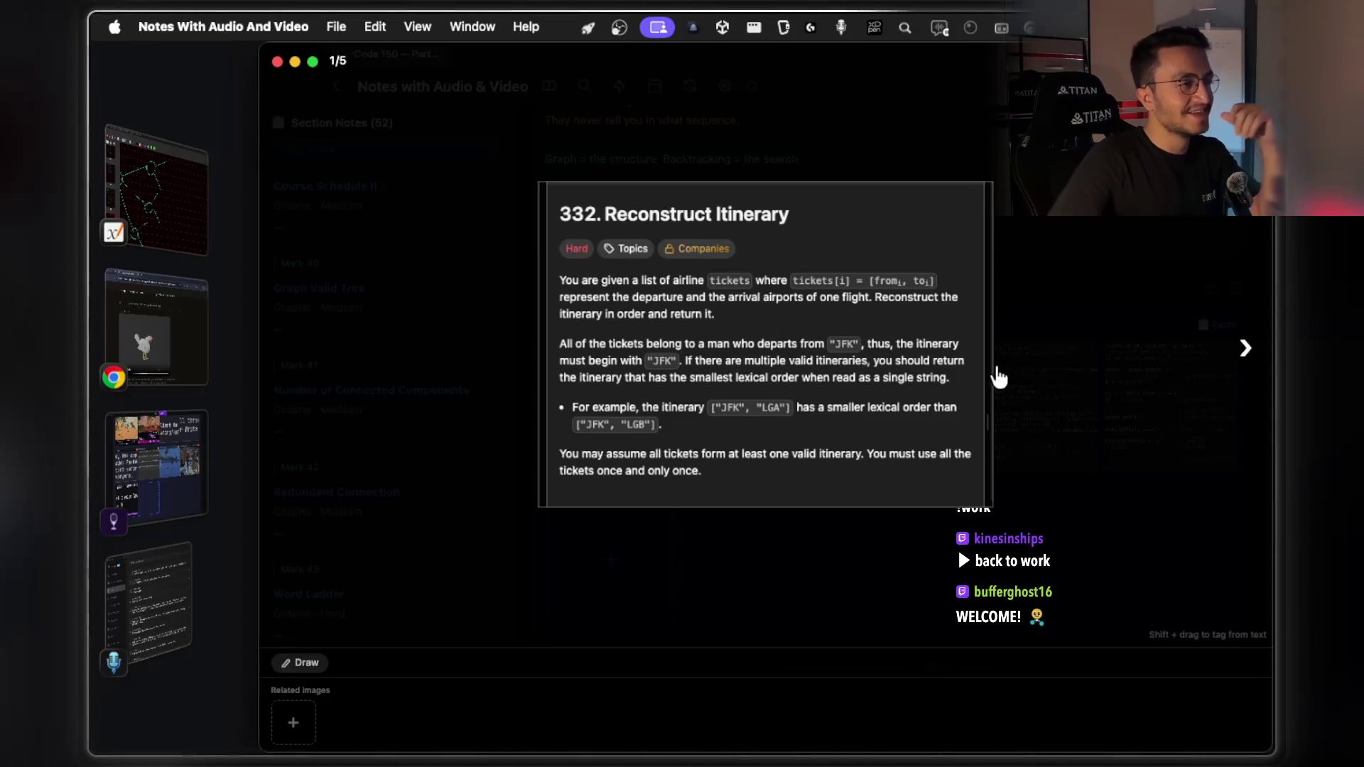
{"action": "left_click", "coordinate": [1042, 366]}
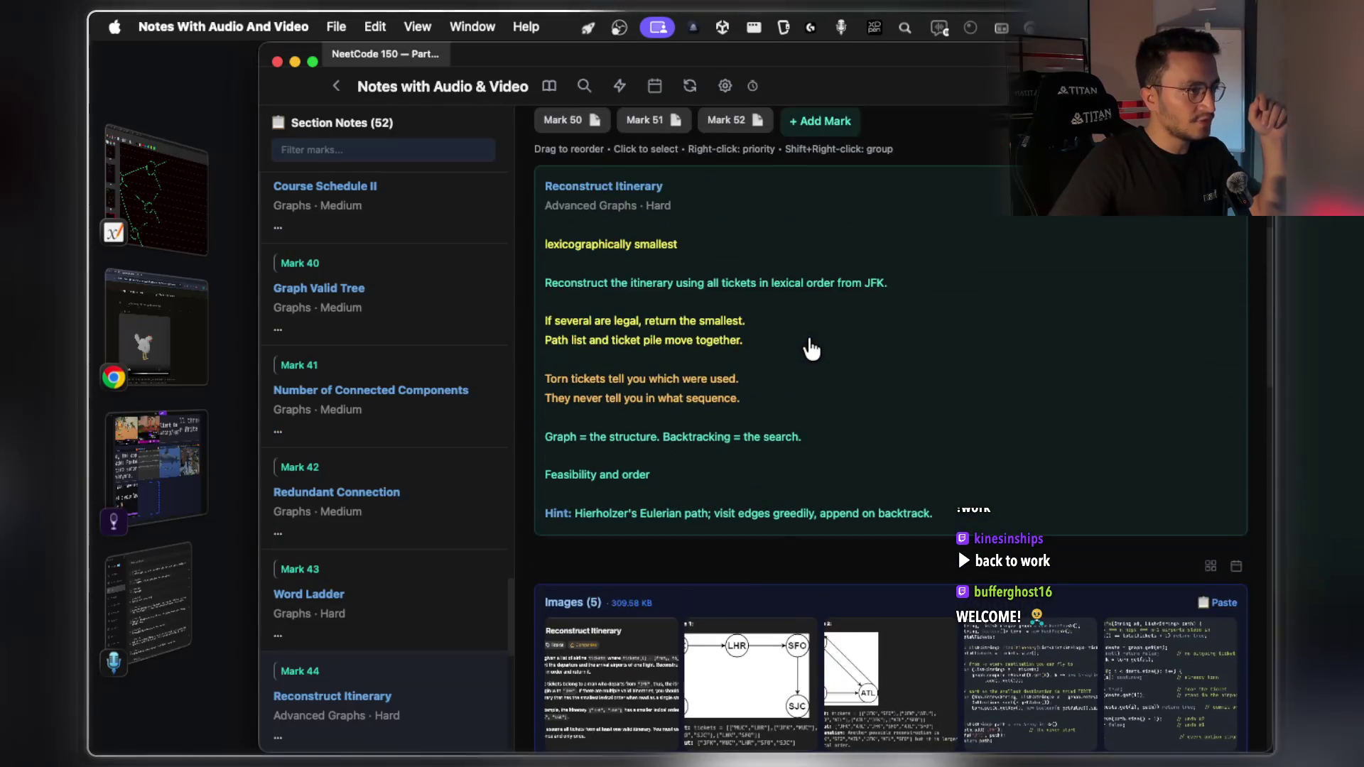
{"action": "scroll", "coordinate": [810, 351], "scroll_direction": "down", "scroll_amount": 5}
{"action": "left_click", "coordinate": [653, 437]}
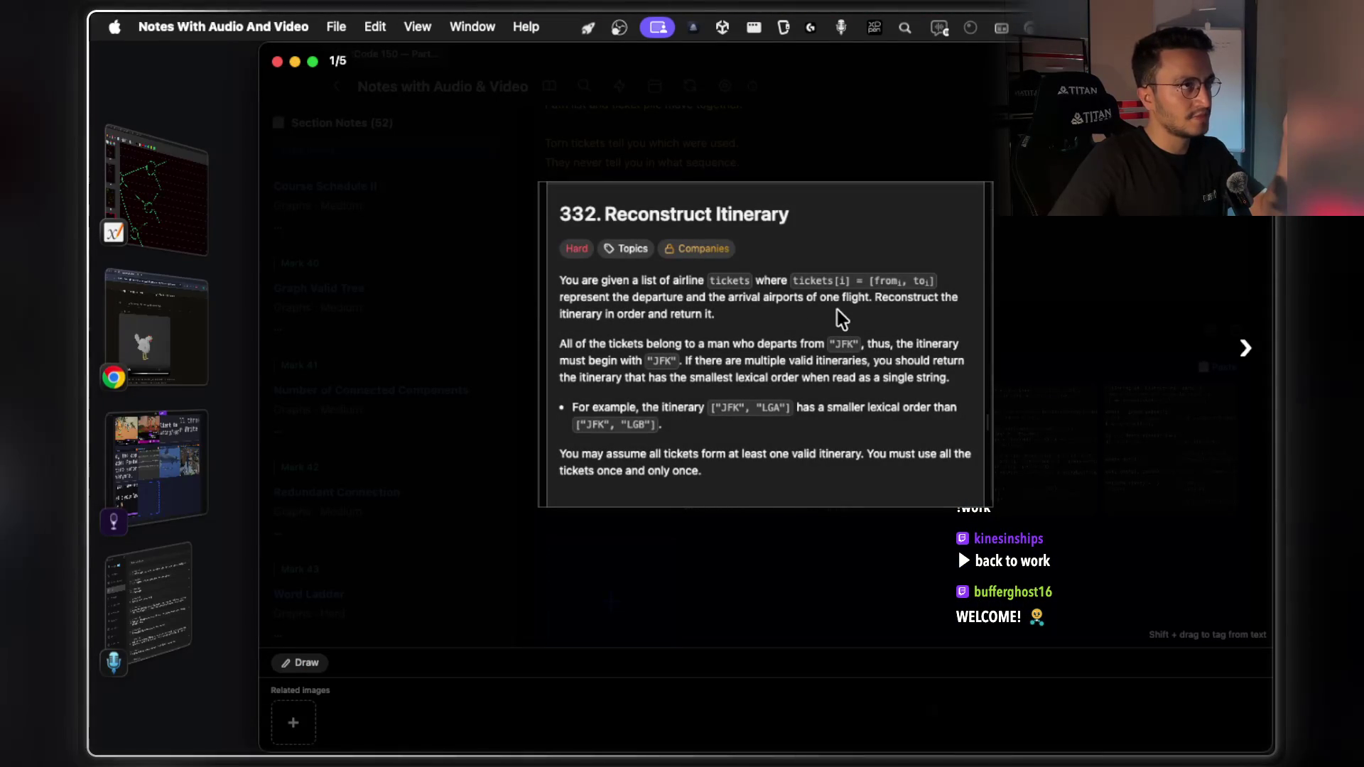
{"action": "left_click", "coordinate": [1007, 328]}
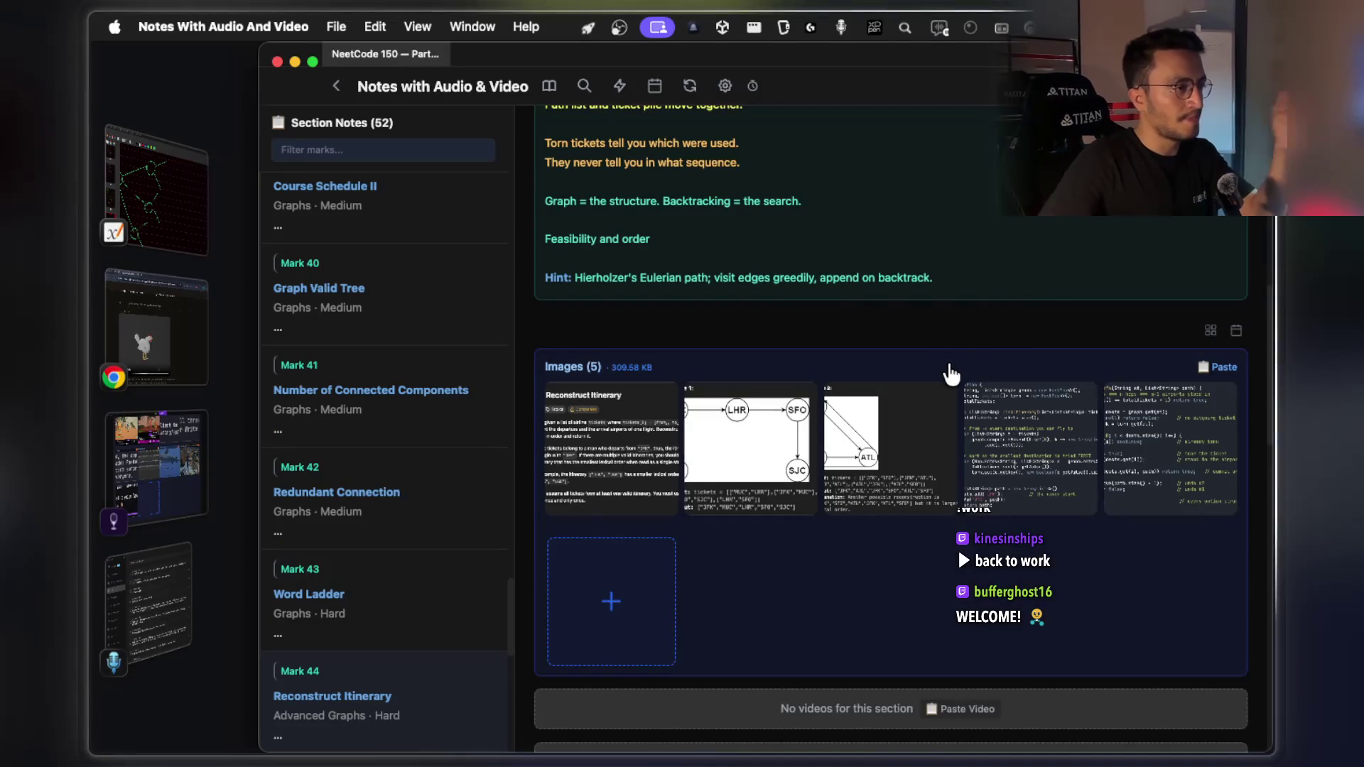
Open Mark 45's Min Cost to Connect All Points note and select its title
{"action": "scroll", "coordinate": [924, 362], "scroll_direction": "up", "scroll_amount": 3}
{"action": "scroll", "coordinate": [914, 359], "scroll_direction": "up", "scroll_amount": 5}
{"action": "left_click", "coordinate": [836, 299]}
{"action": "scroll", "coordinate": [761, 422], "scroll_direction": "down", "scroll_amount": 1}
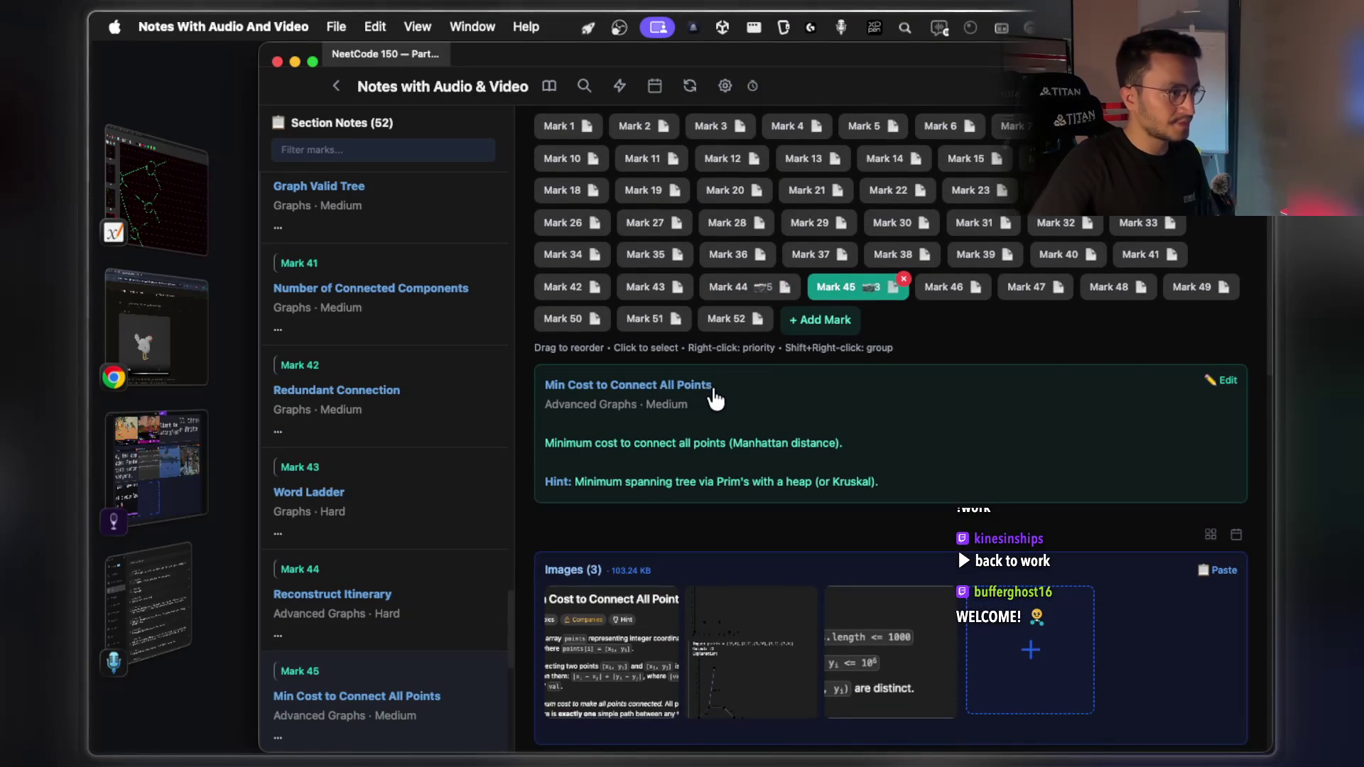
{"action": "left_click_drag", "start_coordinate": [713, 391], "coordinate": [557, 387]}
Ask Claude Code 'Min Cost to Connect All Points lets continue with this one' to start the sprint
{"action": "key", "text": "super+Tab"}
{"action": "scroll", "coordinate": [384, 586], "scroll_direction": "down", "scroll_amount": 5}
{"action": "scroll", "coordinate": [348, 597], "scroll_direction": "up", "scroll_amount": 2}
{"action": "scroll", "coordinate": [334, 618], "scroll_direction": "down", "scroll_amount": 2}
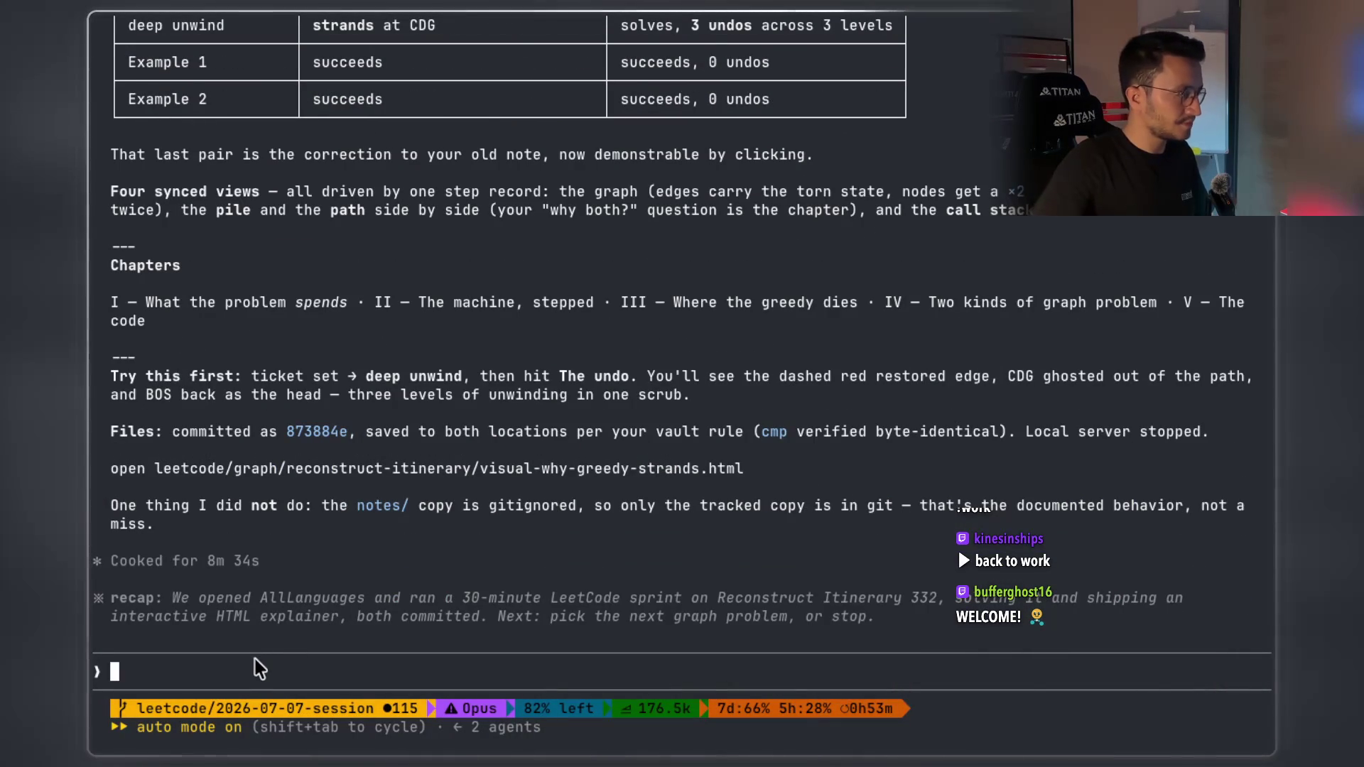
{"action": "type", "text": "Min Cost to Connect All Points lets continue wt"}
{"action": "key", "text": "BackSpace"}
{"action": "key", "text": "BackSpace"}
{"action": "type", "text": "ith this one"}
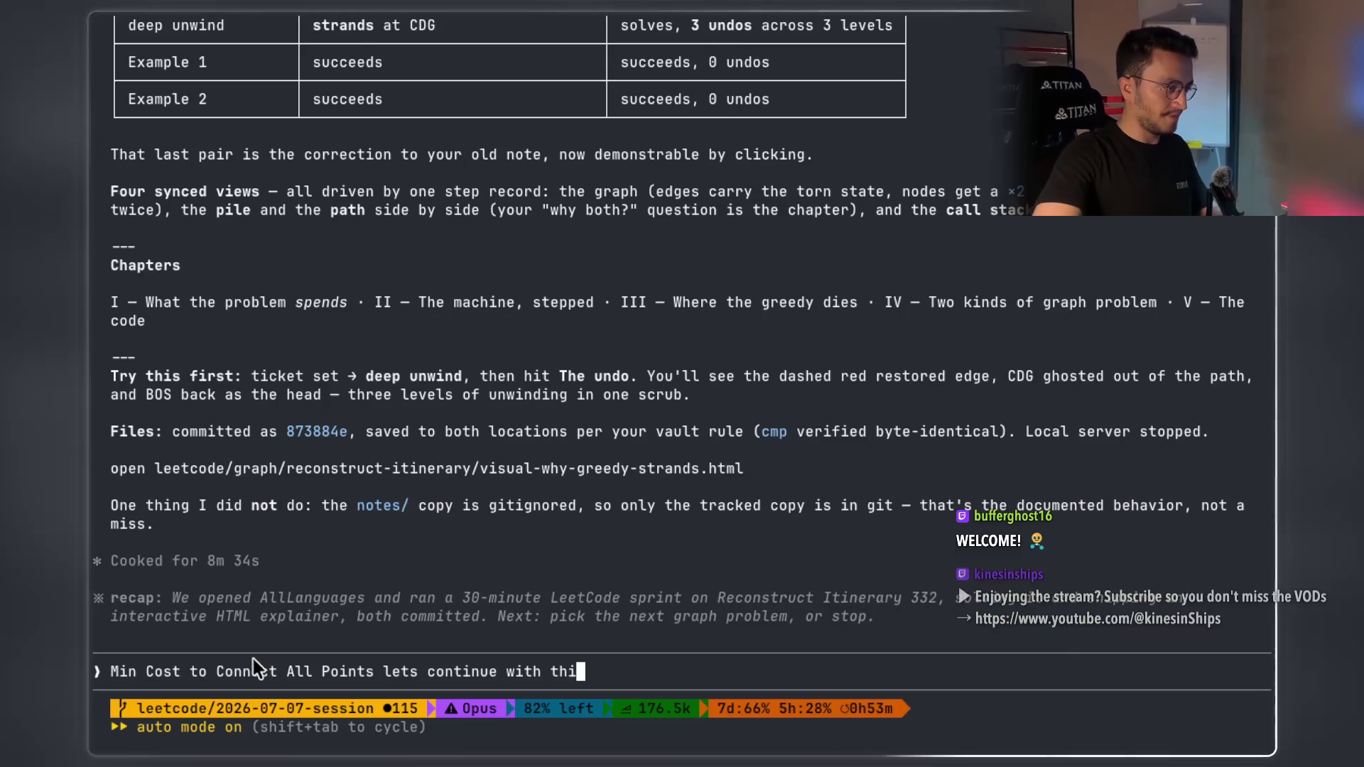
{"action": "key", "text": "Return"}
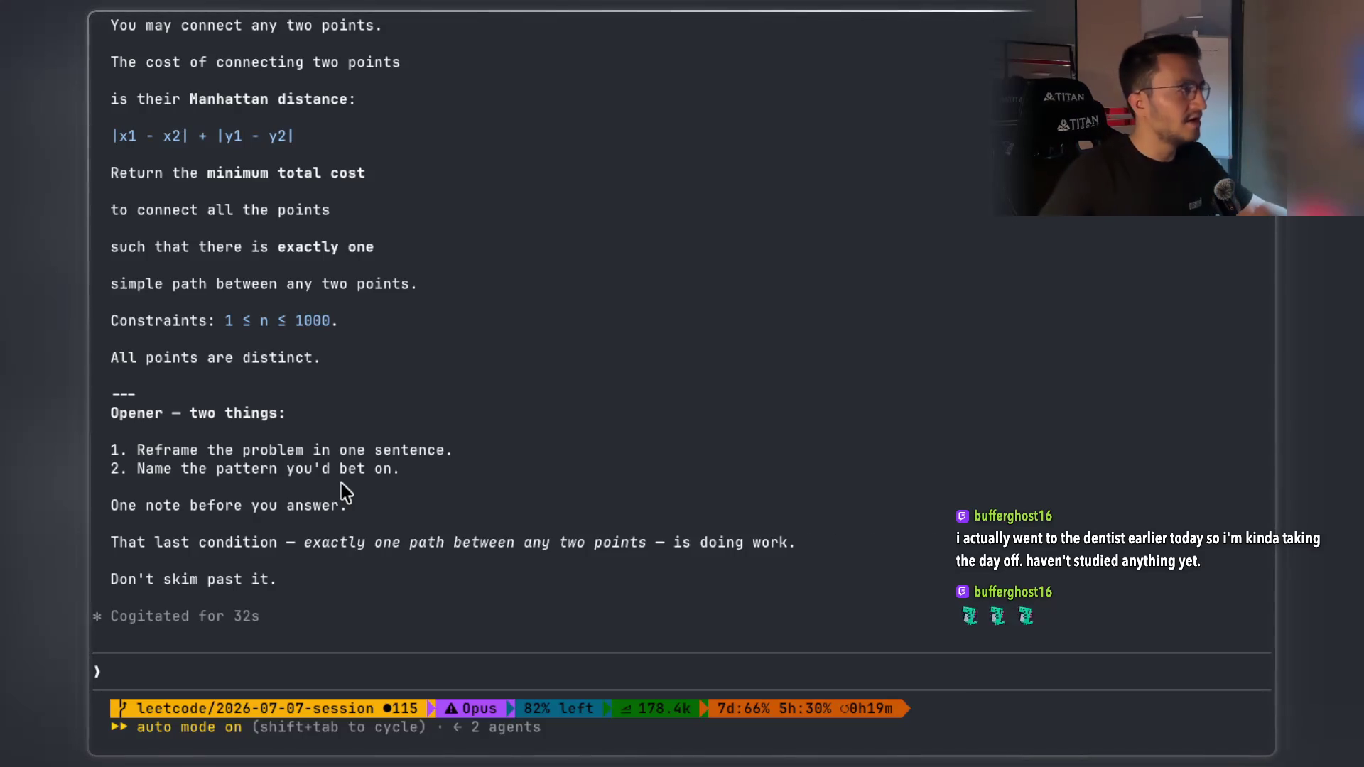
{"action": "scroll", "coordinate": [341, 483], "scroll_direction": "up", "scroll_amount": 3}
{"action": "scroll", "coordinate": [341, 483], "scroll_direction": "up", "scroll_amount": 2}
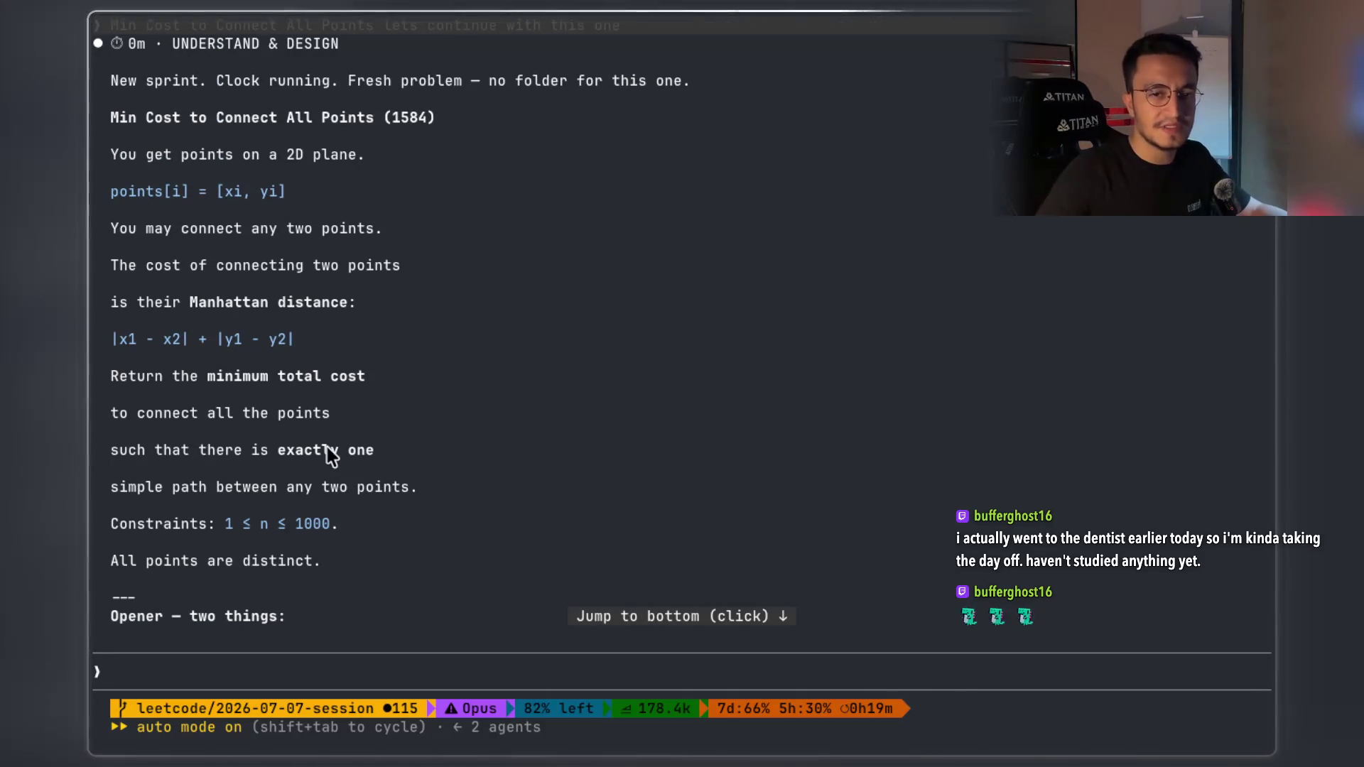
{"action": "scroll", "coordinate": [327, 446], "scroll_direction": "up", "scroll_amount": 2}
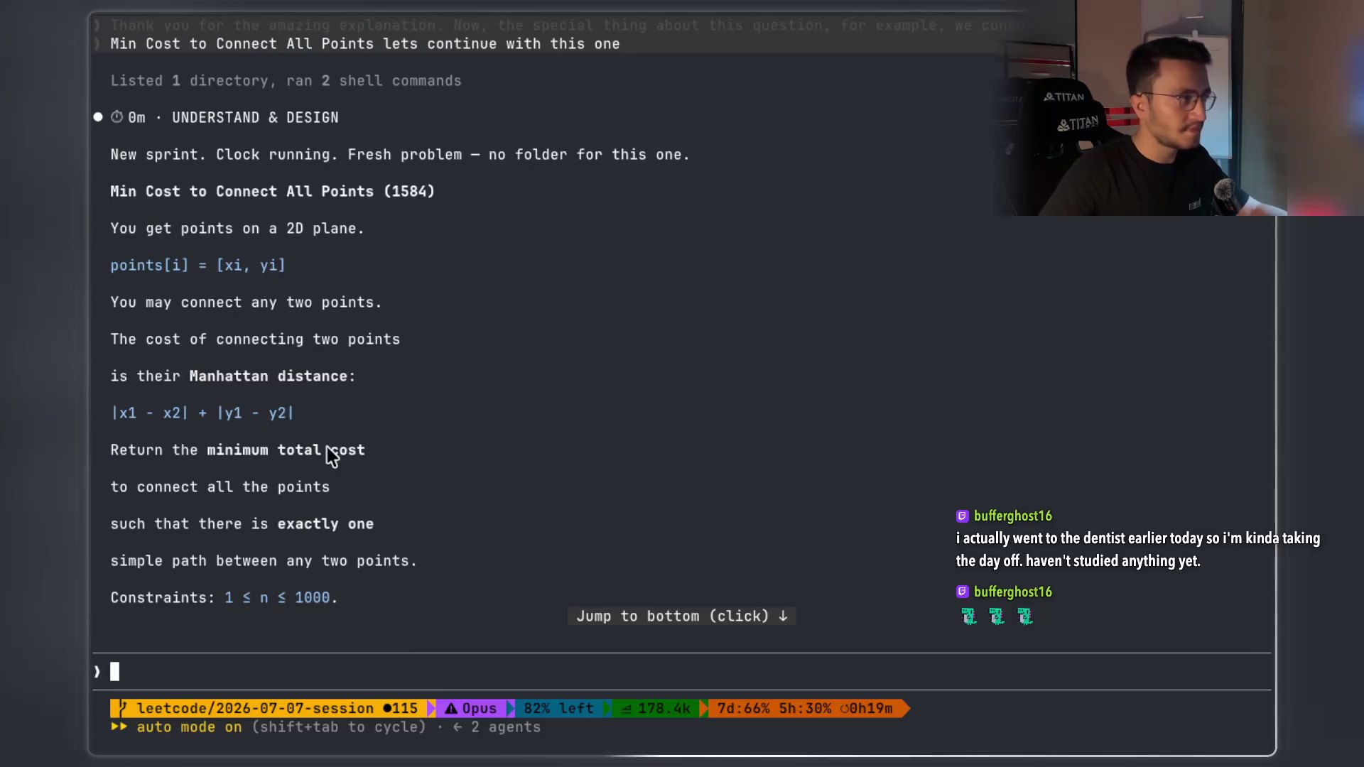
{"action": "scroll", "coordinate": [334, 426], "scroll_direction": "up", "scroll_amount": 3}
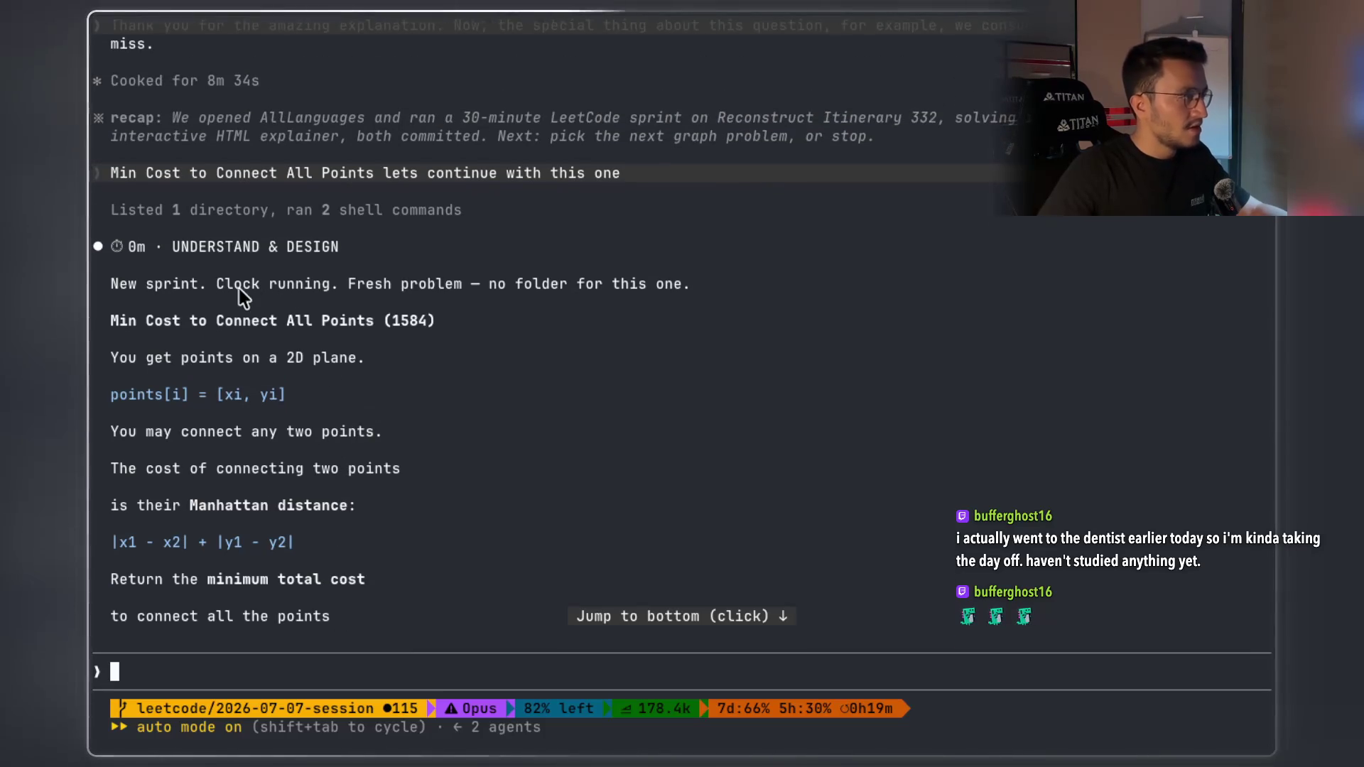
{"action": "left_click_drag", "start_coordinate": [207, 280], "coordinate": [586, 284]}
{"action": "left_click_drag", "start_coordinate": [667, 292], "coordinate": [549, 284]}
{"action": "scroll", "coordinate": [269, 369], "scroll_direction": "down", "scroll_amount": 1}
{"action": "scroll", "coordinate": [269, 369], "scroll_direction": "down", "scroll_amount": 1}
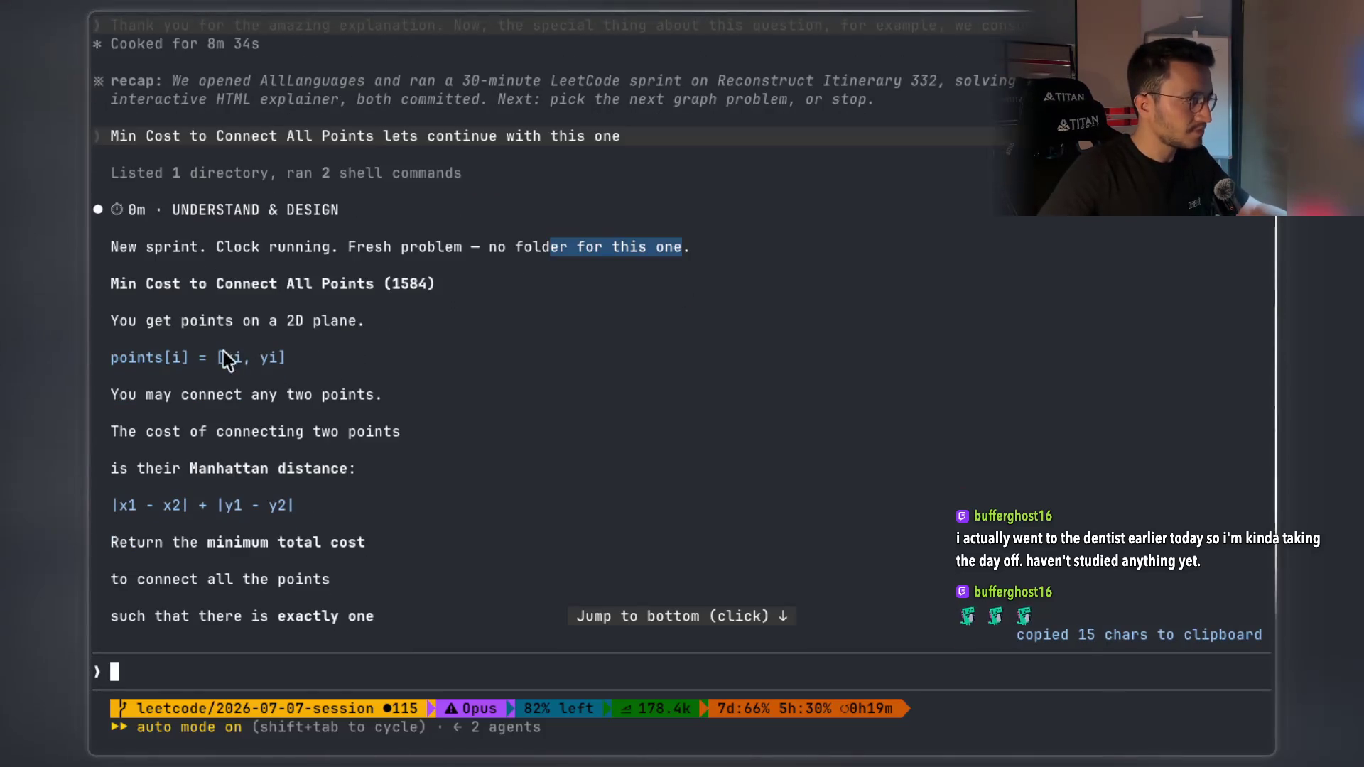
{"action": "left_click_drag", "start_coordinate": [182, 321], "coordinate": [224, 322]}
{"action": "left_click", "coordinate": [287, 327]}
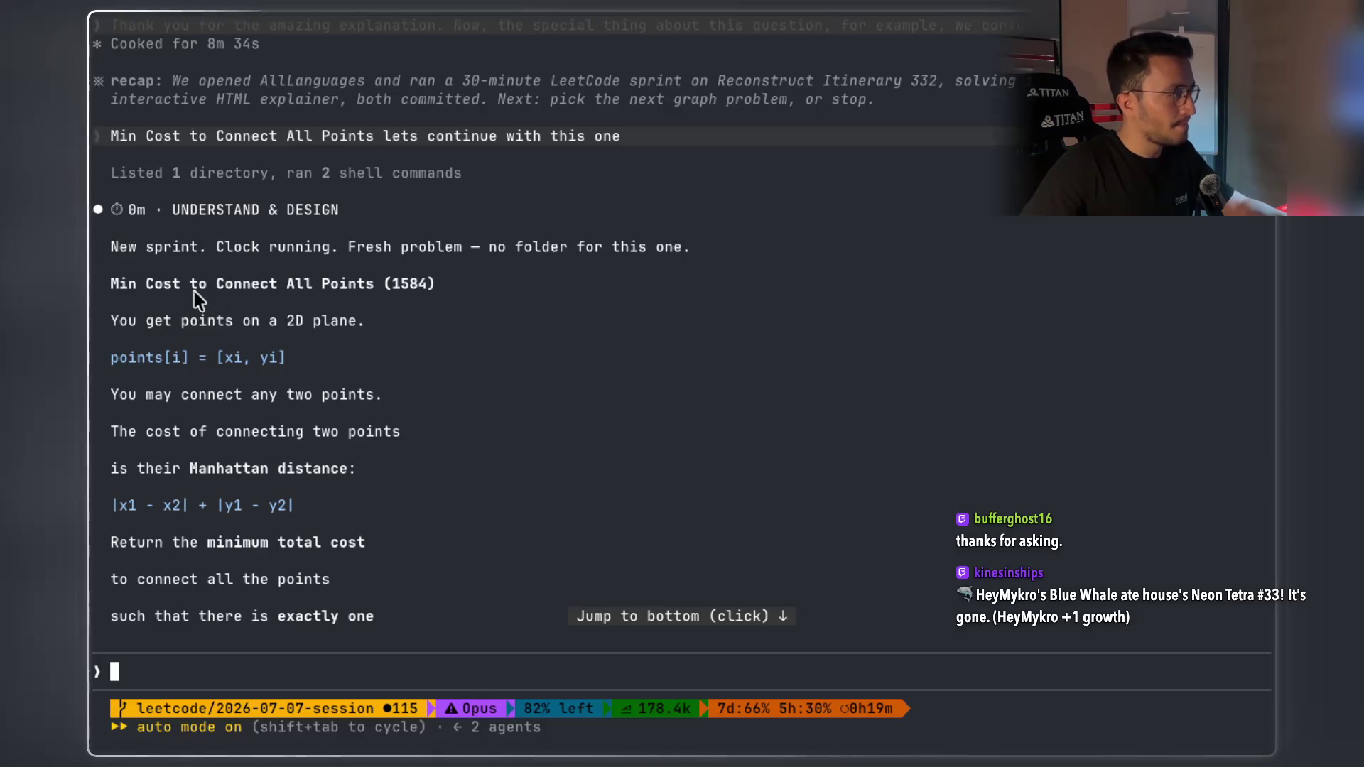
{"action": "mouse_move", "coordinate": [211, 287]}
{"action": "left_mouse_down"}
{"action": "mouse_move", "coordinate": [403, 287]}
{"action": "mouse_move", "coordinate": [348, 286]}
{"action": "left_mouse_up"}
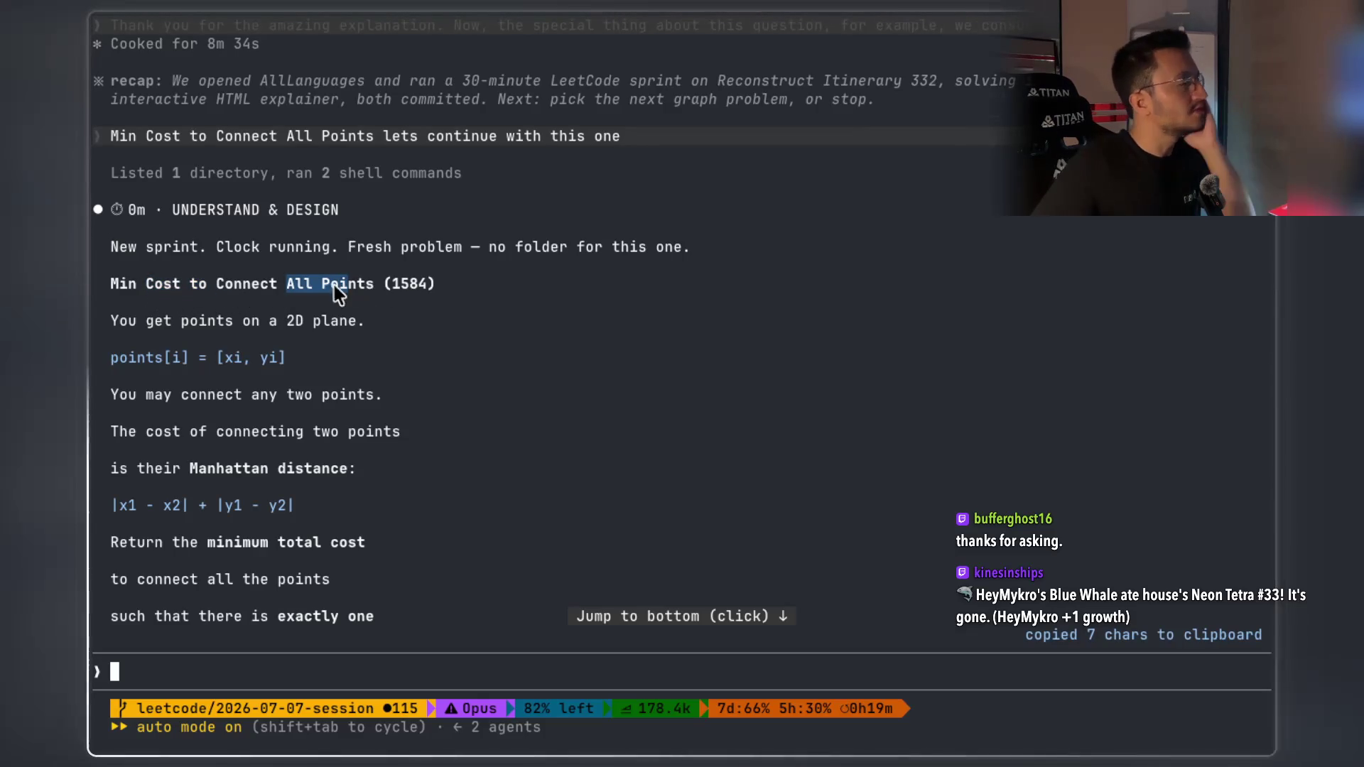
{"action": "mouse_move", "coordinate": [147, 321]}
{"action": "left_mouse_down"}
{"action": "mouse_move", "coordinate": [330, 321]}
{"action": "mouse_move", "coordinate": [222, 360]}
{"action": "mouse_move", "coordinate": [113, 361]}
{"action": "mouse_move", "coordinate": [147, 394]}
{"action": "mouse_move", "coordinate": [366, 394]}
{"action": "left_mouse_up"}
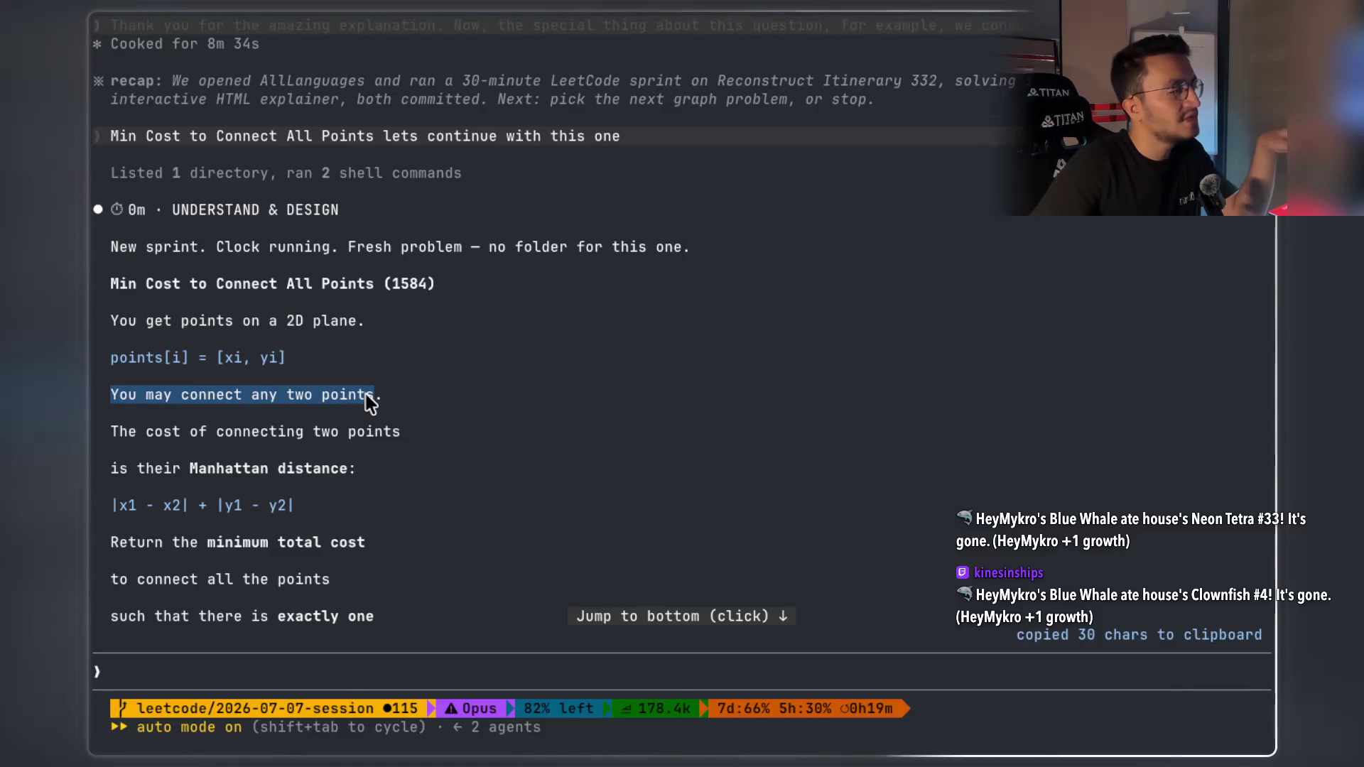
{"action": "type", "text": "ö"}
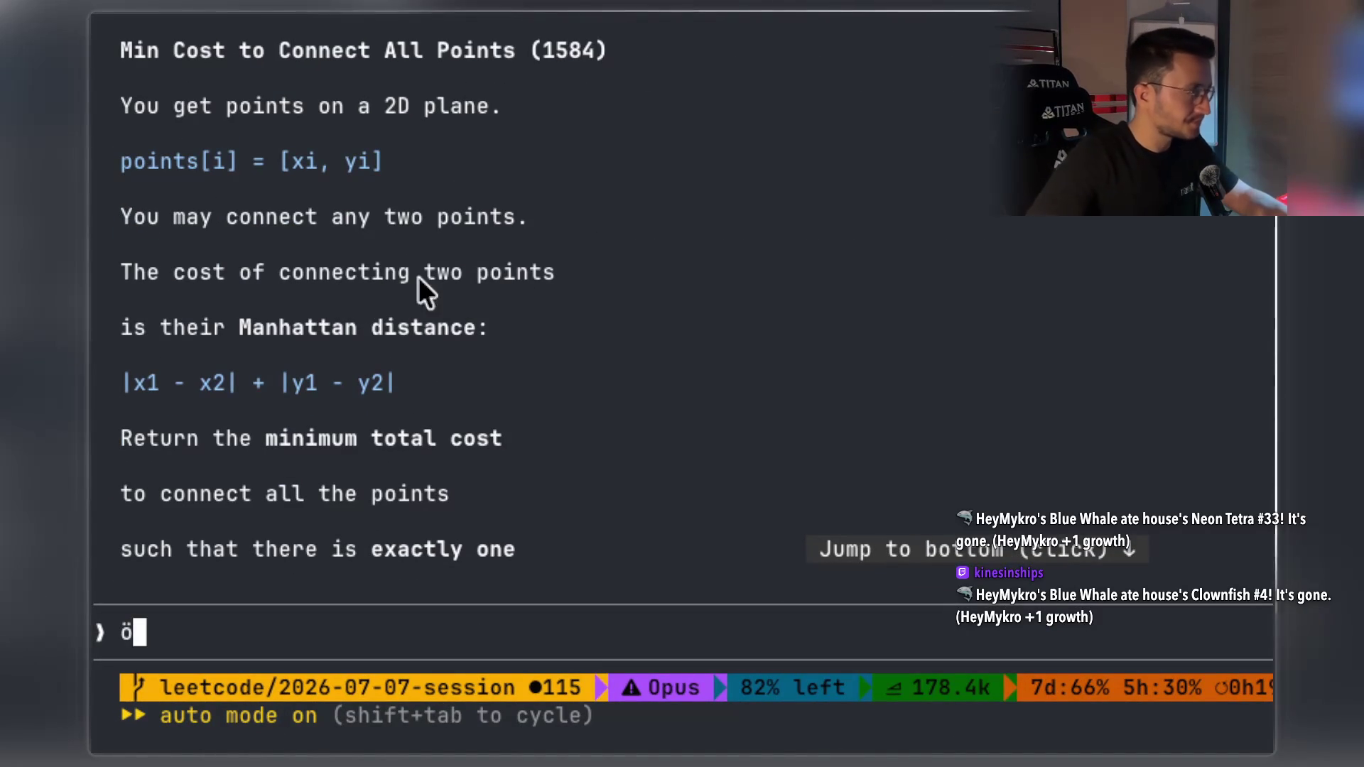
{"action": "left_click_drag", "start_coordinate": [310, 281], "coordinate": [551, 295]}
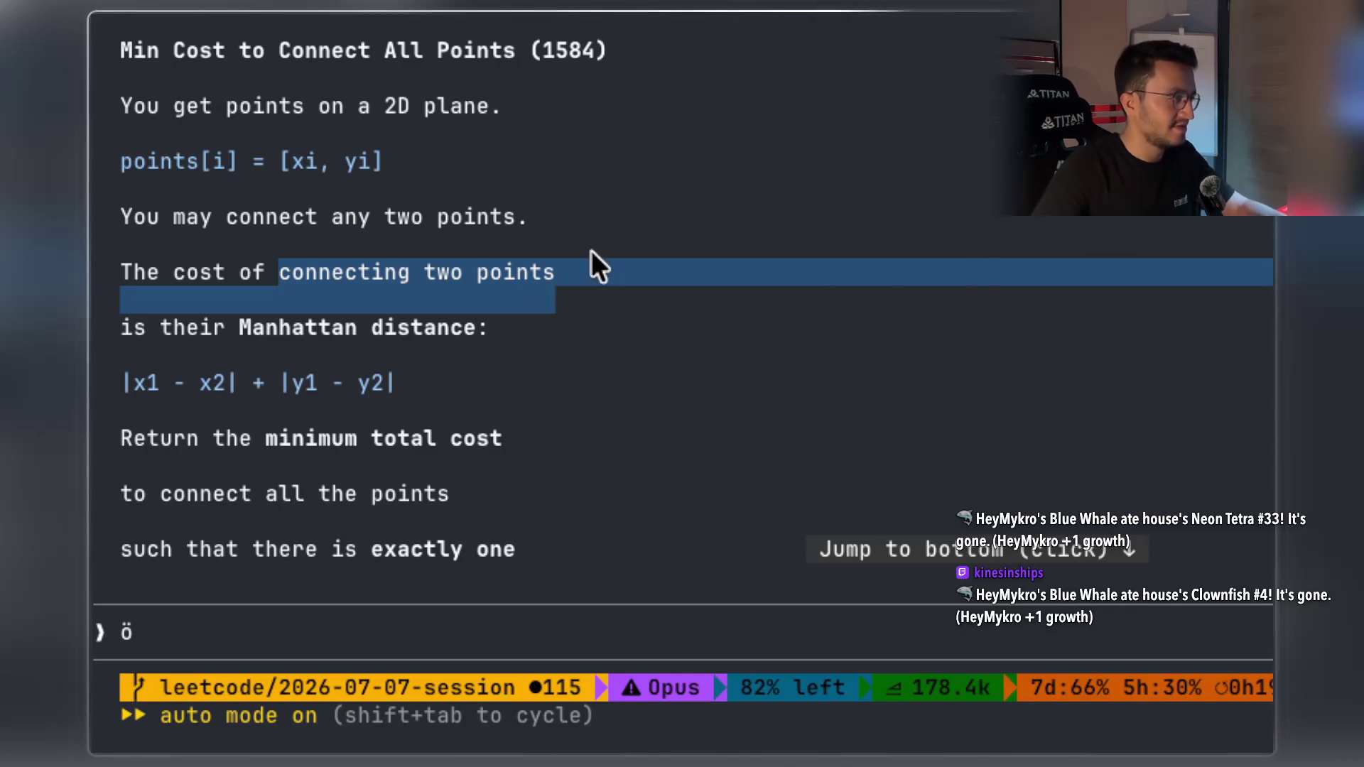
{"action": "left_click", "coordinate": [358, 331]}
{"action": "left_click_drag", "start_coordinate": [227, 328], "coordinate": [428, 331]}
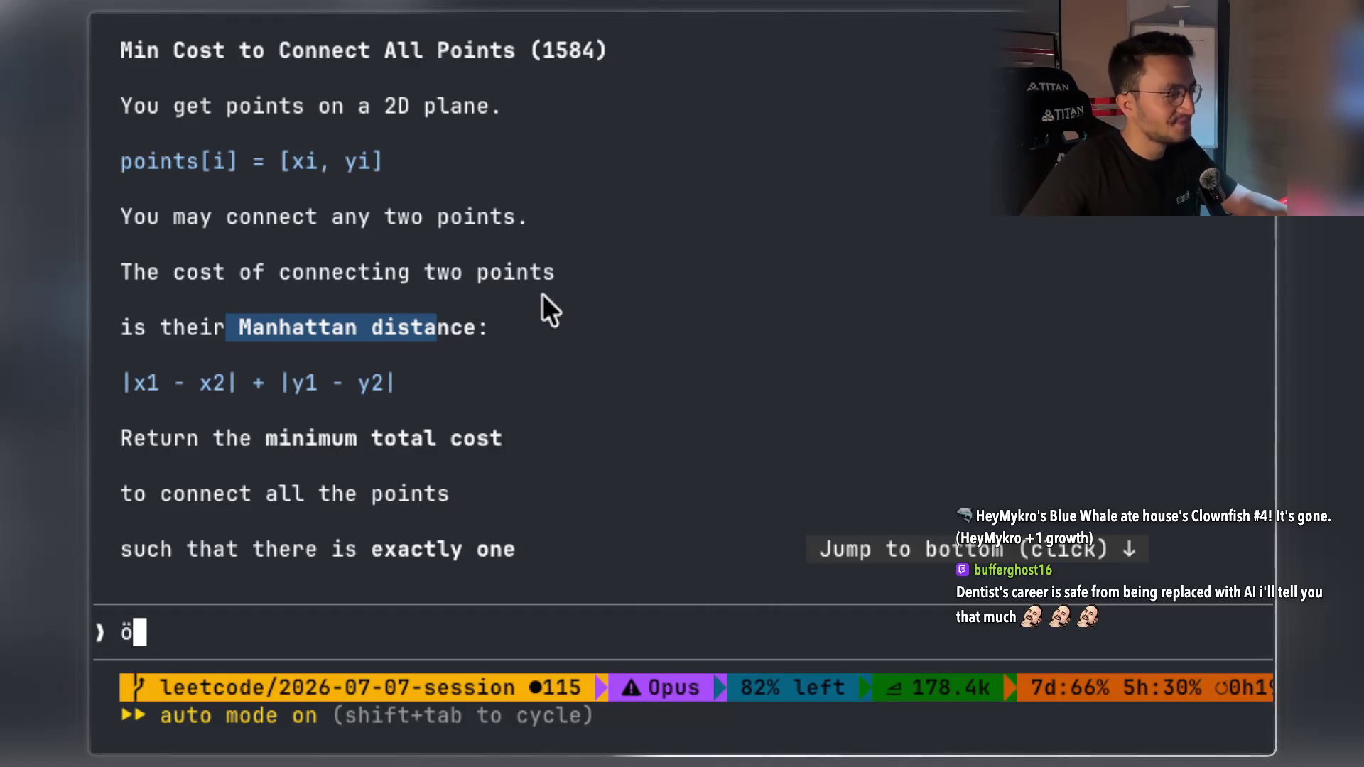
{"action": "mouse_move", "coordinate": [478, 331]}
{"action": "left_mouse_down"}
{"action": "mouse_move", "coordinate": [226, 341]}
{"action": "mouse_move", "coordinate": [244, 334]}
{"action": "left_mouse_up"}
{"action": "scroll", "coordinate": [419, 200], "scroll_direction": "down", "scroll_amount": 1}
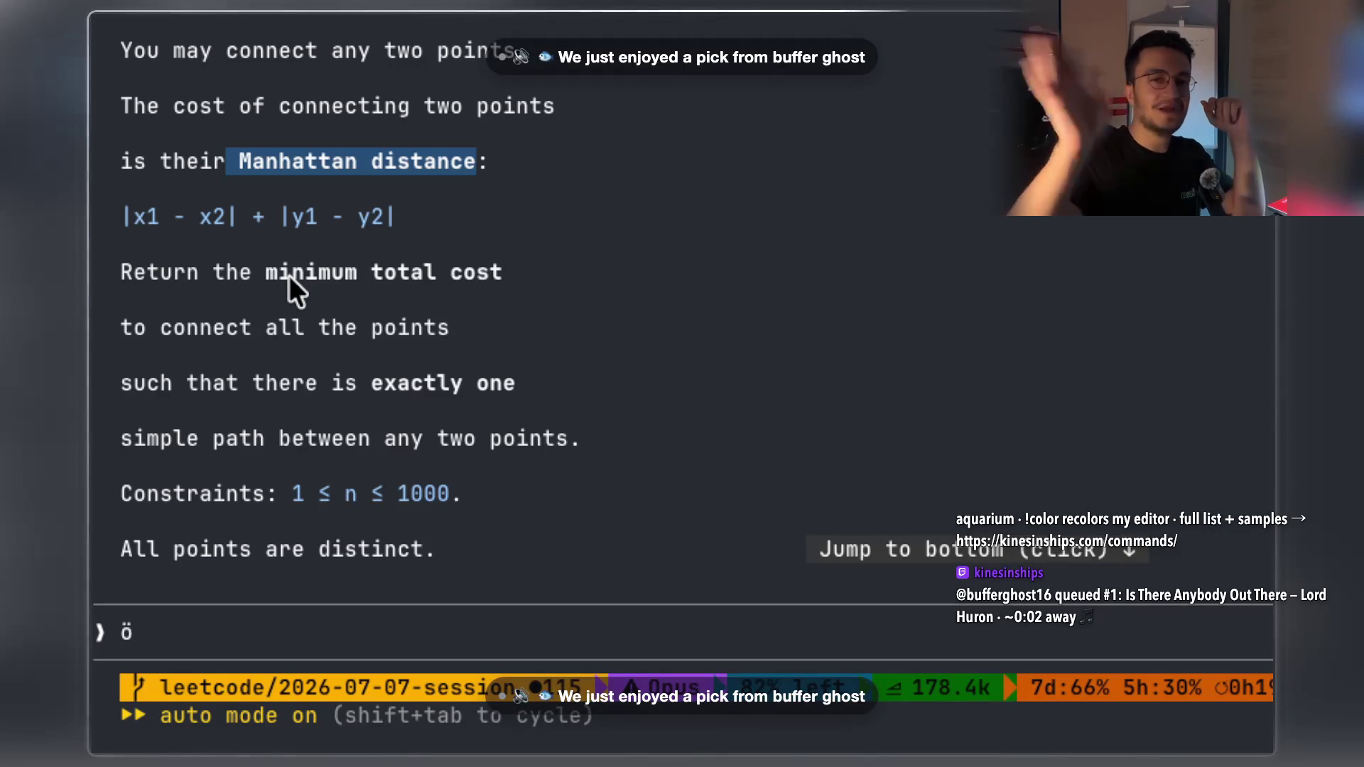
{"action": "scroll", "coordinate": [646, 273], "scroll_direction": "right", "scroll_amount": 5}
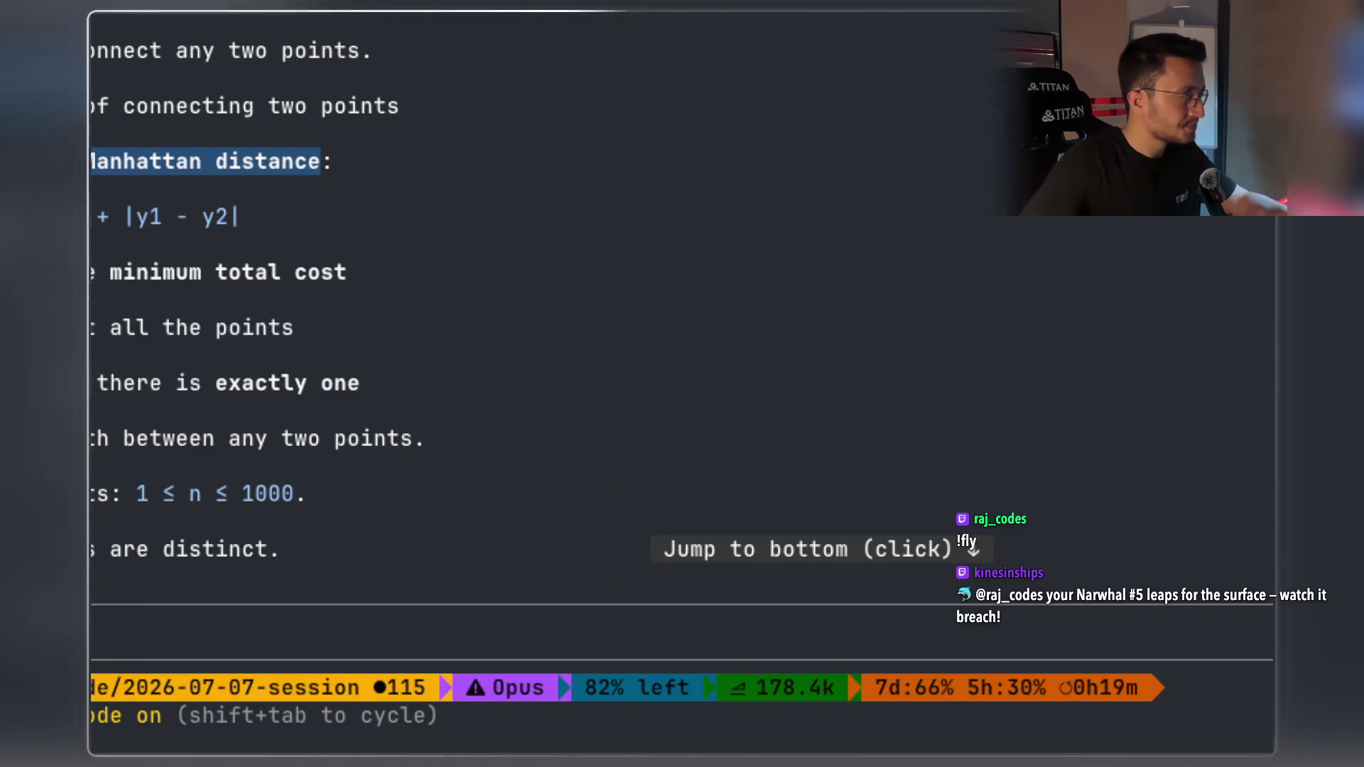
{"action": "scroll", "coordinate": [892, 416], "scroll_direction": "right", "scroll_amount": 5}
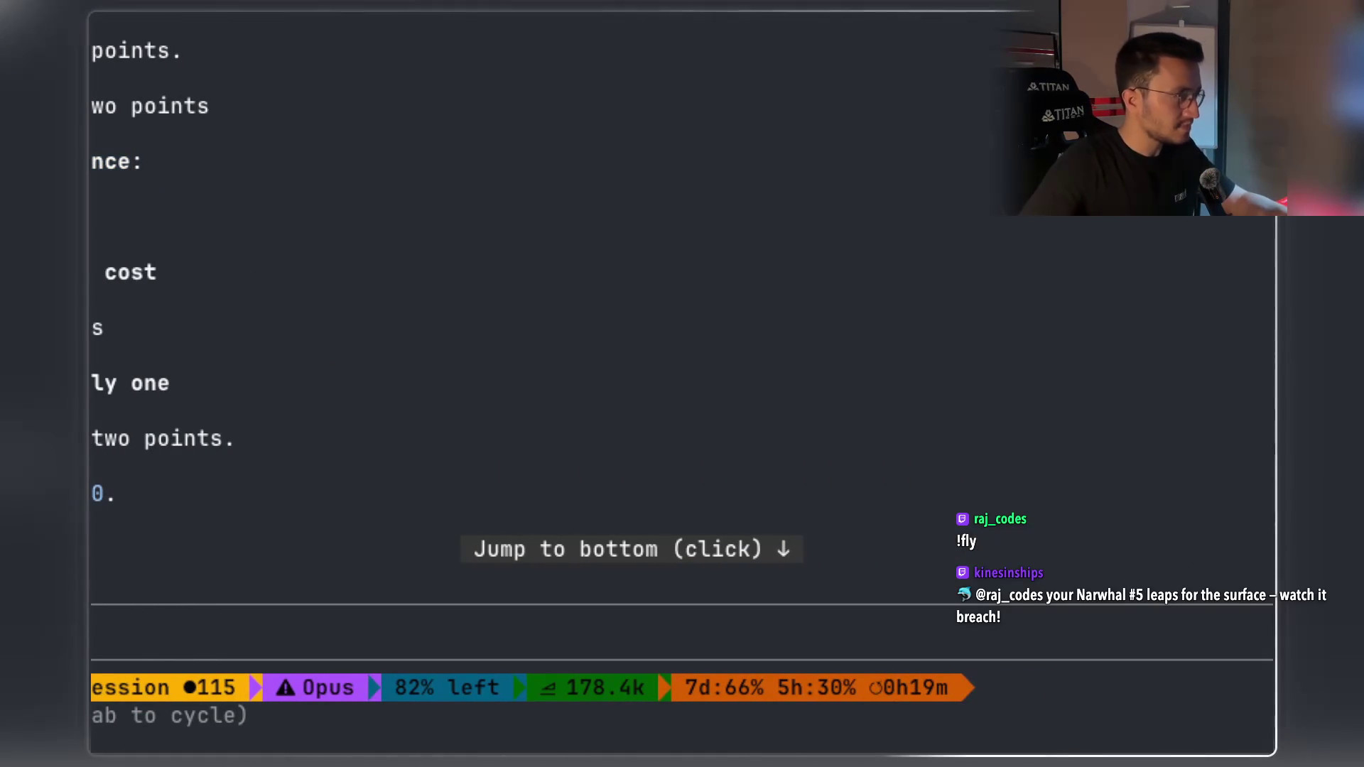
{"action": "scroll", "coordinate": [152, 304], "scroll_direction": "left", "scroll_amount": 5}
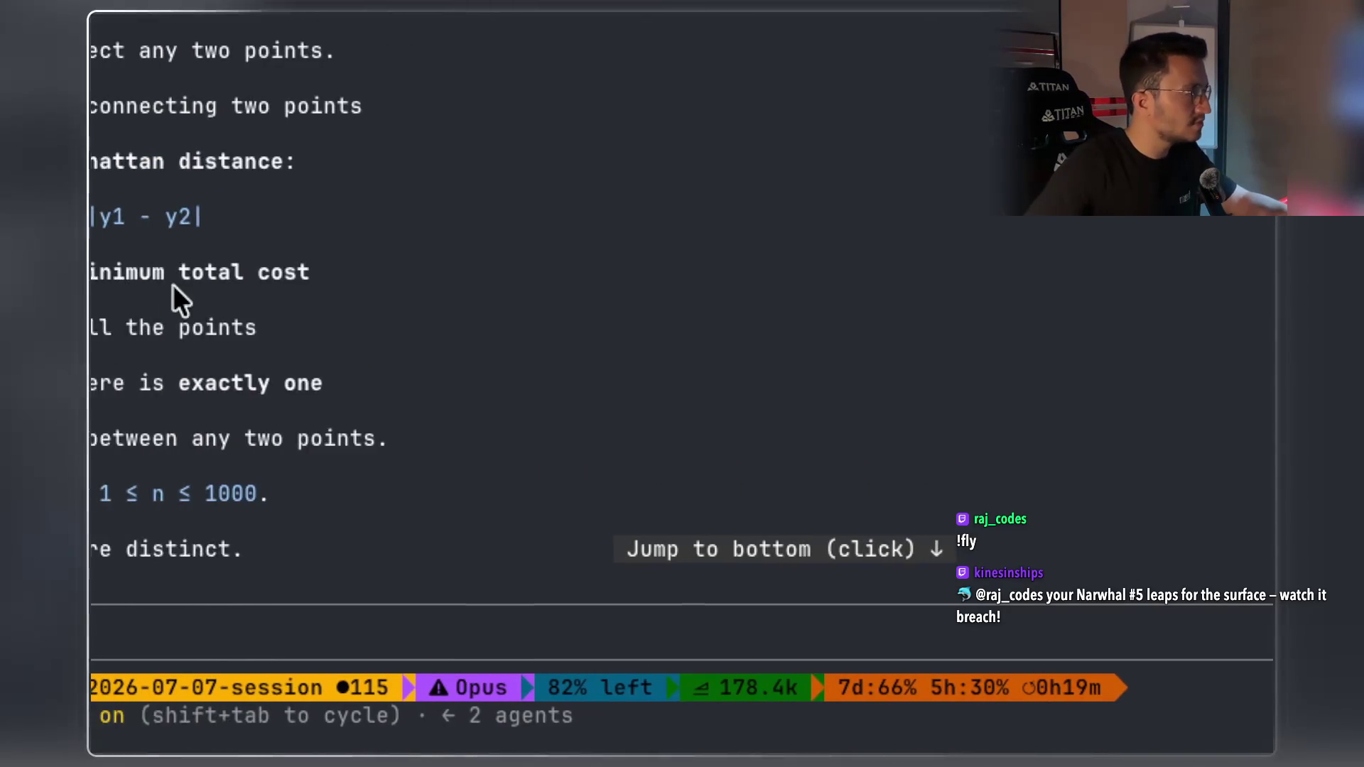
{"action": "scroll", "coordinate": [237, 279], "scroll_direction": "down", "scroll_amount": 1}
{"action": "scroll", "coordinate": [238, 279], "scroll_direction": "up", "scroll_amount": 2}
{"action": "scroll", "coordinate": [228, 451], "scroll_direction": "left", "scroll_amount": 2}
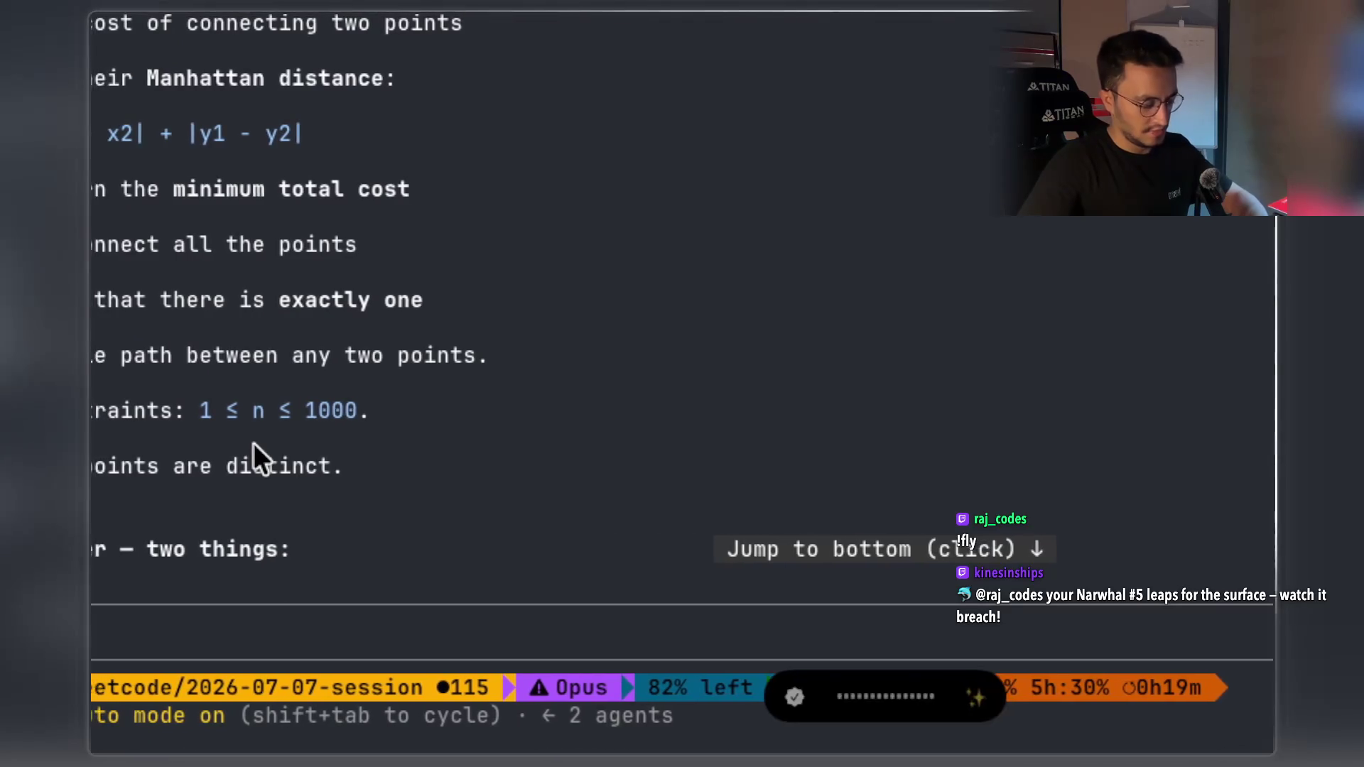
Ask Claude to create an HTML file explaining the problem, then select the note's title
{"action": "type", "text": "ö"}
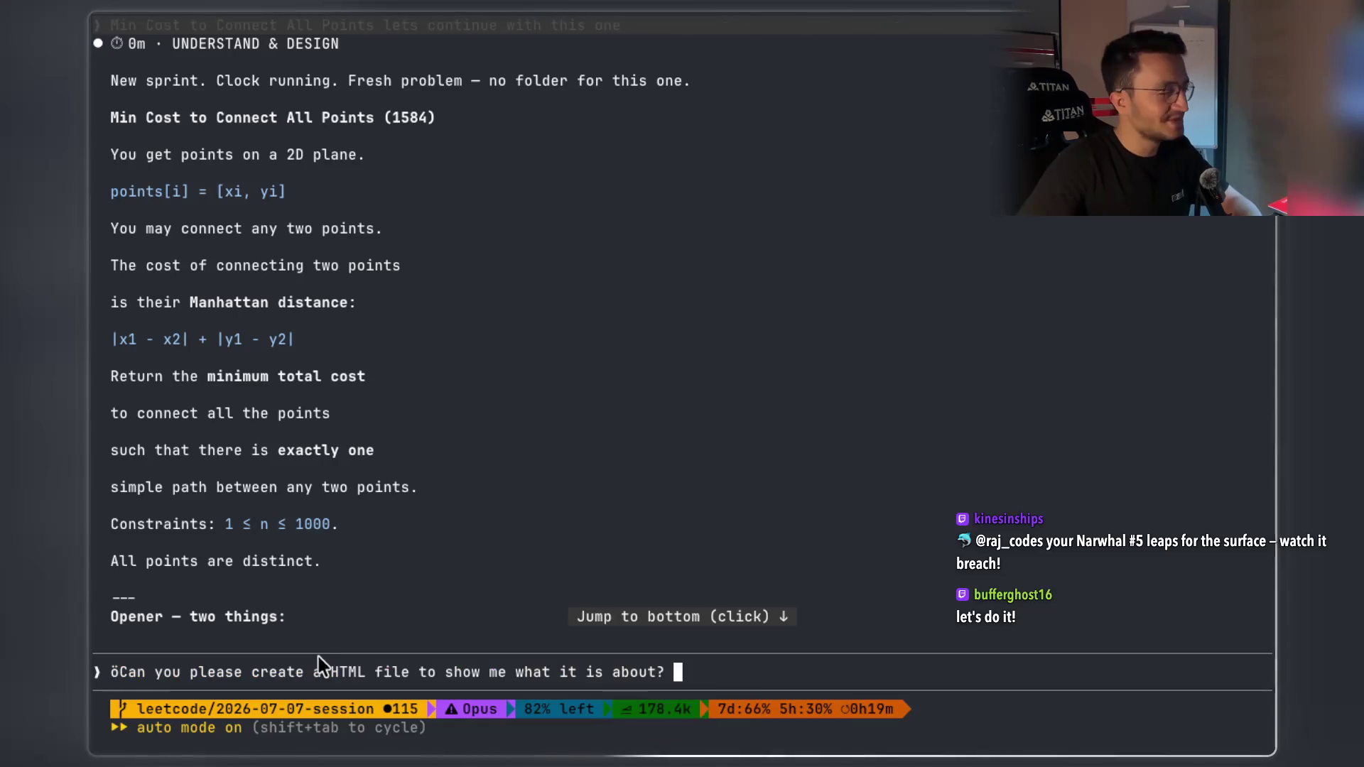
{"action": "key", "text": "Return"}
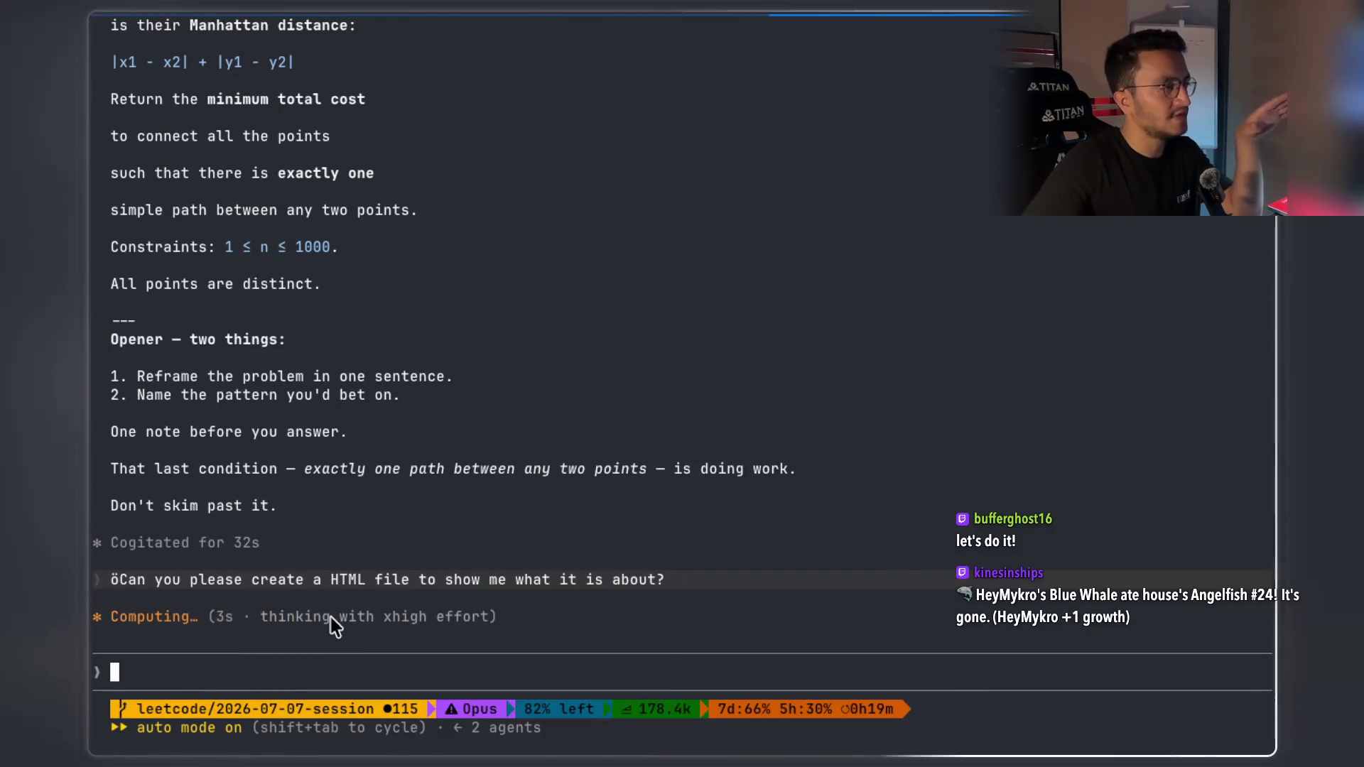
{"action": "scroll", "coordinate": [369, 574], "scroll_direction": "up", "scroll_amount": 3}
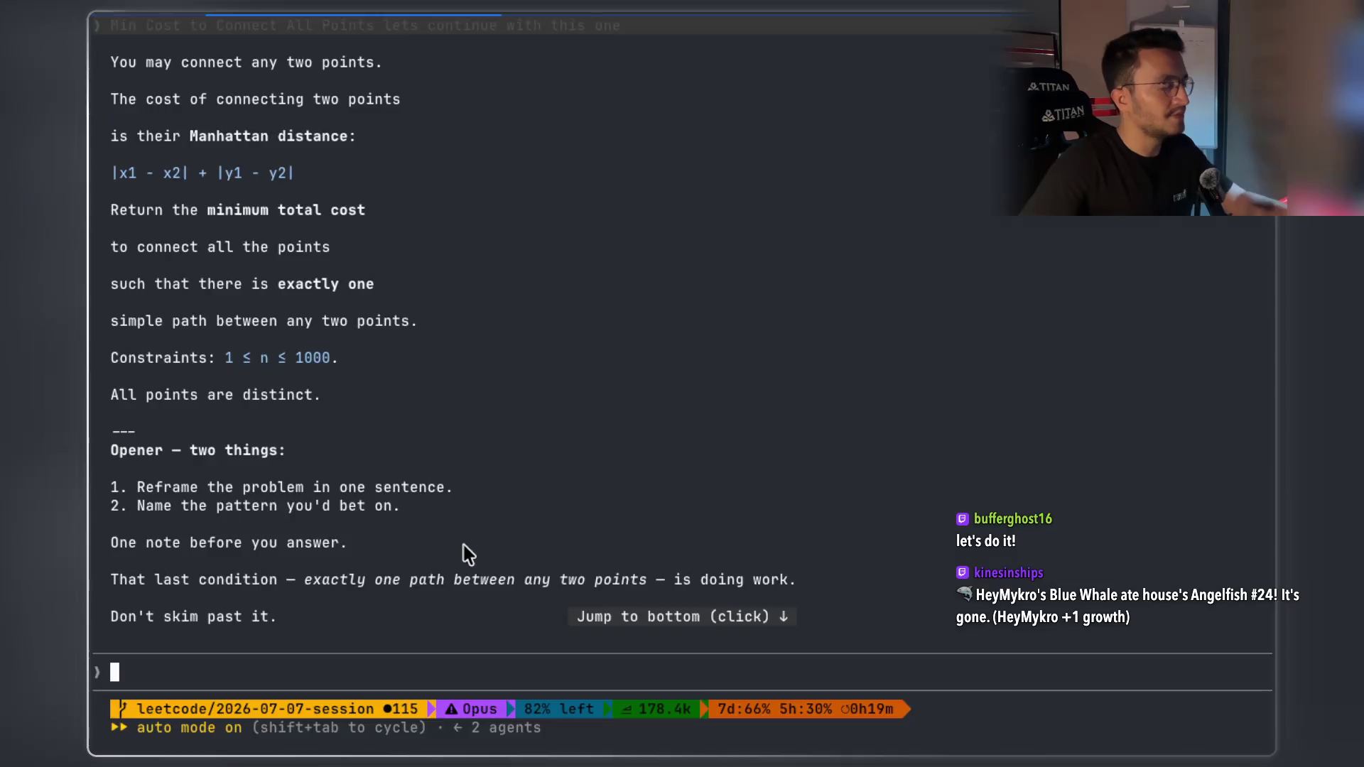
{"action": "key", "text": "super+Tab"}
{"action": "left_click_drag", "start_coordinate": [721, 395], "coordinate": [575, 402]}
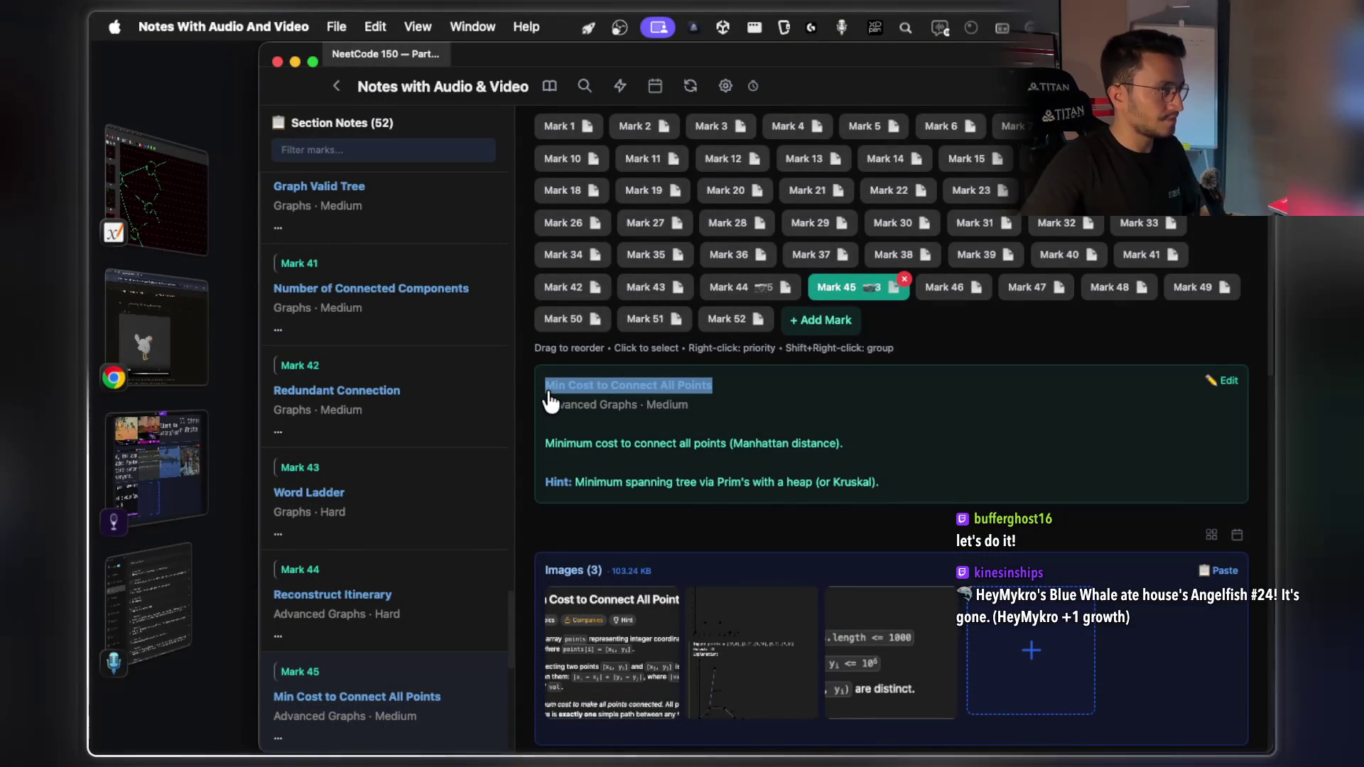
Search 'min cost to connect all points leetcode' in a new Chrome tab and open LeetCode 1584
{"action": "left_click", "coordinate": [181, 335]}
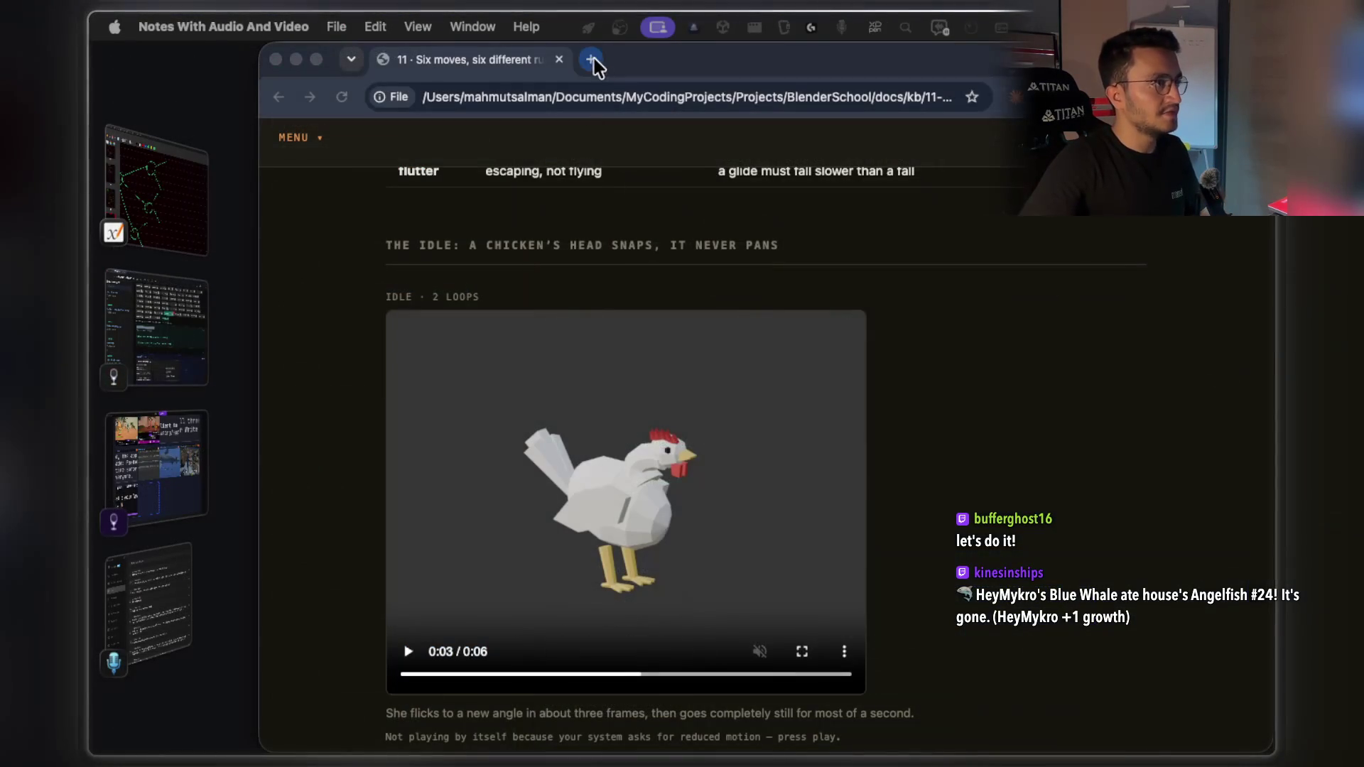
{"action": "left_click", "coordinate": [595, 61]}
{"action": "type", "text": "Min Cost to Connect All Points"}
{"action": "type", "text": "leetcod"}
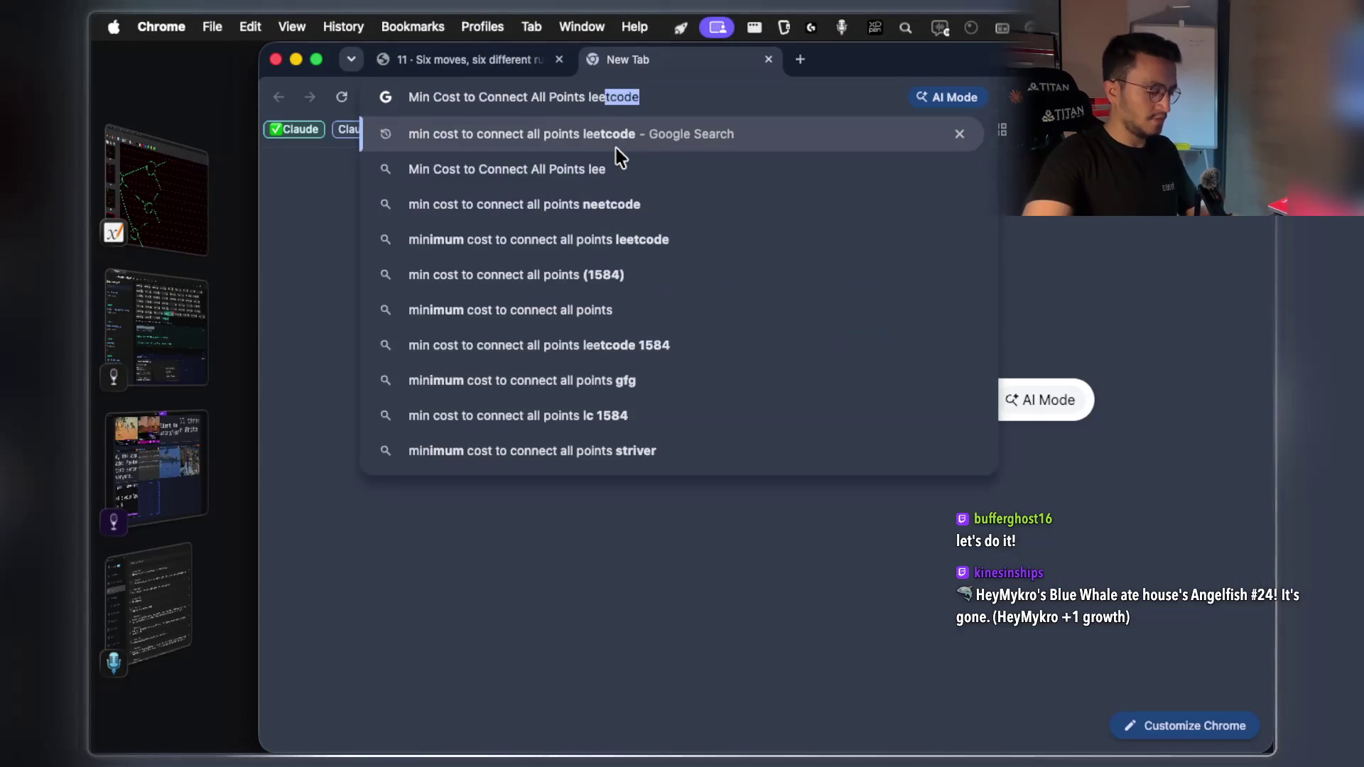
{"action": "key", "text": "Return"}
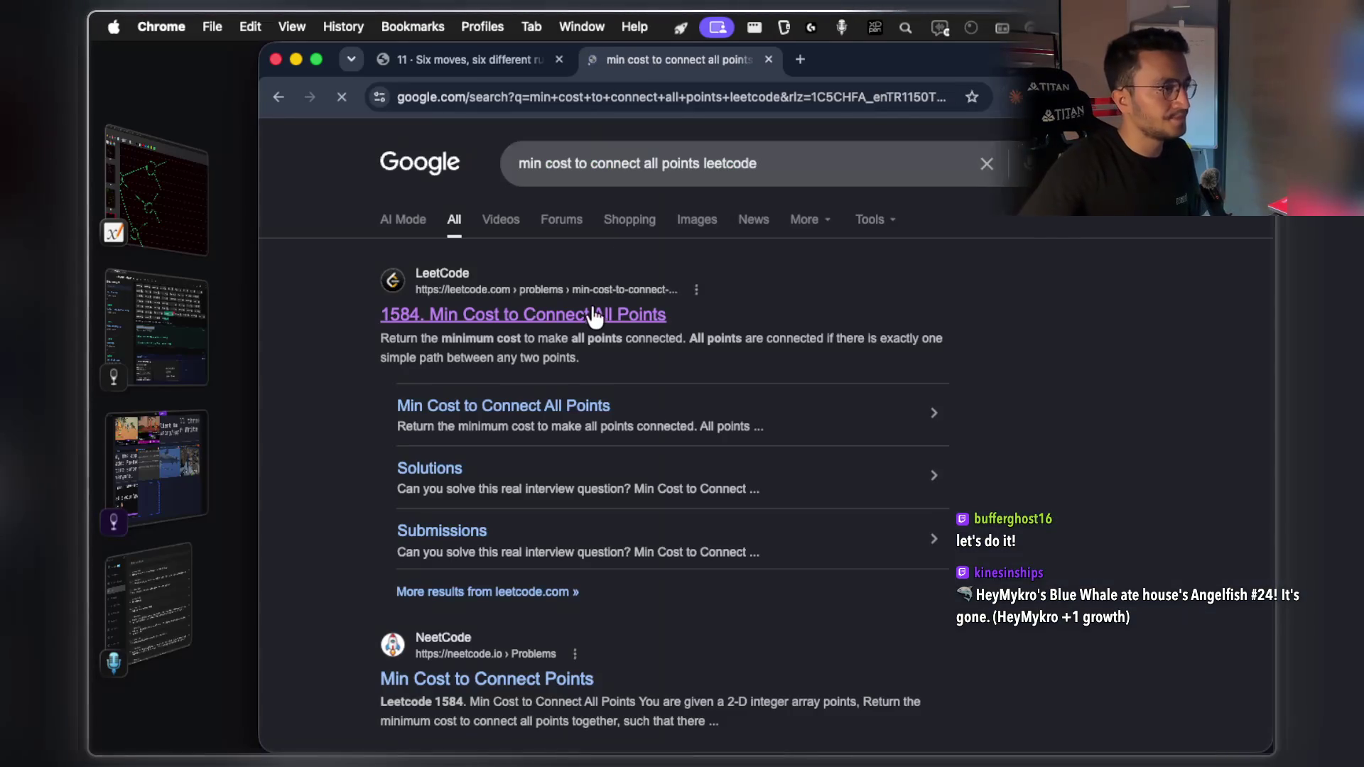
{"action": "left_click", "coordinate": [586, 313]}
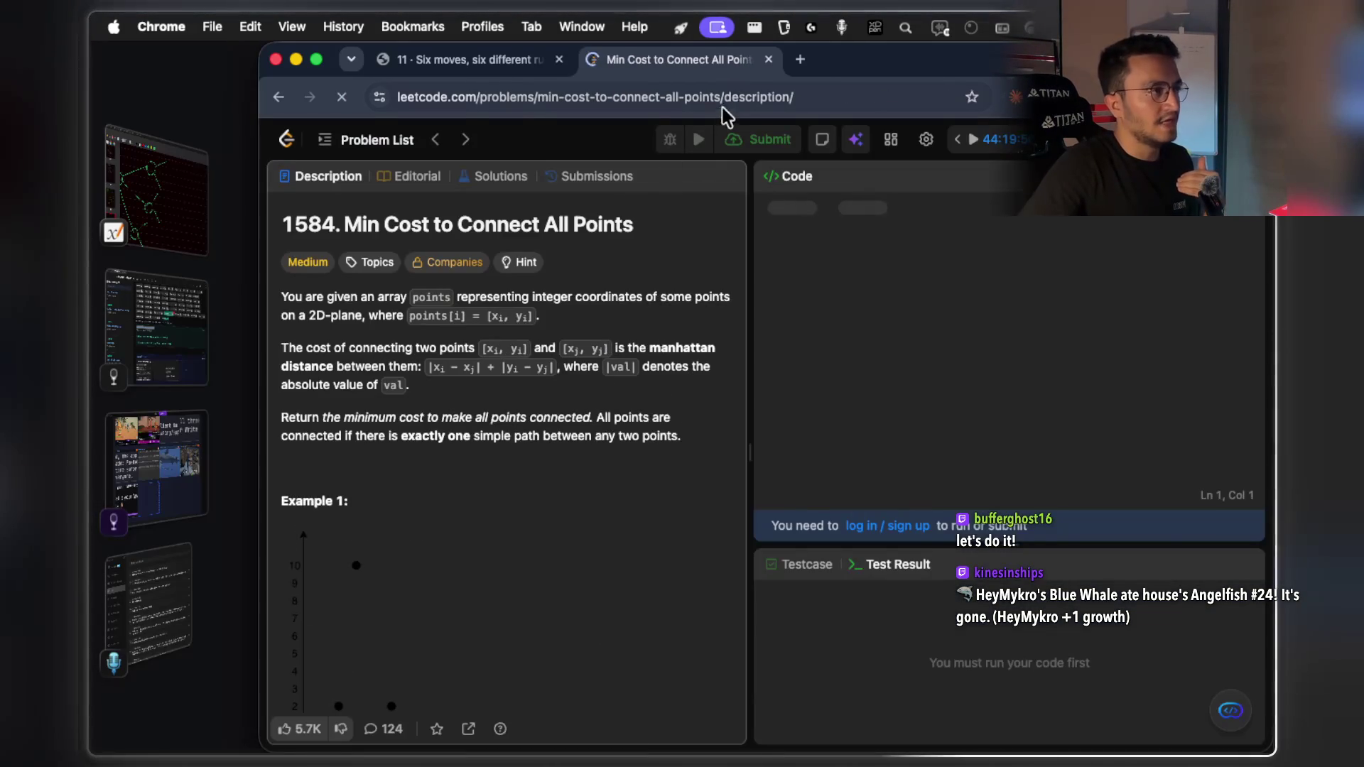
{"action": "left_click", "coordinate": [739, 96]}
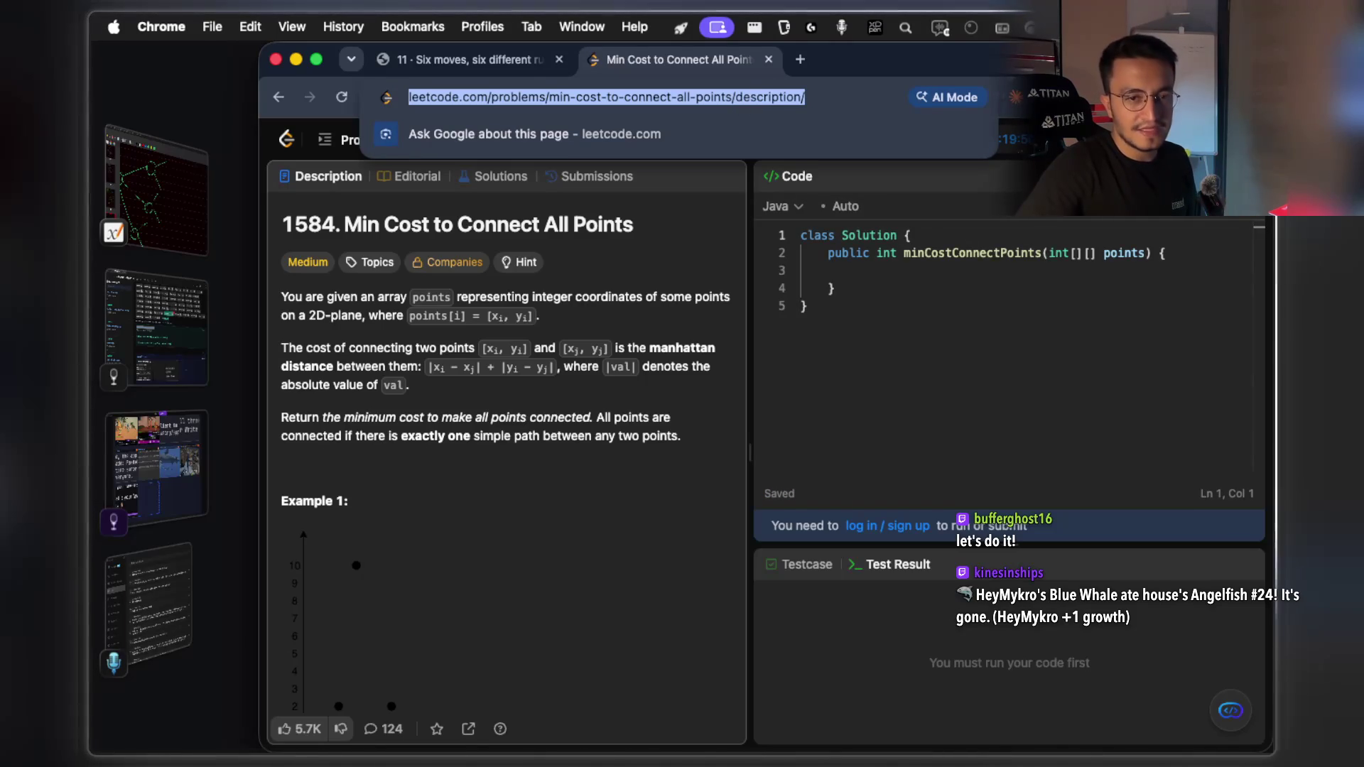
{"action": "key", "text": "super+Tab"}
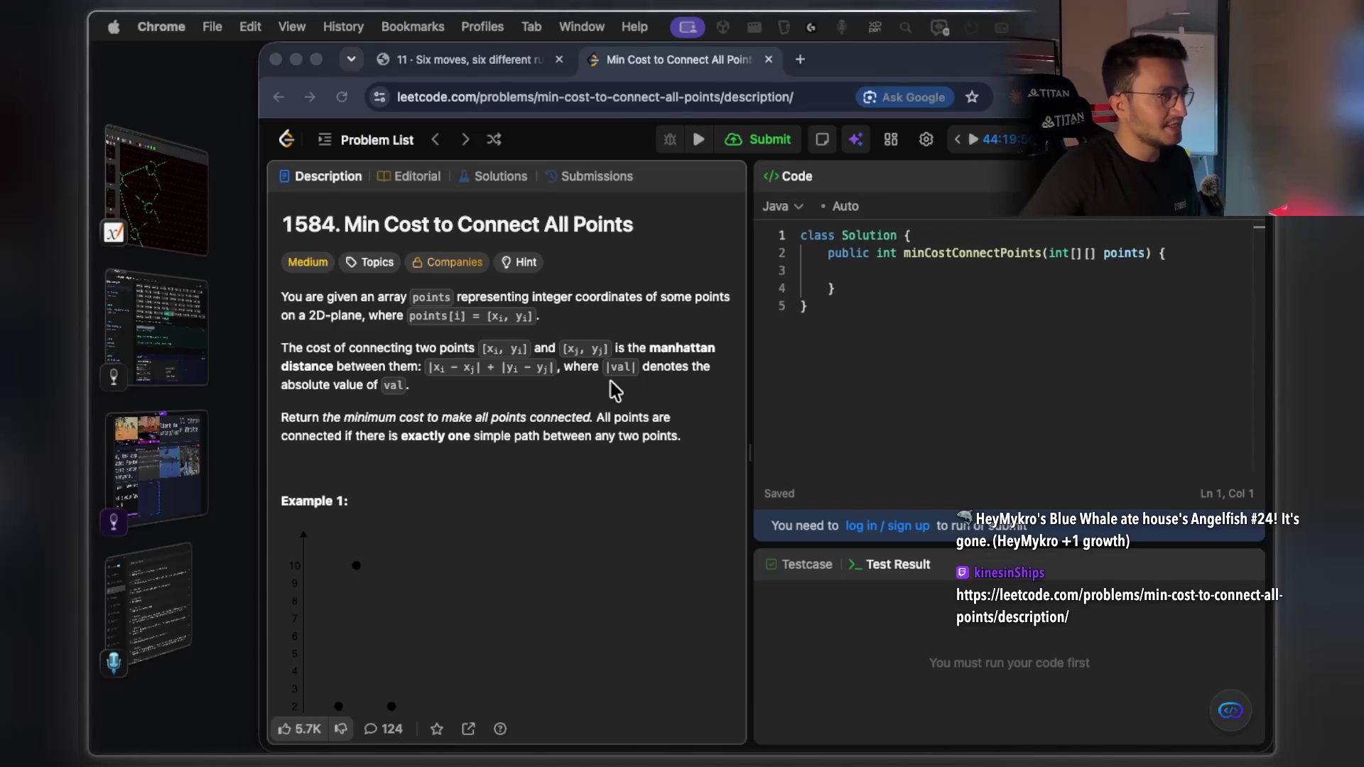
{"action": "key", "text": "super+Tab"}
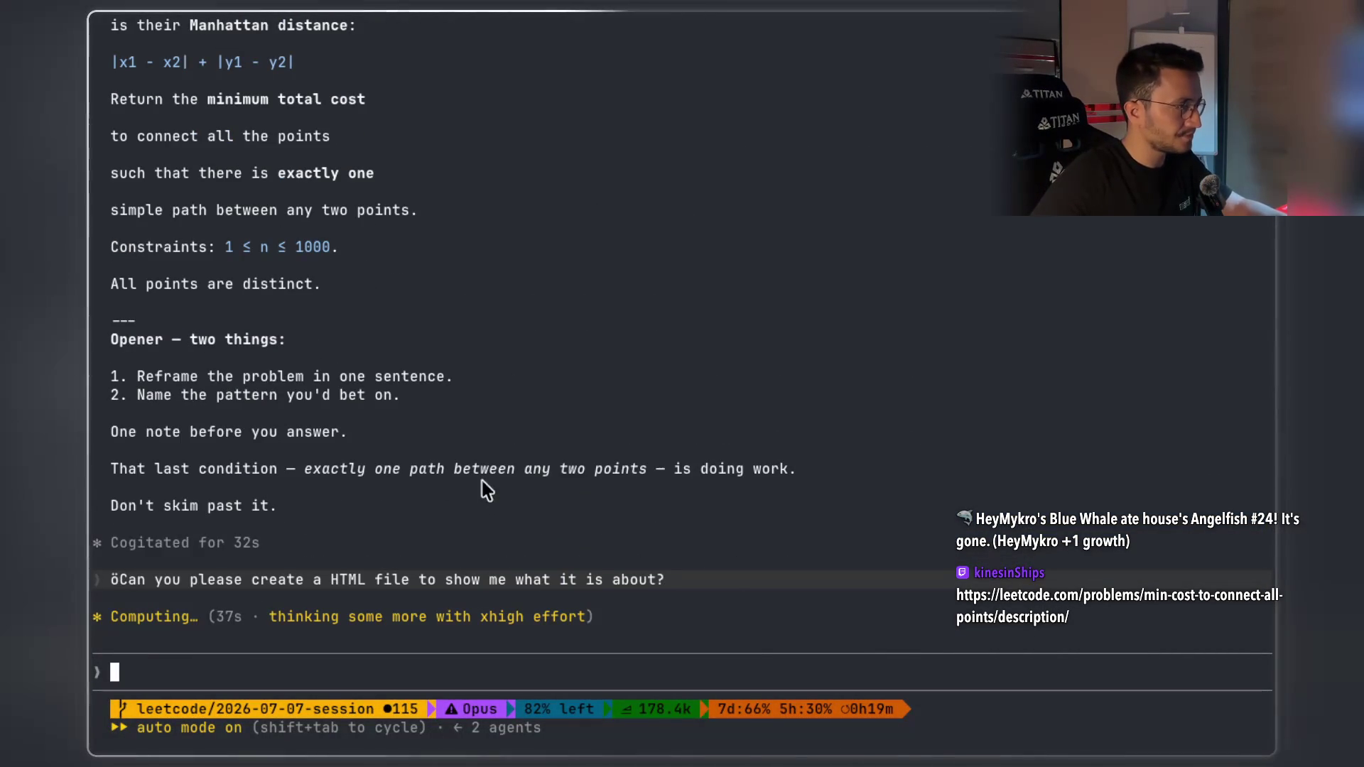
Highlight key phrases in Claude's restatement: 'Manhattan distance', 'minimum total', 'there is exactly one'
{"action": "scroll", "coordinate": [305, 368], "scroll_direction": "up", "scroll_amount": 5}
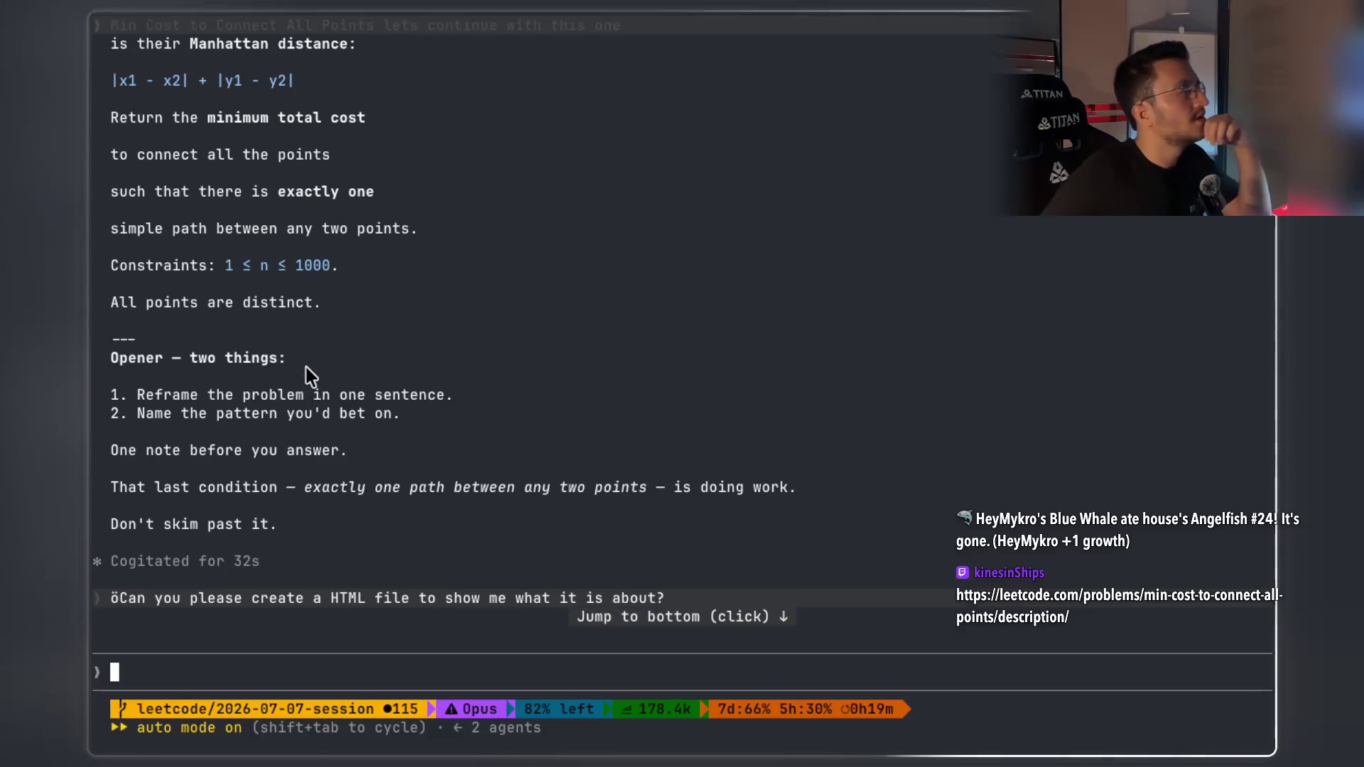
{"action": "left_click_drag", "start_coordinate": [190, 211], "coordinate": [331, 211]}
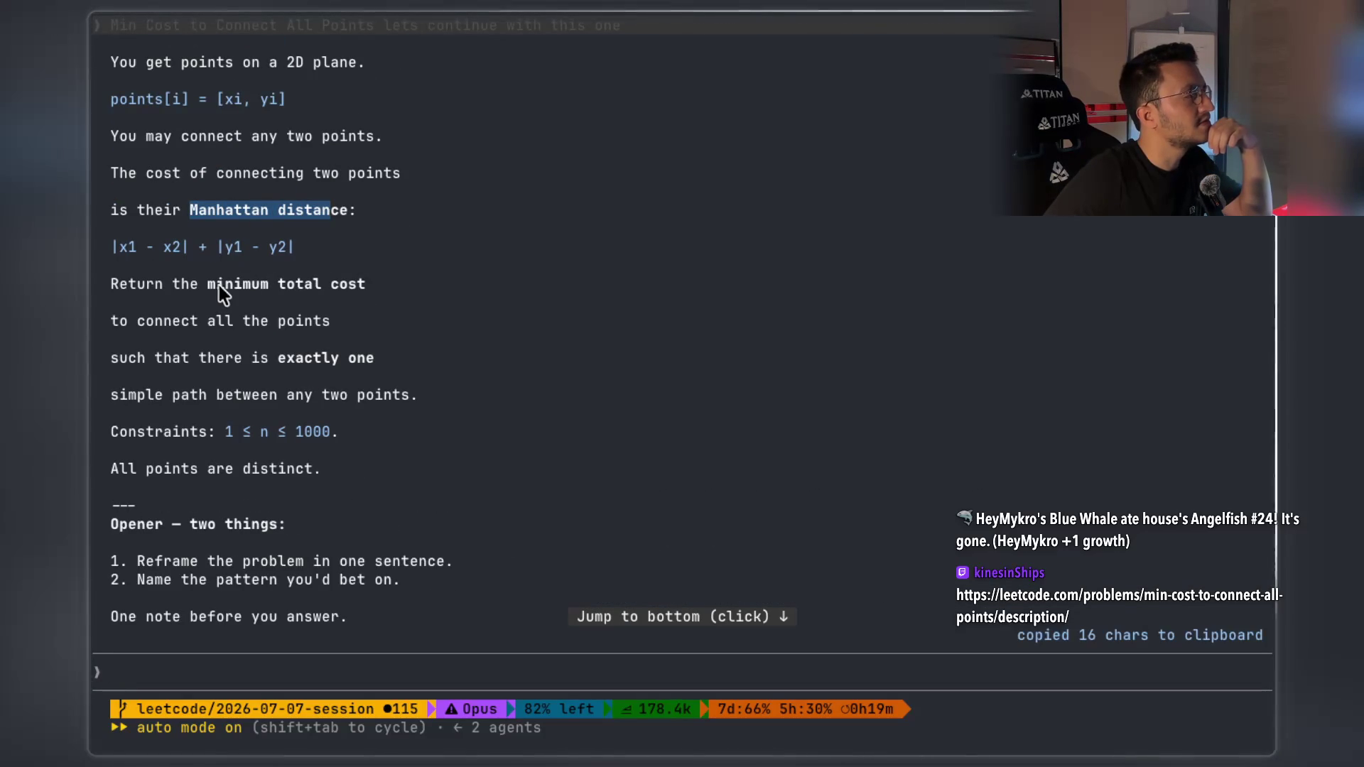
{"action": "left_click_drag", "start_coordinate": [216, 284], "coordinate": [302, 283]}
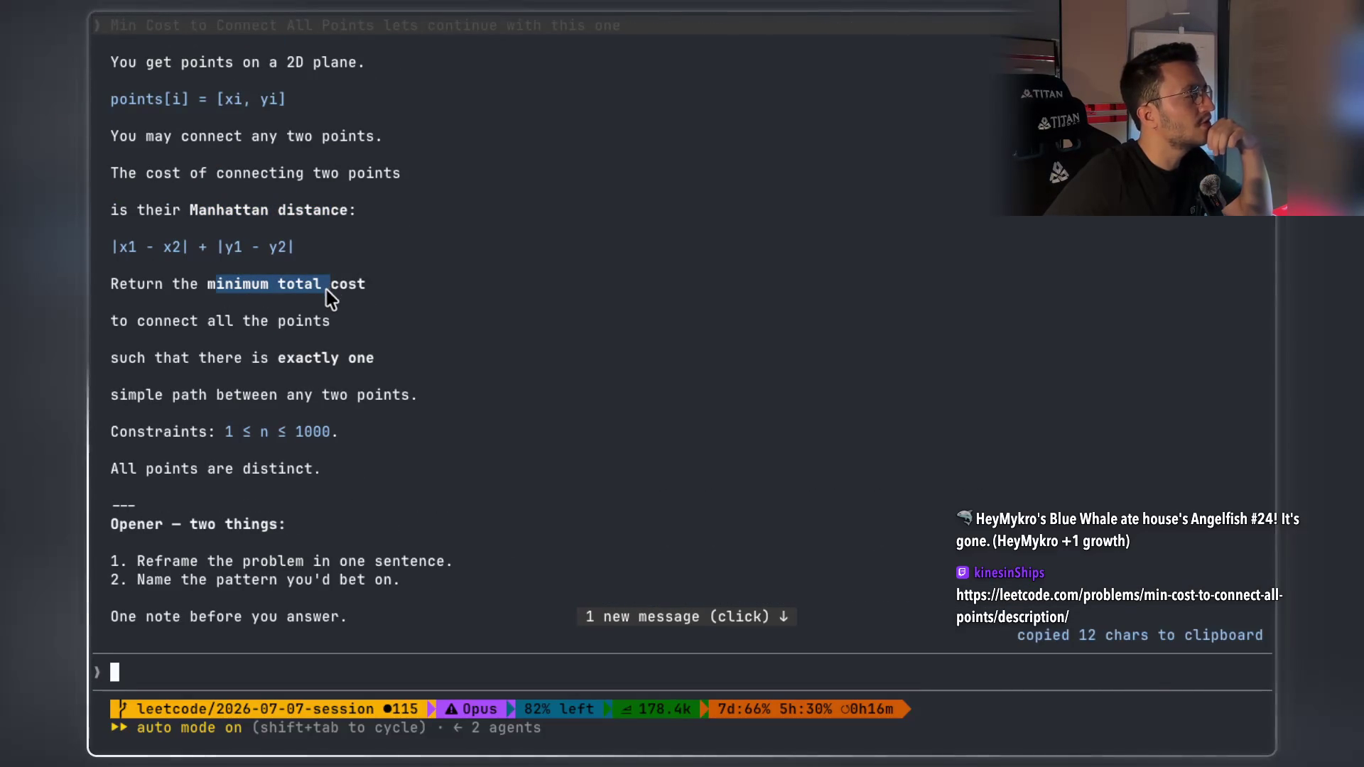
{"action": "left_click_drag", "start_coordinate": [195, 323], "coordinate": [277, 326]}
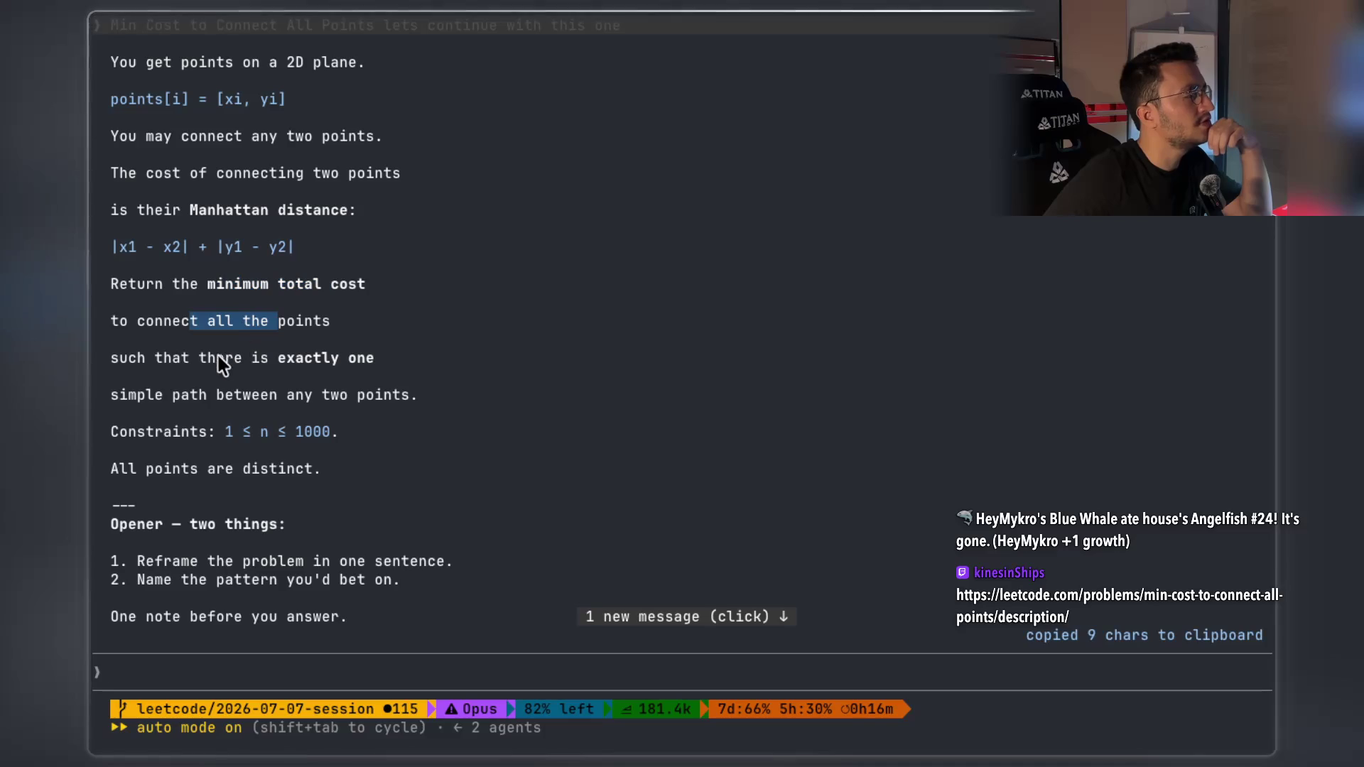
{"action": "left_click_drag", "start_coordinate": [198, 360], "coordinate": [374, 358]}
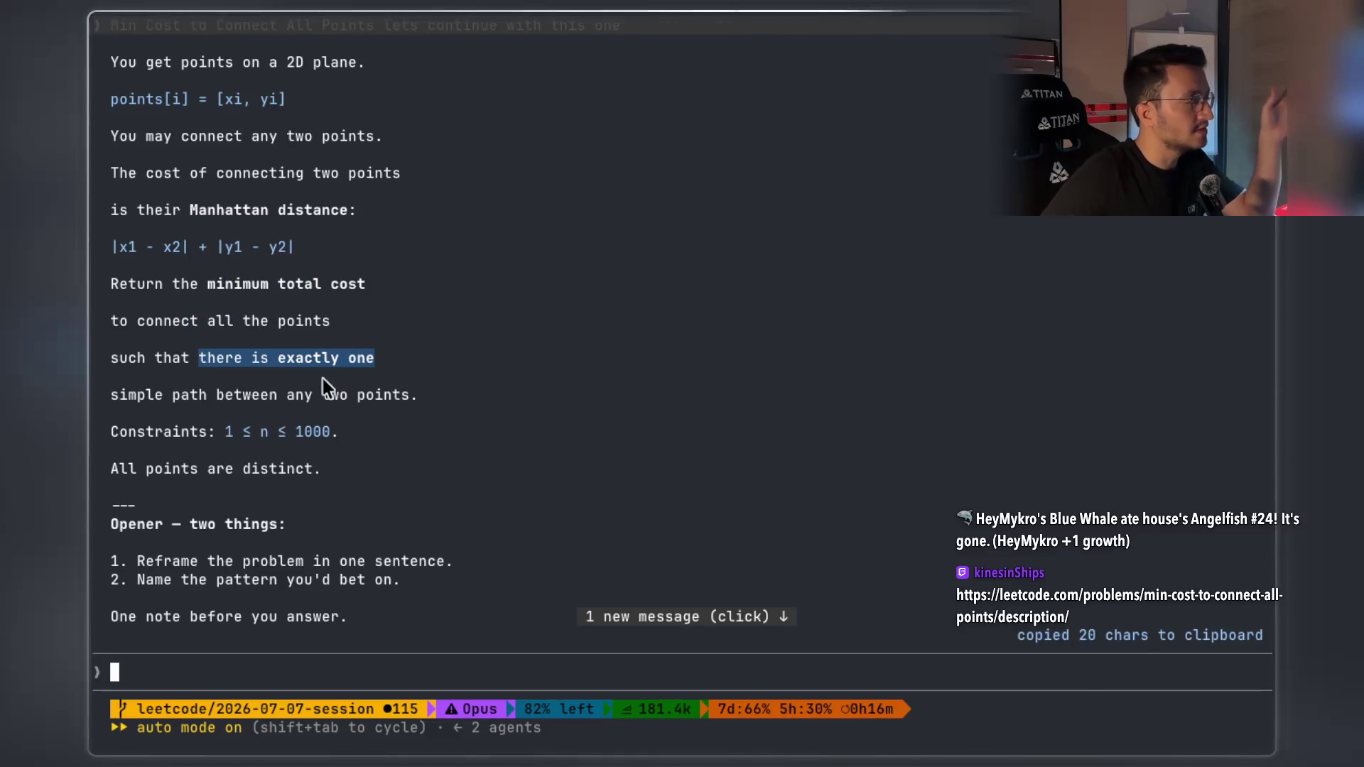
{"action": "left_click_drag", "start_coordinate": [262, 395], "coordinate": [288, 398]}
Check Claude's progress on the HTML explainer and bring the LeetCode 1584 page back
{"action": "scroll", "coordinate": [390, 284], "scroll_direction": "down", "scroll_amount": 5}
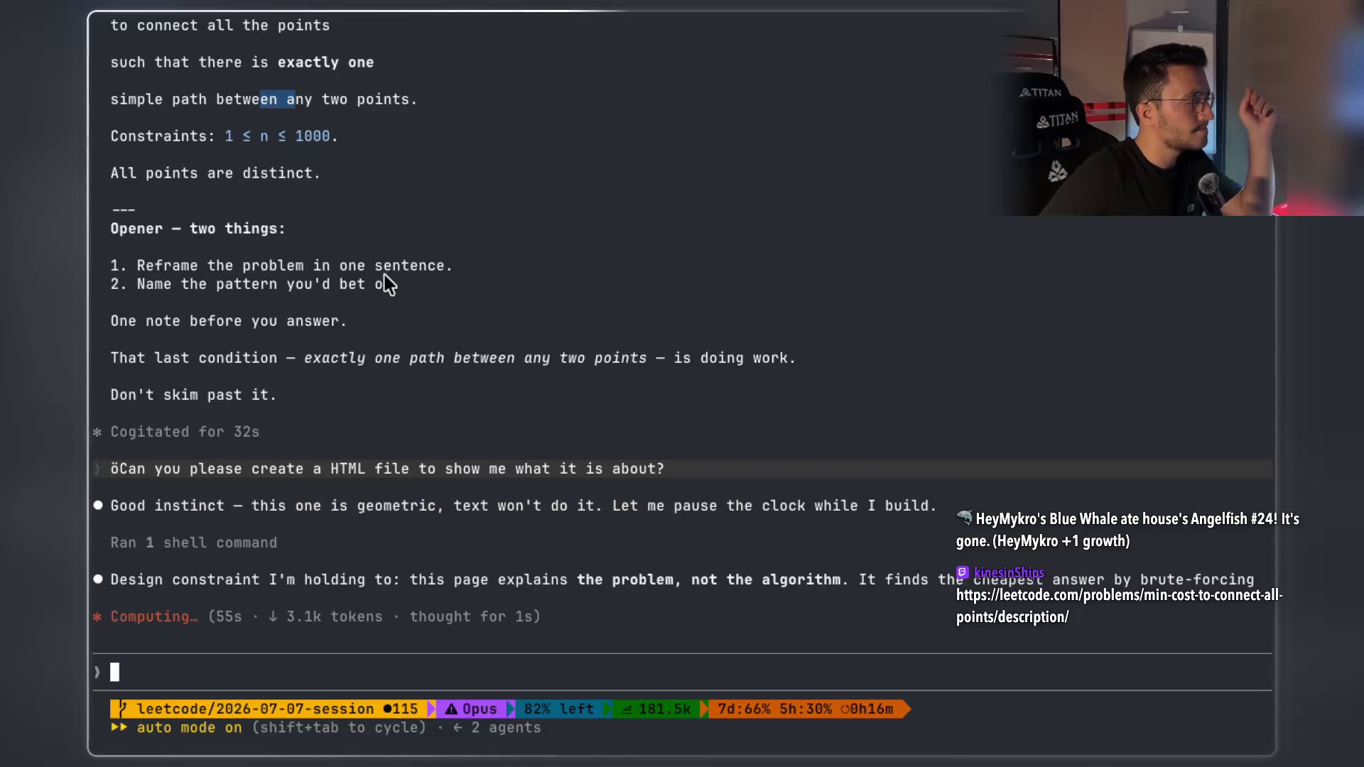
{"action": "scroll", "coordinate": [384, 245], "scroll_direction": "up", "scroll_amount": 3}
{"action": "scroll", "coordinate": [383, 244], "scroll_direction": "up", "scroll_amount": 2}
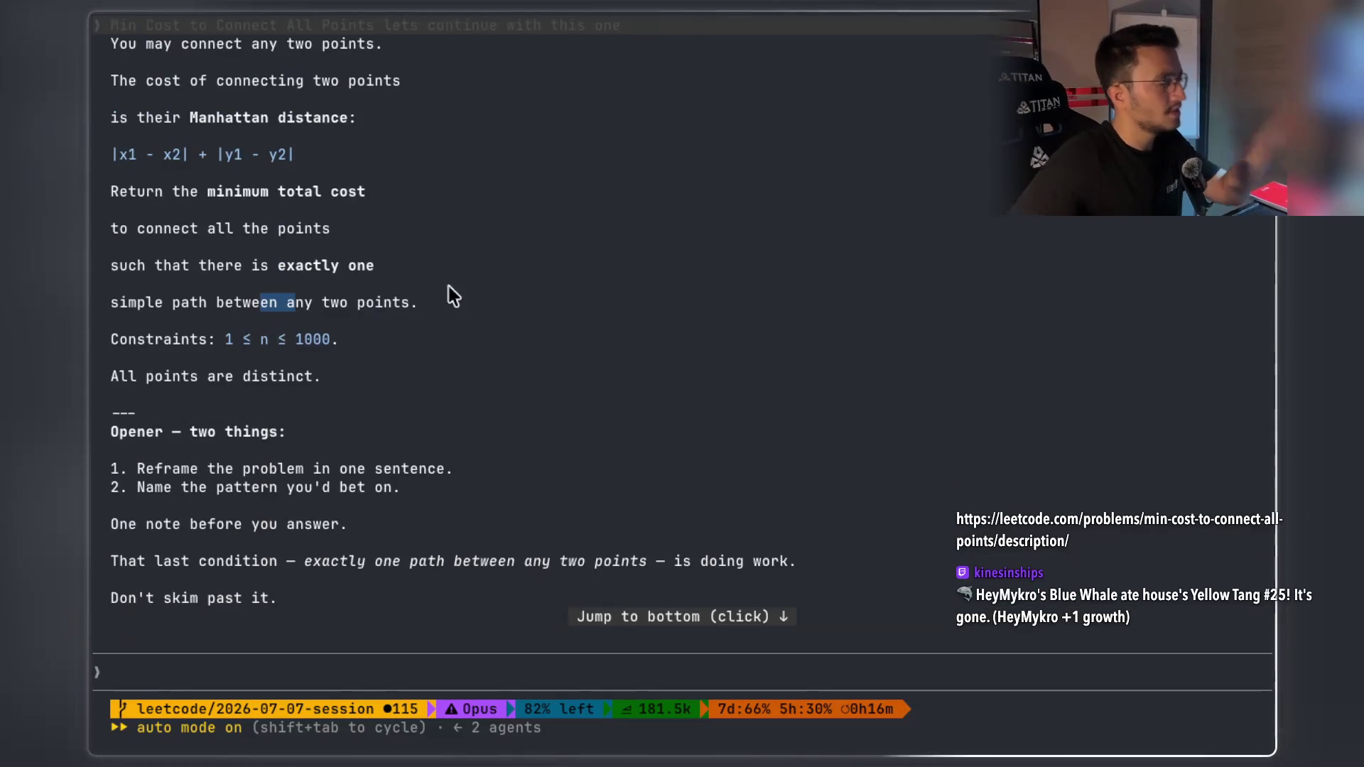
{"action": "key", "text": "super+Tab"}
{"action": "scroll", "coordinate": [594, 391], "scroll_direction": "down", "scroll_amount": 5}
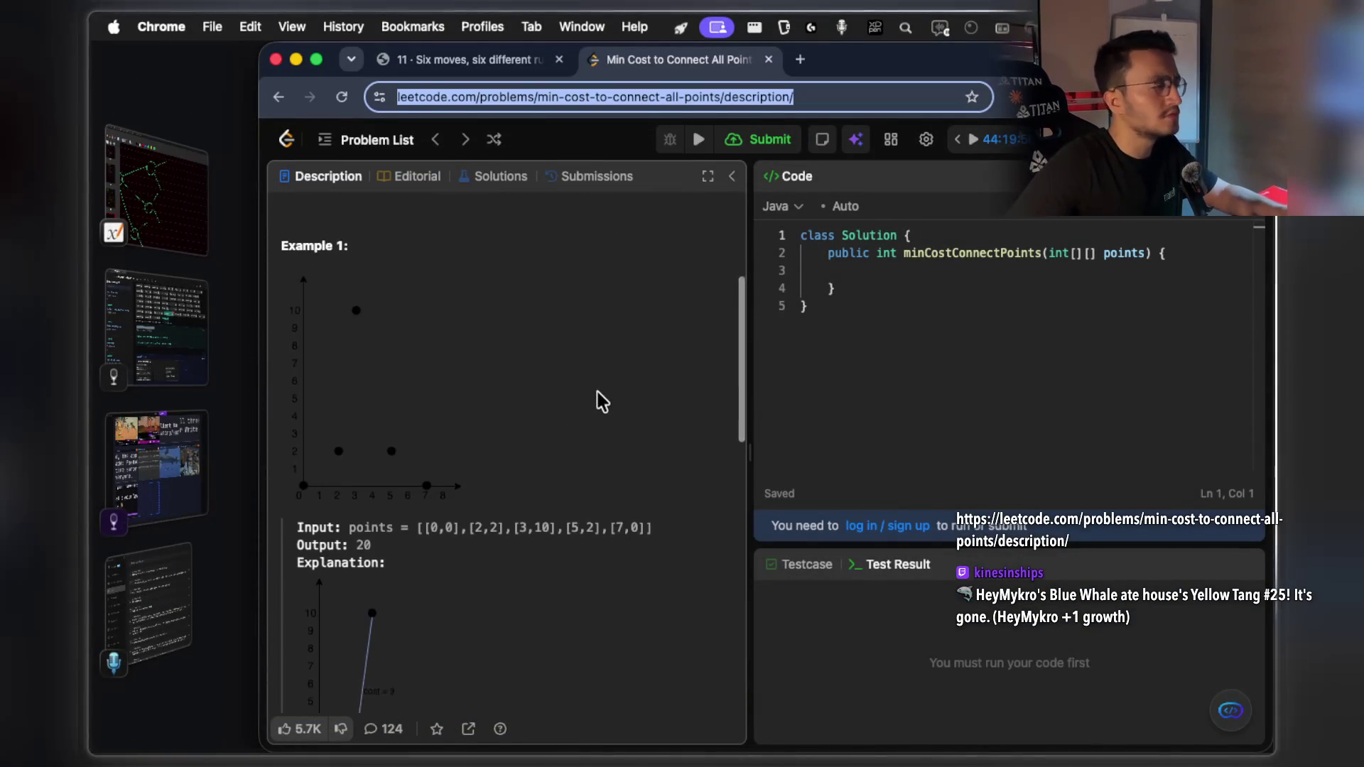
Review LeetCode Example 1's explanation joining five points for a minimum cost of 20
{"action": "scroll", "coordinate": [596, 395], "scroll_direction": "down", "scroll_amount": 4}
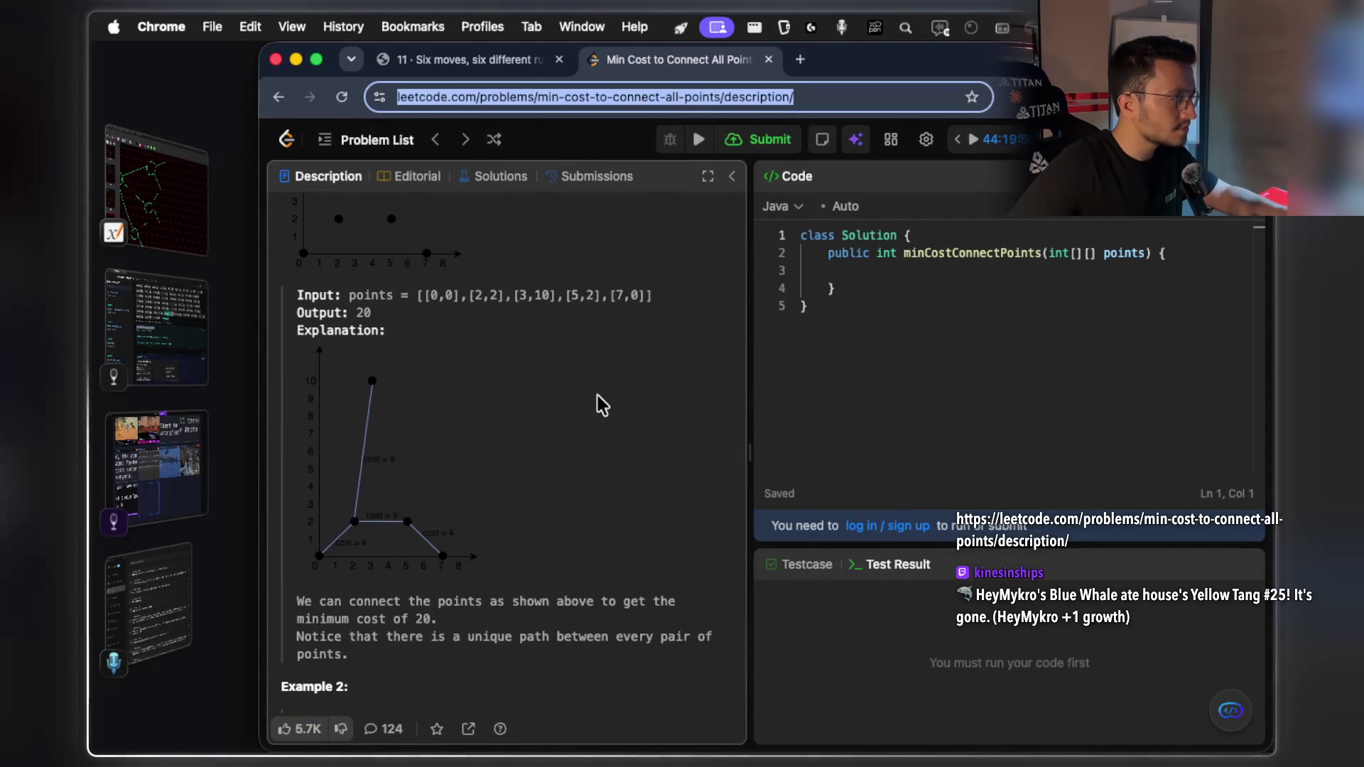
{"action": "left_click_drag", "start_coordinate": [463, 543], "coordinate": [330, 463]}
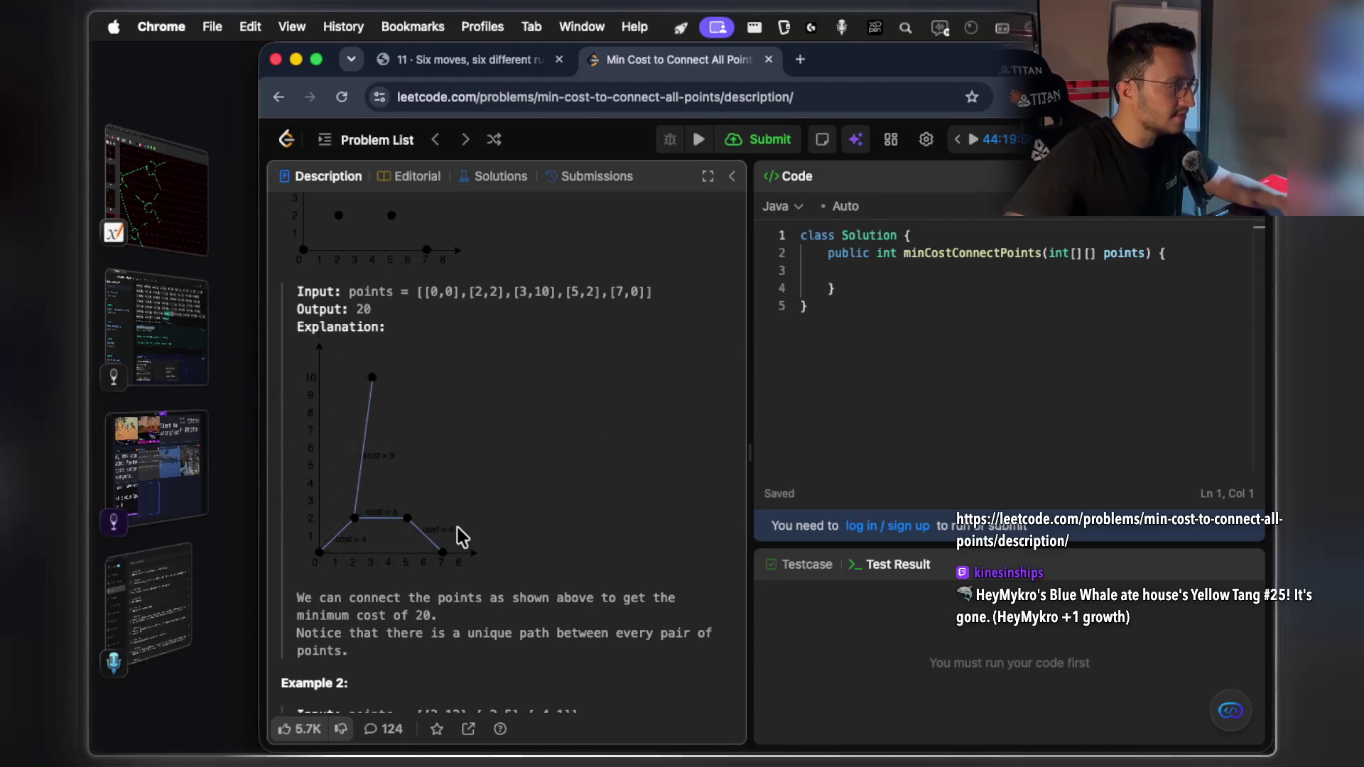
{"action": "scroll", "coordinate": [458, 527], "scroll_direction": "down", "scroll_amount": 2}
{"action": "scroll", "coordinate": [458, 527], "scroll_direction": "down", "scroll_amount": 3}
{"action": "scroll", "coordinate": [457, 527], "scroll_direction": "up", "scroll_amount": 6}
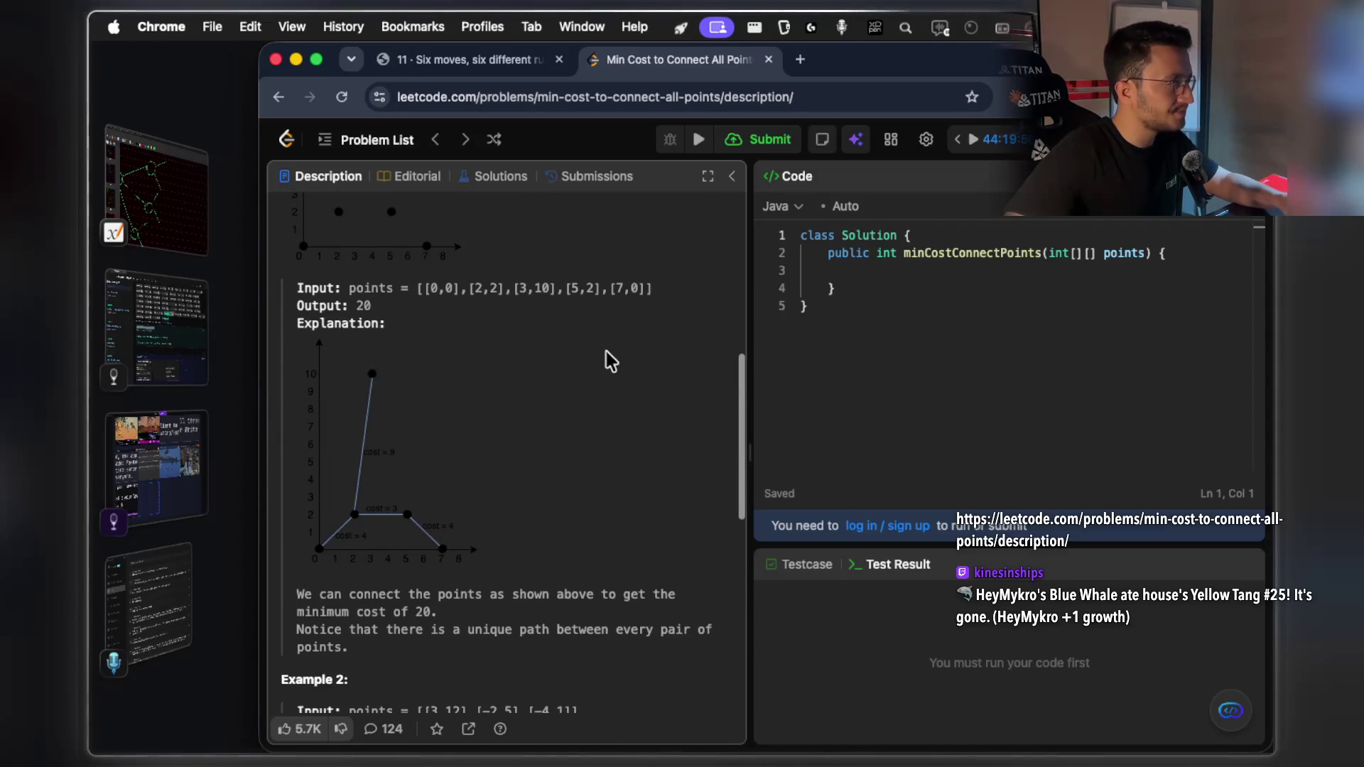
{"action": "key", "text": "super+Tab"}
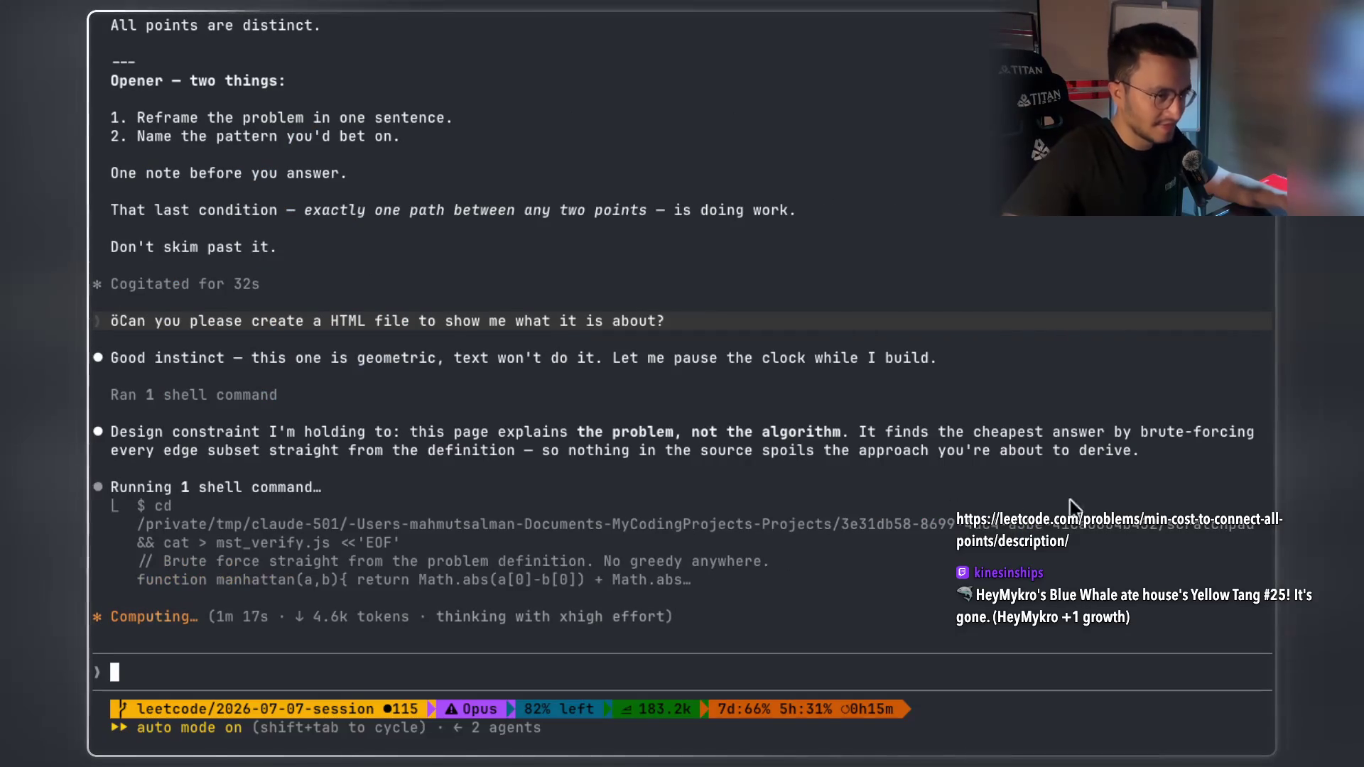
Highlight Claude's design-constraint paragraph, then return to the LeetCode problem statement
{"action": "mouse_move", "coordinate": [1145, 453]}
{"action": "left_mouse_down"}
{"action": "mouse_move", "coordinate": [330, 453]}
{"action": "mouse_move", "coordinate": [118, 437]}
{"action": "left_mouse_up"}
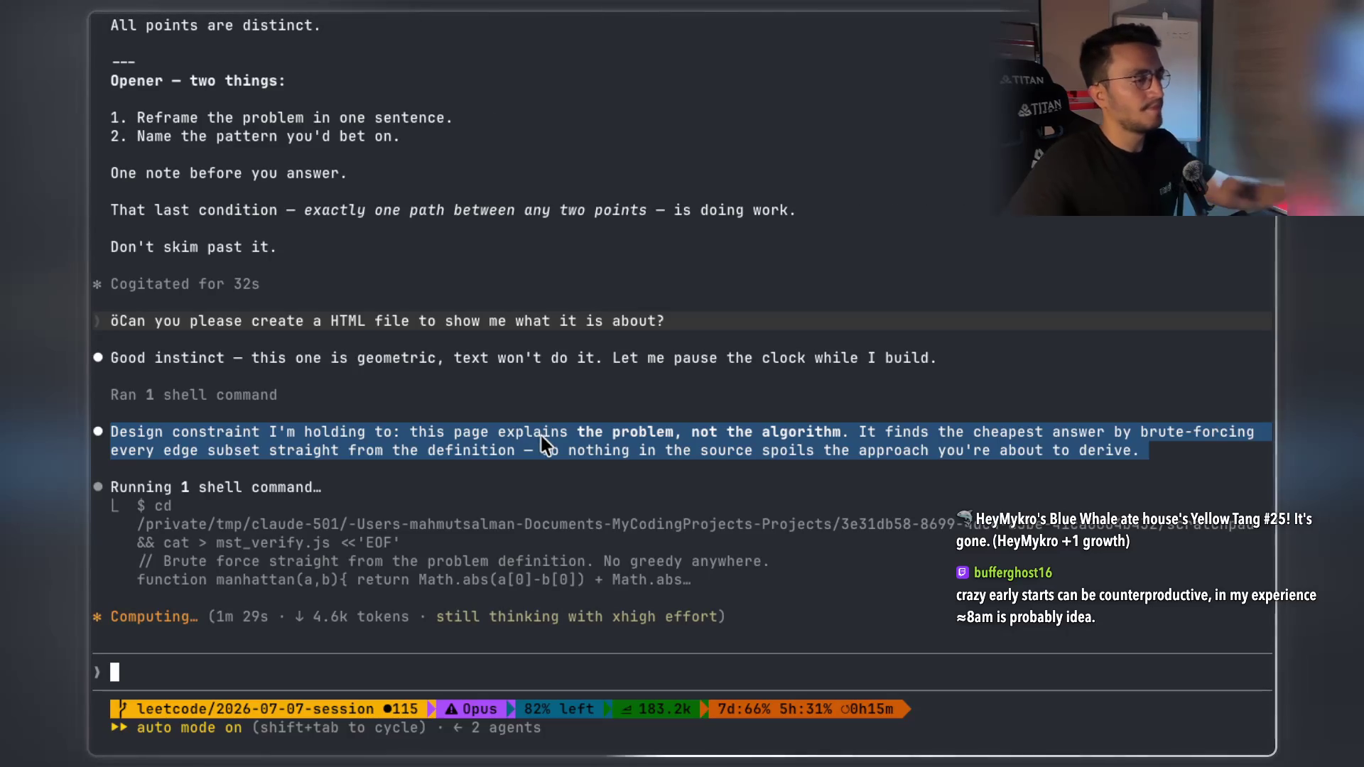
{"action": "key", "text": "super+Tab"}
{"action": "scroll", "coordinate": [621, 444], "scroll_direction": "up", "scroll_amount": 10}
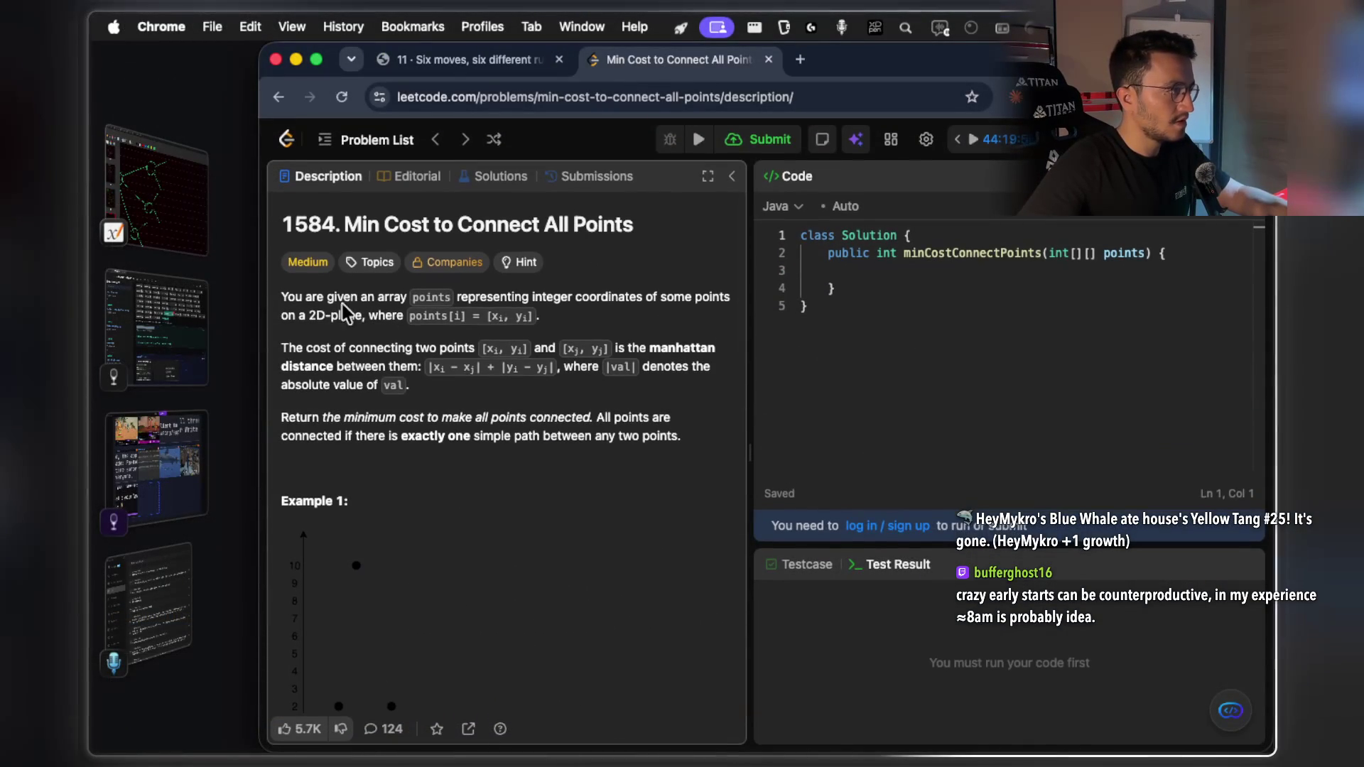
Reread the LeetCode statement, highlighting 'some', 'a 2D-plane' and 'manhattan distance'
{"action": "left_click_drag", "start_coordinate": [310, 298], "coordinate": [366, 297]}
{"action": "left_click_drag", "start_coordinate": [501, 296], "coordinate": [595, 296]}
{"action": "double_click", "coordinate": [675, 297]}
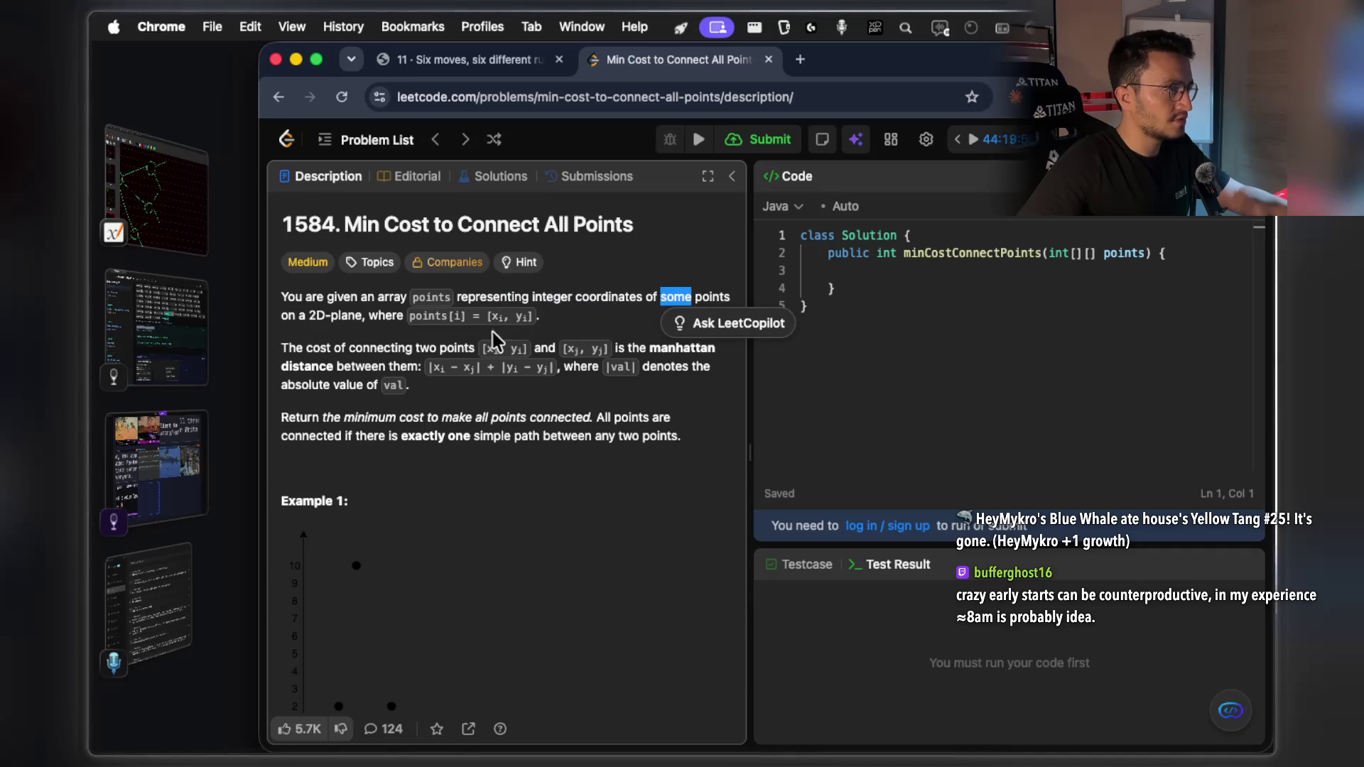
{"action": "left_click_drag", "start_coordinate": [299, 315], "coordinate": [365, 314]}
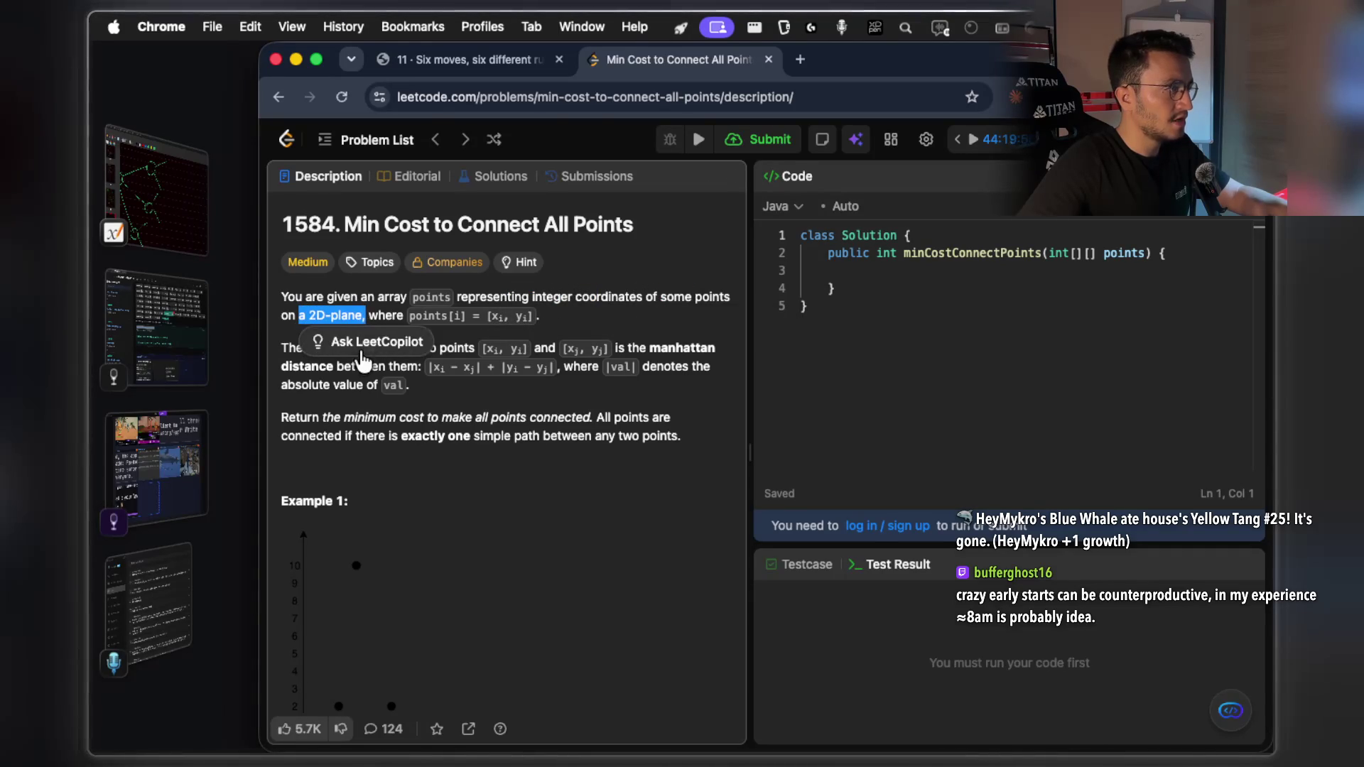
{"action": "left_click", "coordinate": [358, 411]}
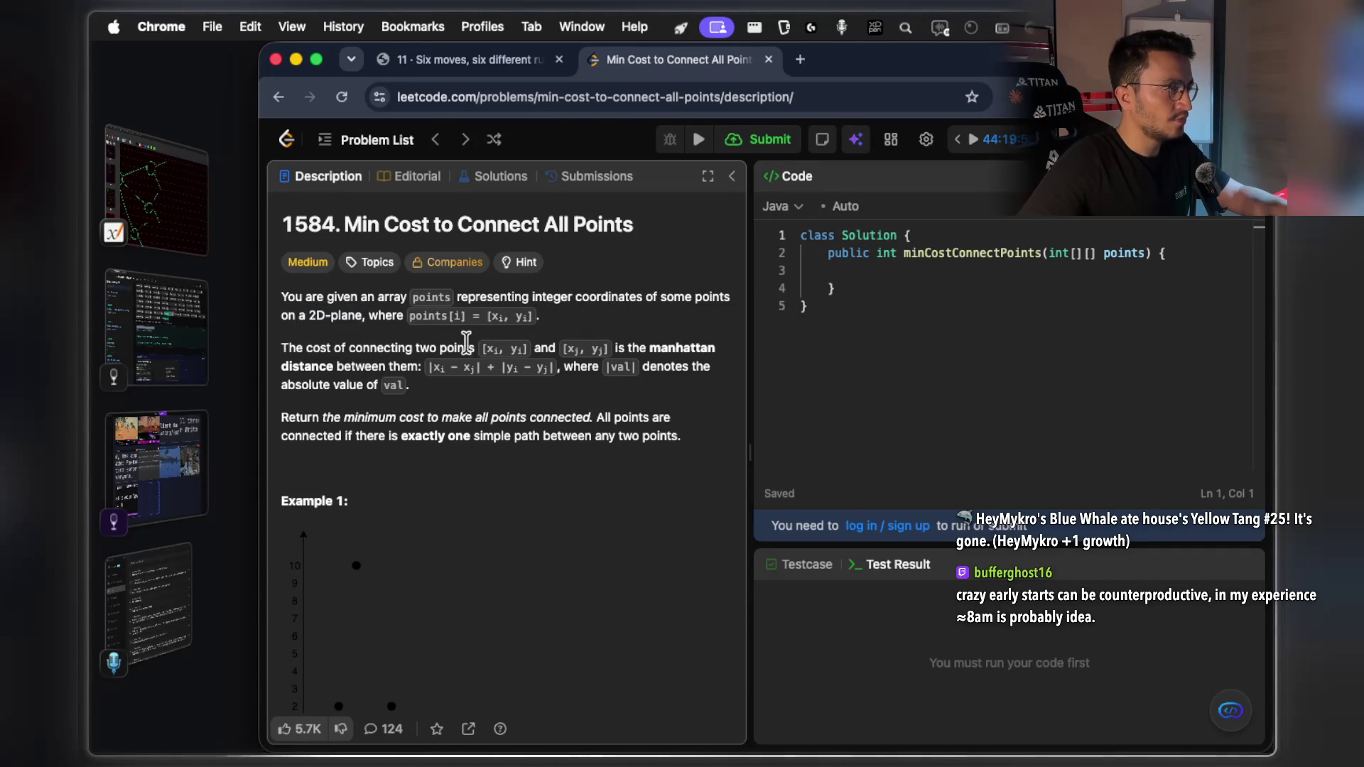
{"action": "left_click_drag", "start_coordinate": [637, 346], "coordinate": [699, 347]}
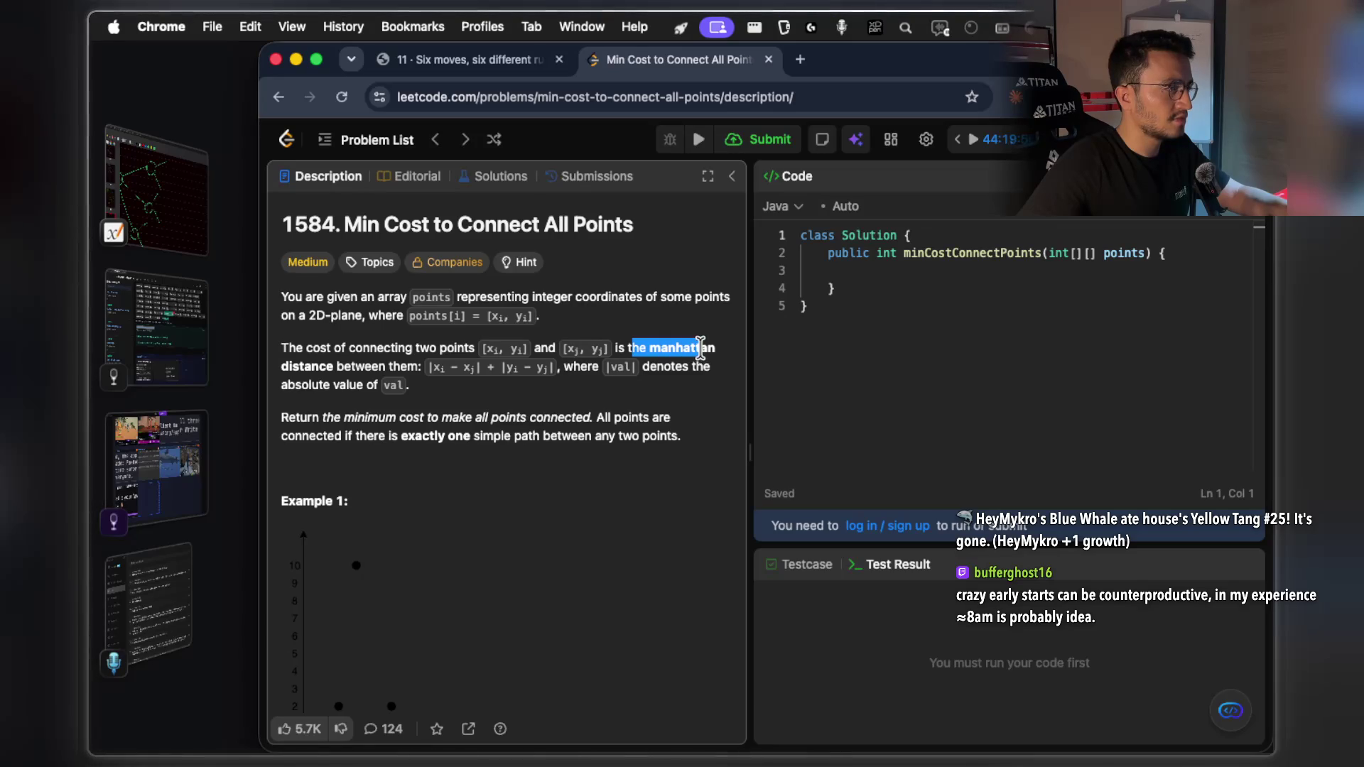
{"action": "left_click", "coordinate": [382, 370]}
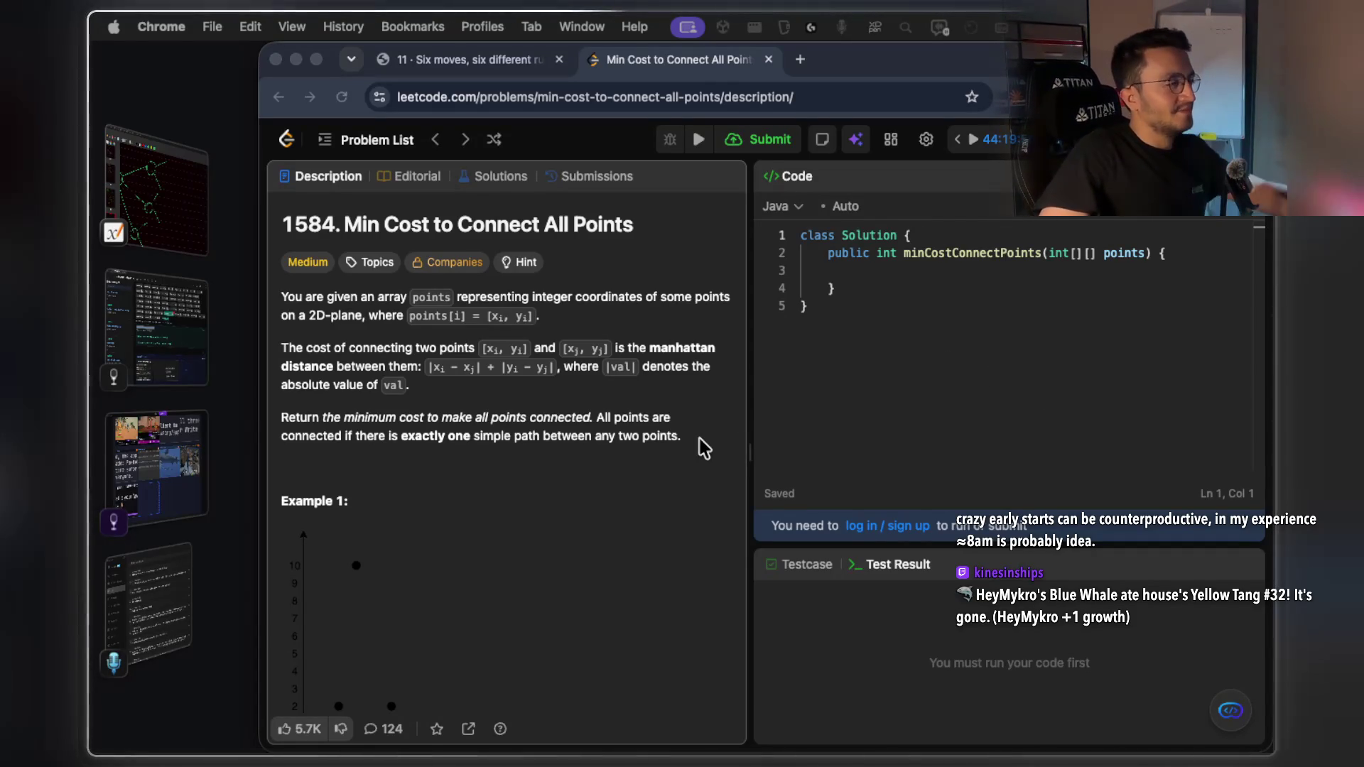
Wait in Claude Code for the 537-line HTML explainer, then return to the Min Cost note
{"action": "key", "text": "super+Tab"}
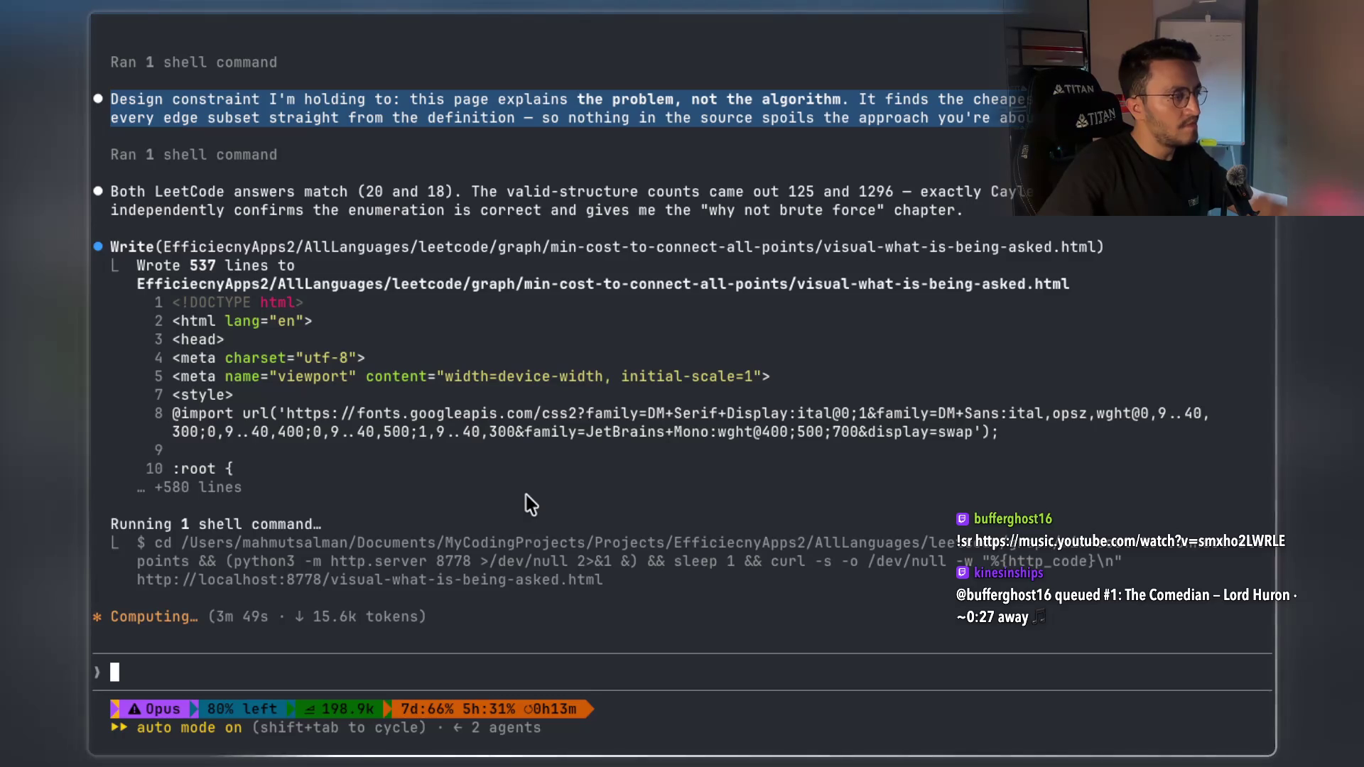
{"action": "key", "text": "super+Tab"}
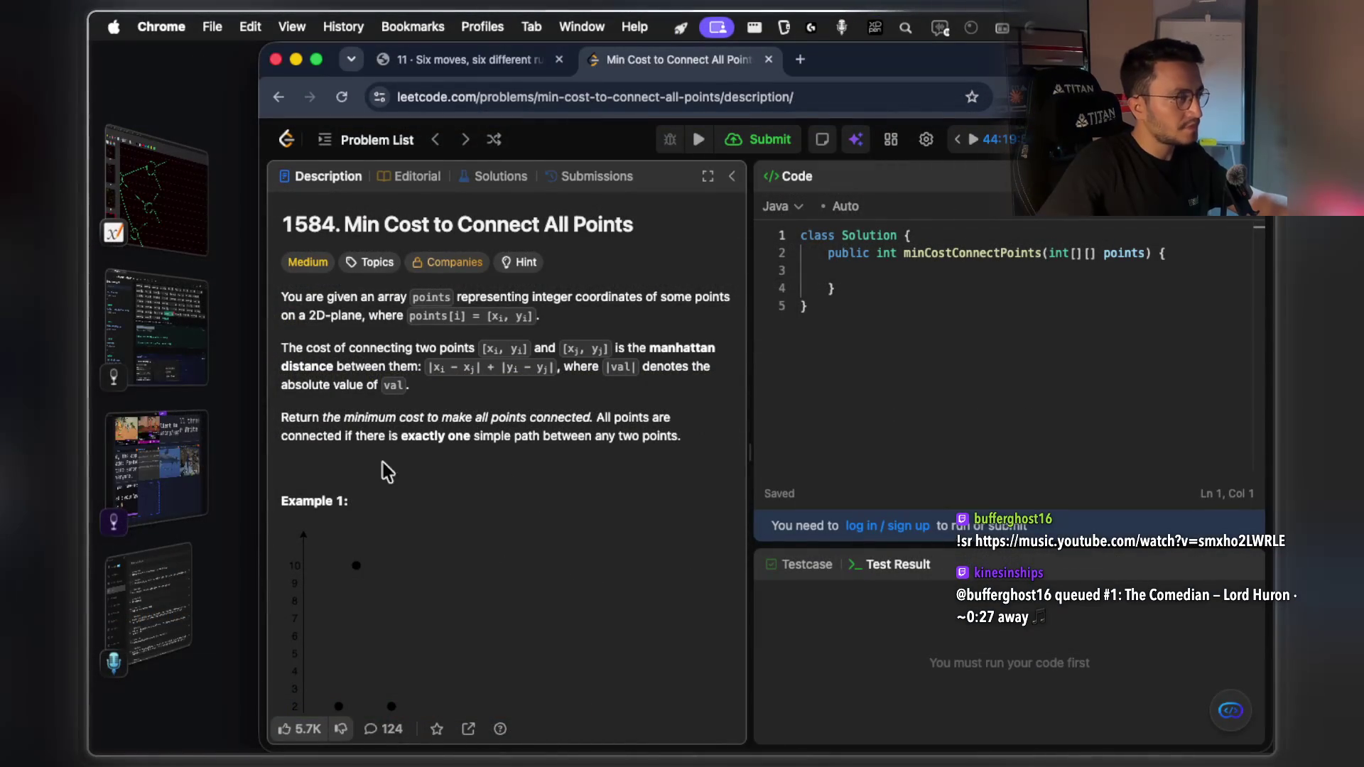
{"action": "key", "text": "super+Tab"}
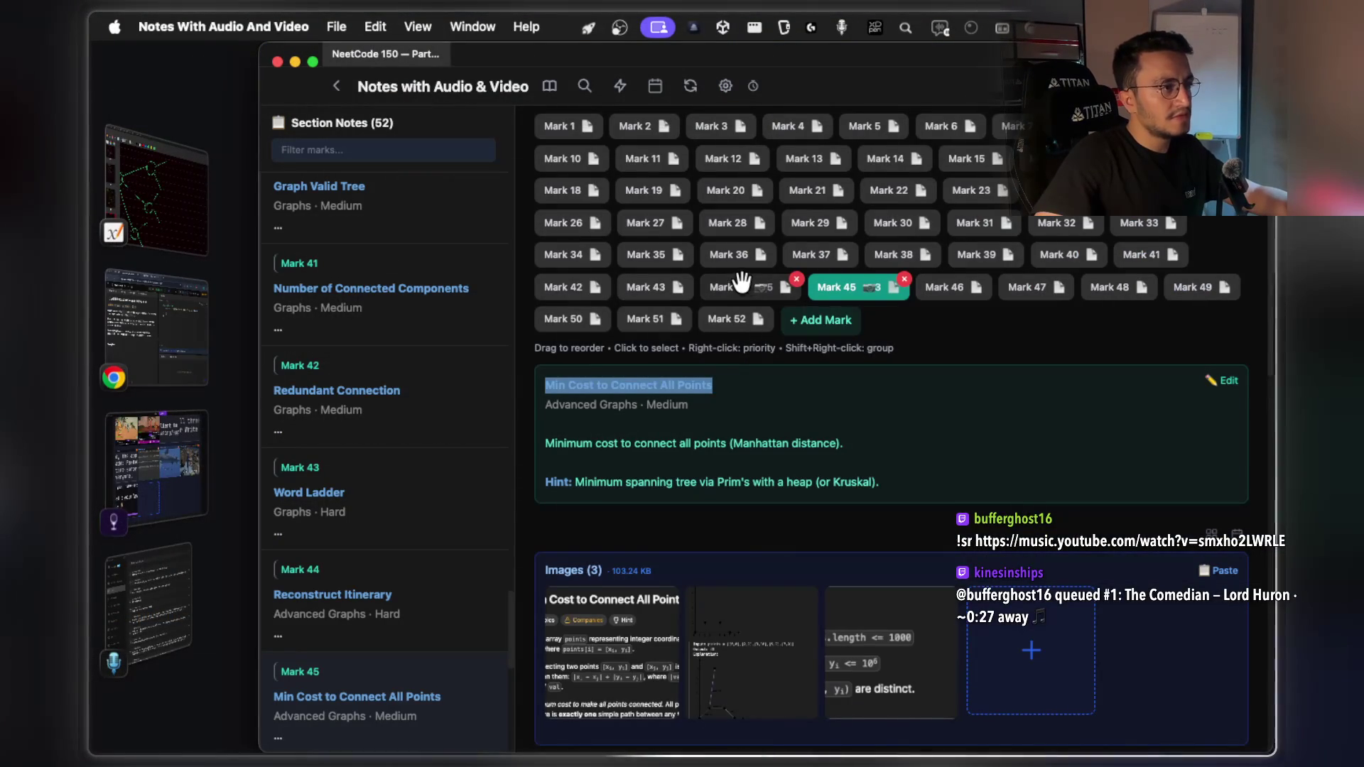
Open Mark 44's Reconstruct Itinerary note and view its zoomed problem and example images
{"action": "left_click", "coordinate": [741, 282]}
{"action": "scroll", "coordinate": [720, 424], "scroll_direction": "down", "scroll_amount": 10}
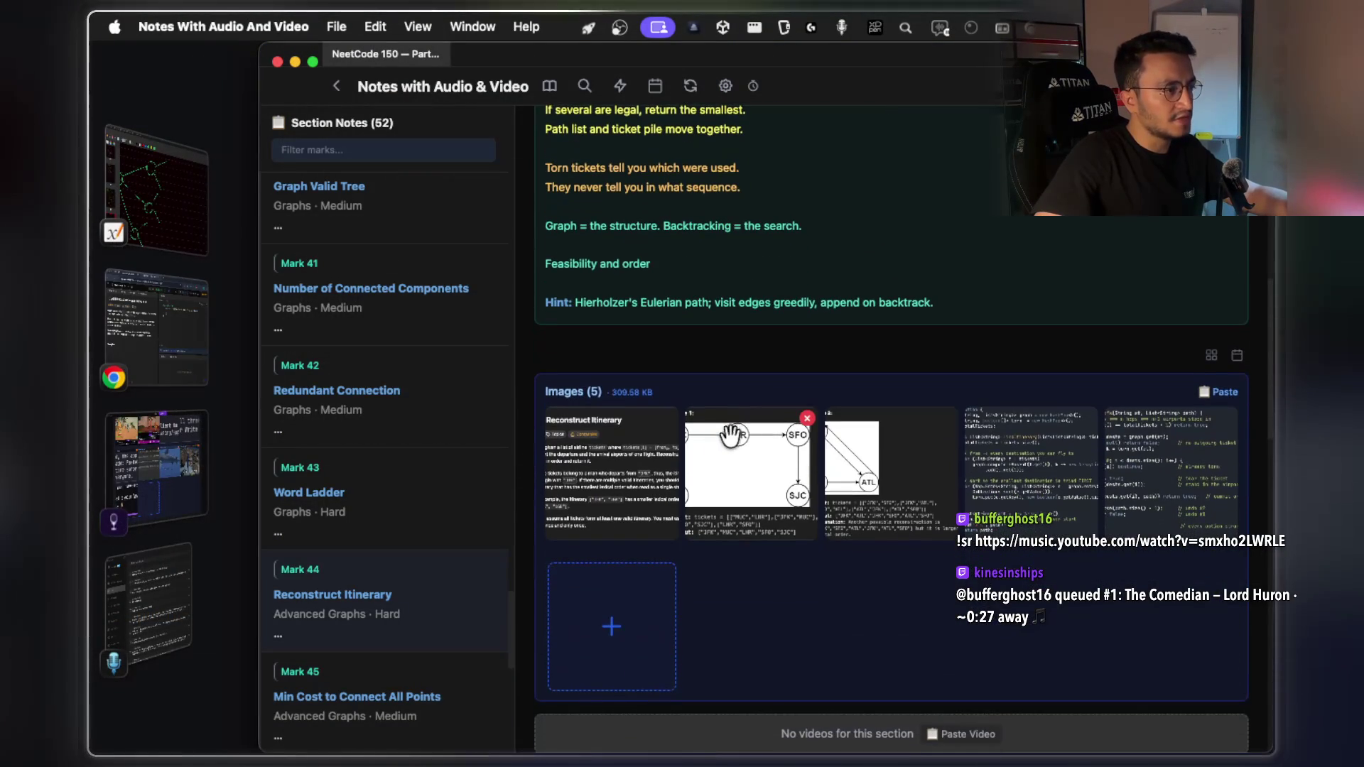
{"action": "left_click", "coordinate": [672, 468]}
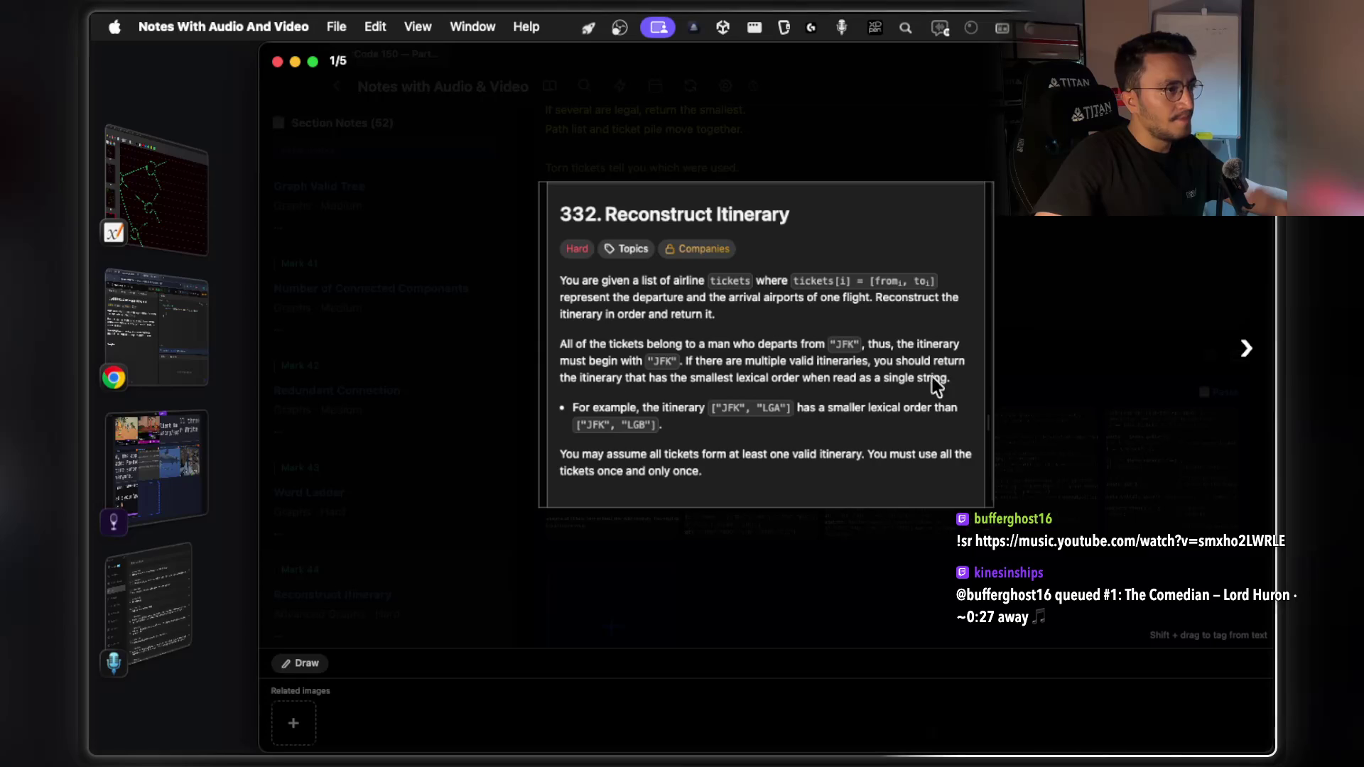
{"action": "key", "text": "super+equal"}
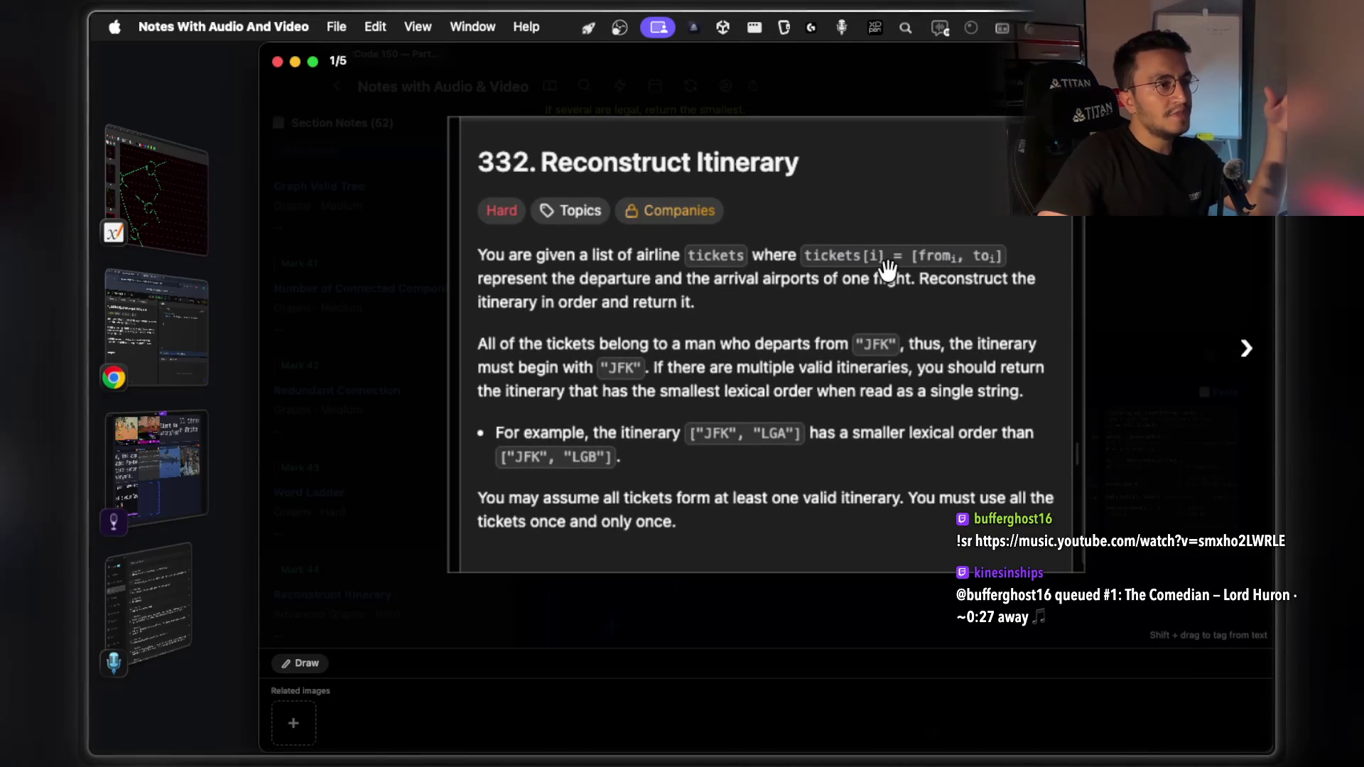
{"action": "left_click", "coordinate": [1240, 363]}
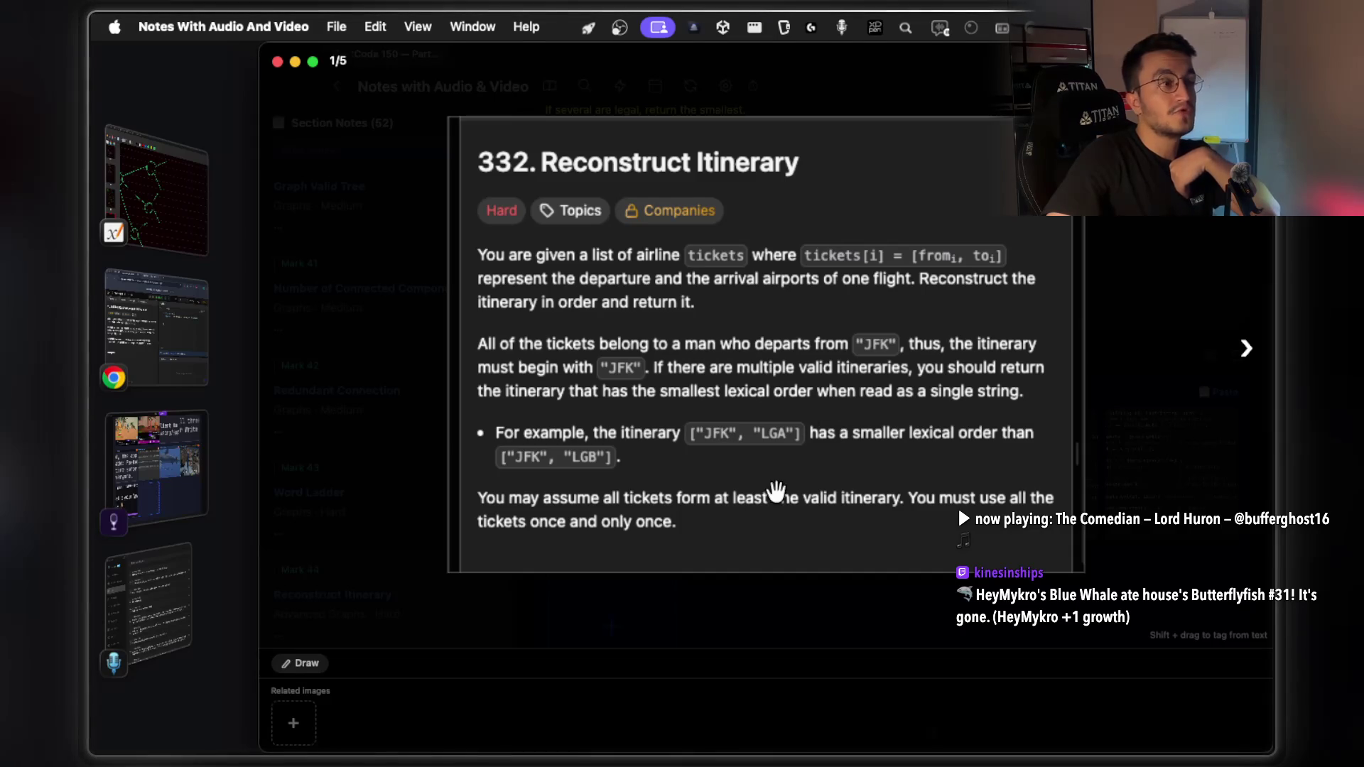
{"action": "left_click", "coordinate": [1246, 353]}
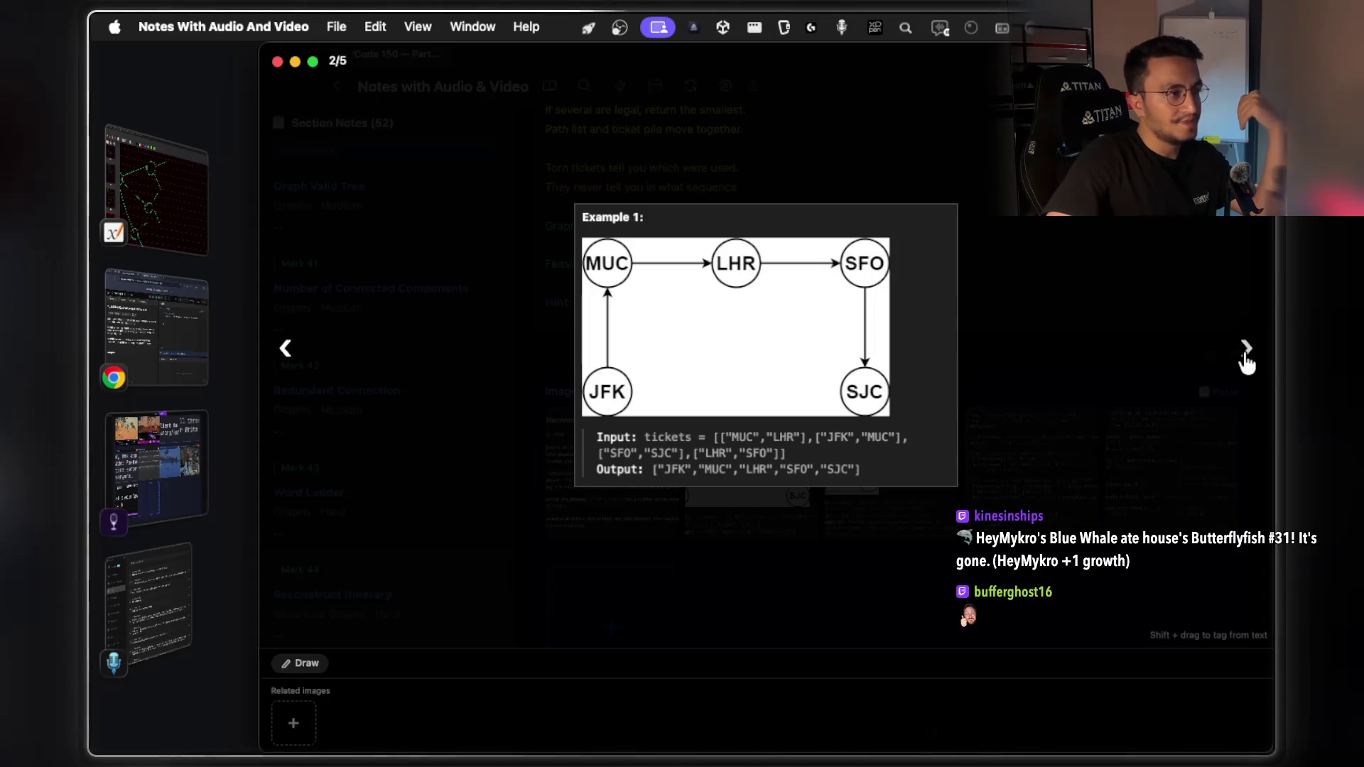
{"action": "left_click", "coordinate": [1247, 362]}
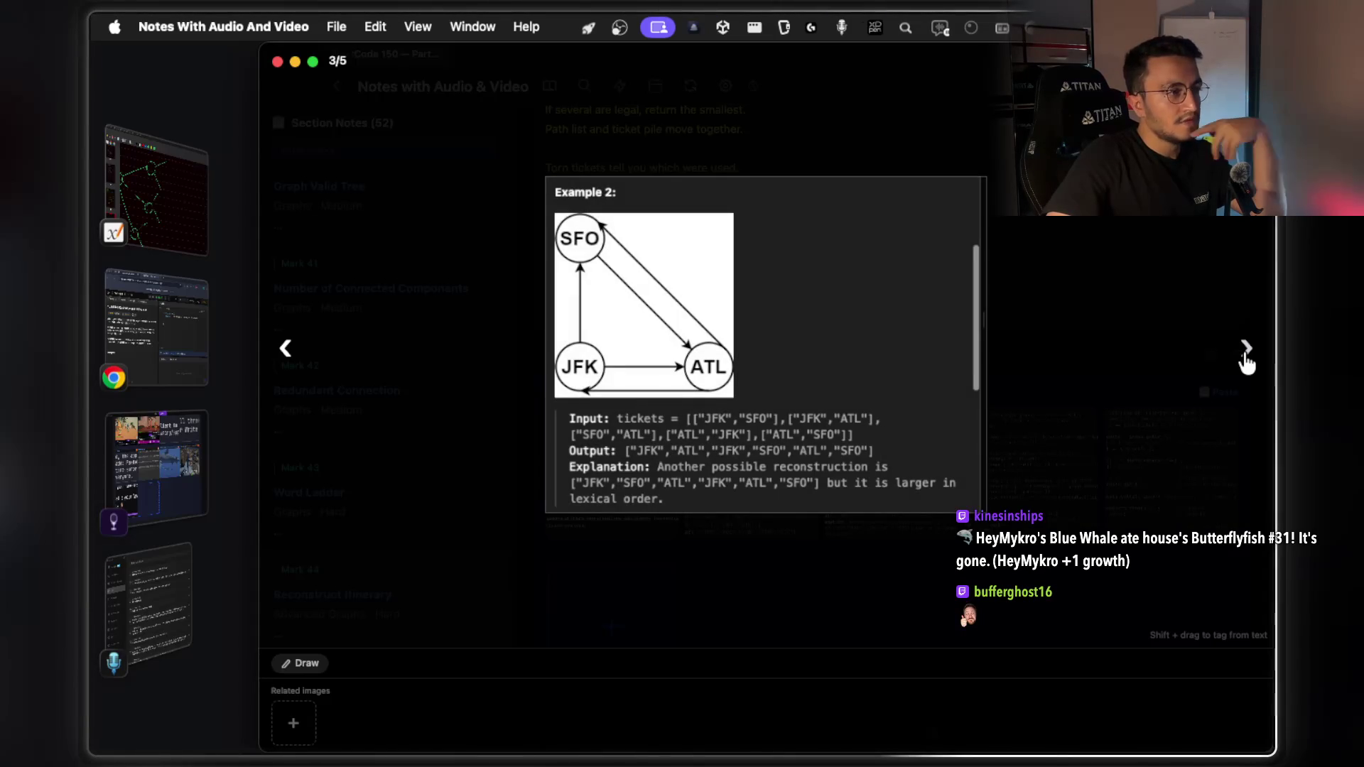
Page back and forth through the Reconstruct Itinerary class Solution and dfs code images
{"action": "left_click", "coordinate": [1247, 362]}
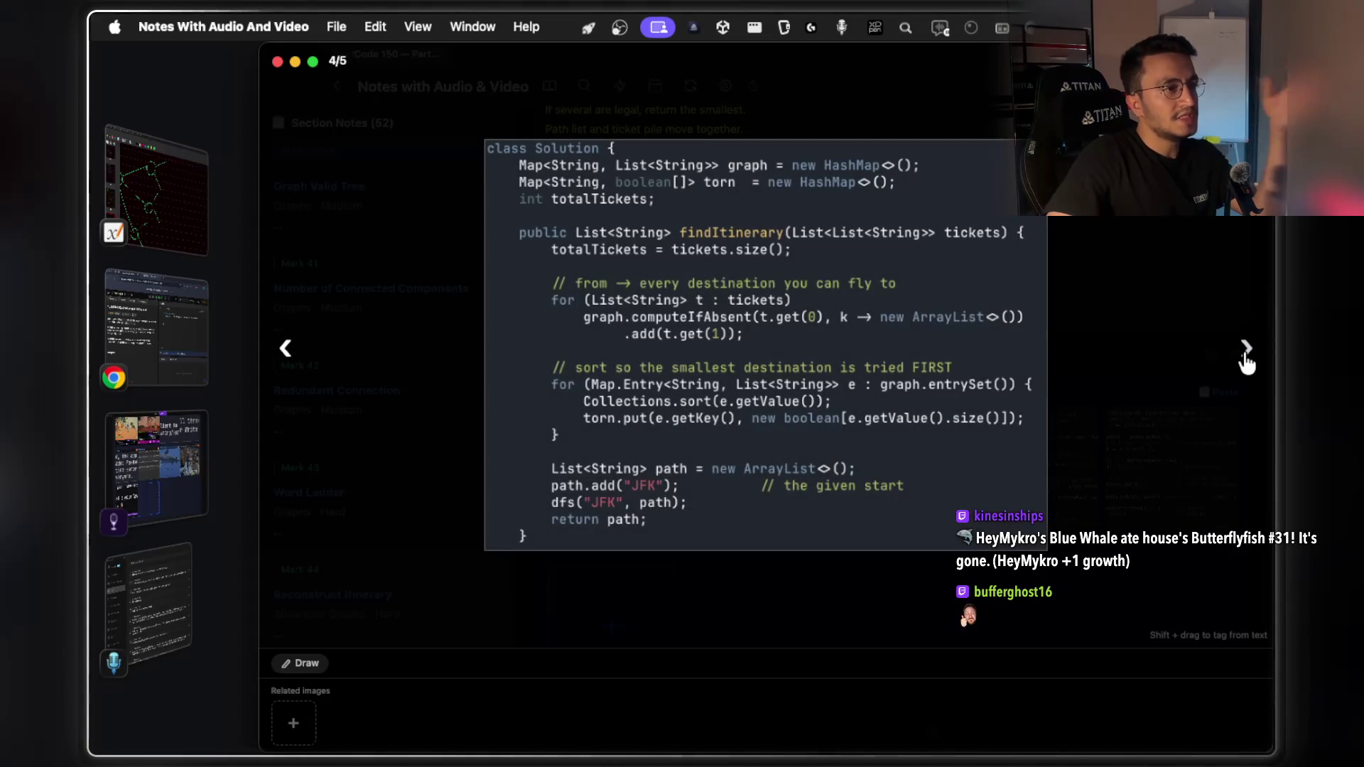
{"action": "left_click", "coordinate": [1246, 362]}
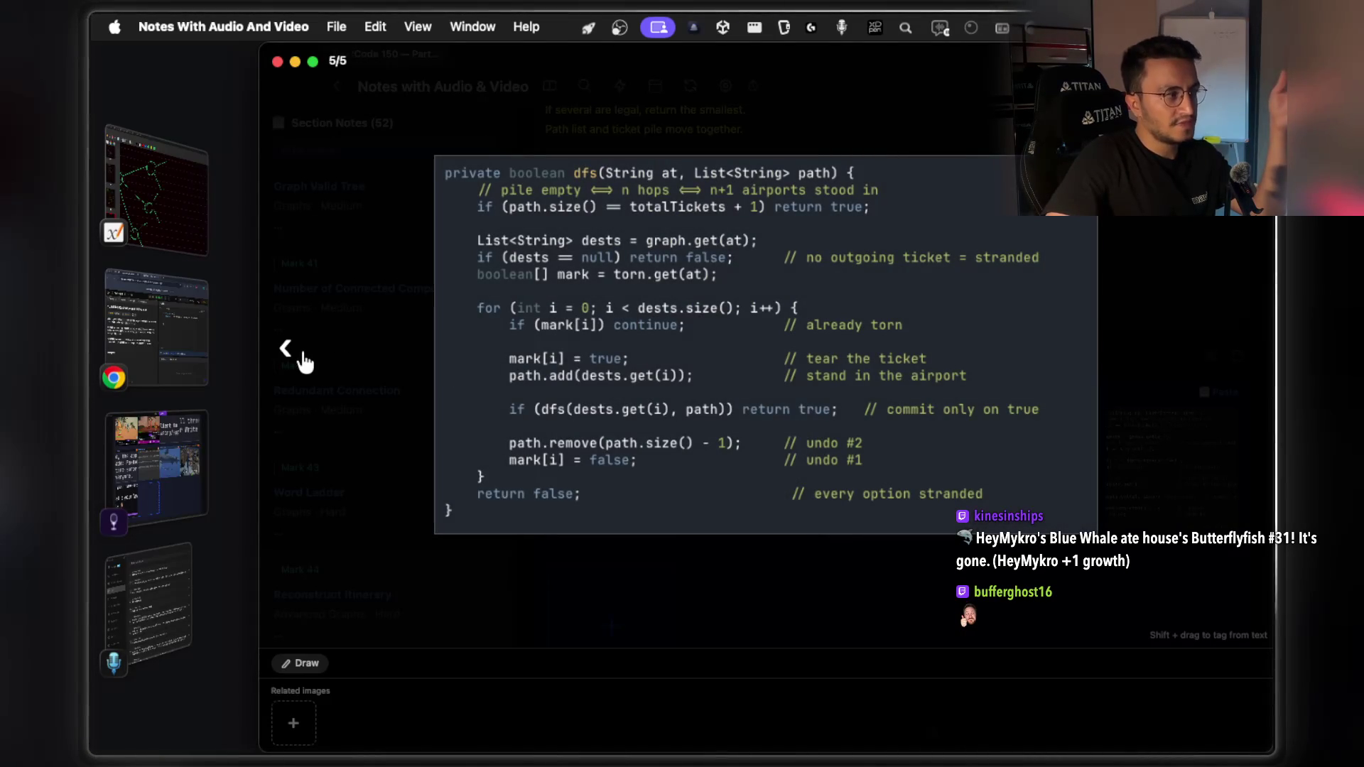
{"action": "left_click", "coordinate": [291, 355]}
{"action": "left_click", "coordinate": [292, 353]}
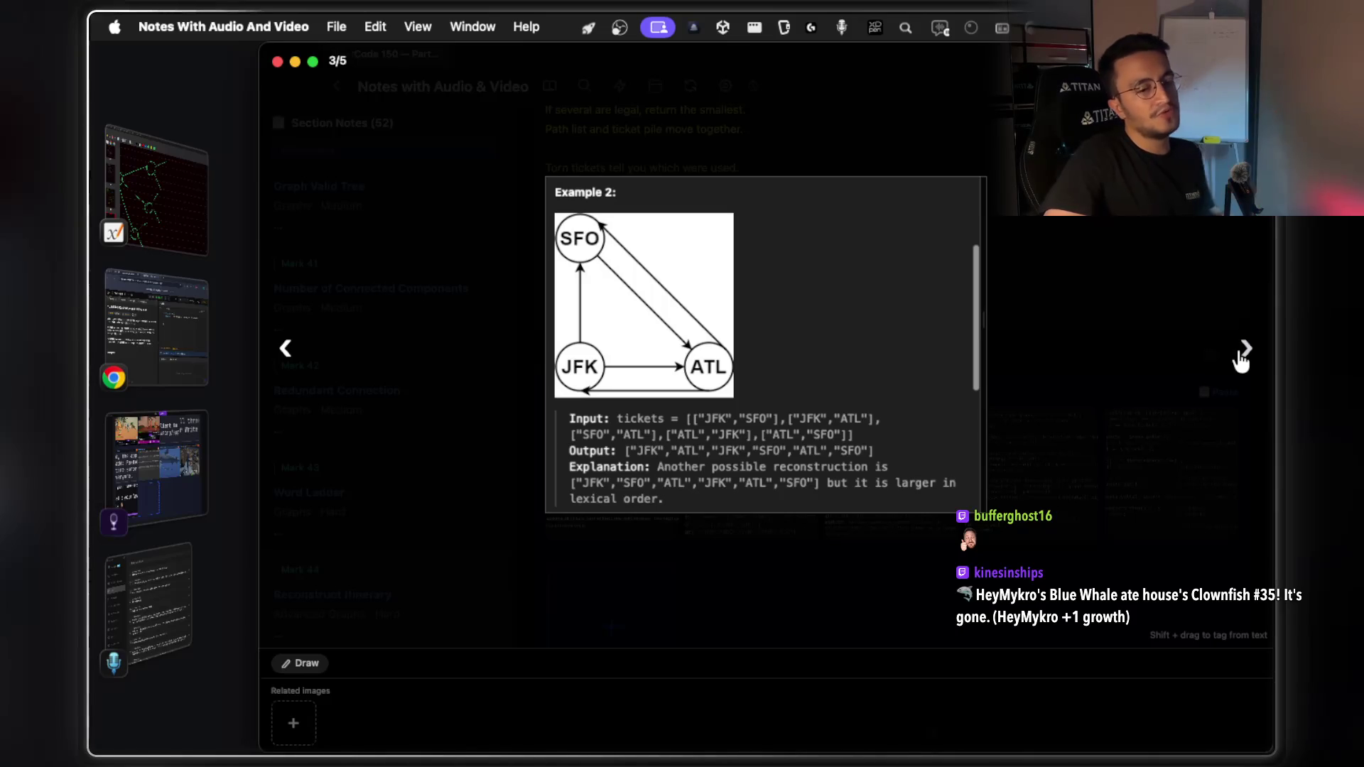
{"action": "left_click", "coordinate": [1243, 352]}
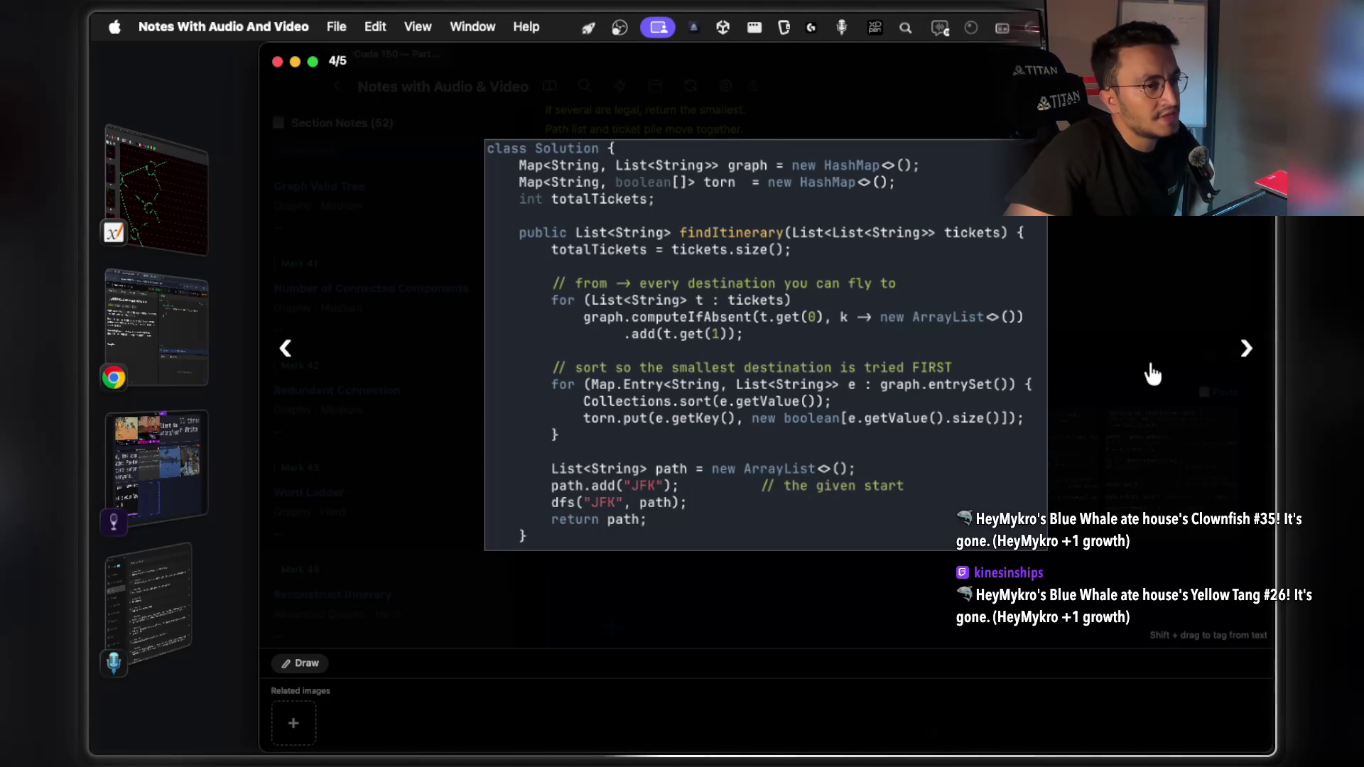
{"action": "left_click", "coordinate": [1244, 351]}
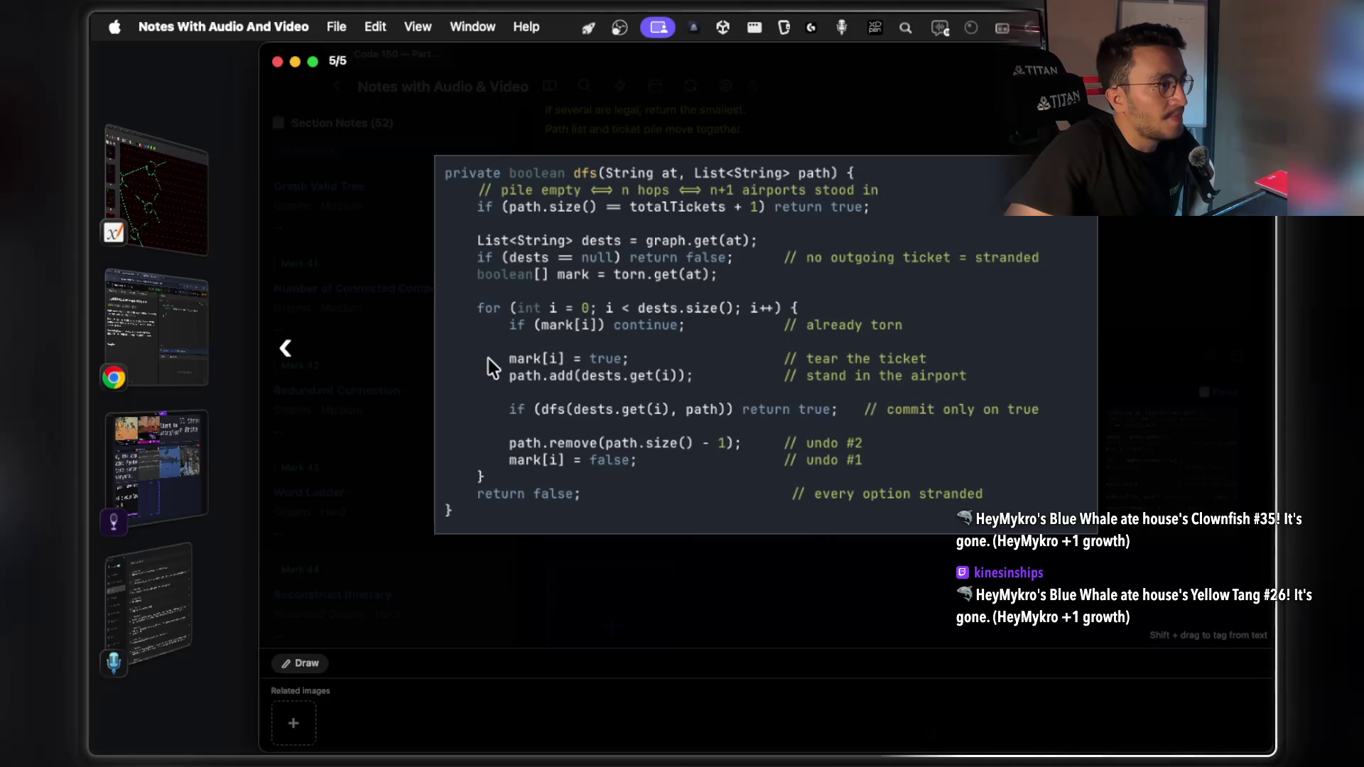
{"action": "left_click", "coordinate": [288, 351]}
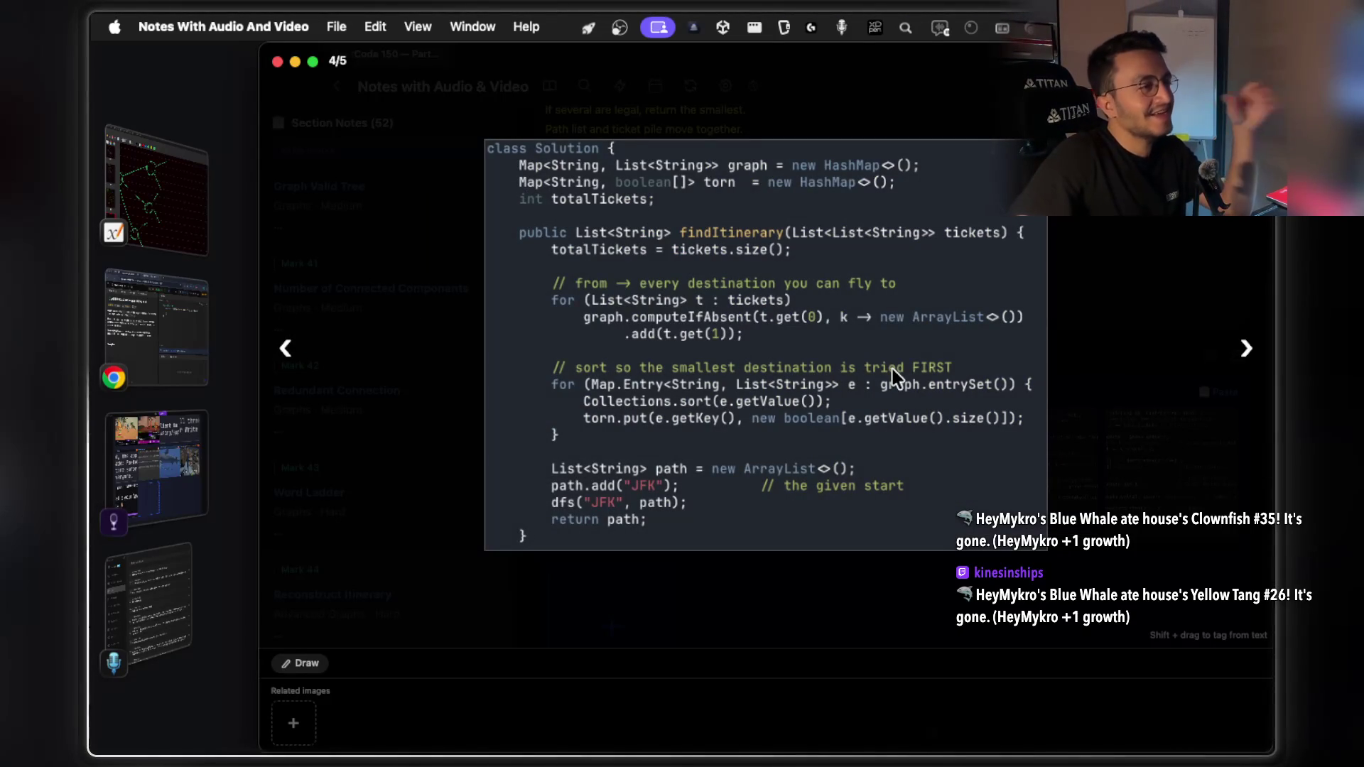
{"action": "key", "text": "super+Tab"}
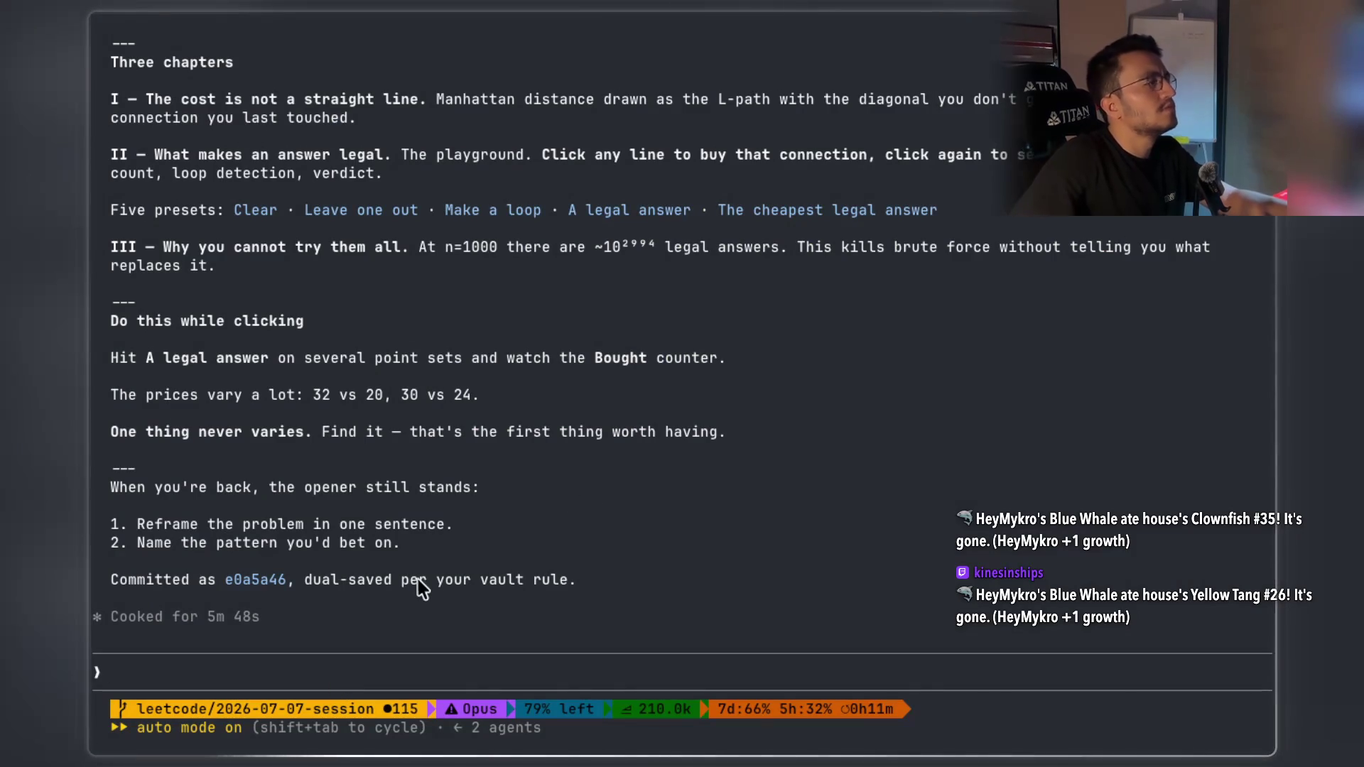
Ask Claude to 'copy the html file into my clipboard'
{"action": "type", "text": "c"}
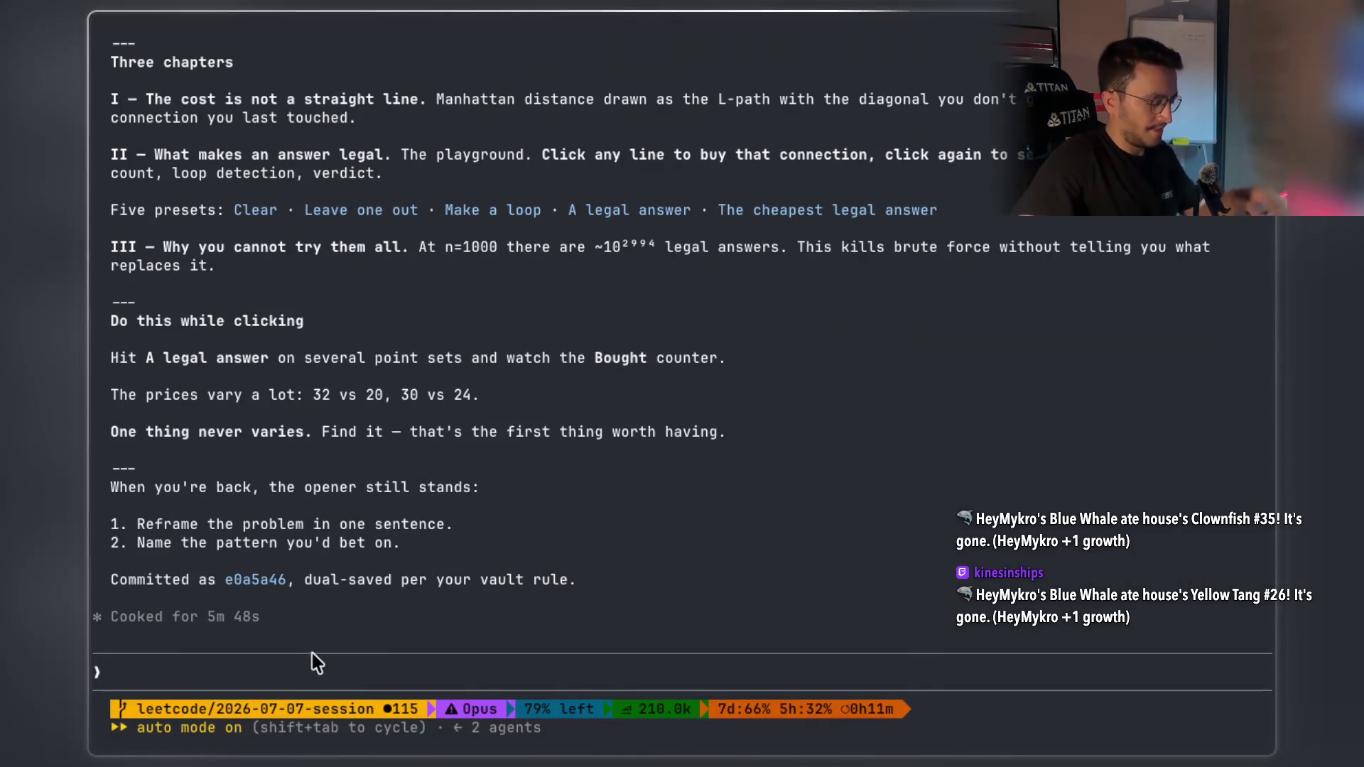
{"action": "type", "text": "opy the "}
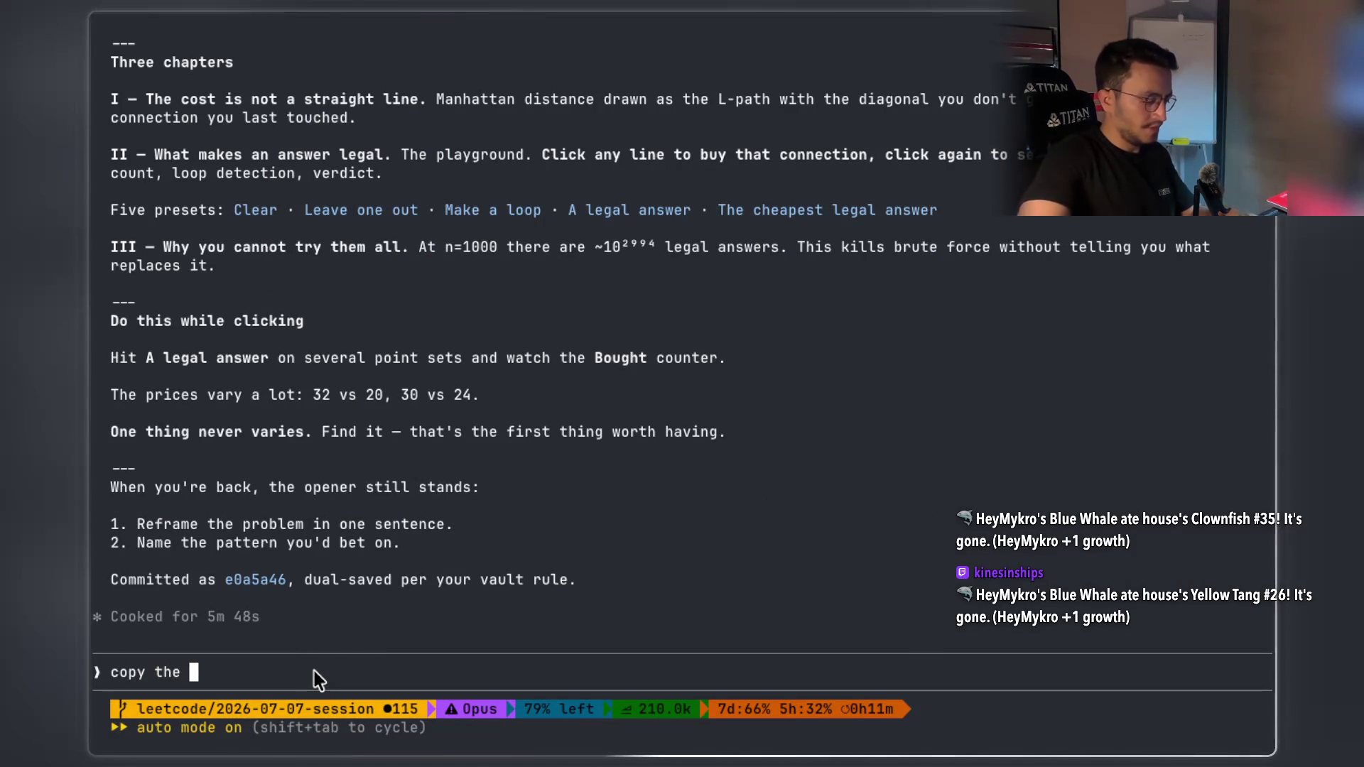
{"action": "type", "text": "html file "}
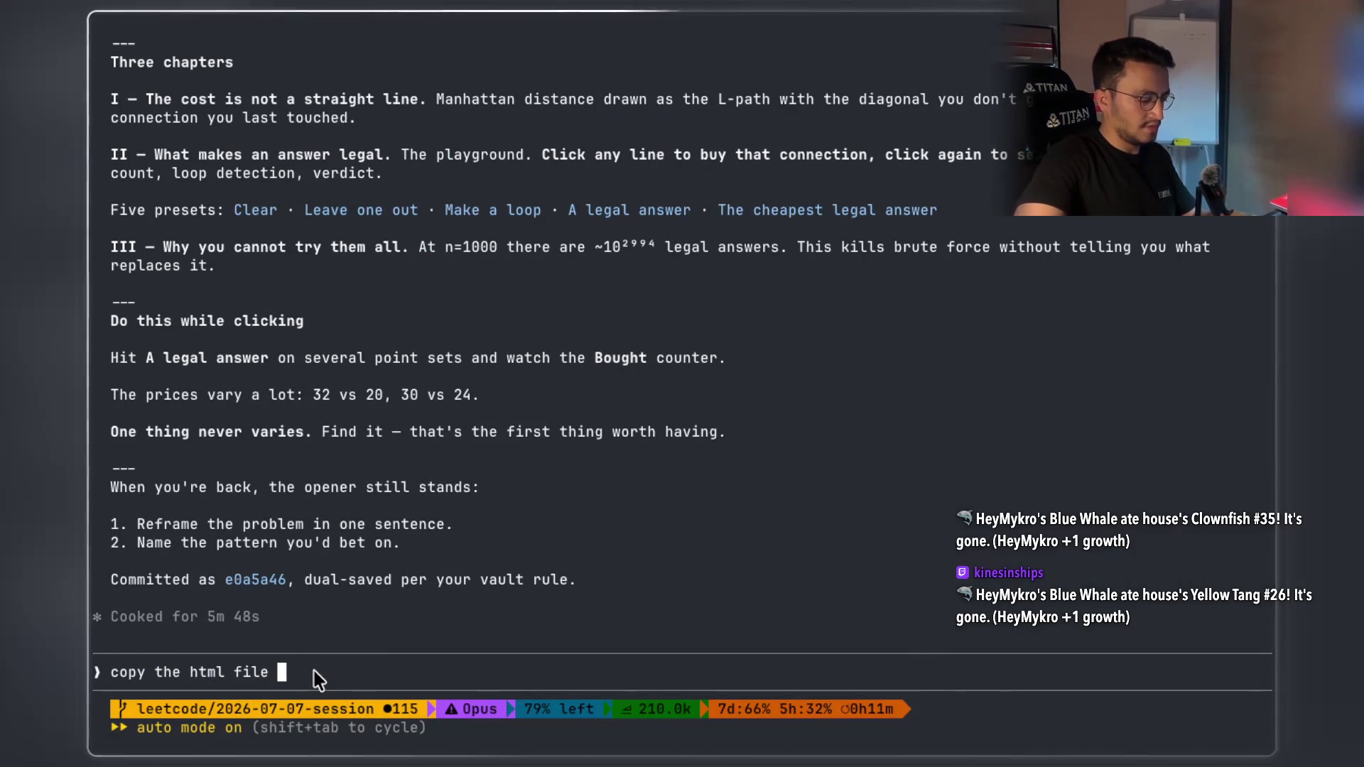
{"action": "type", "text": "into my clip"}
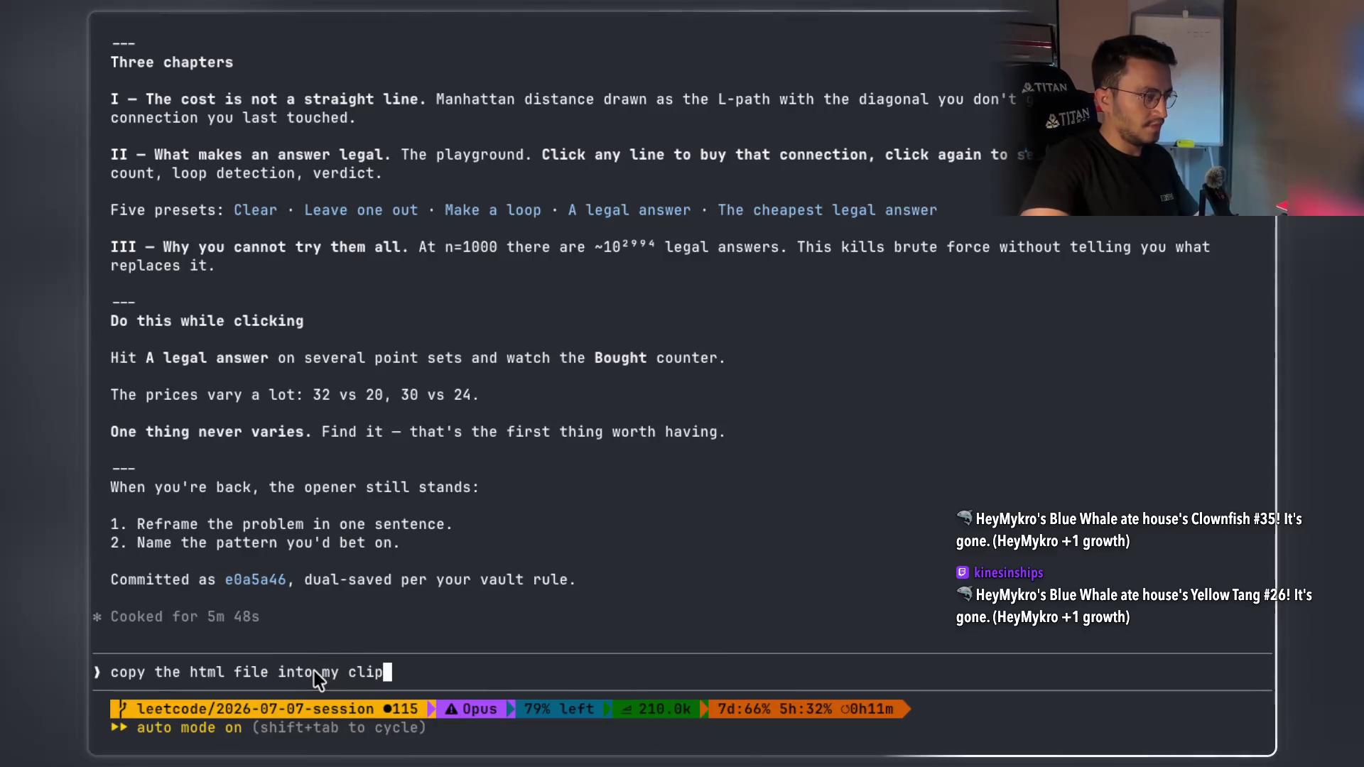
{"action": "type", "text": "board"}
{"action": "key", "text": "Return"}
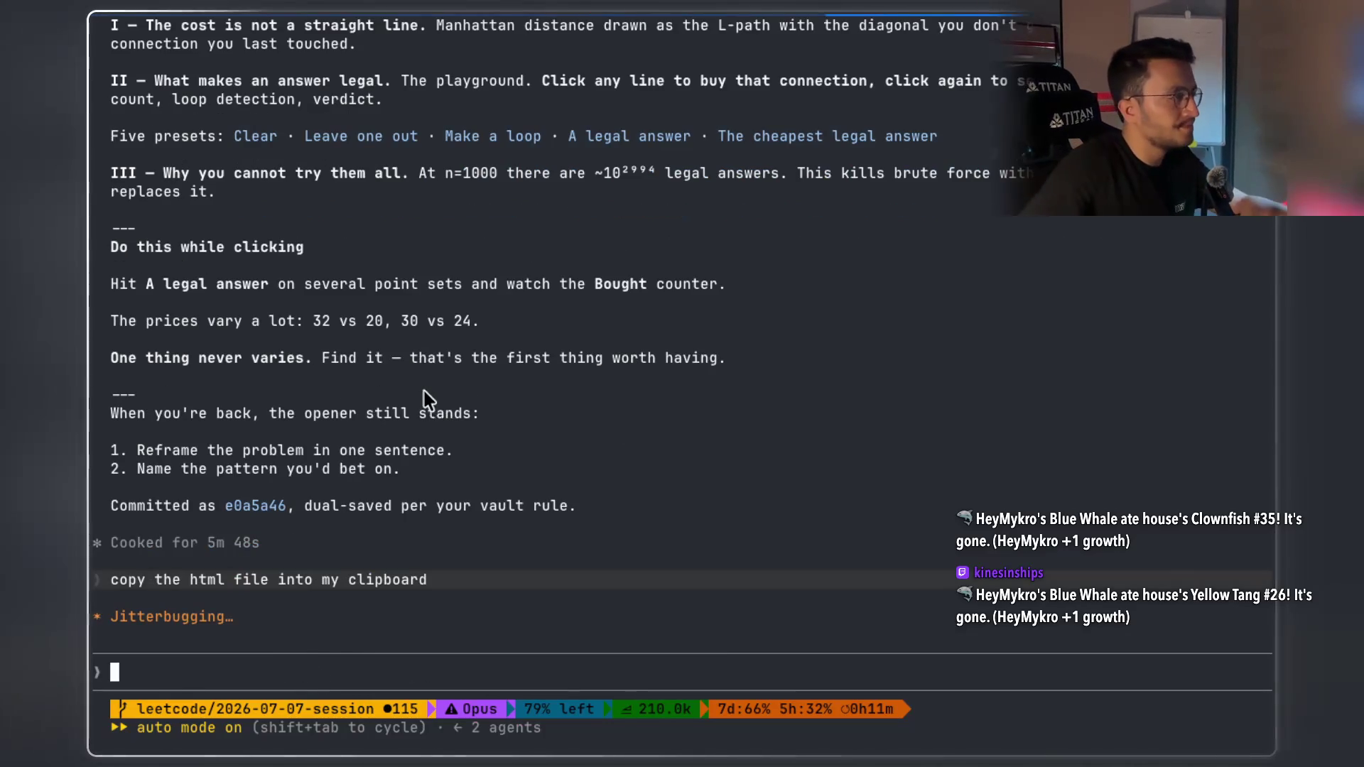
{"action": "key", "text": "super+Tab"}
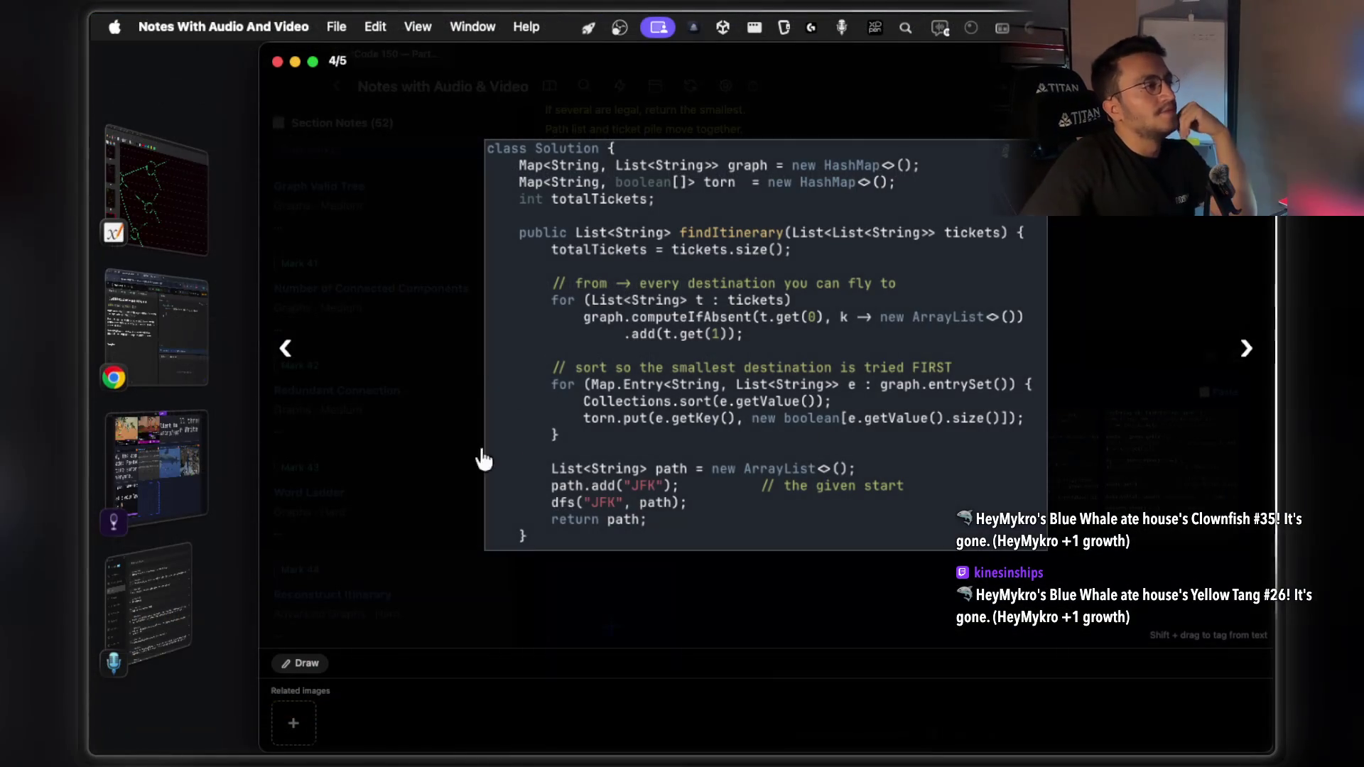
Page the lightbox back to image 1 of 5, the Reconstruct Itinerary problem description
{"action": "left_click", "coordinate": [286, 359]}
{"action": "left_click", "coordinate": [284, 357]}
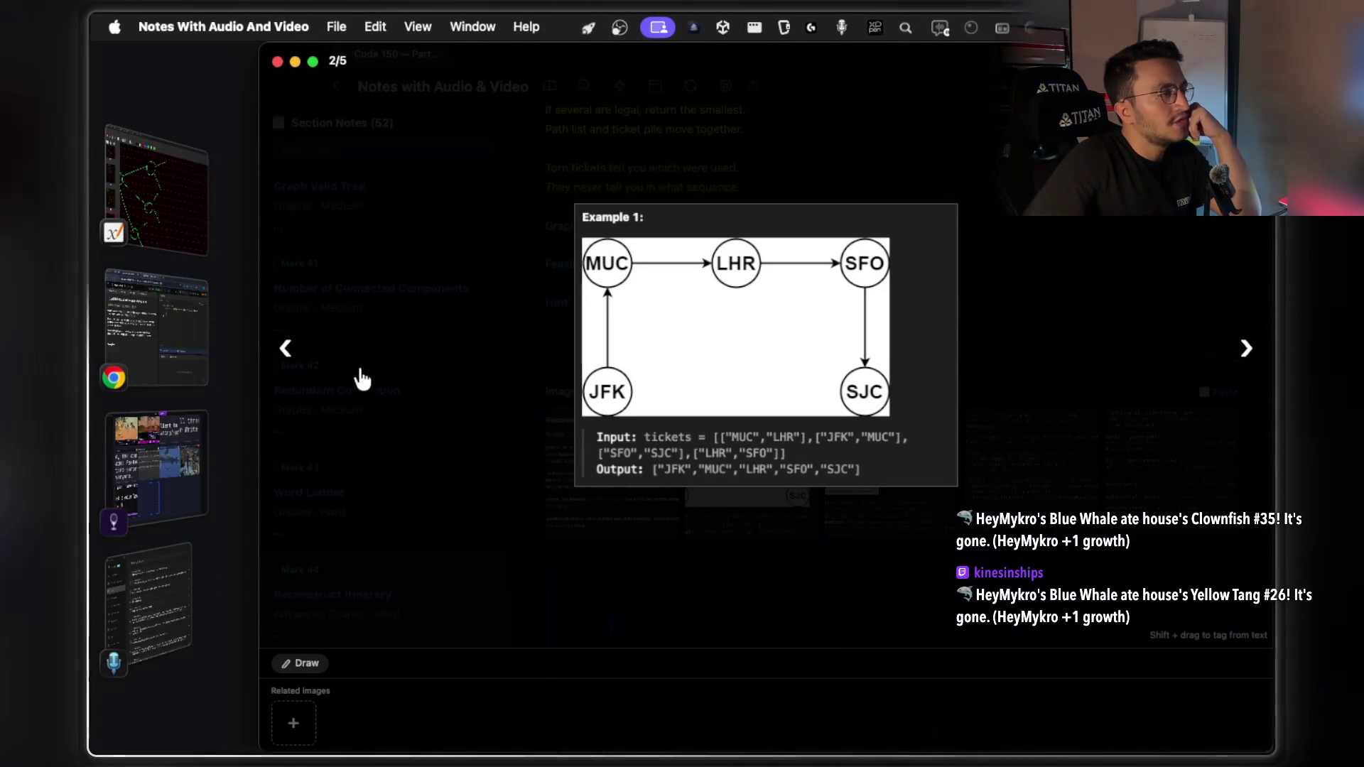
{"action": "left_click", "coordinate": [288, 361]}
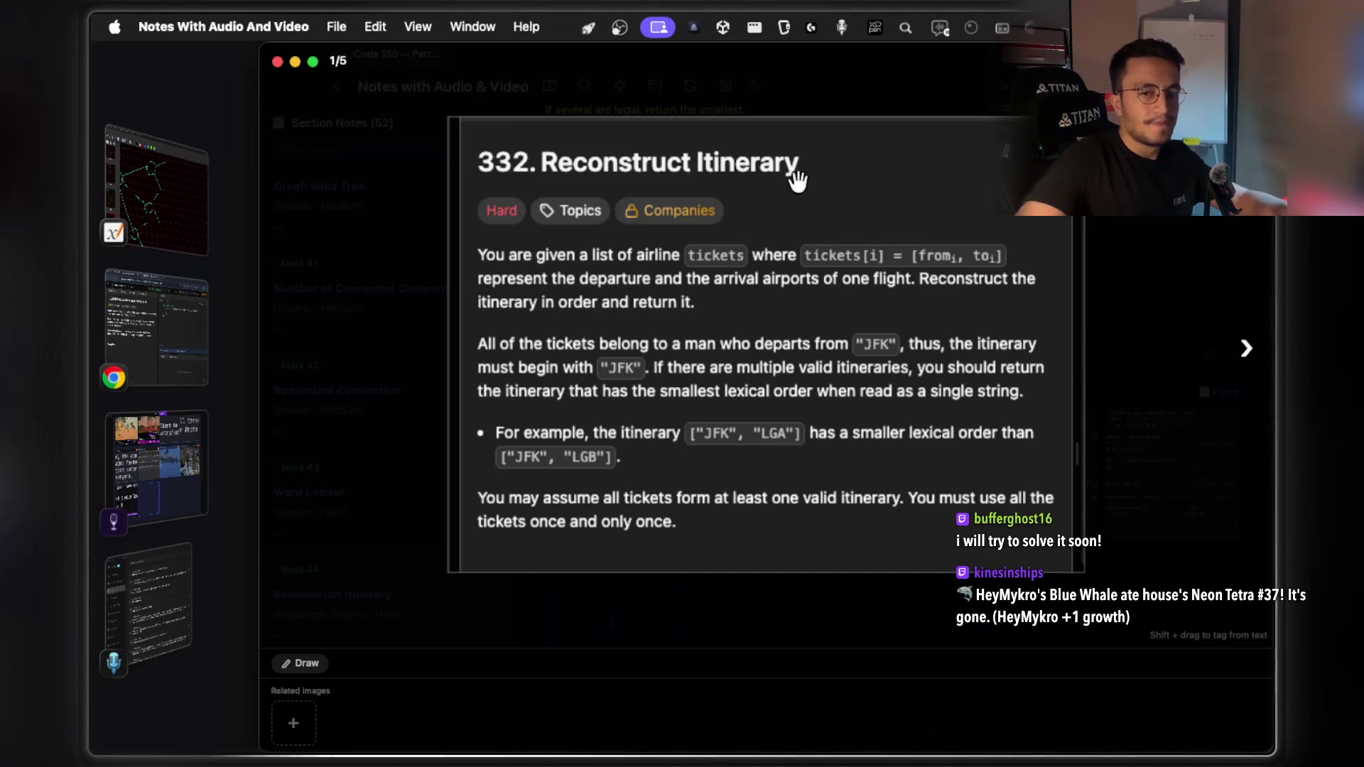
{"action": "key", "text": "super+Tab"}
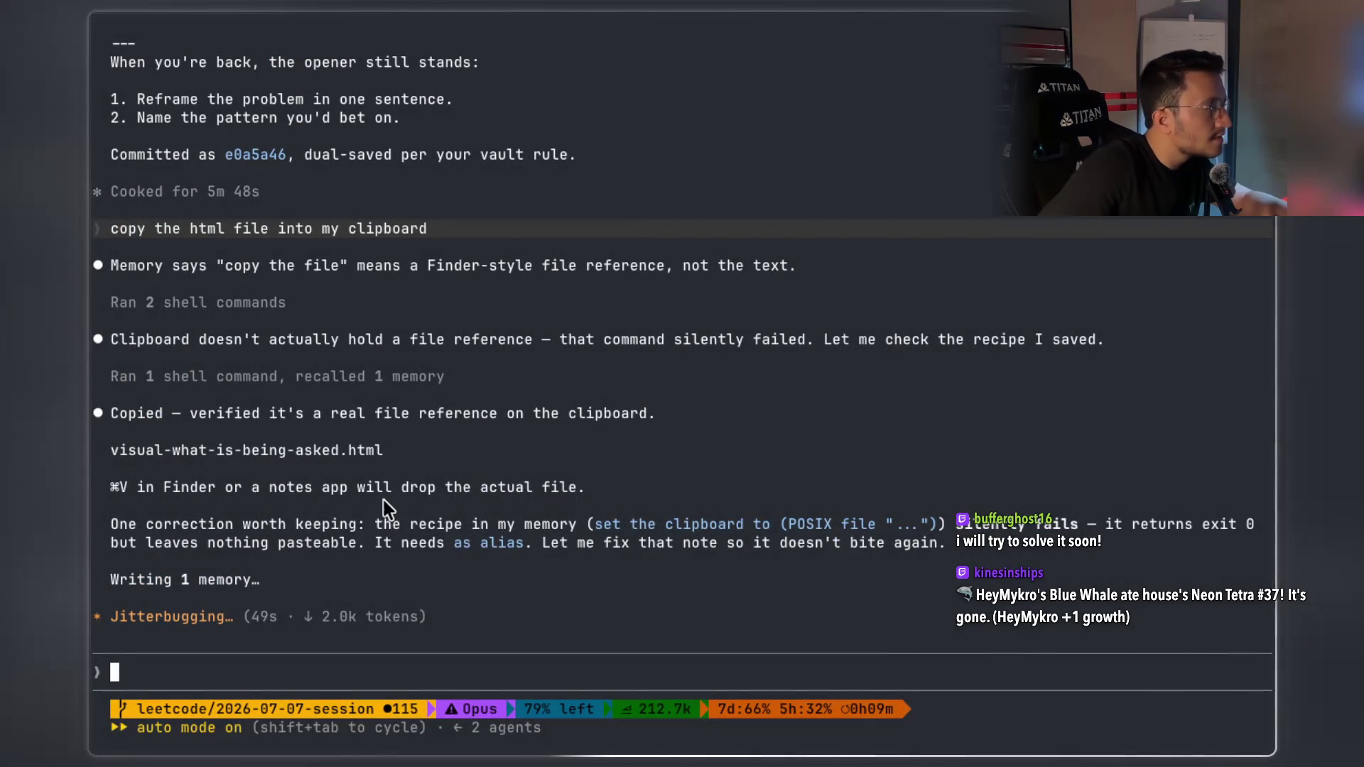
Close the image viewer and open the Min Cost to Connect All Points note
{"action": "key", "text": "super+Tab"}
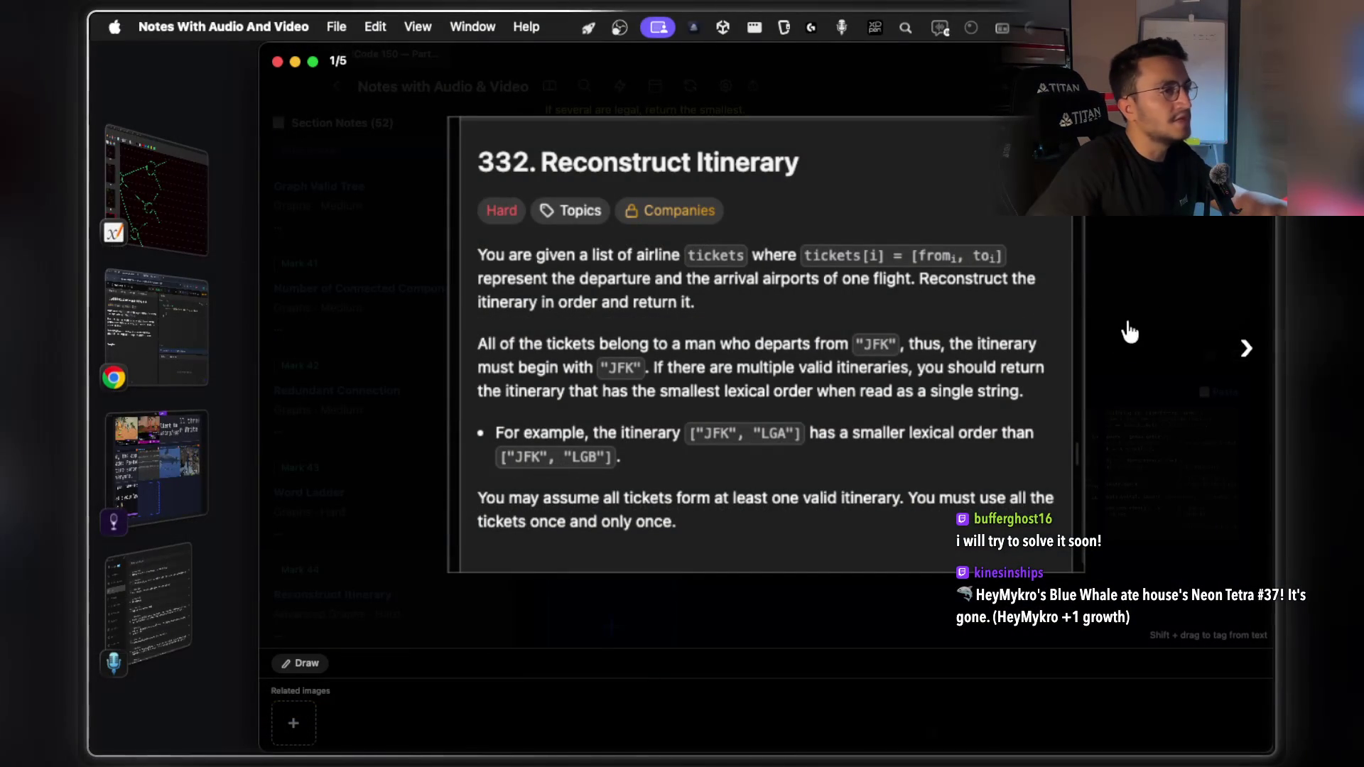
{"action": "key", "text": "Escape"}
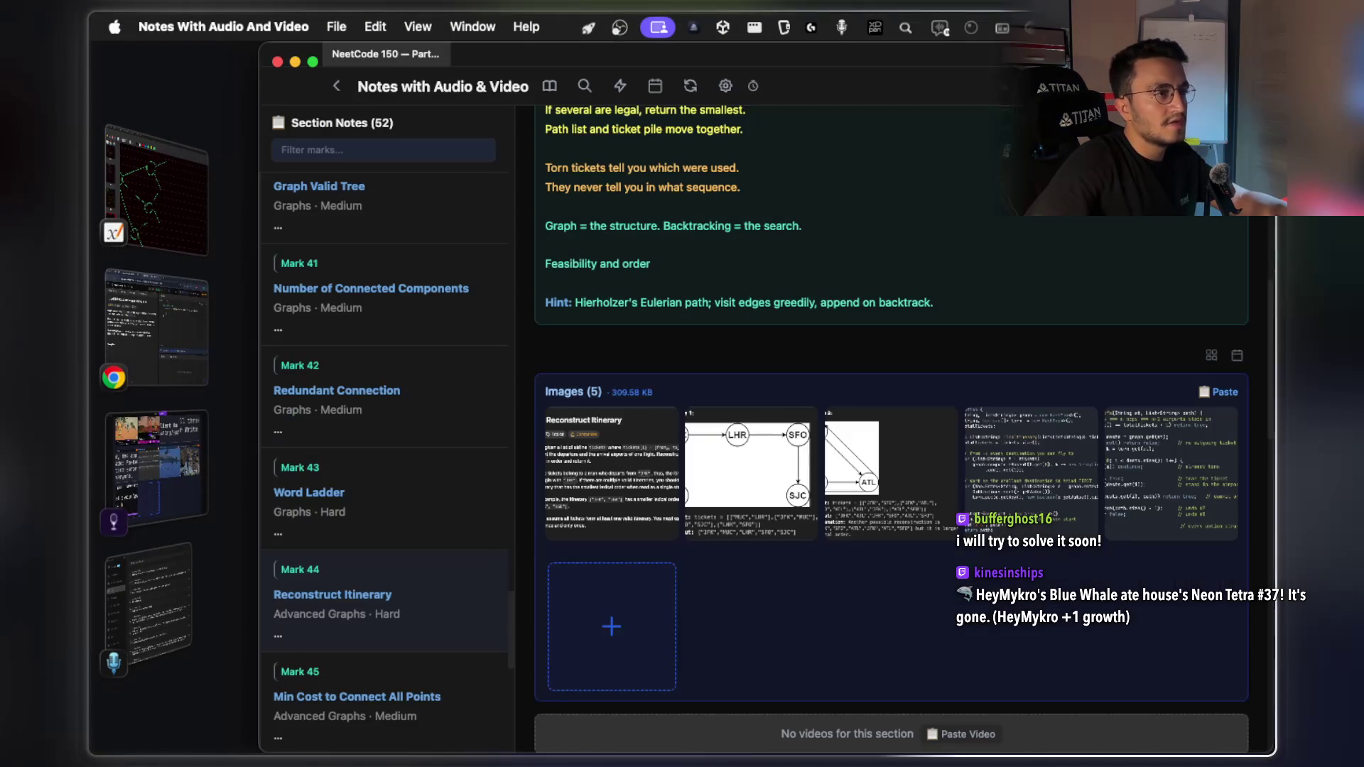
{"action": "scroll", "coordinate": [856, 264], "scroll_direction": "up", "scroll_amount": 8}
{"action": "left_click", "coordinate": [852, 217]}
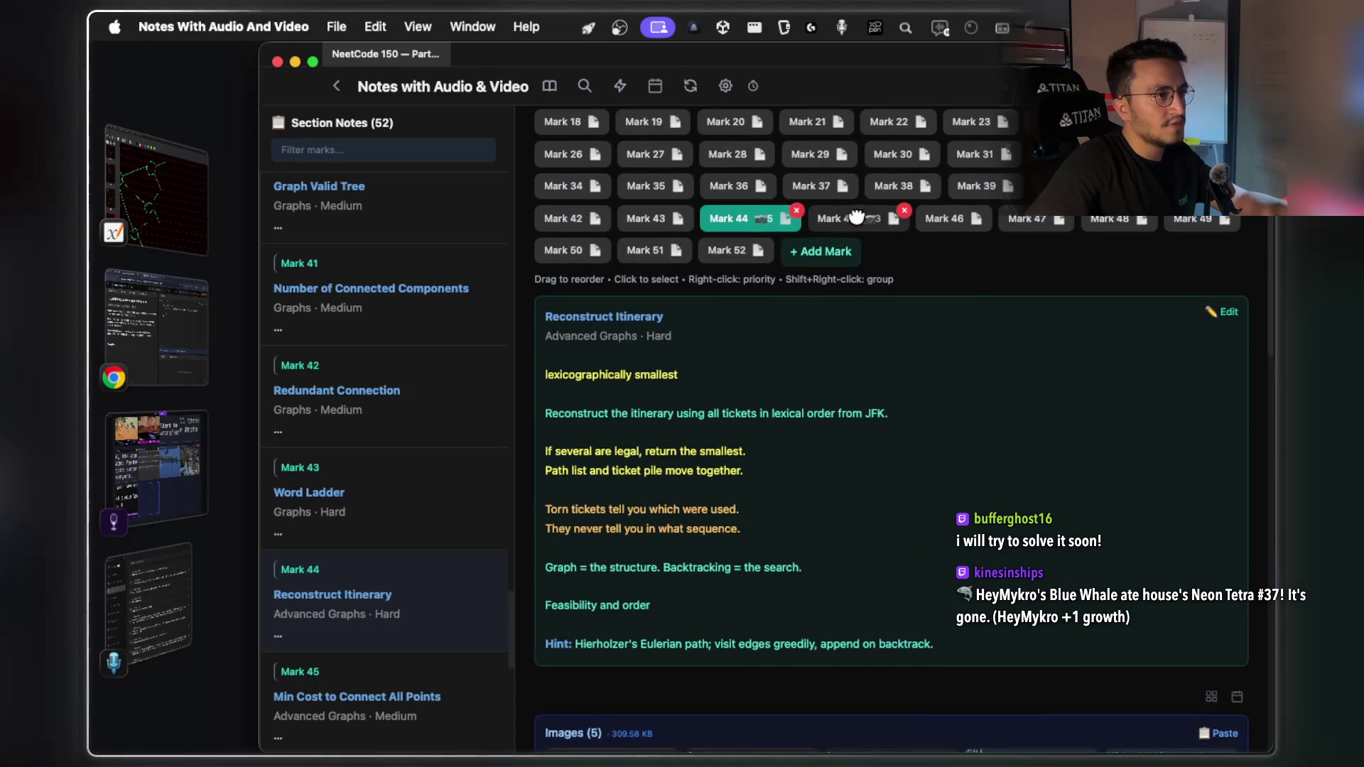
Start an HTML & PDF attachment on the note, then cancel the file picker
{"action": "scroll", "coordinate": [909, 286], "scroll_direction": "down", "scroll_amount": 5}
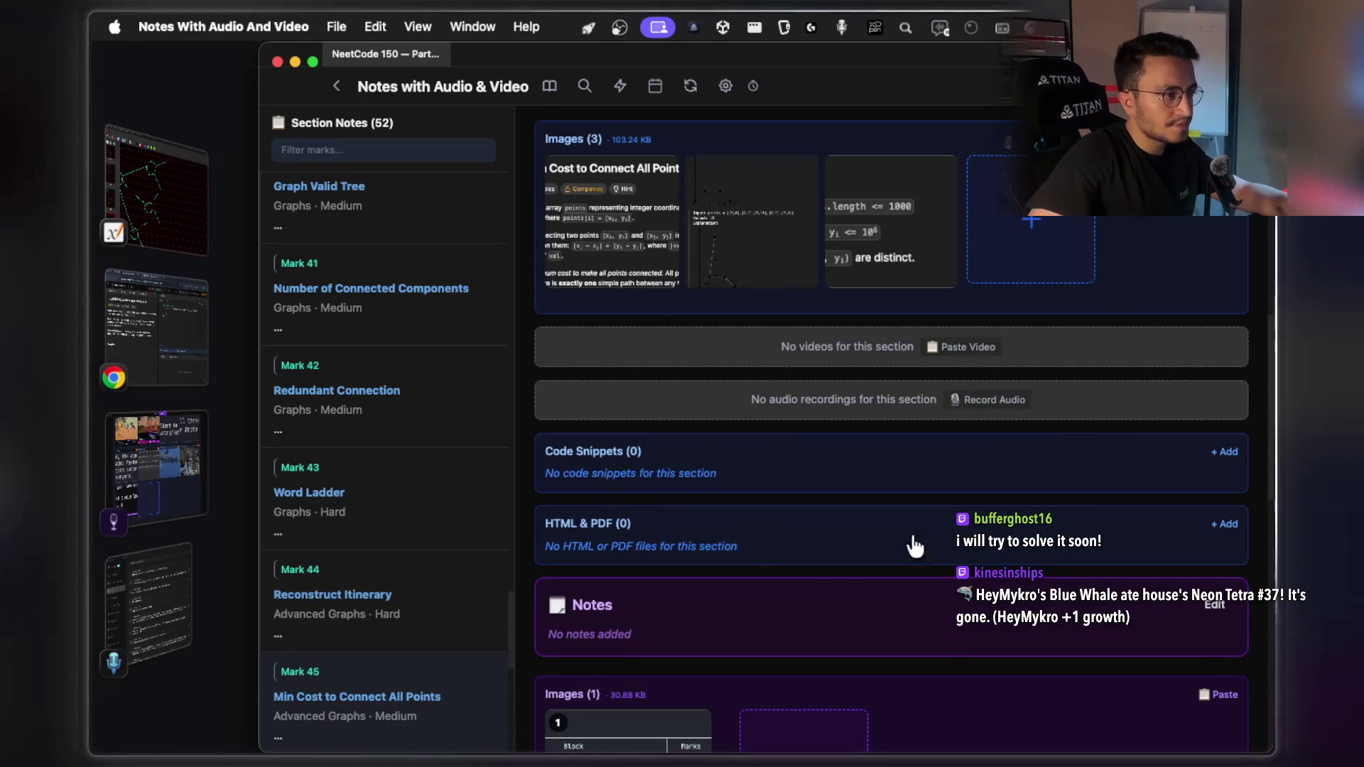
{"action": "left_click", "coordinate": [1224, 525]}
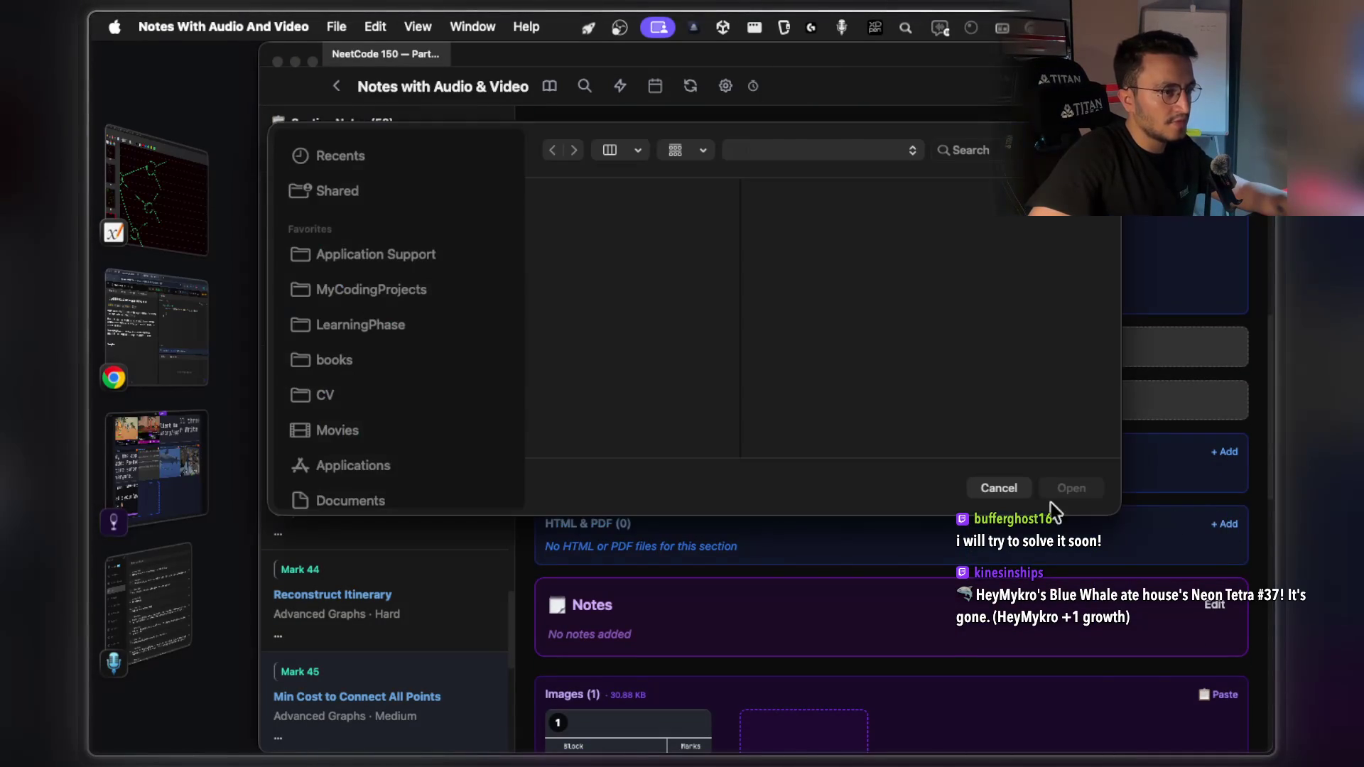
{"action": "left_click", "coordinate": [1016, 496]}
{"action": "key", "text": "super+Tab"}
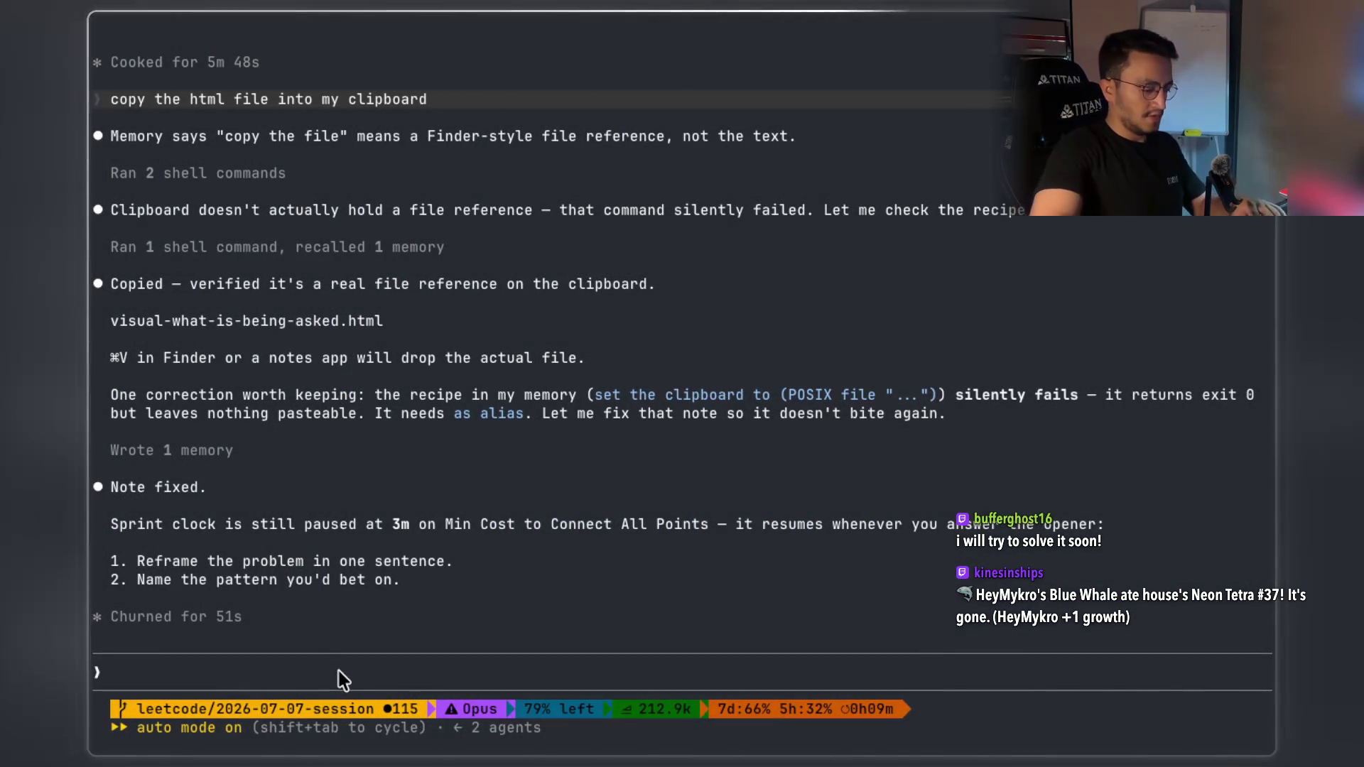
Ask Claude to copy the HTML file itself, not its contents, to the clipboard
{"action": "type", "text": "copy yhe"}
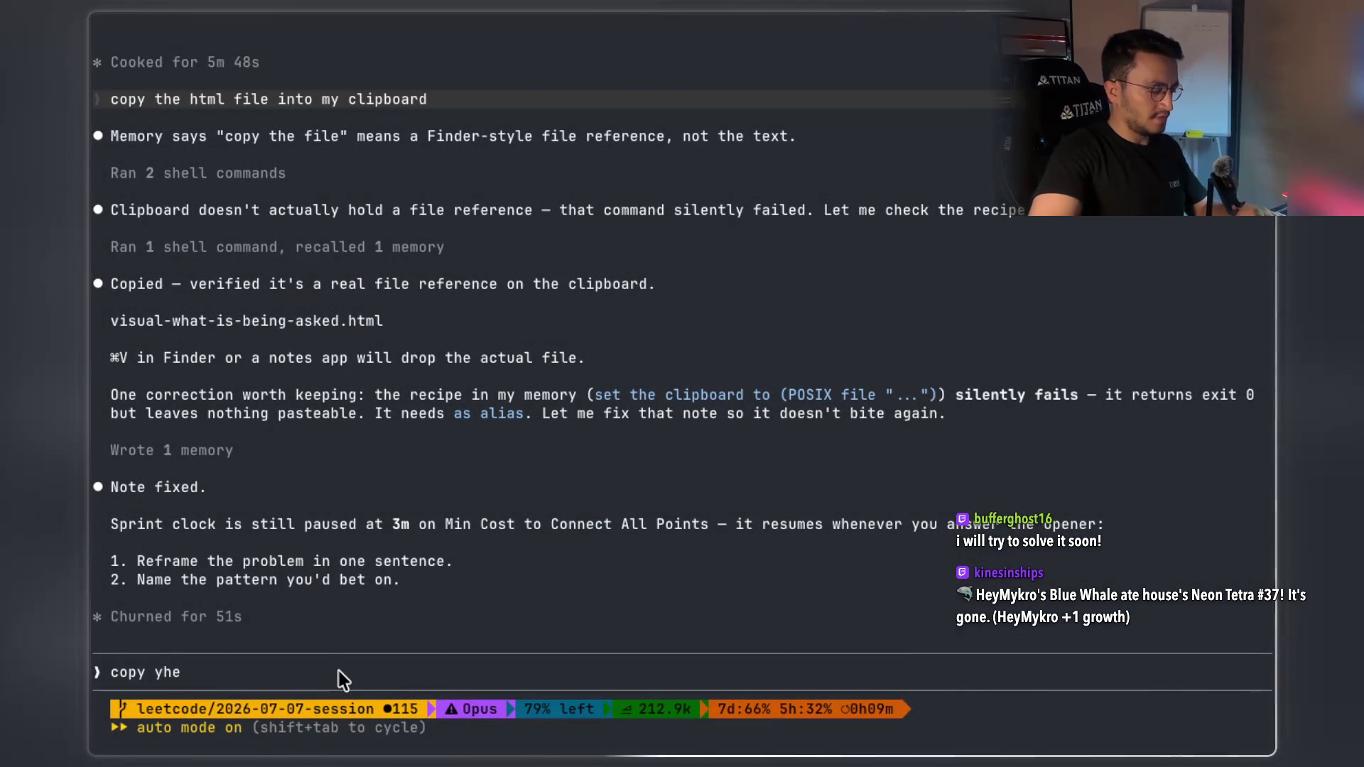
{"action": "key", "text": "BackSpace"}
{"action": "key", "text": "BackSpace"}
{"action": "key", "text": "BackSpace"}
{"action": "type", "text": "the file"}
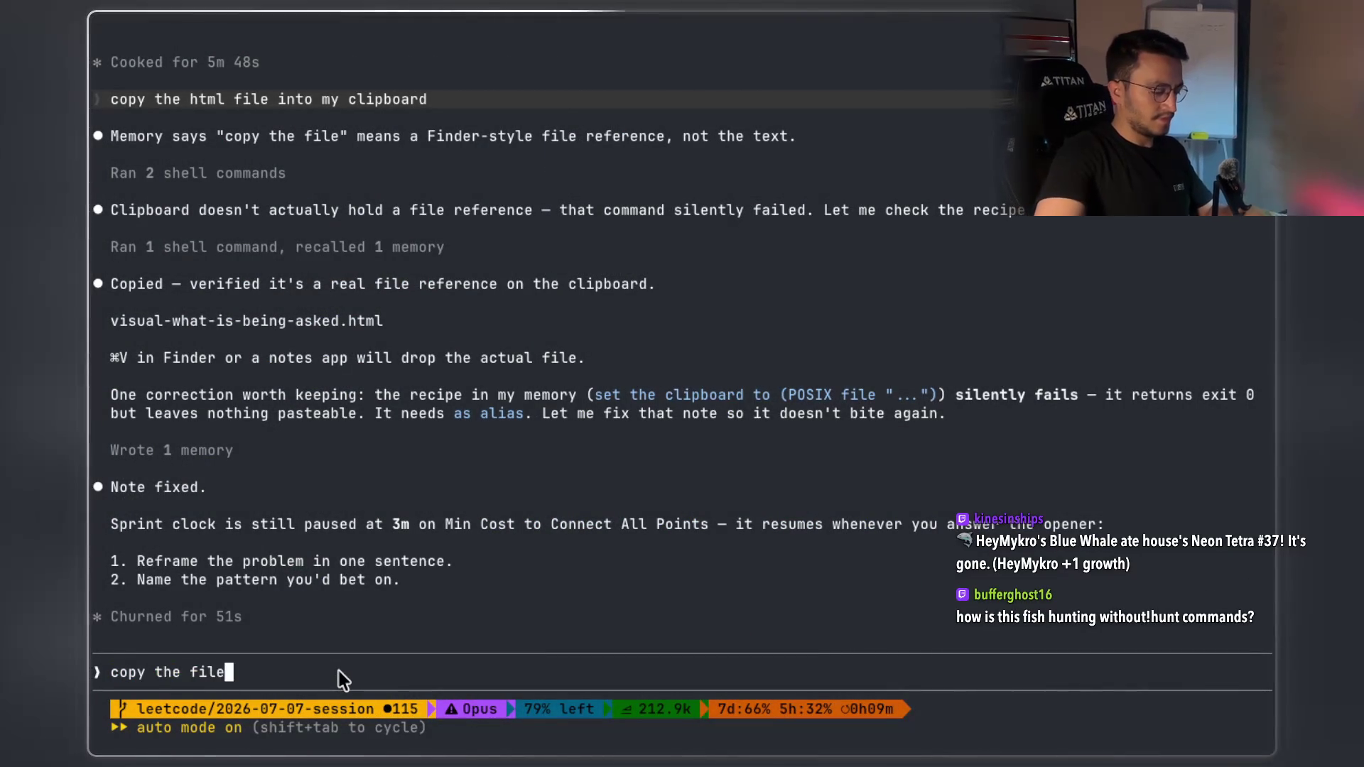
{"action": "type", "text": " again. not the"}
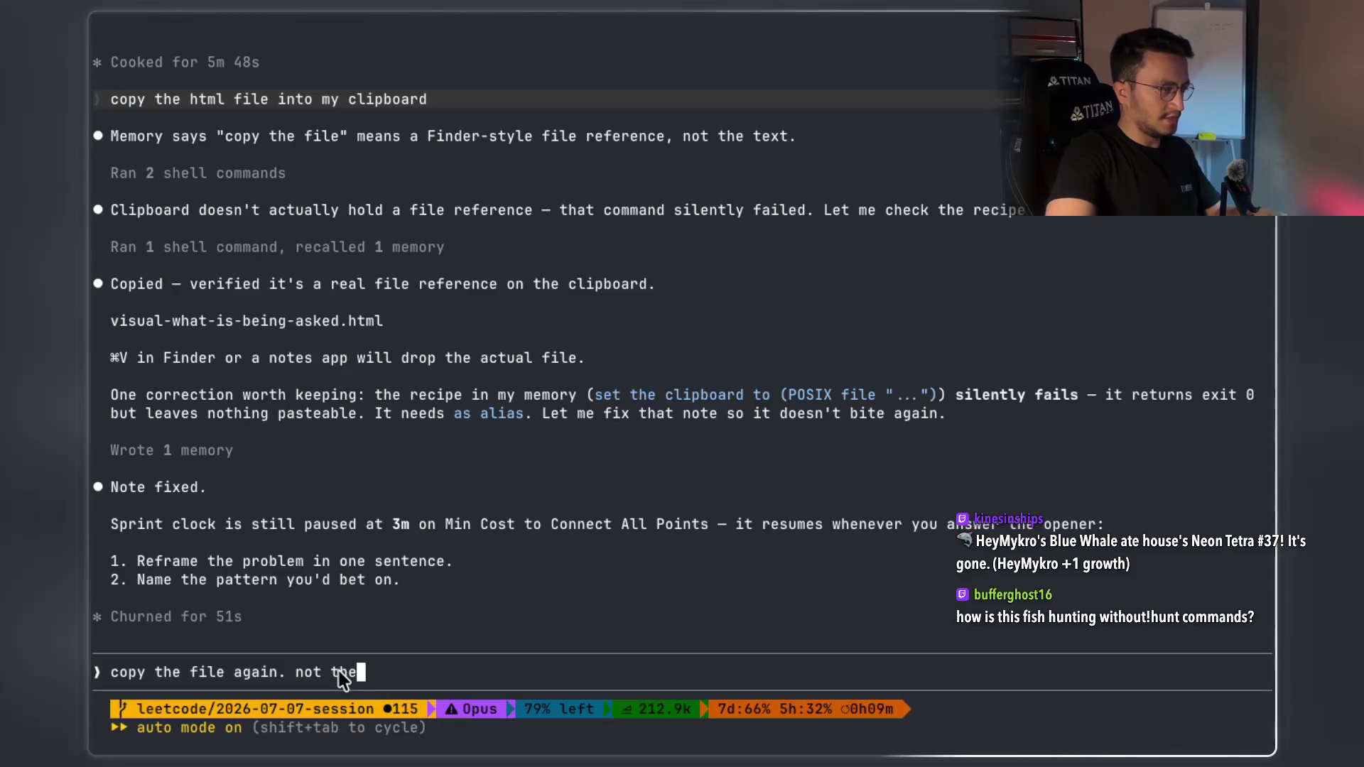
{"action": "type", "text": " conten"}
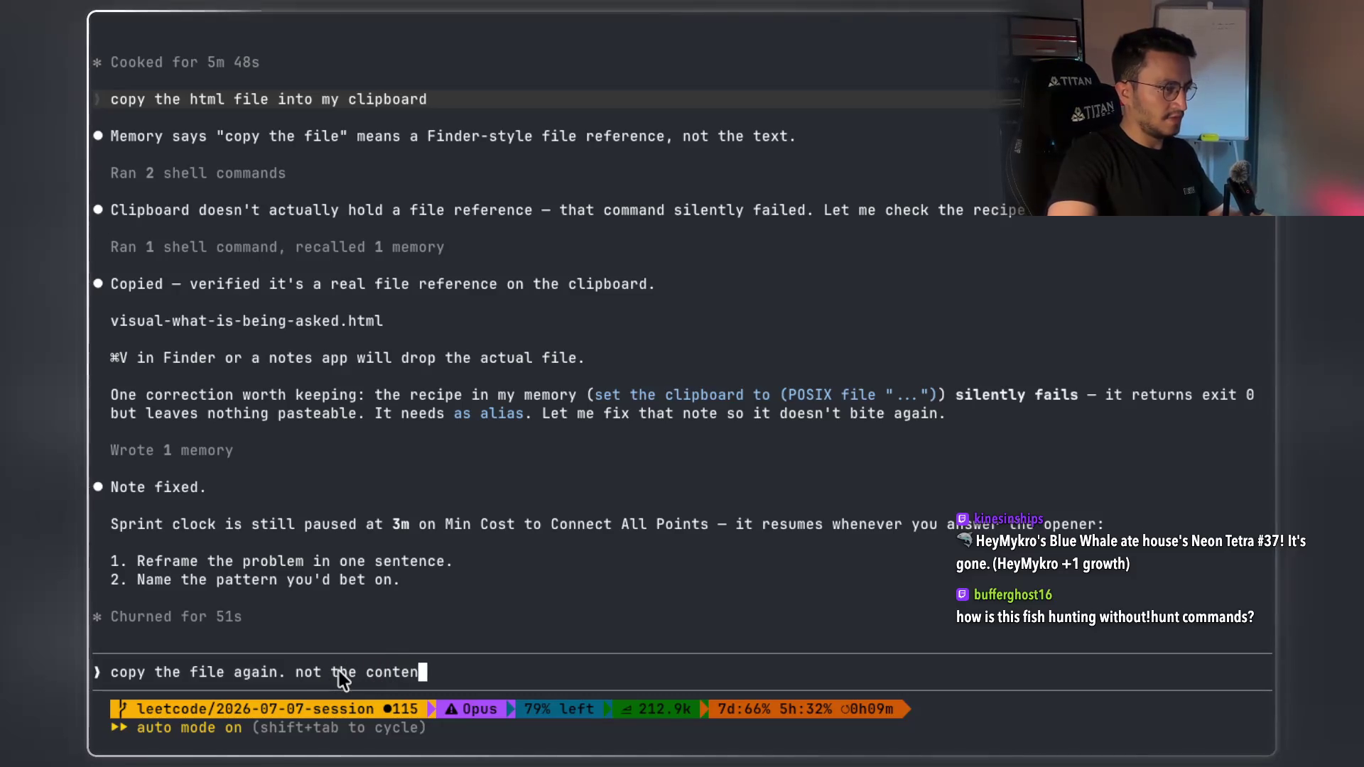
{"action": "type", "text": "ts, the file itself"}
{"action": "key", "text": "Return"}
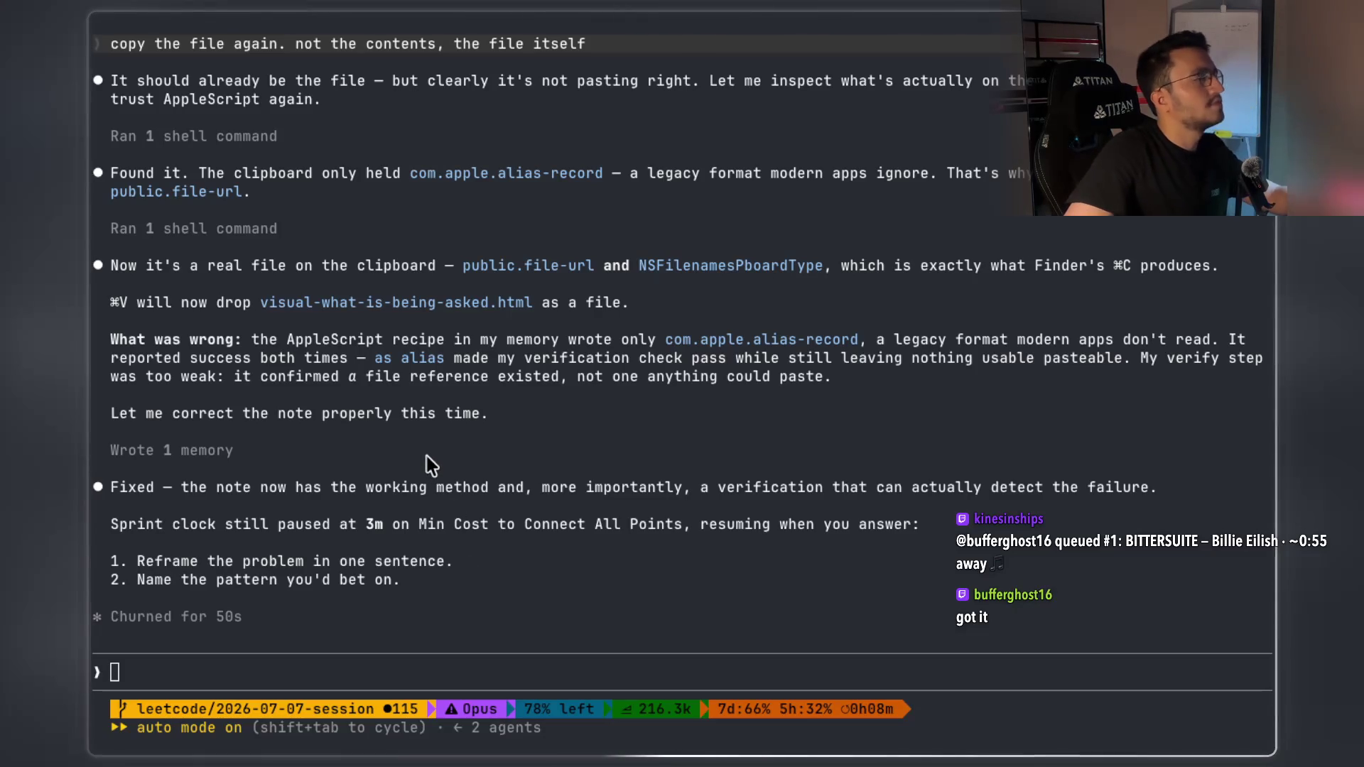
{"action": "key", "text": "super+Tab"}
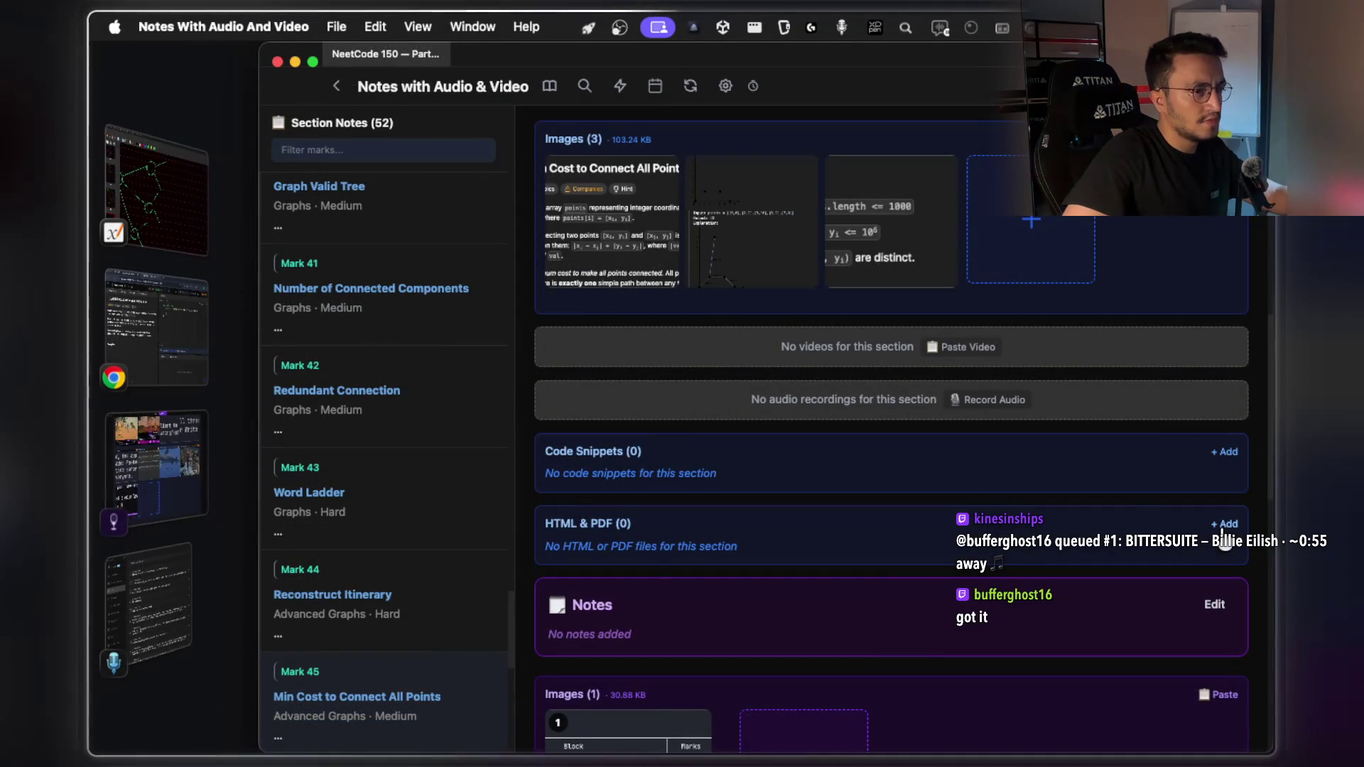
Paste visual-what-is-being-asked.html into the HTML & PDF list, open it full screen
{"action": "left_click", "coordinate": [1225, 526]}
{"action": "left_click", "coordinate": [672, 569]}
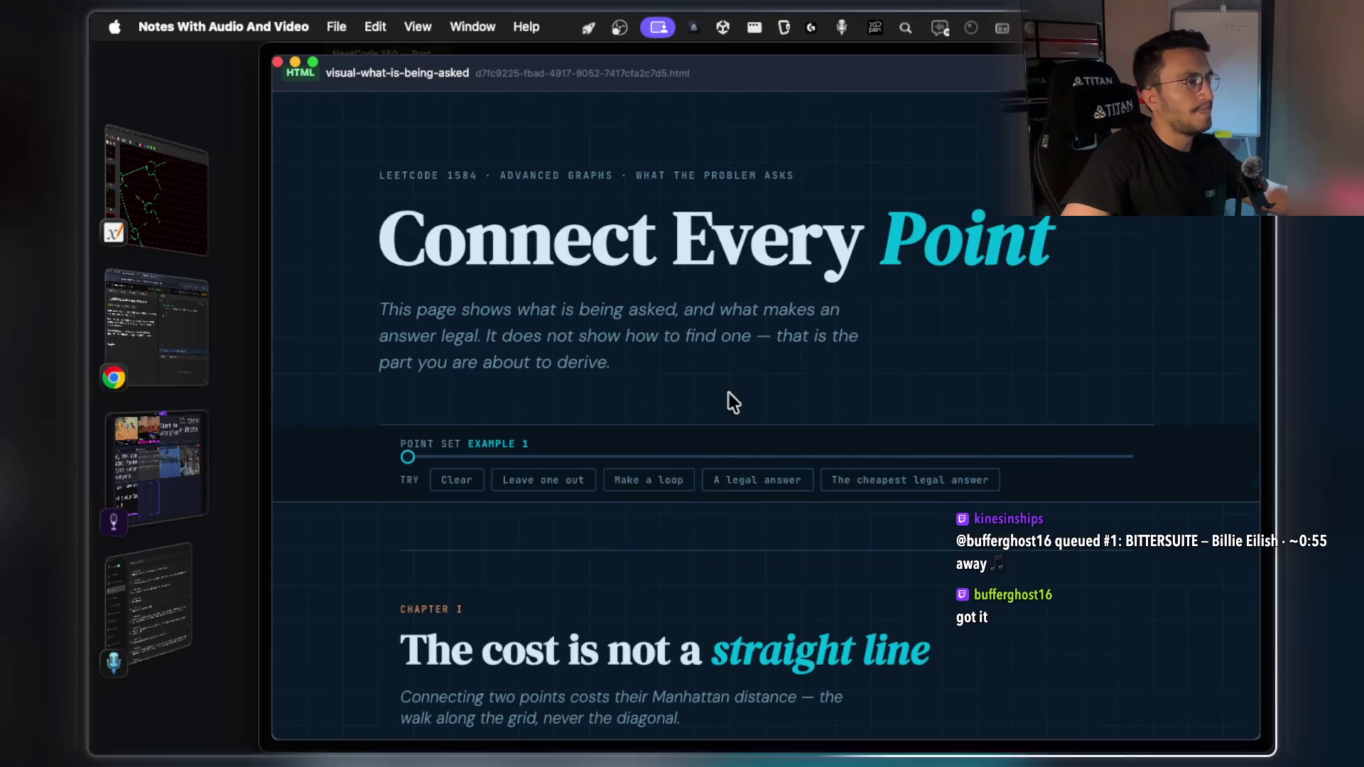
{"action": "left_click_drag", "start_coordinate": [646, 229], "coordinate": [1050, 243]}
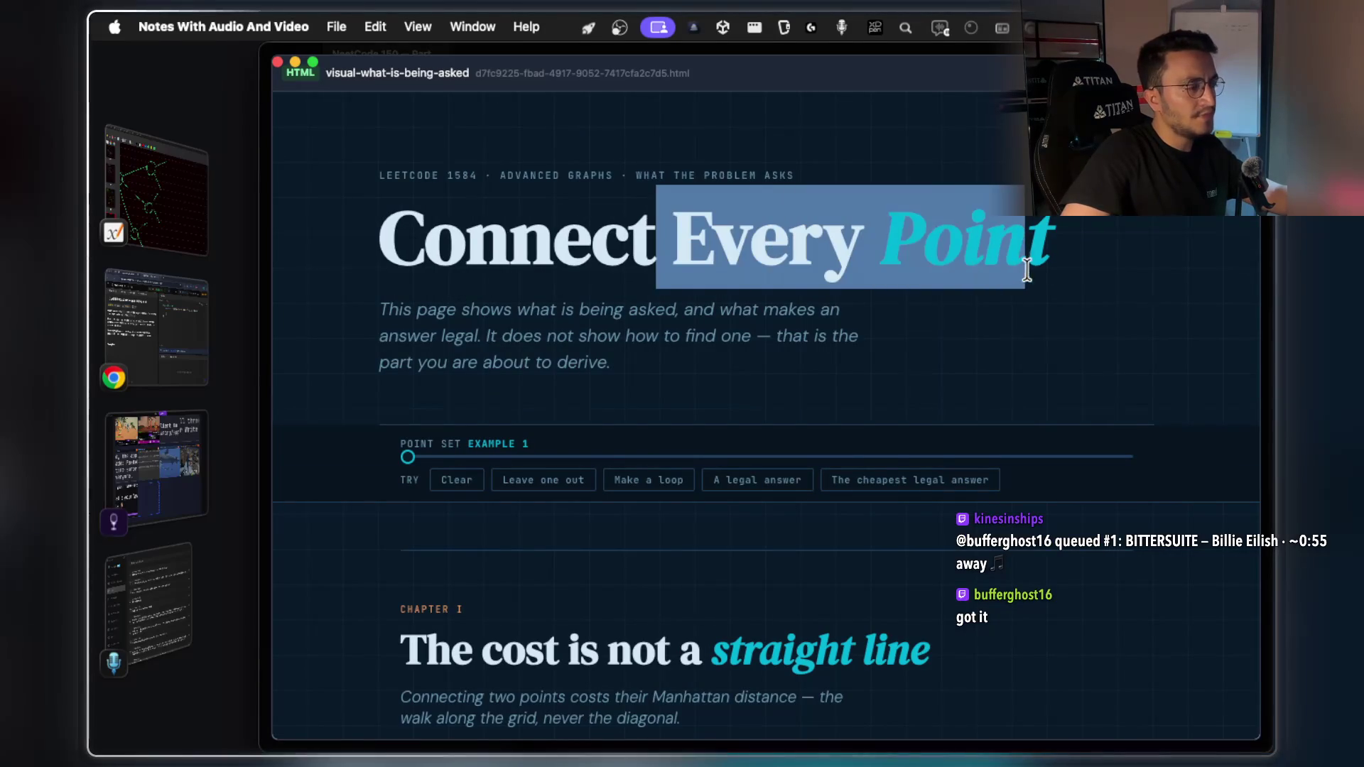
{"action": "scroll", "coordinate": [971, 271], "scroll_direction": "down", "scroll_amount": 4}
{"action": "left_click_drag", "start_coordinate": [408, 371], "coordinate": [932, 375]}
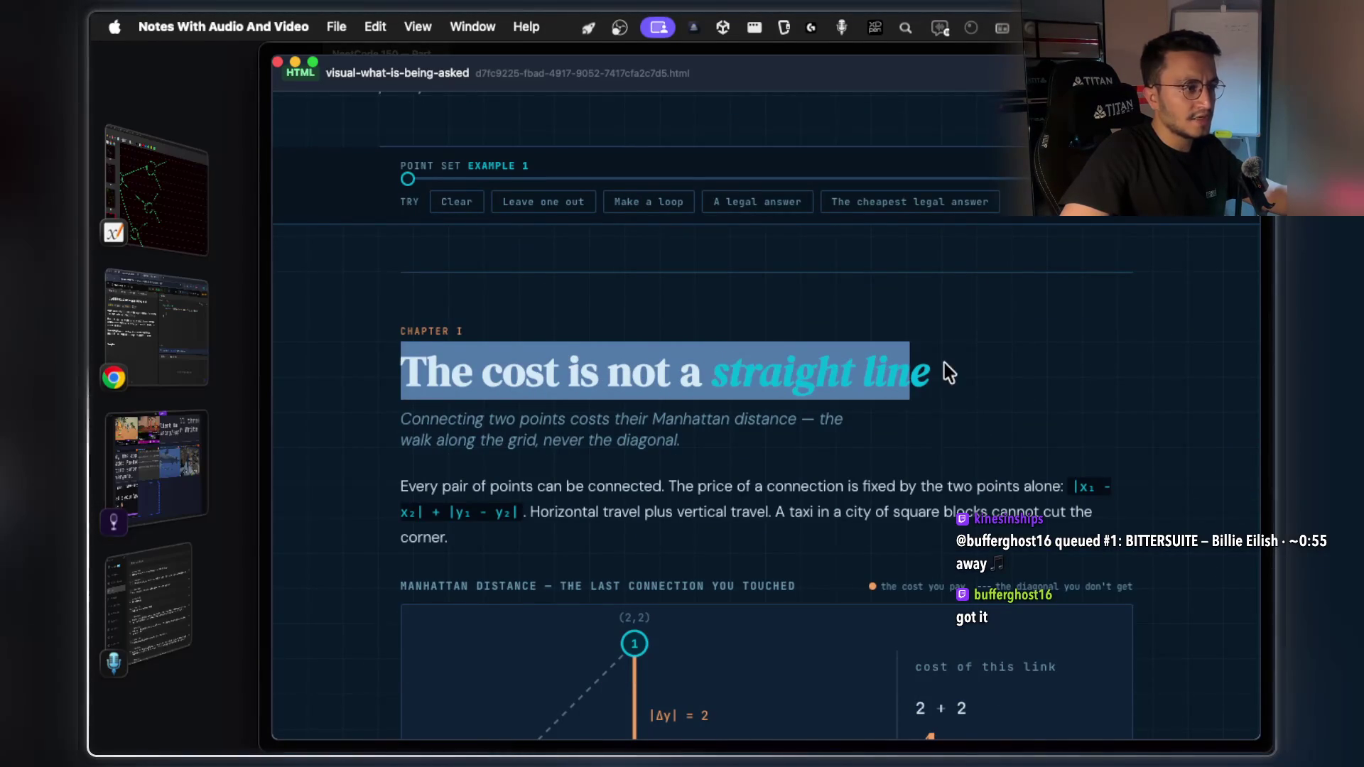
{"action": "scroll", "coordinate": [948, 359], "scroll_direction": "down", "scroll_amount": 4}
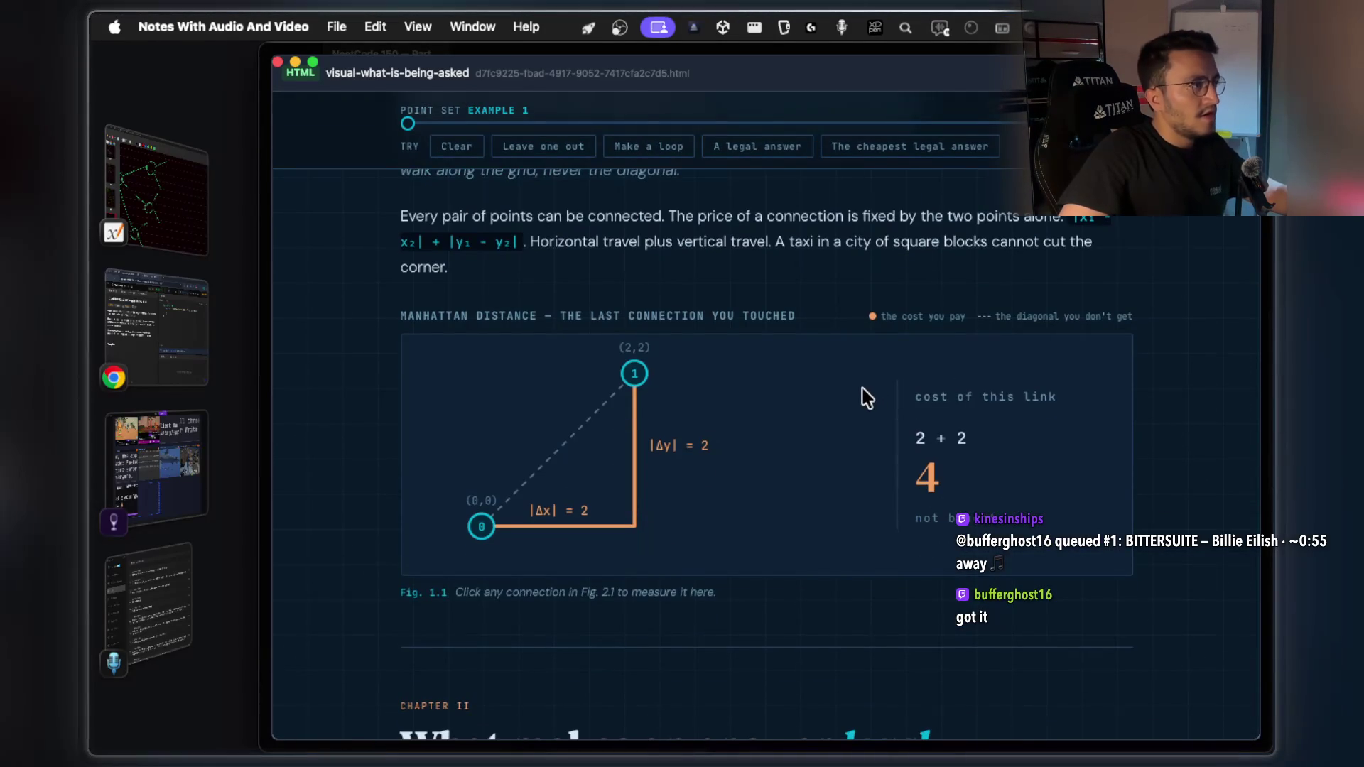
{"action": "scroll", "coordinate": [862, 389], "scroll_direction": "up", "scroll_amount": 1}
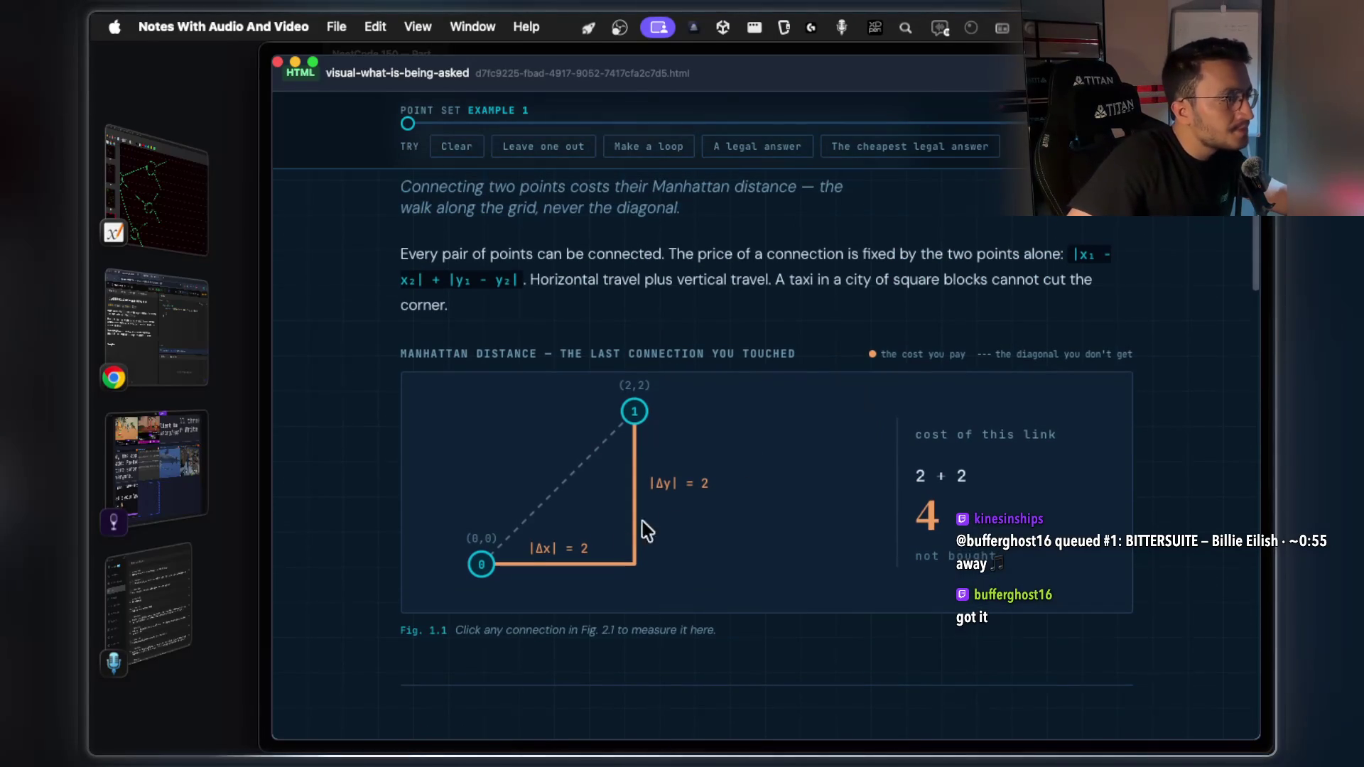
{"action": "left_click", "coordinate": [313, 71]}
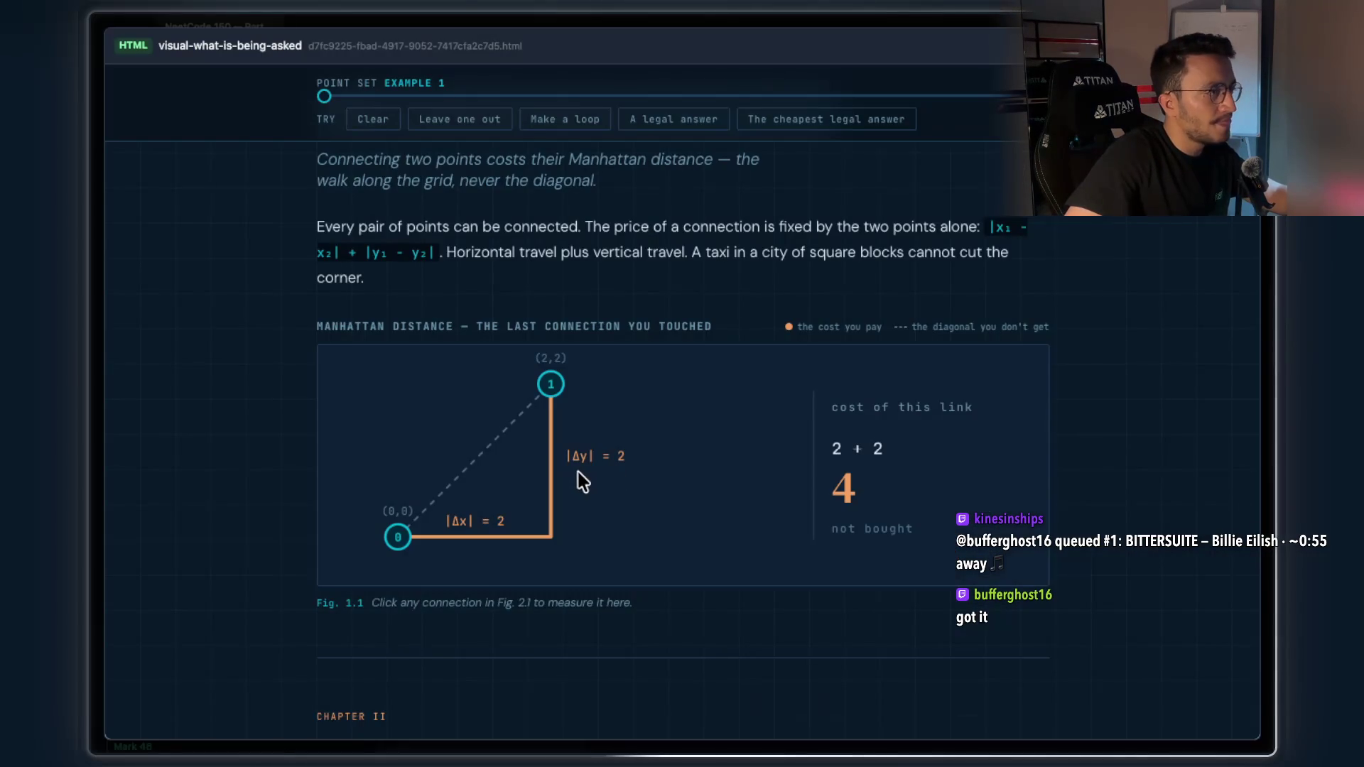
Highlight 'not a', 'two points costs', 'along the' and 'diagonal' in Chapter I's heading and subtitle
{"action": "scroll", "coordinate": [568, 464], "scroll_direction": "down", "scroll_amount": 1}
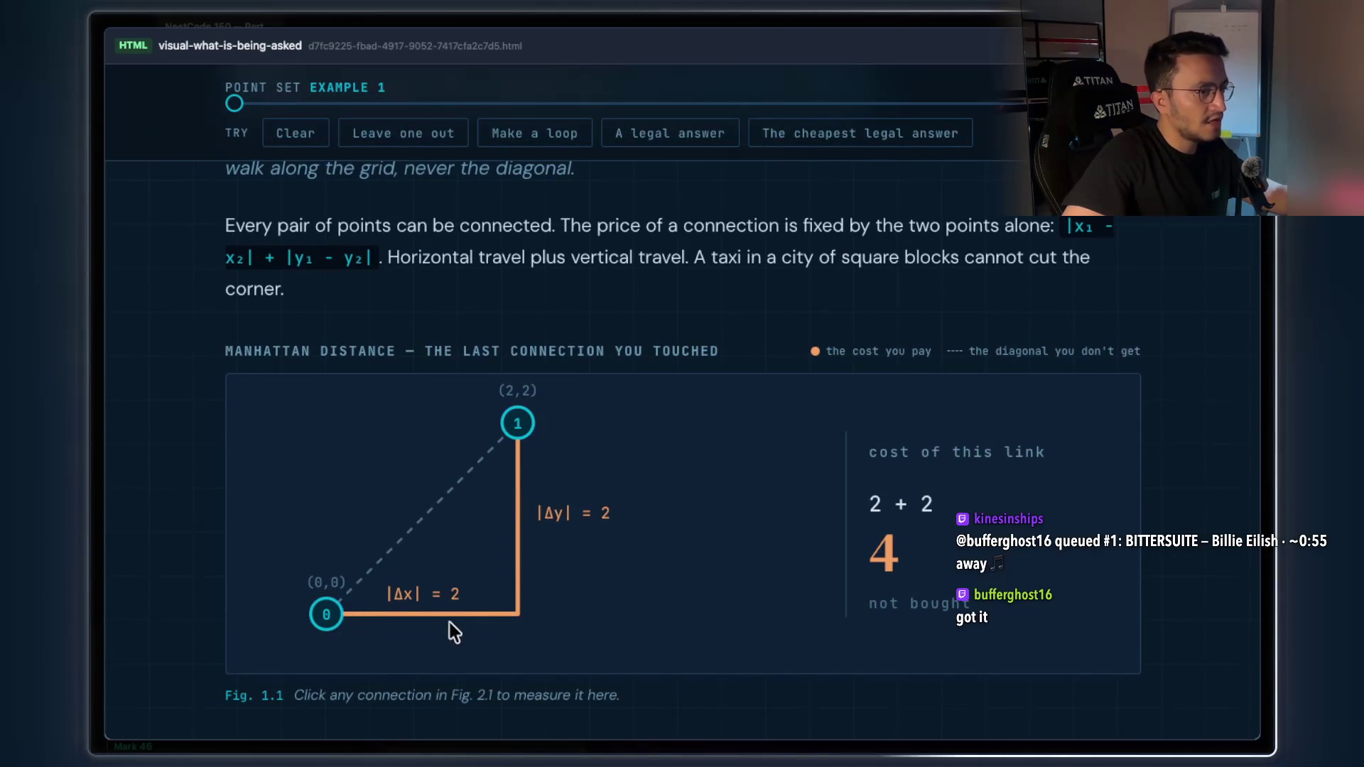
{"action": "scroll", "coordinate": [668, 563], "scroll_direction": "up", "scroll_amount": 3}
{"action": "scroll", "coordinate": [668, 558], "scroll_direction": "up", "scroll_amount": 2}
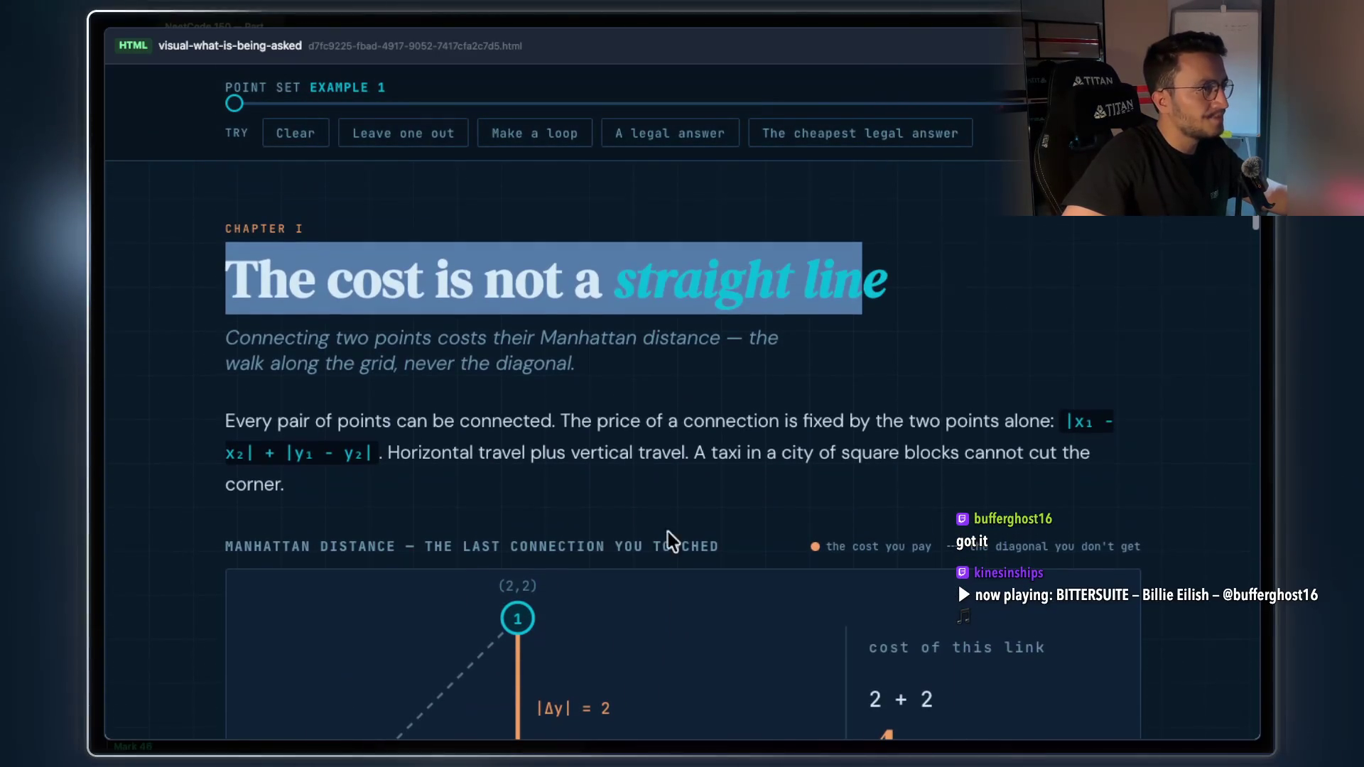
{"action": "left_click", "coordinate": [460, 291]}
{"action": "left_click_drag", "start_coordinate": [484, 284], "coordinate": [635, 284]}
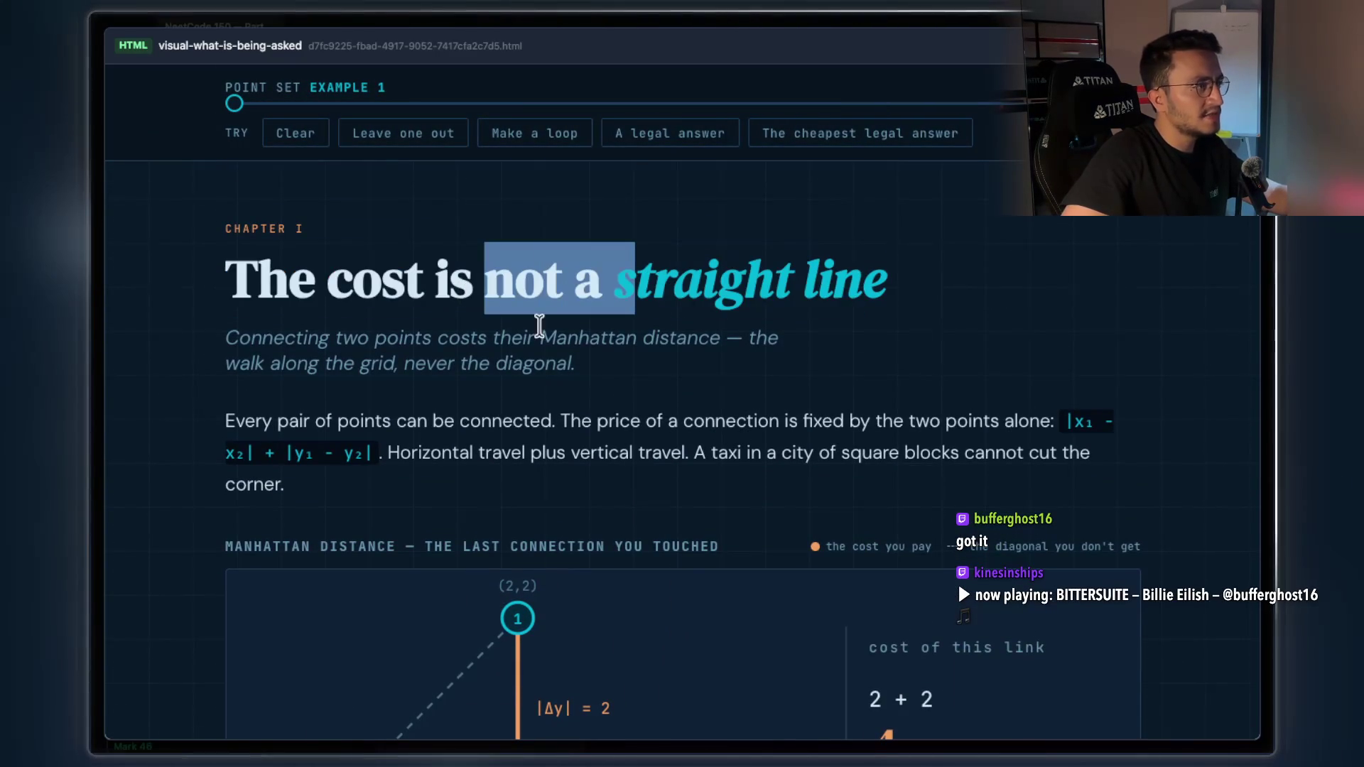
{"action": "left_click_drag", "start_coordinate": [335, 338], "coordinate": [539, 340]}
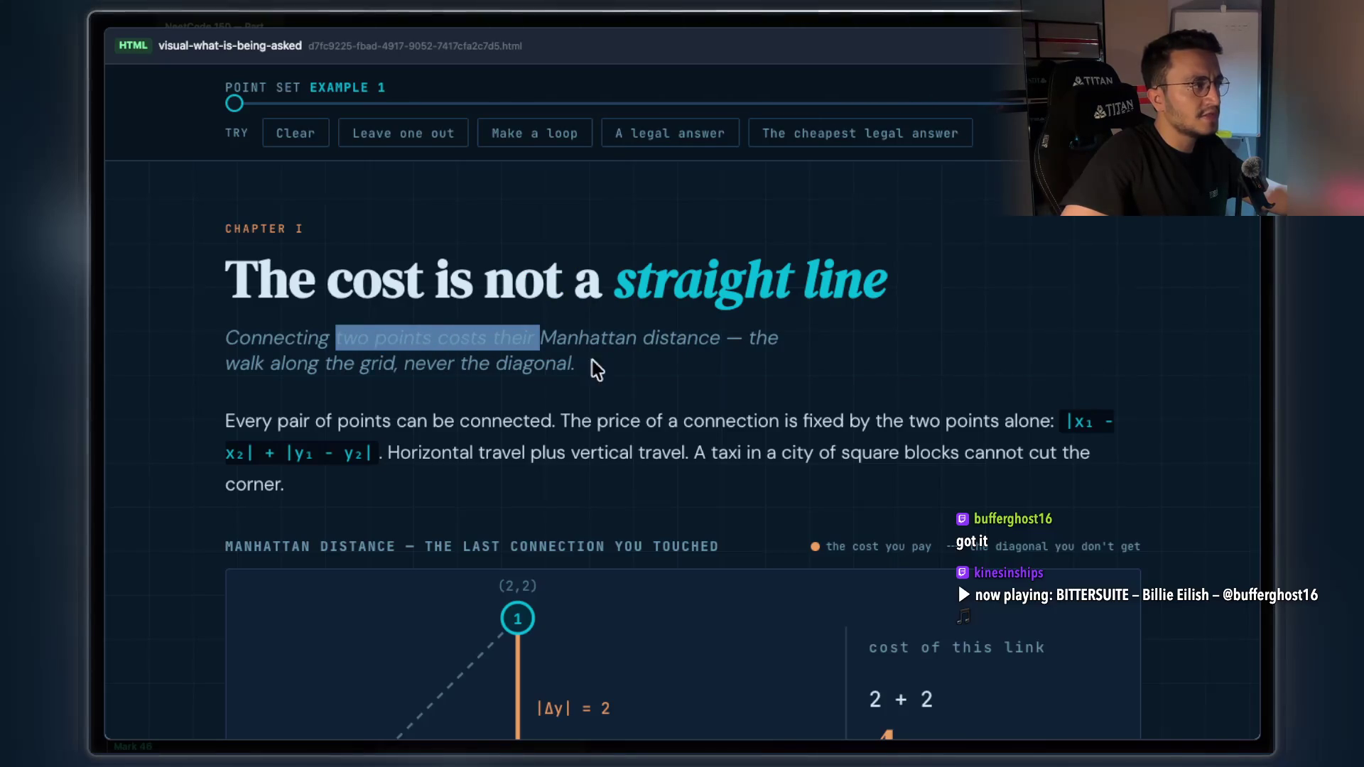
{"action": "left_click_drag", "start_coordinate": [272, 364], "coordinate": [378, 363]}
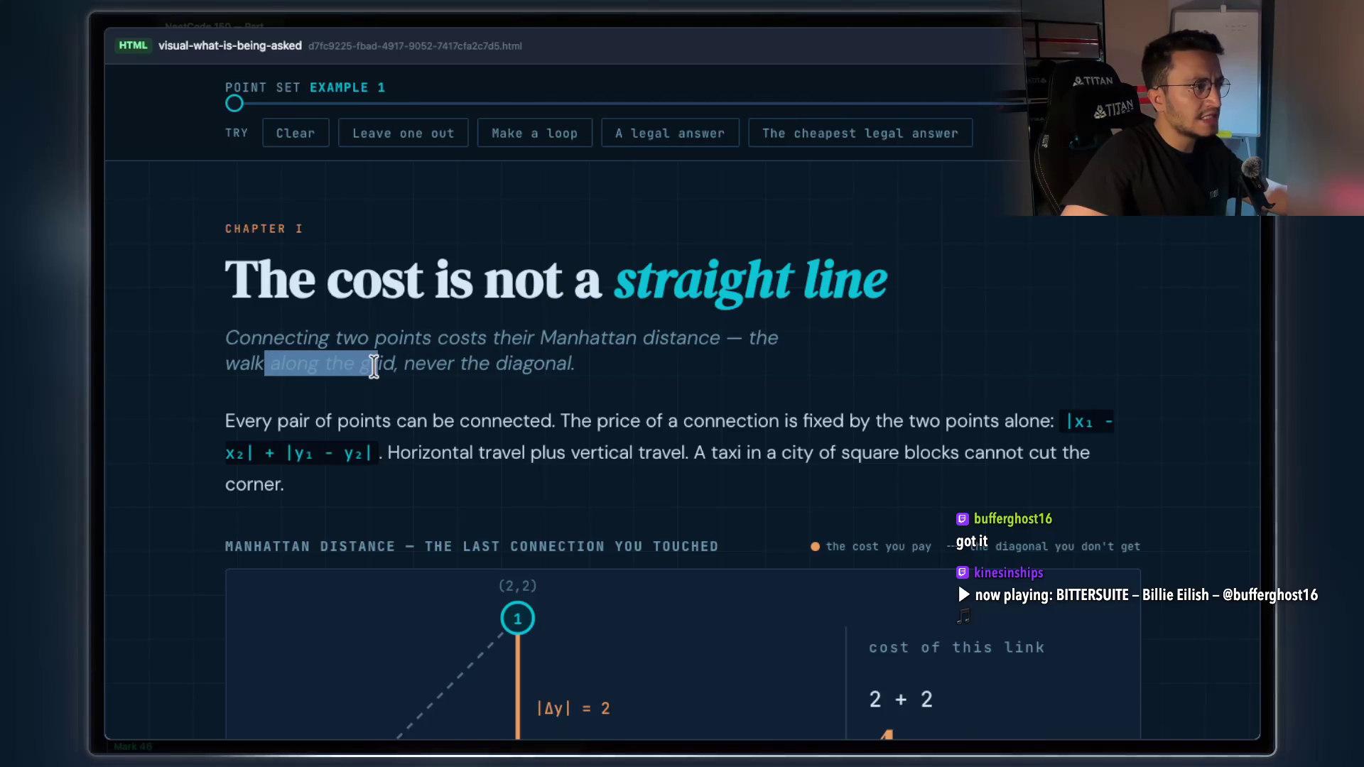
{"action": "left_click_drag", "start_coordinate": [575, 364], "coordinate": [390, 368]}
{"action": "left_click", "coordinate": [511, 387]}
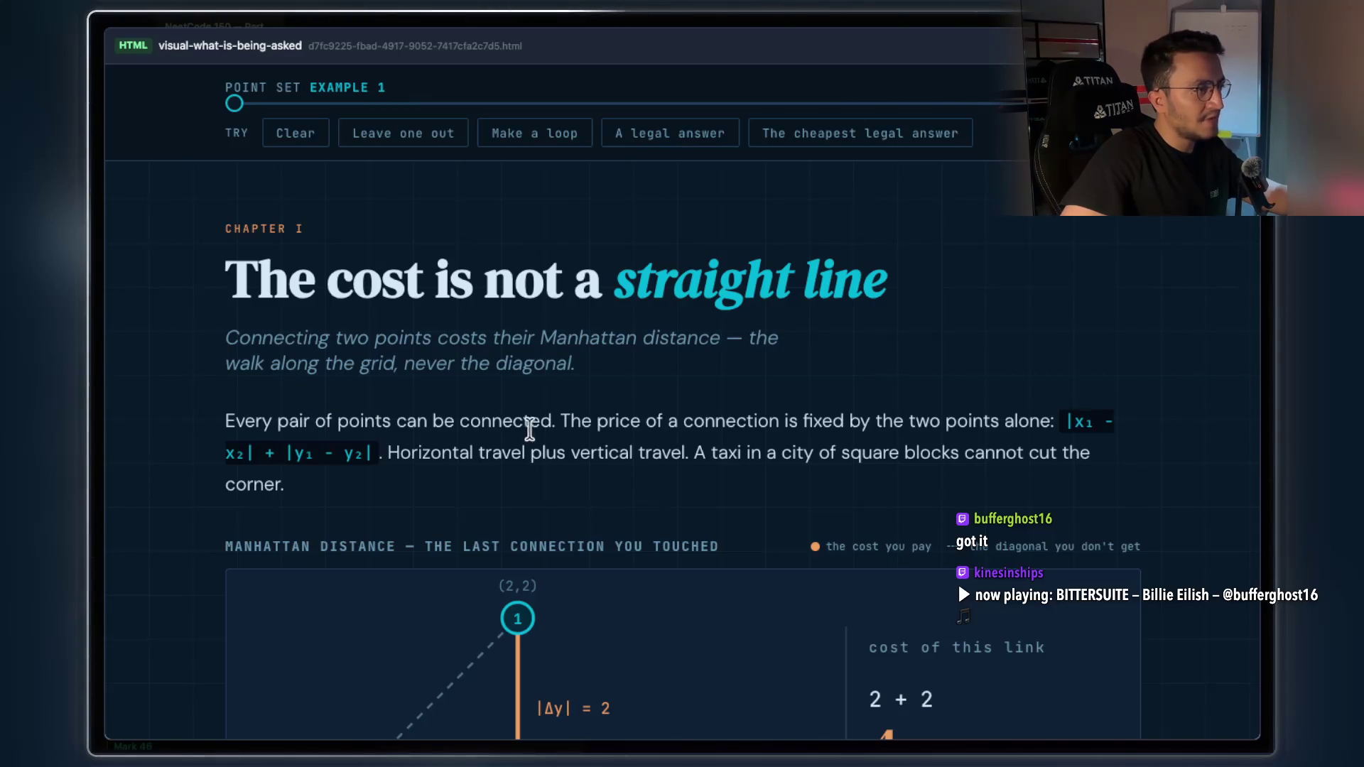
Highlight the connectability, fixed-price and Manhattan distance lines, down to Fig. 1.1's horizontal-plus-vertical travel
{"action": "left_click_drag", "start_coordinate": [559, 421], "coordinate": [224, 419]}
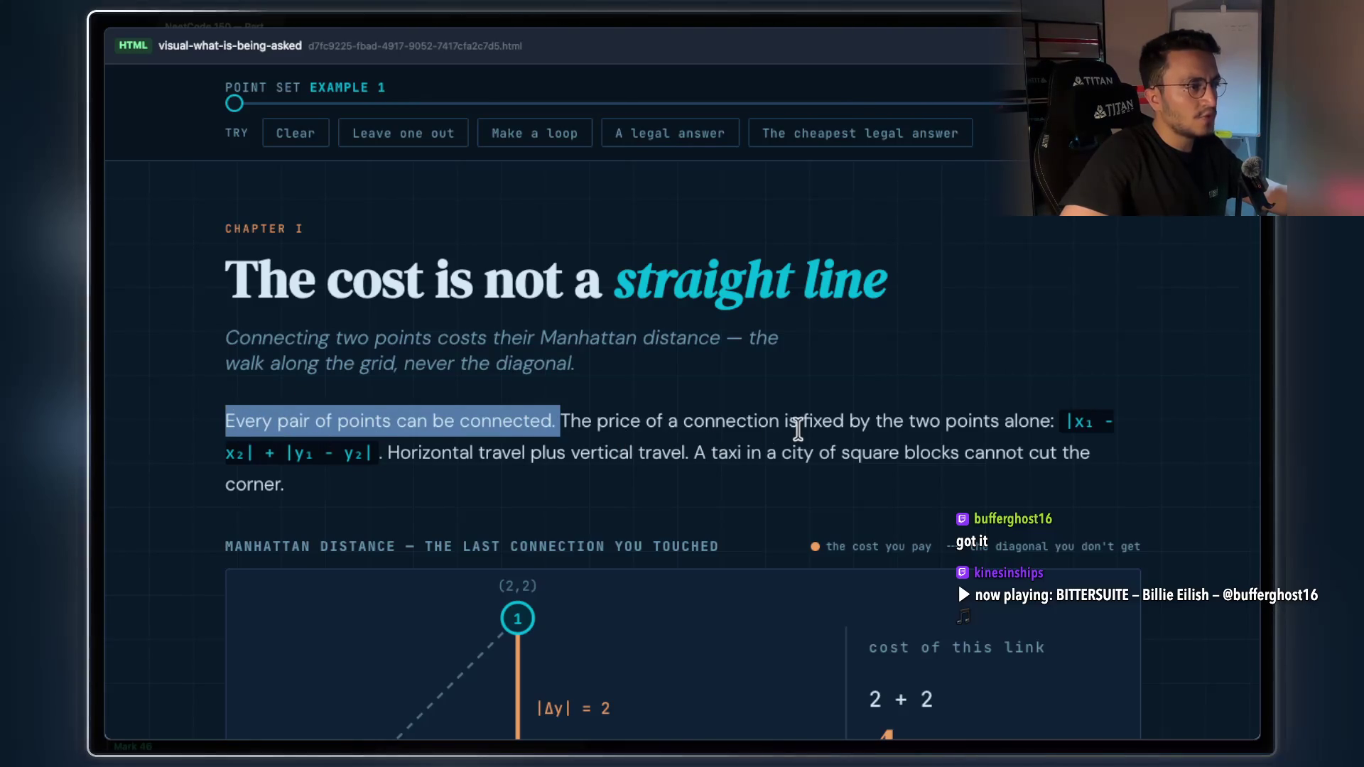
{"action": "left_click_drag", "start_coordinate": [787, 422], "coordinate": [879, 424]}
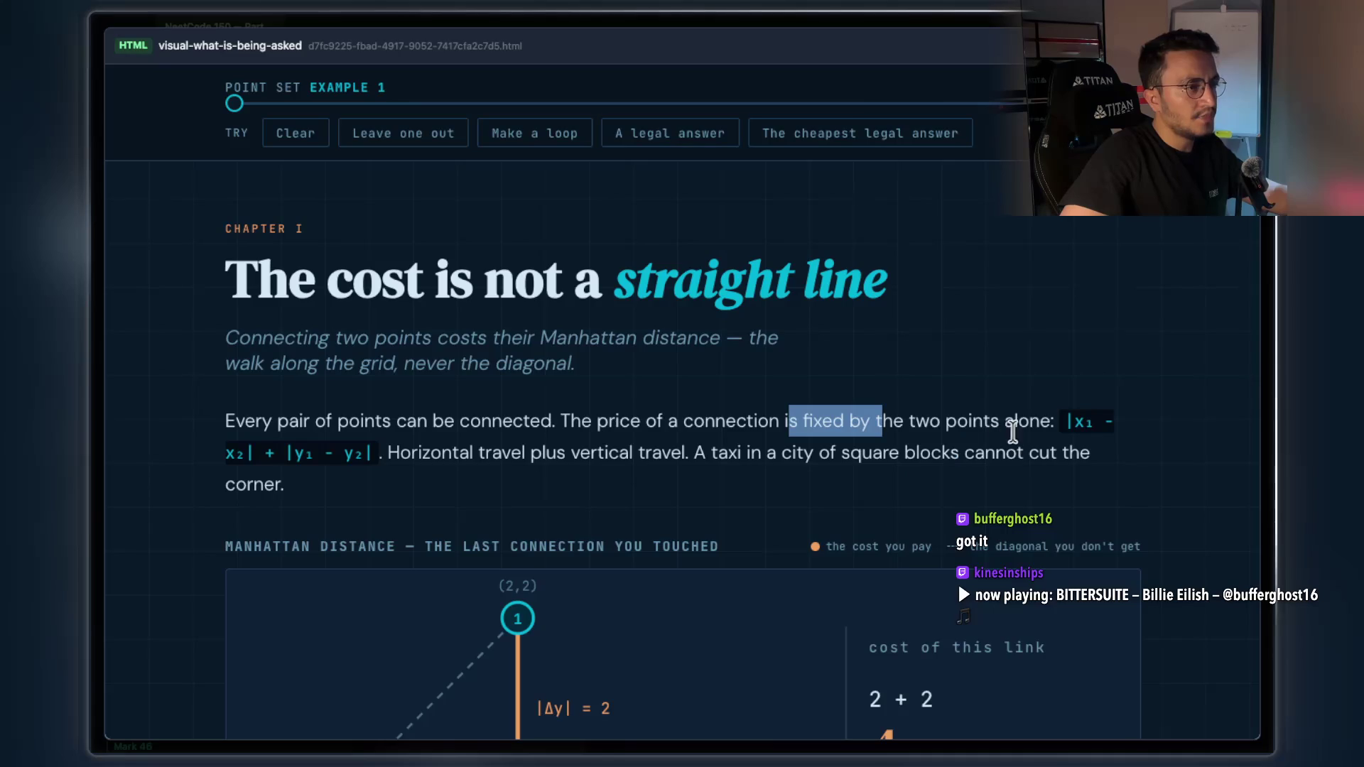
{"action": "left_click", "coordinate": [1046, 423]}
{"action": "left_click_drag", "start_coordinate": [1046, 423], "coordinate": [562, 427]}
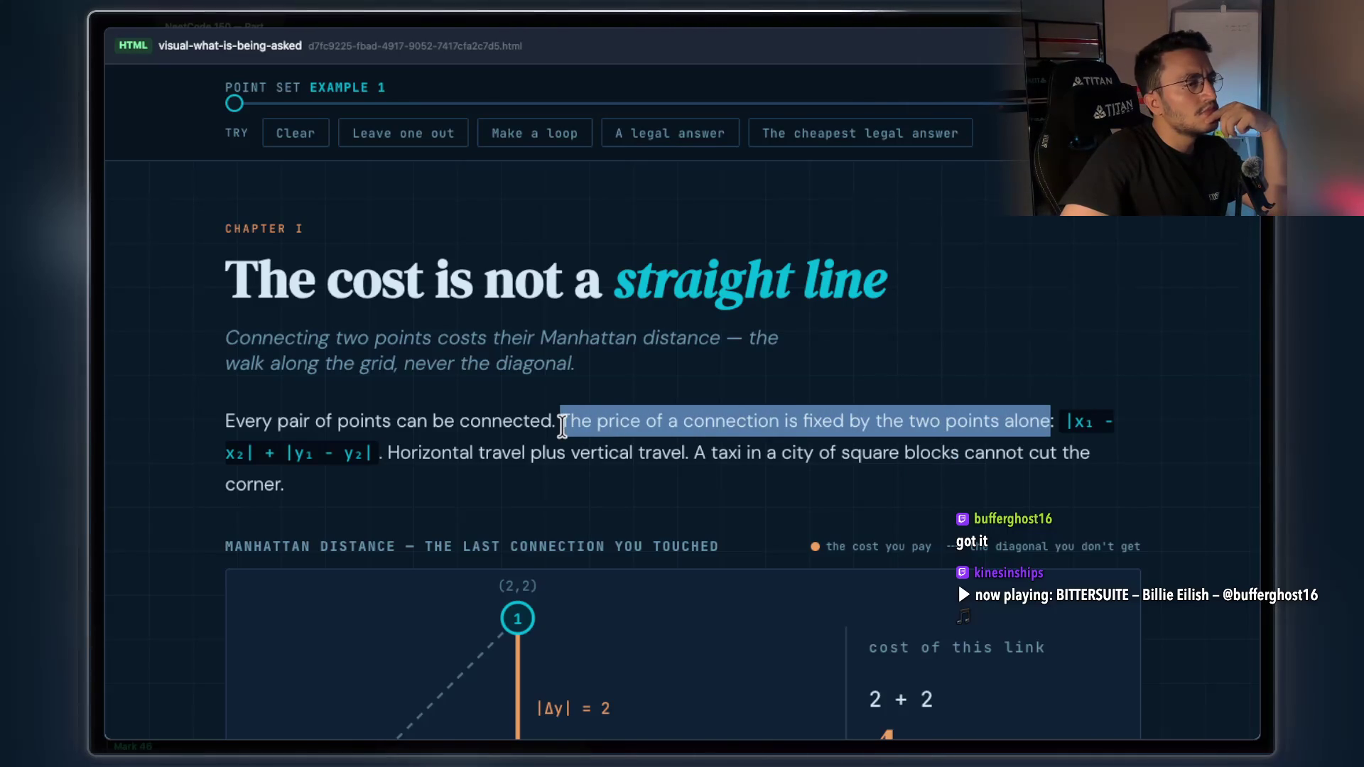
{"action": "mouse_move", "coordinate": [1073, 424]}
{"action": "left_mouse_down"}
{"action": "mouse_move", "coordinate": [451, 492]}
{"action": "mouse_move", "coordinate": [371, 450]}
{"action": "left_mouse_up"}
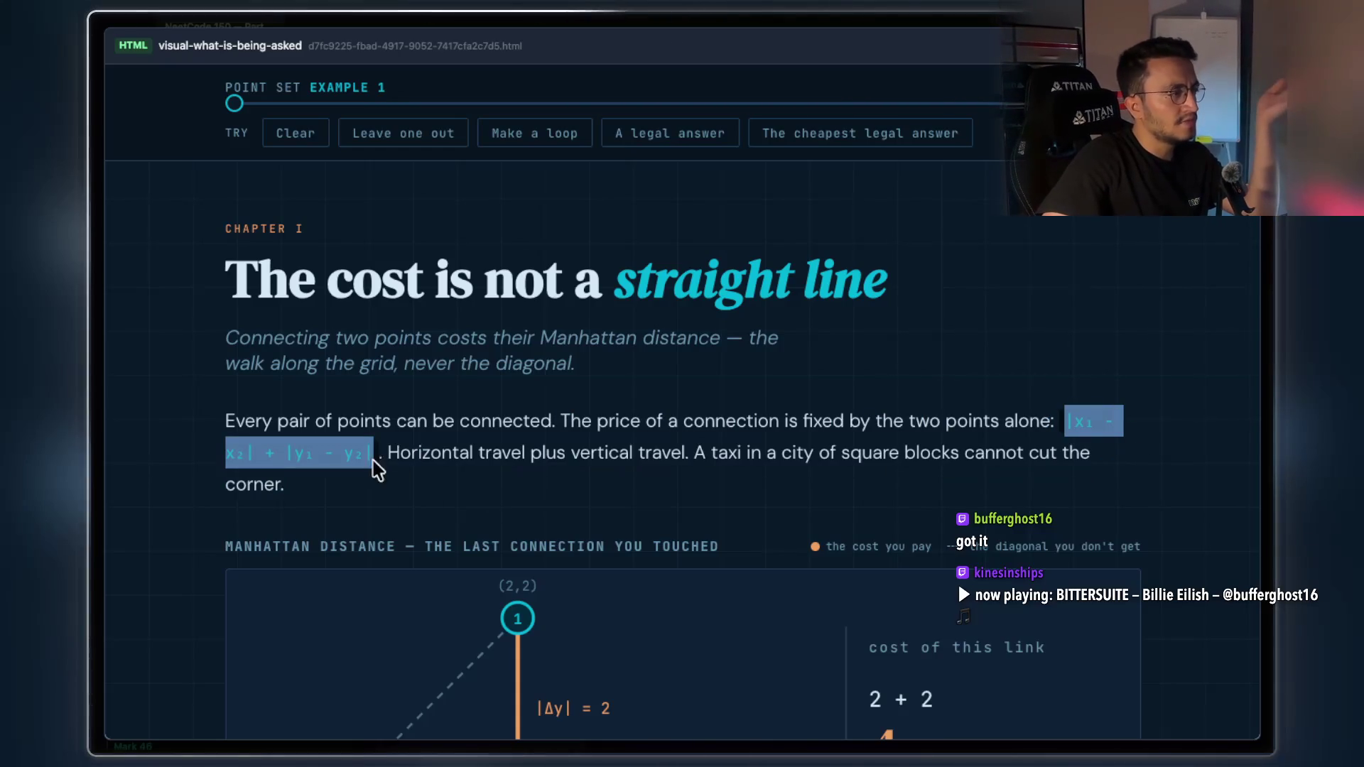
{"action": "scroll", "coordinate": [664, 503], "scroll_direction": "down", "scroll_amount": 1}
{"action": "scroll", "coordinate": [664, 503], "scroll_direction": "down", "scroll_amount": 1}
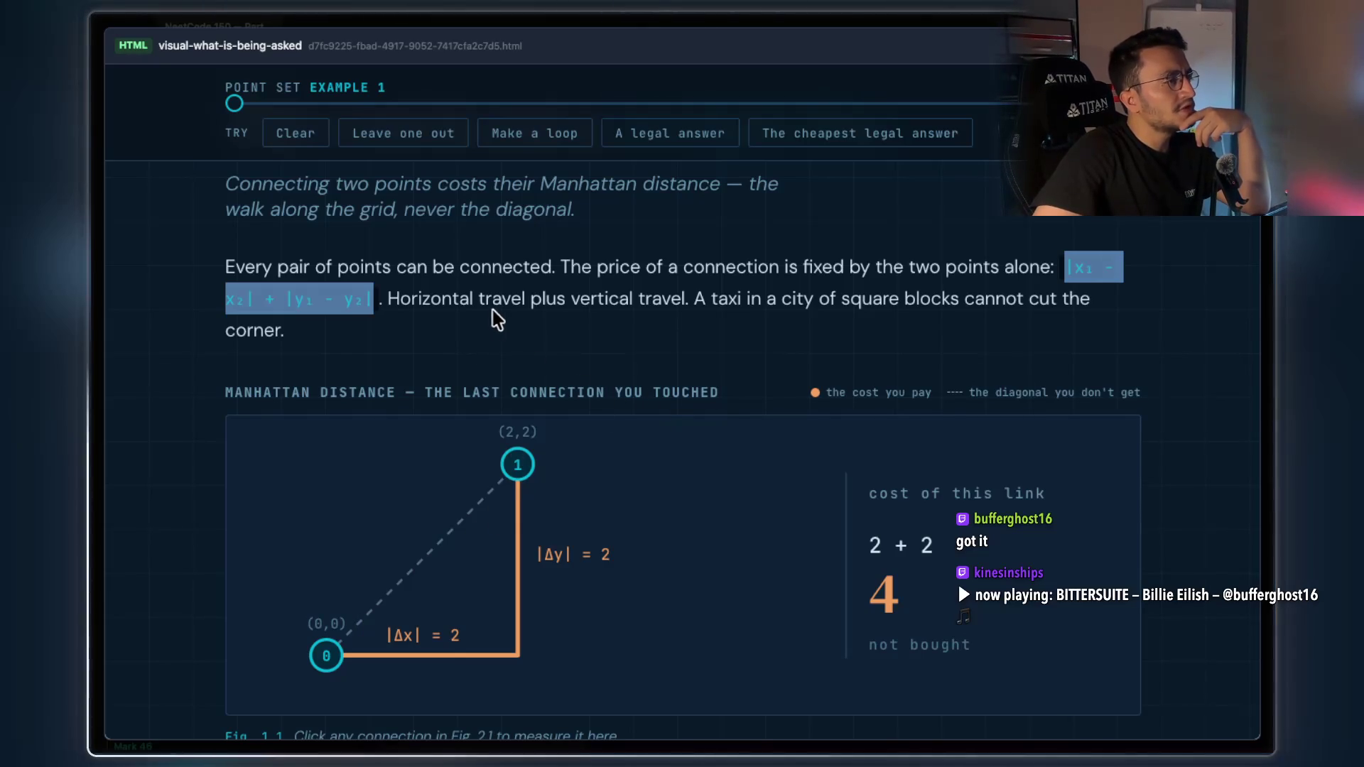
{"action": "mouse_move", "coordinate": [686, 300]}
{"action": "left_mouse_down"}
{"action": "mouse_move", "coordinate": [582, 314]}
{"action": "mouse_move", "coordinate": [406, 305]}
{"action": "left_mouse_up"}
Highlight 'legal', 'lines to buy' and 'click again to sell' in Chapter II's heading and subtitle
{"action": "scroll", "coordinate": [861, 298], "scroll_direction": "down", "scroll_amount": 3}
{"action": "scroll", "coordinate": [770, 410], "scroll_direction": "down", "scroll_amount": 3}
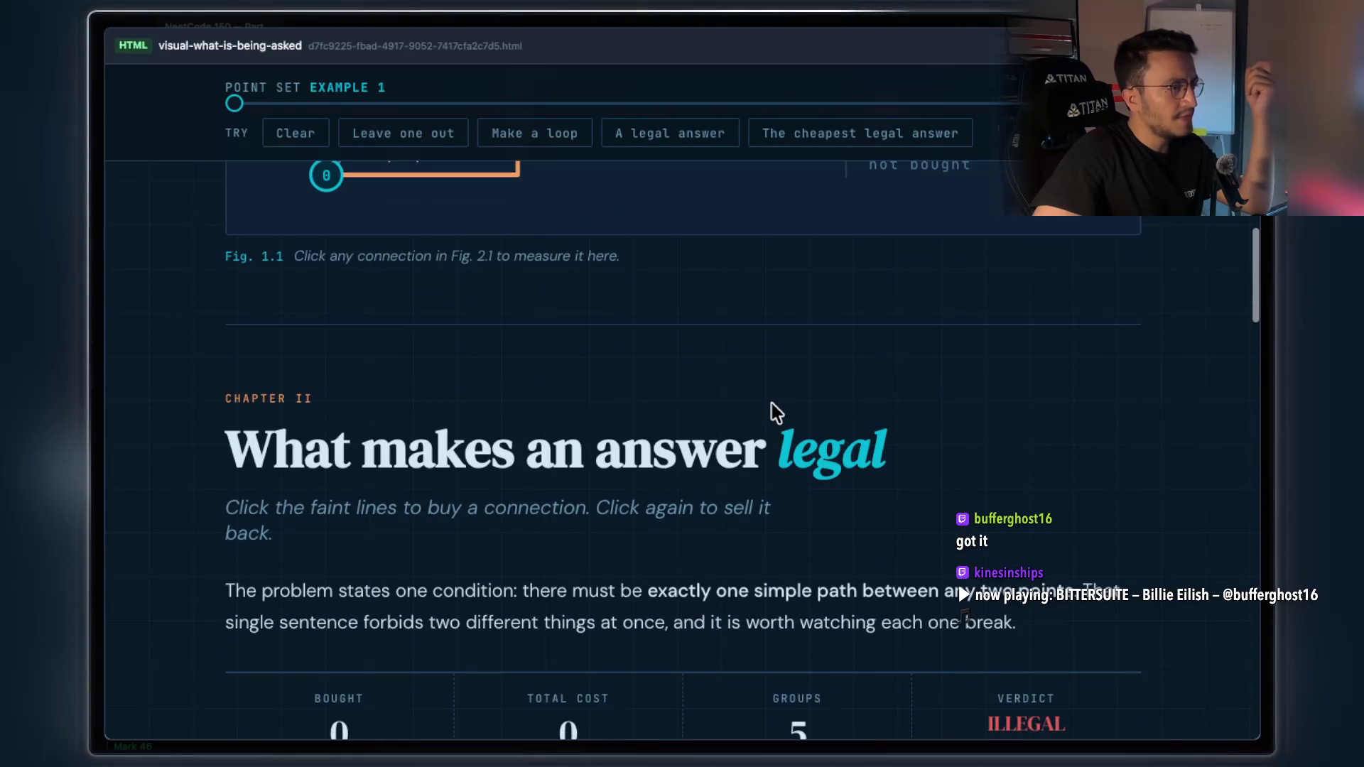
{"action": "double_click", "coordinate": [815, 467]}
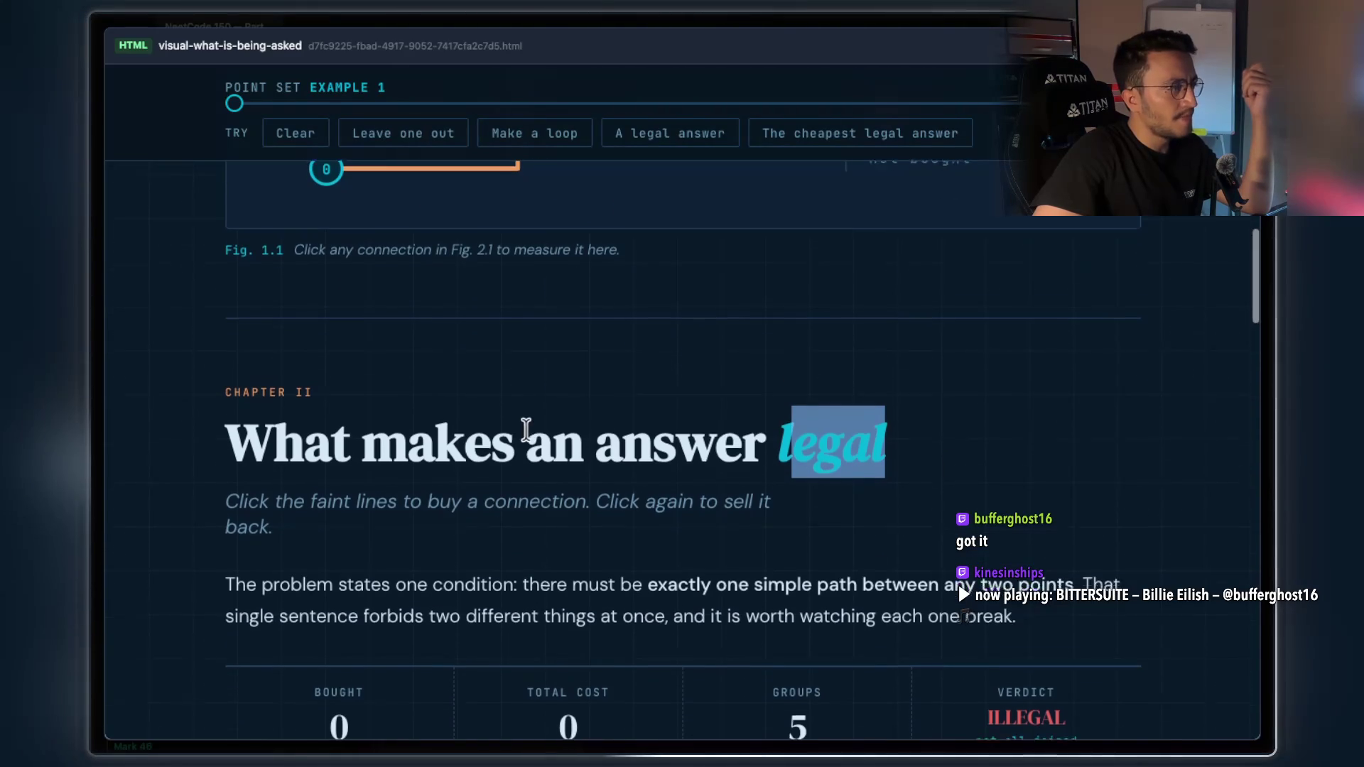
{"action": "scroll", "coordinate": [462, 455], "scroll_direction": "down", "scroll_amount": 1}
{"action": "left_click_drag", "start_coordinate": [356, 474], "coordinate": [491, 475]}
{"action": "left_click_drag", "start_coordinate": [591, 475], "coordinate": [748, 469]}
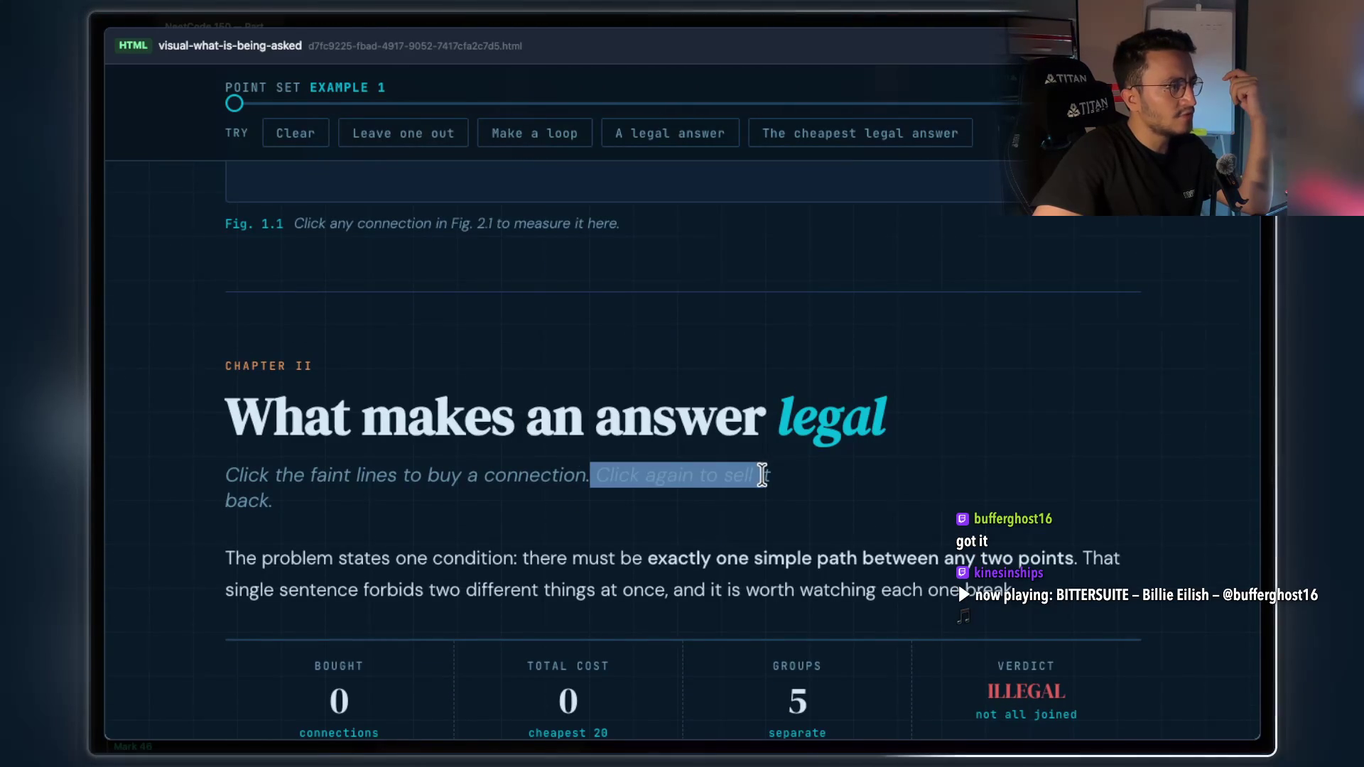
{"action": "scroll", "coordinate": [778, 483], "scroll_direction": "down", "scroll_amount": 2}
{"action": "left_click", "coordinate": [721, 457]}
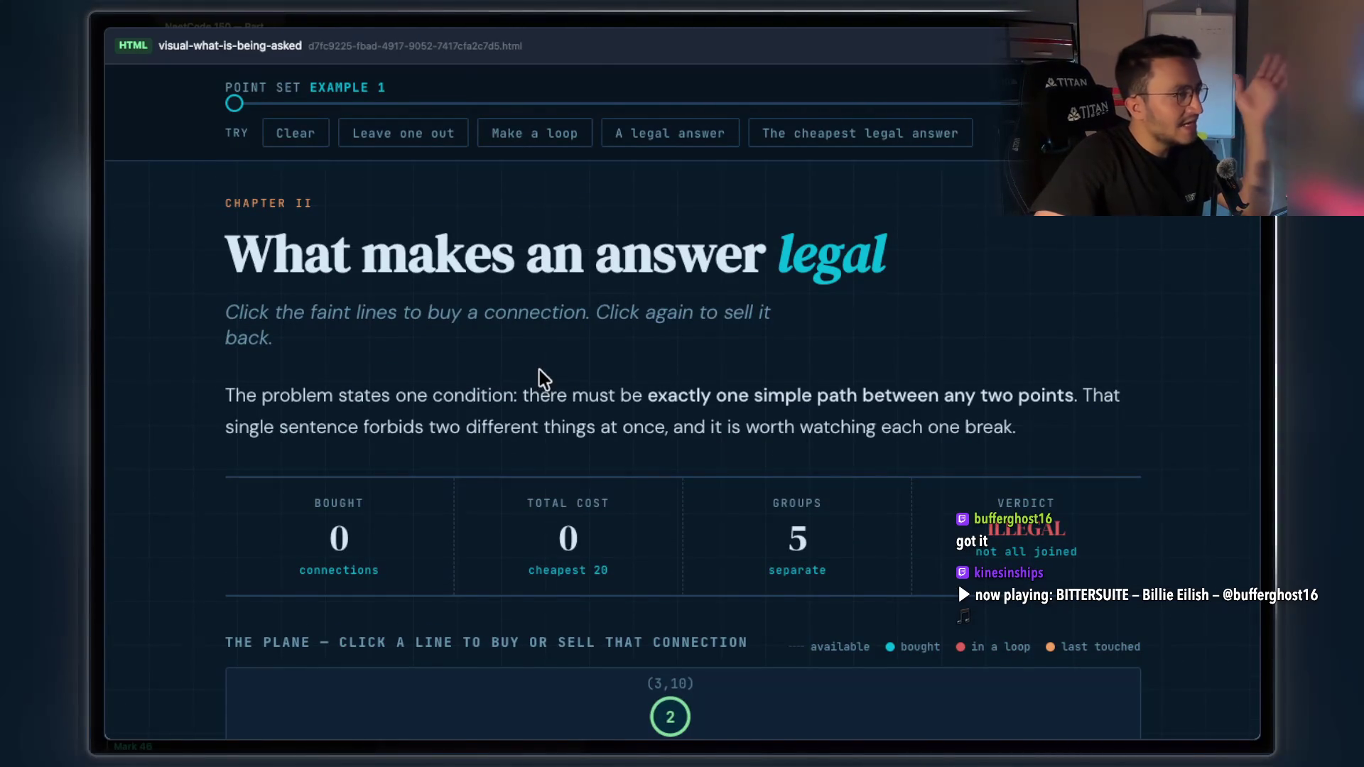
{"action": "scroll", "coordinate": [544, 379], "scroll_direction": "up", "scroll_amount": 1}
{"action": "scroll", "coordinate": [542, 373], "scroll_direction": "up", "scroll_amount": 5}
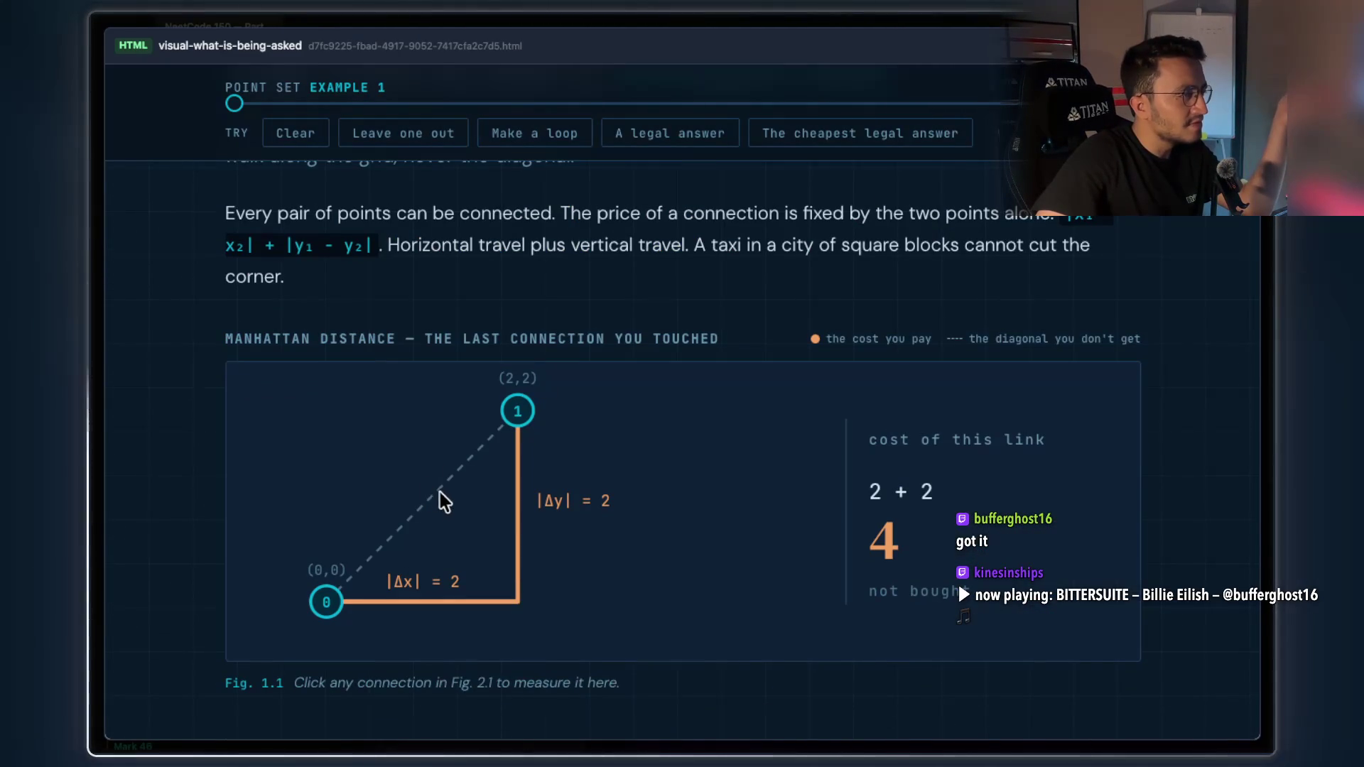
{"action": "scroll", "coordinate": [786, 478], "scroll_direction": "down", "scroll_amount": 10}
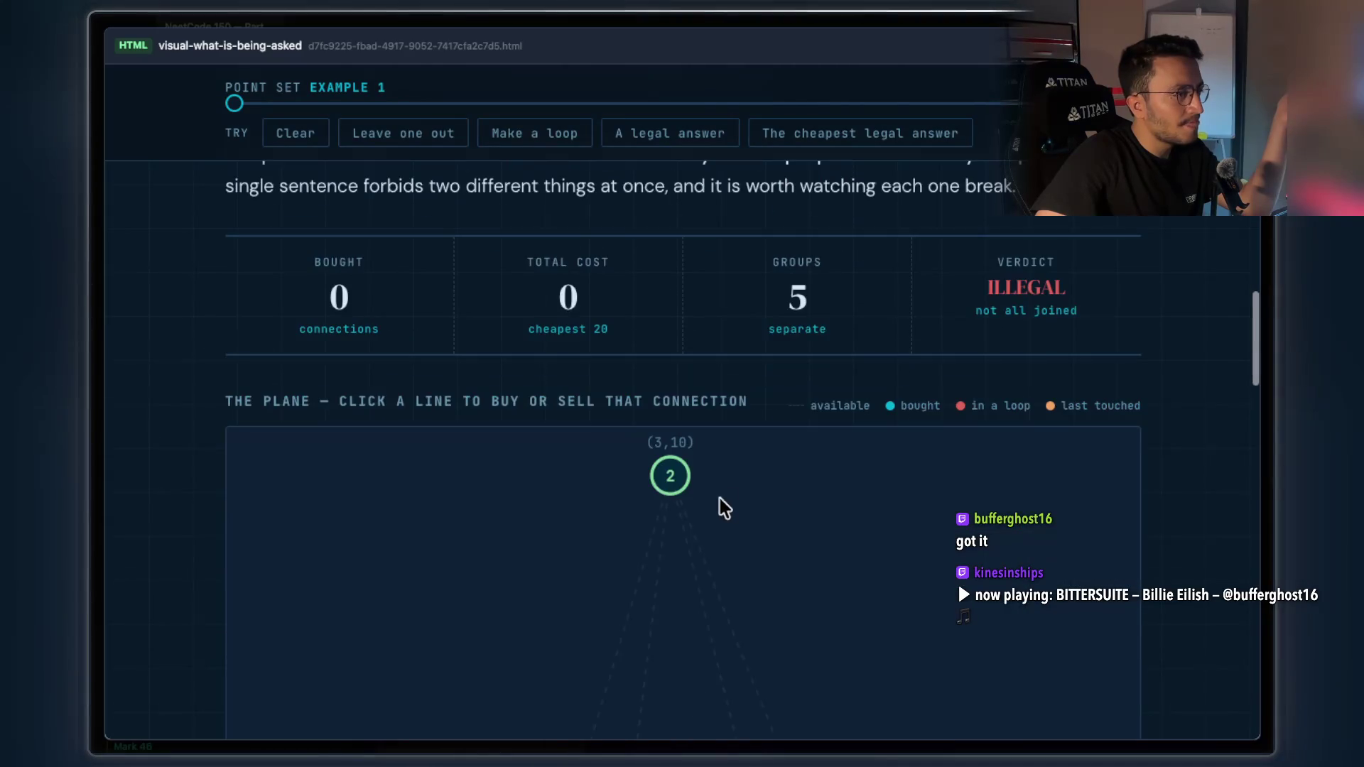
Buy and sell the 0–2 and 2–1 (cost 9) connections on The Plane repeatedly
{"action": "left_click", "coordinate": [615, 512]}
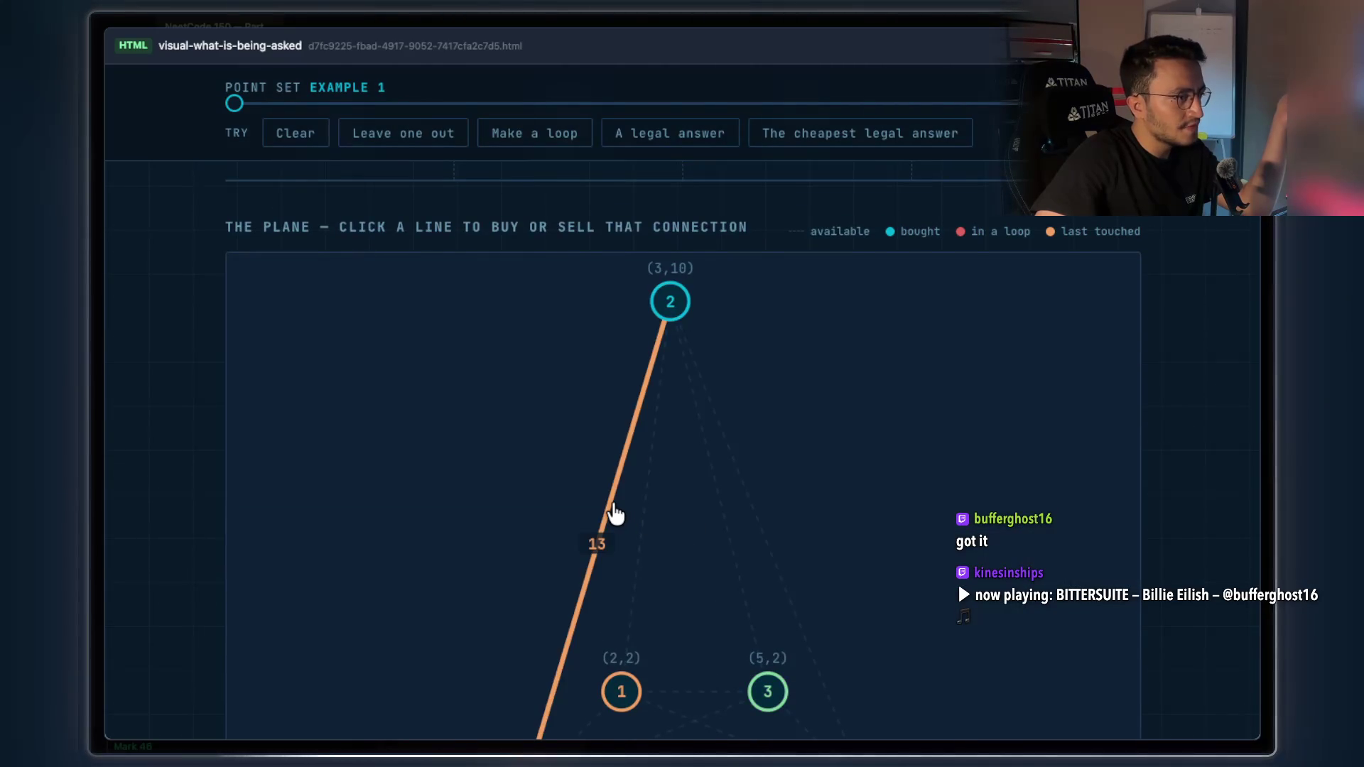
{"action": "scroll", "coordinate": [616, 513], "scroll_direction": "down", "scroll_amount": 3}
{"action": "left_click", "coordinate": [594, 392]}
{"action": "left_click", "coordinate": [593, 393]}
{"action": "scroll", "coordinate": [594, 392], "scroll_direction": "up", "scroll_amount": 3}
{"action": "scroll", "coordinate": [590, 389], "scroll_direction": "down", "scroll_amount": 1}
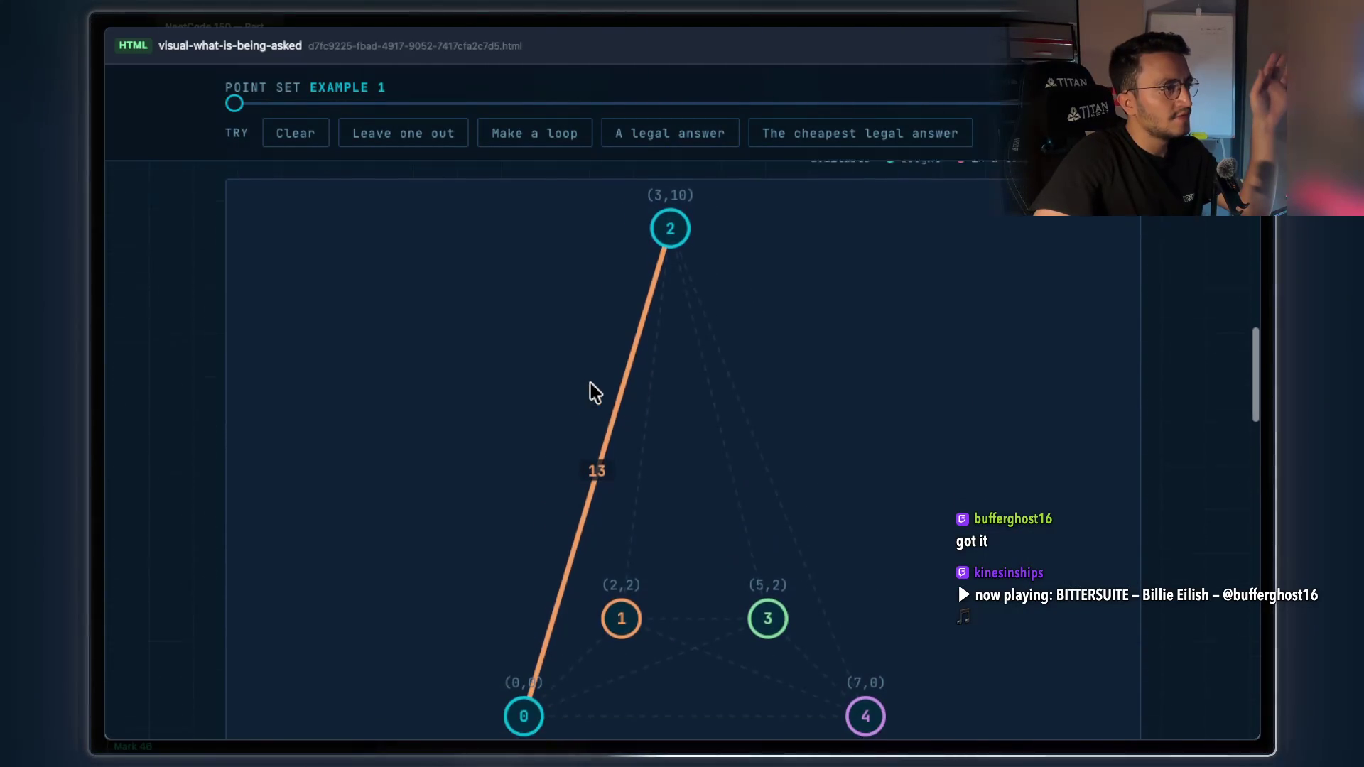
{"action": "left_click", "coordinate": [601, 446]}
{"action": "left_click", "coordinate": [596, 450]}
{"action": "left_click", "coordinate": [597, 451]}
{"action": "left_click", "coordinate": [647, 450]}
{"action": "left_click", "coordinate": [648, 452]}
{"action": "left_click", "coordinate": [646, 450]}
{"action": "left_click", "coordinate": [646, 451]}
{"action": "left_click", "coordinate": [646, 450]}
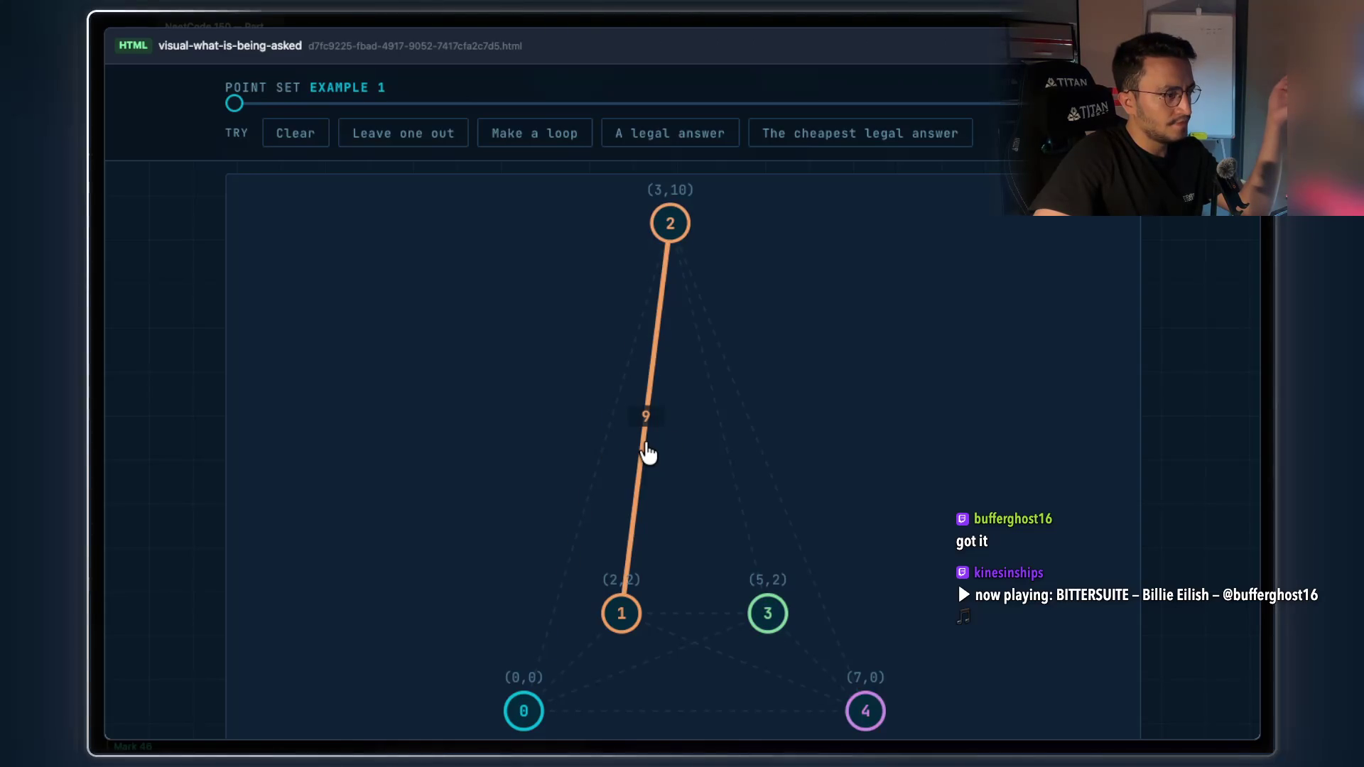
{"action": "left_click", "coordinate": [646, 451]}
Try the 2–3 (10), 2–4 (14), 1–4 (7) and 1–3 connections, selling all back
{"action": "left_click", "coordinate": [724, 439]}
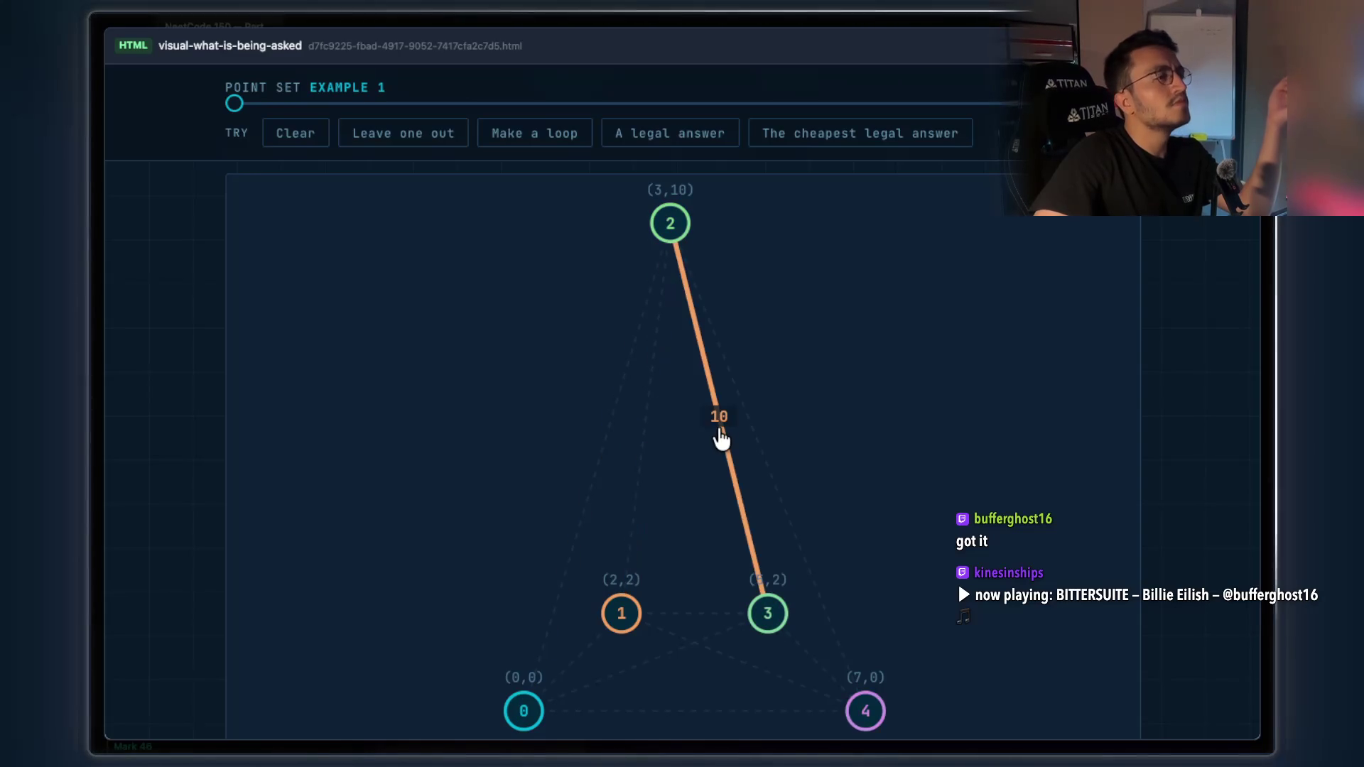
{"action": "left_click", "coordinate": [719, 439]}
{"action": "left_click", "coordinate": [746, 430]}
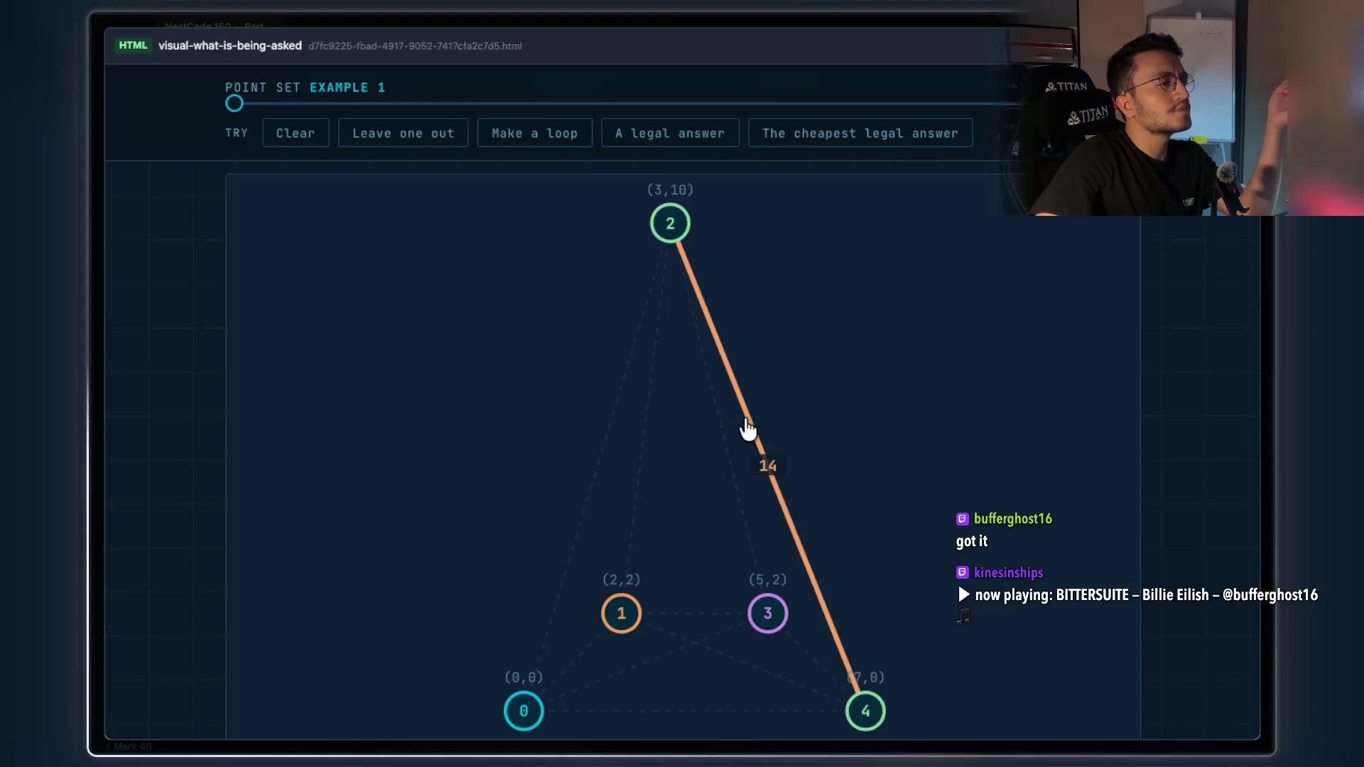
{"action": "double_click", "coordinate": [746, 430]}
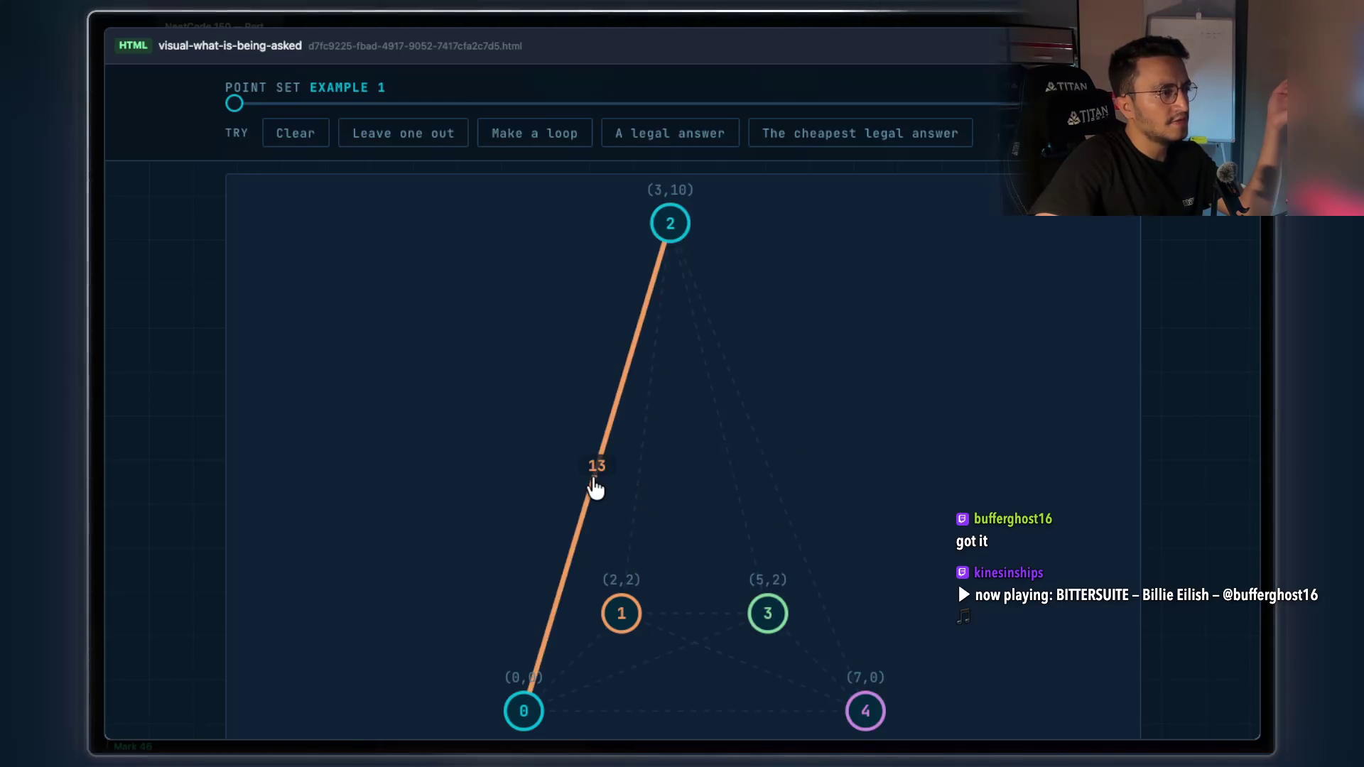
{"action": "scroll", "coordinate": [718, 445], "scroll_direction": "down", "scroll_amount": 2}
{"action": "left_click", "coordinate": [688, 498]}
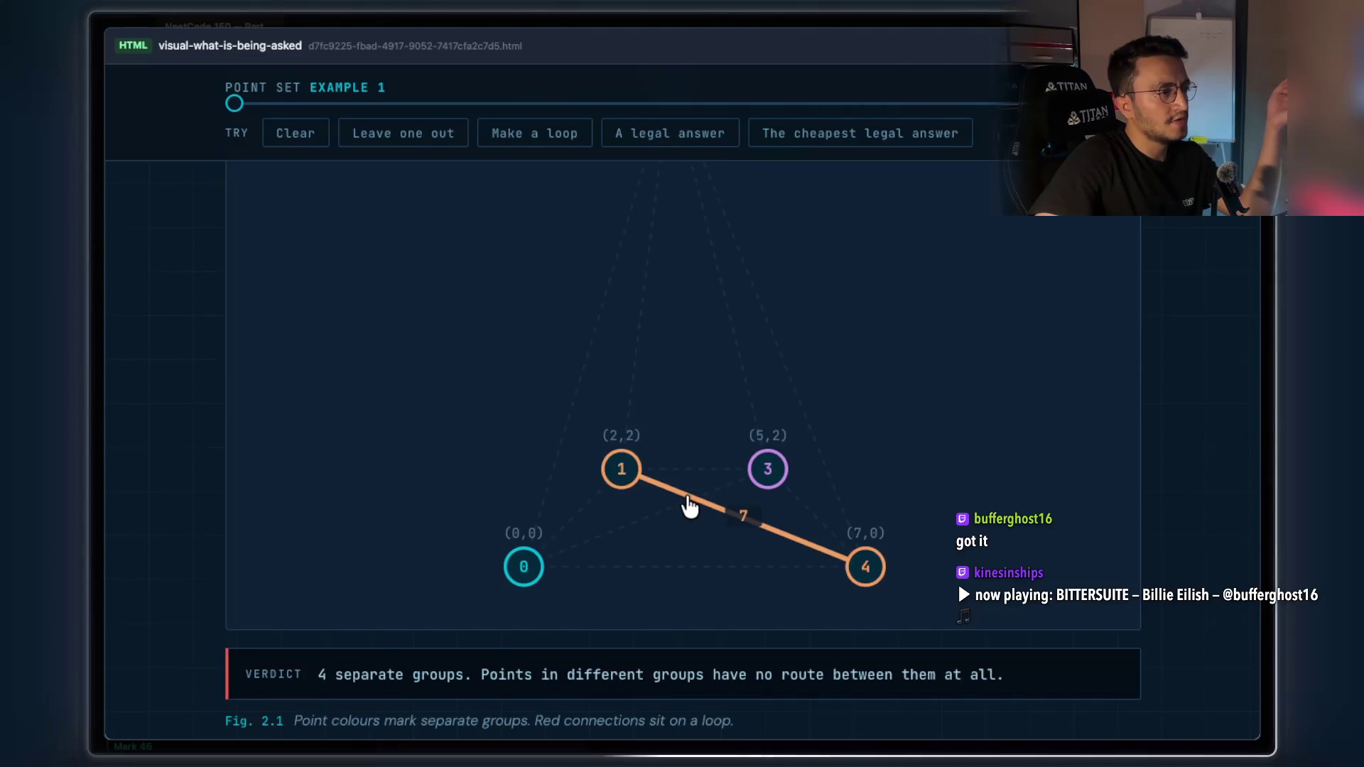
{"action": "left_click", "coordinate": [688, 505]}
{"action": "left_click", "coordinate": [694, 476]}
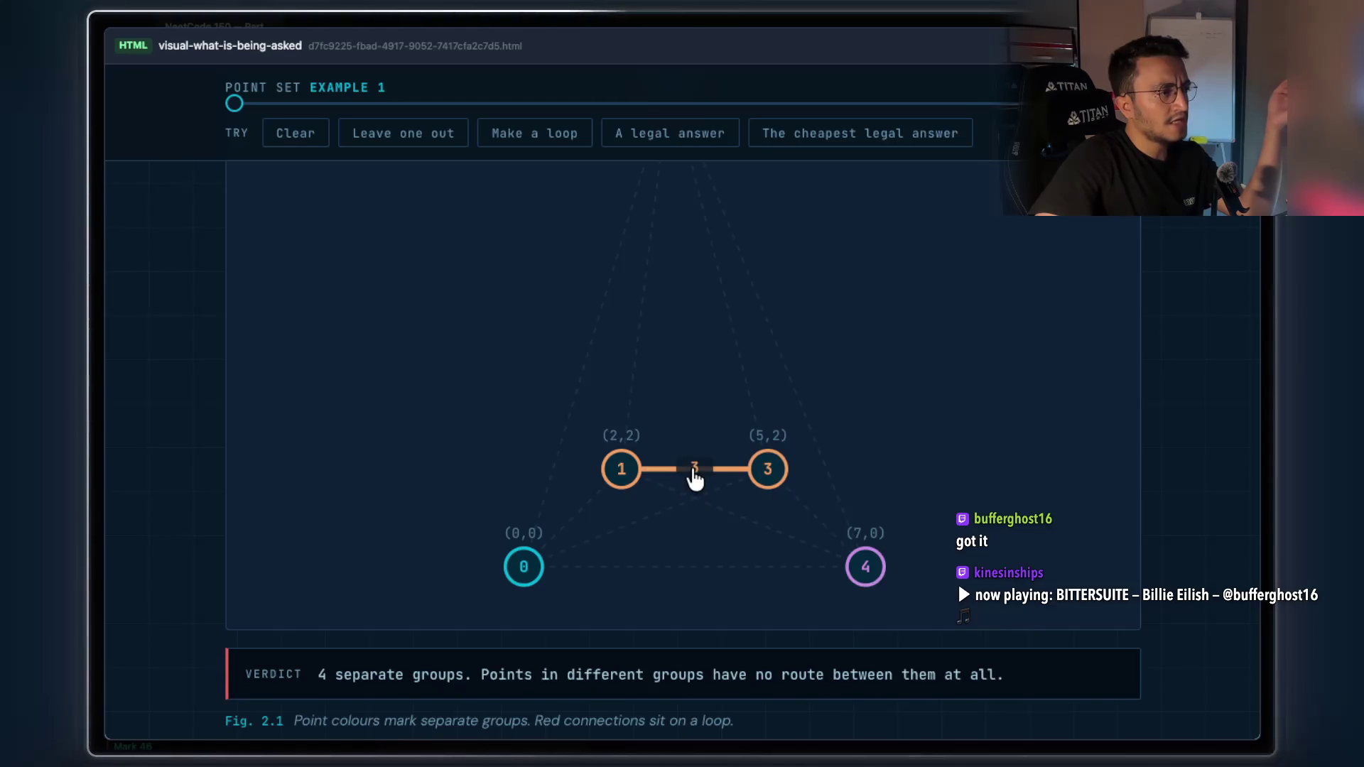
{"action": "left_click", "coordinate": [689, 471]}
{"action": "scroll", "coordinate": [661, 458], "scroll_direction": "up", "scroll_amount": 1}
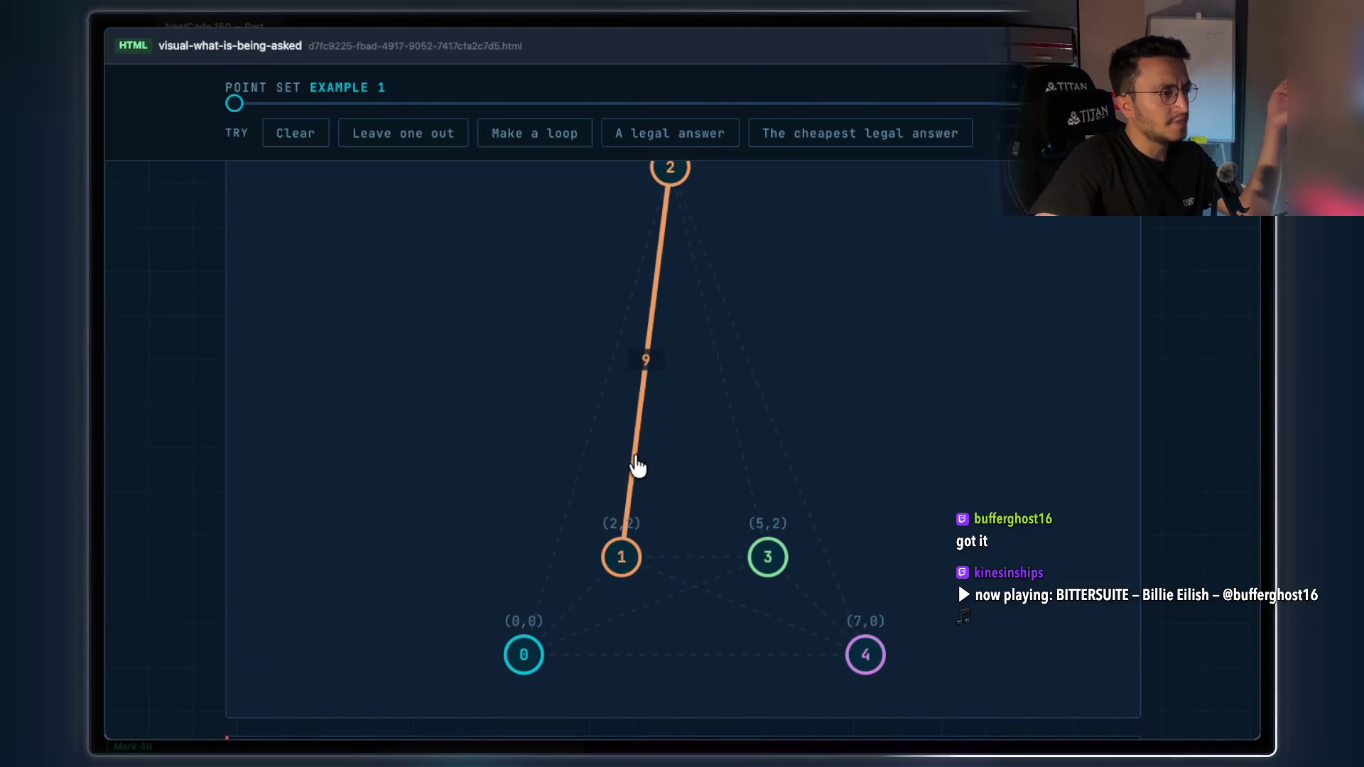
{"action": "scroll", "coordinate": [667, 469], "scroll_direction": "up", "scroll_amount": 3}
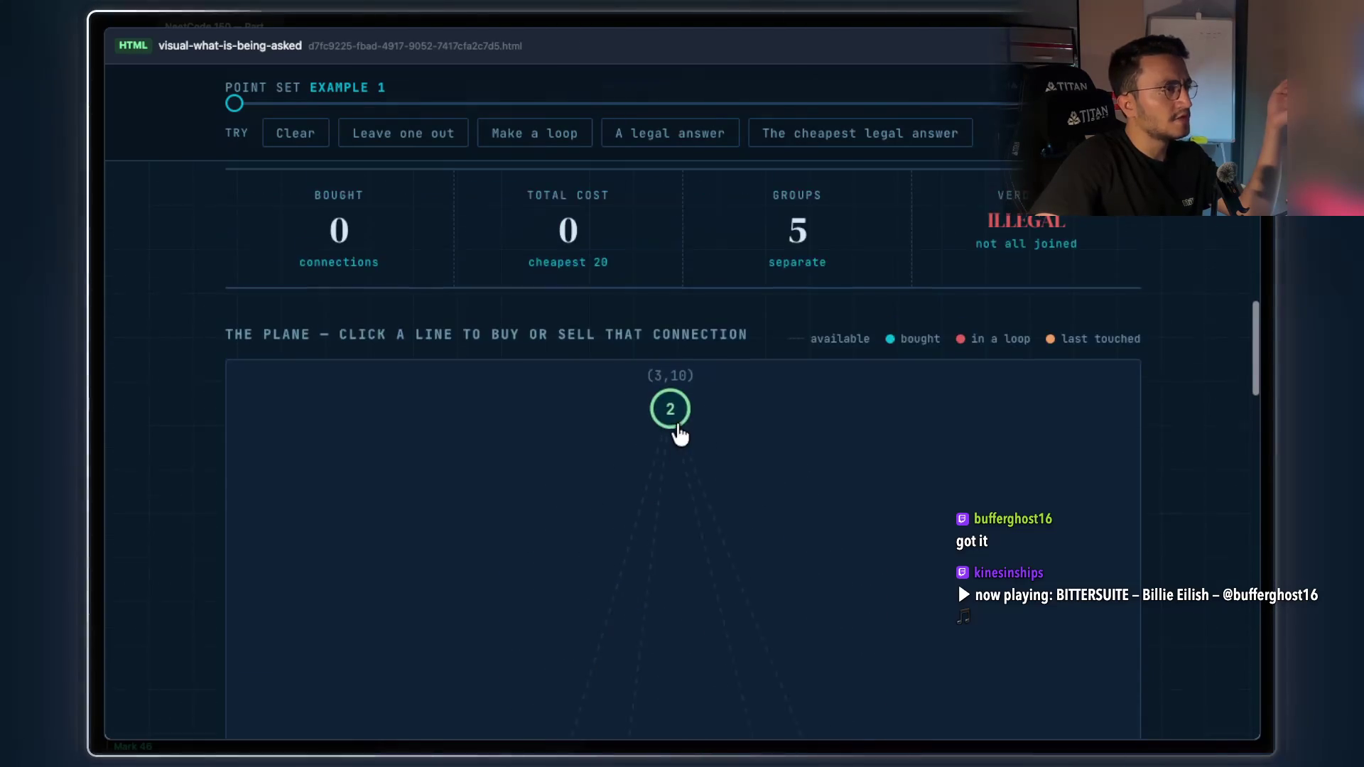
Highlight the one-condition, exactly-one-simple-path and forbids-two-things phrases in Chapter II
{"action": "scroll", "coordinate": [674, 441], "scroll_direction": "up", "scroll_amount": 1}
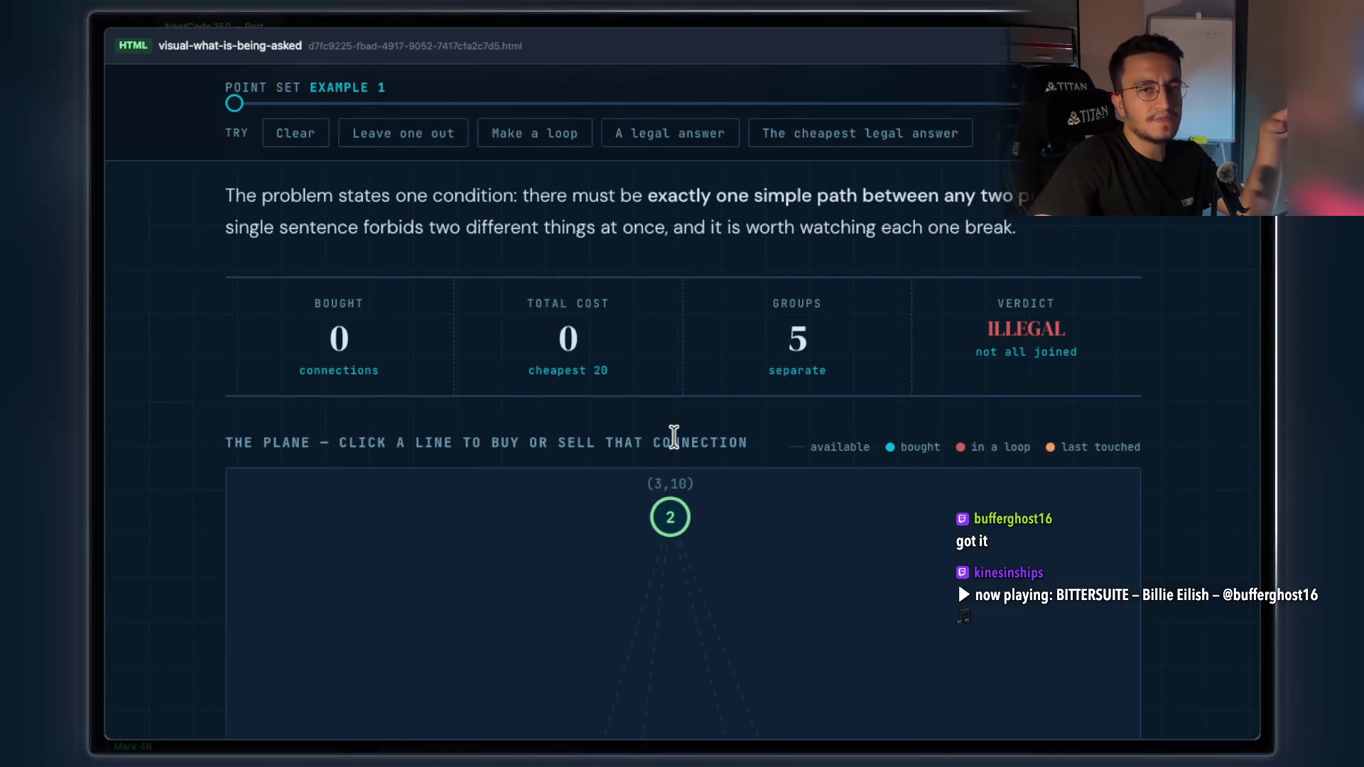
{"action": "scroll", "coordinate": [455, 433], "scroll_direction": "up", "scroll_amount": 2}
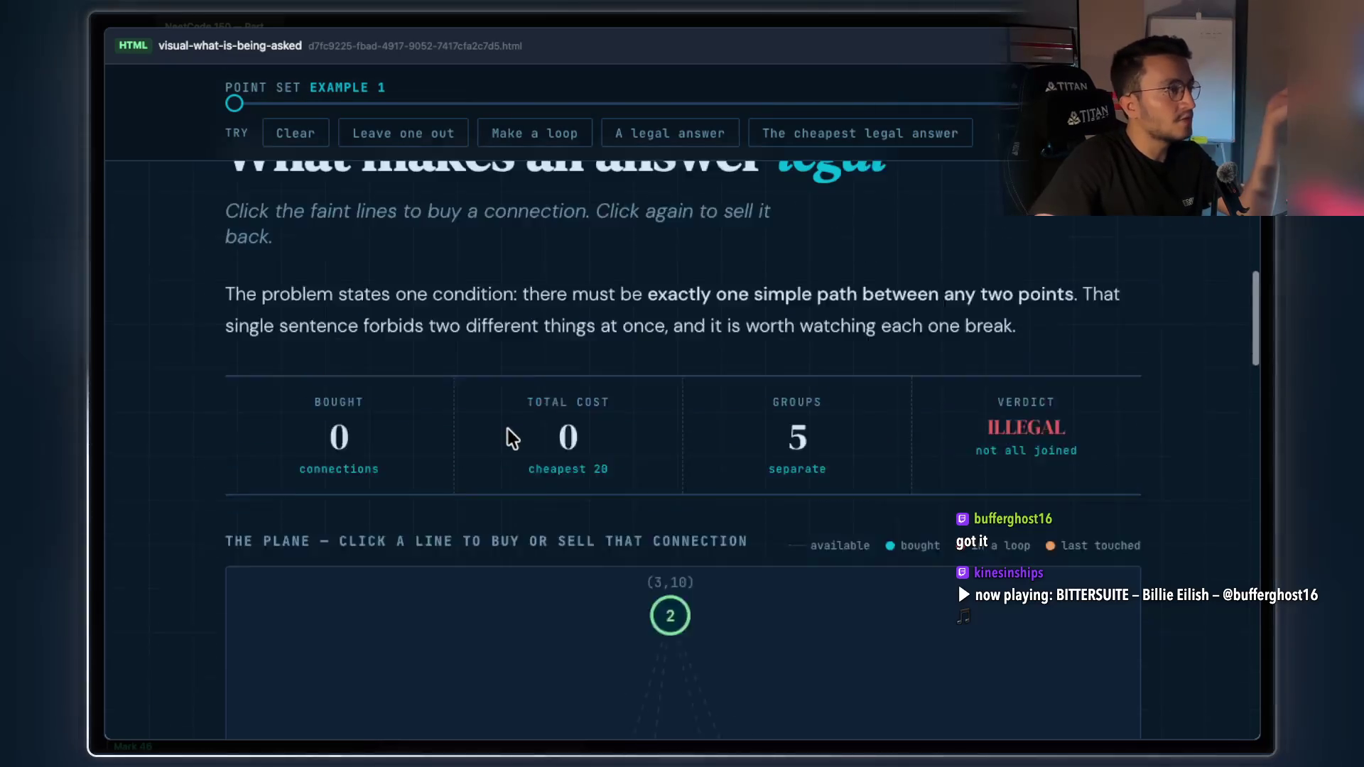
{"action": "left_click_drag", "start_coordinate": [396, 358], "coordinate": [517, 348]}
{"action": "mouse_move", "coordinate": [647, 358]}
{"action": "left_mouse_down"}
{"action": "mouse_move", "coordinate": [1080, 359]}
{"action": "mouse_move", "coordinate": [291, 360]}
{"action": "mouse_move", "coordinate": [1094, 357]}
{"action": "left_mouse_up"}
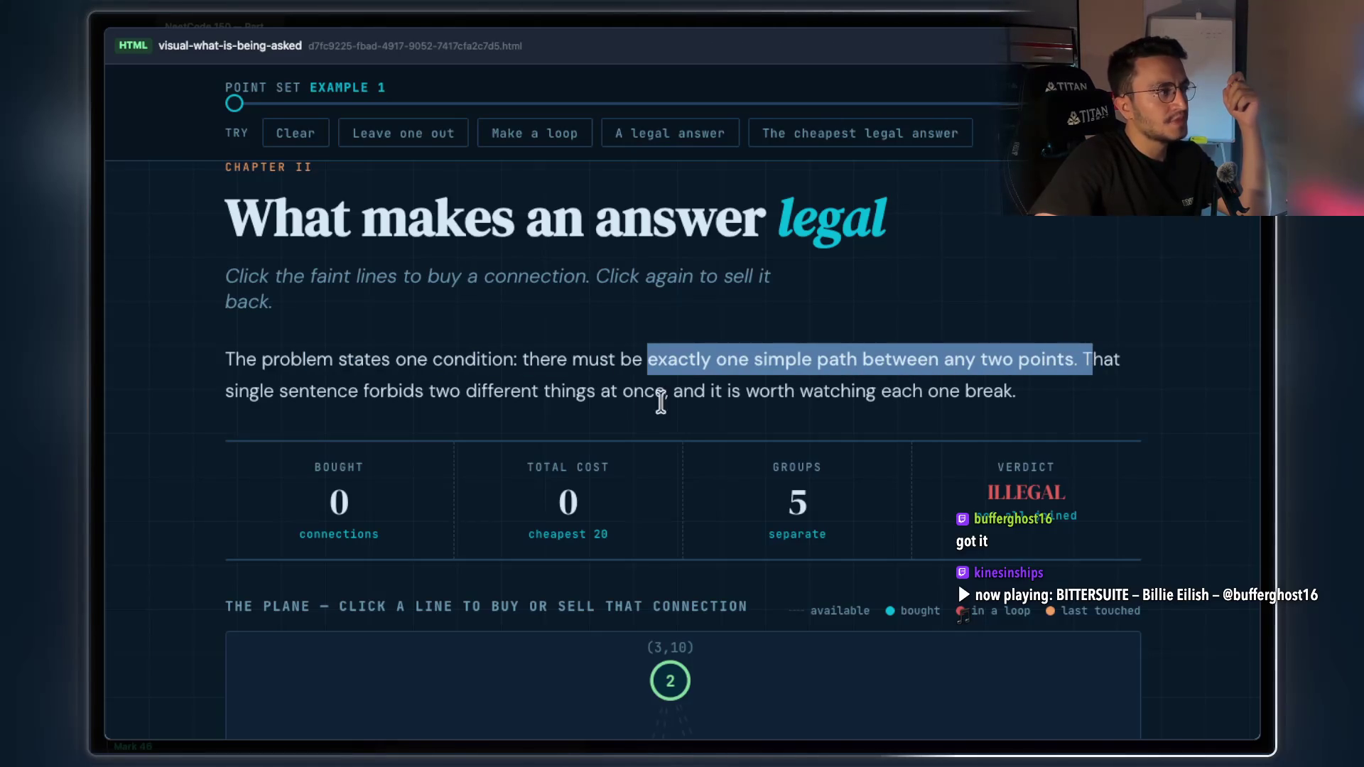
{"action": "left_click_drag", "start_coordinate": [360, 390], "coordinate": [654, 398]}
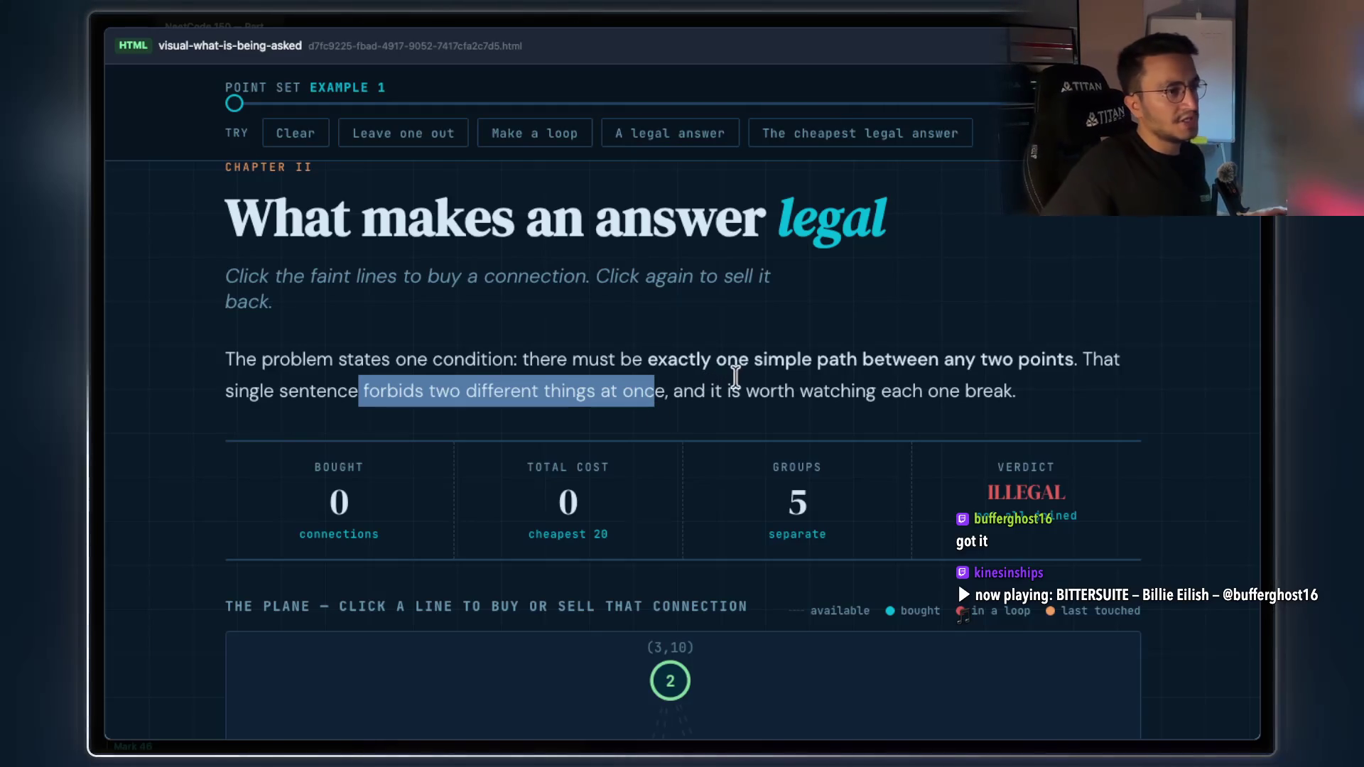
{"action": "scroll", "coordinate": [700, 451], "scroll_direction": "down", "scroll_amount": 10}
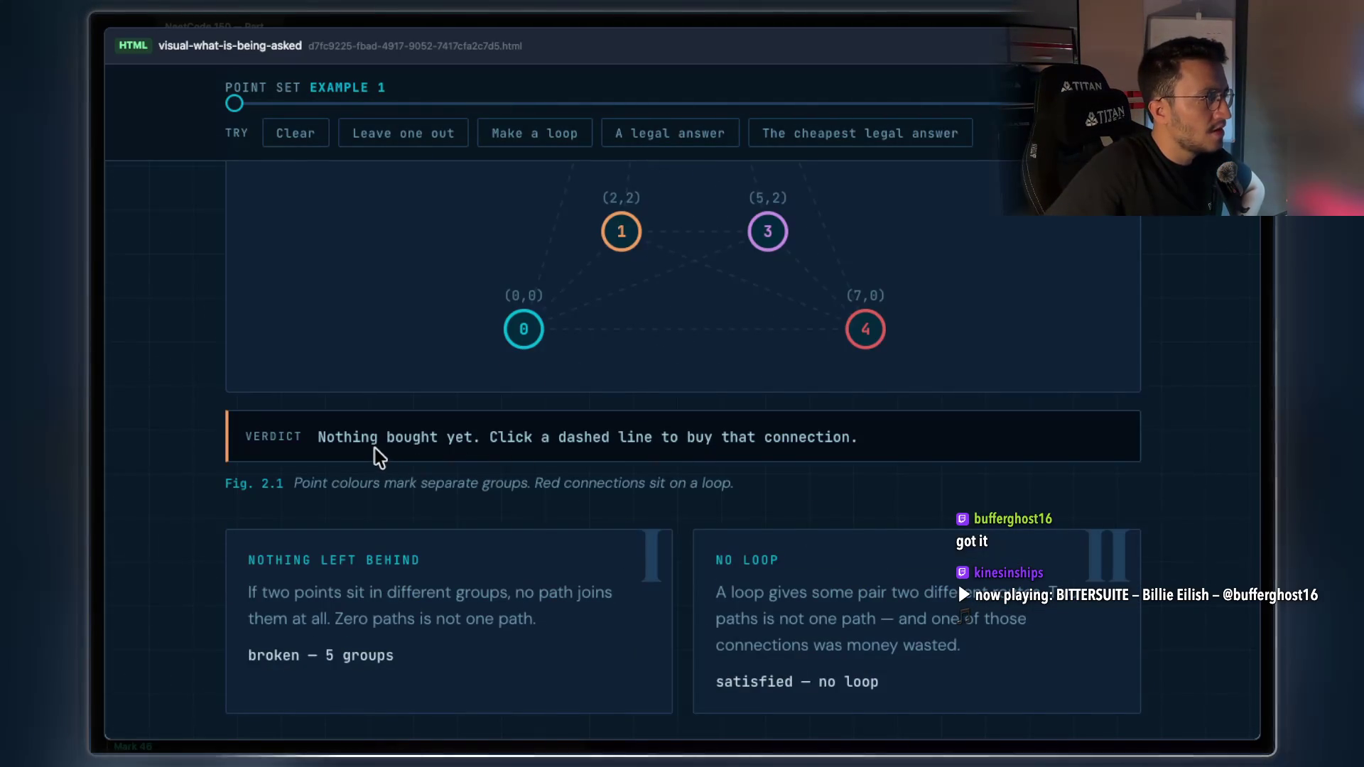
{"action": "left_click_drag", "start_coordinate": [482, 437], "coordinate": [824, 436]}
{"action": "scroll", "coordinate": [899, 432], "scroll_direction": "up", "scroll_amount": 2}
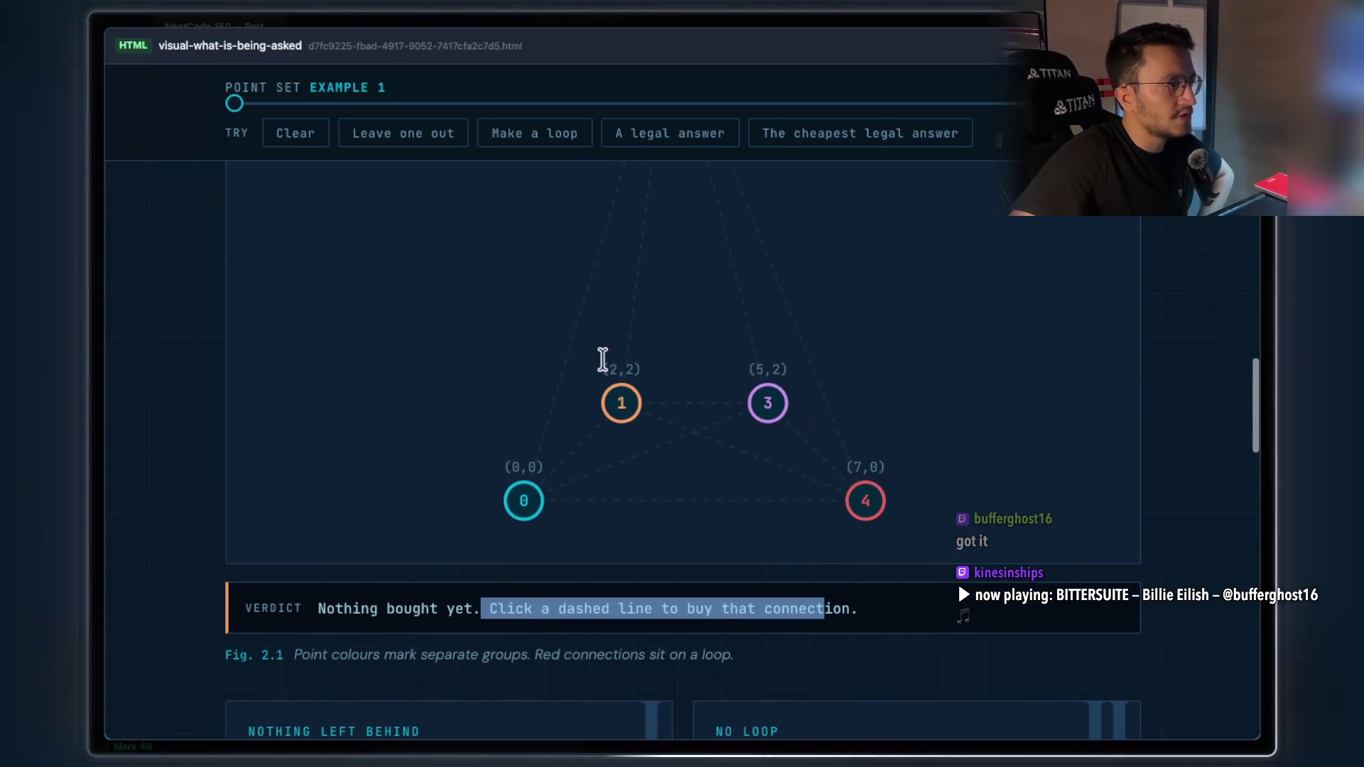
Buy the connection from point 1 up to (3,10), then highlight 'Cheap is easy and legal is easy'
{"action": "left_click", "coordinate": [628, 337]}
{"action": "scroll", "coordinate": [659, 452], "scroll_direction": "down", "scroll_amount": 4}
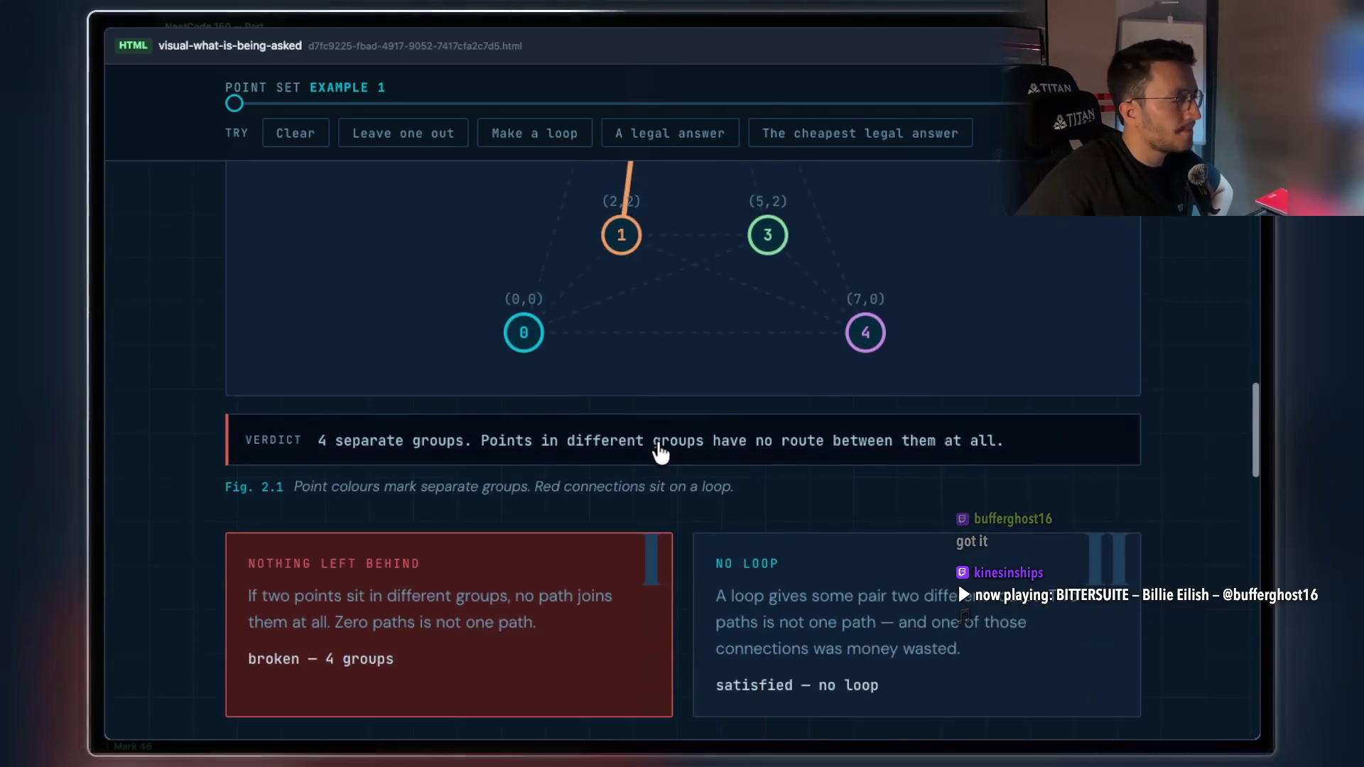
{"action": "scroll", "coordinate": [860, 404], "scroll_direction": "down", "scroll_amount": 5}
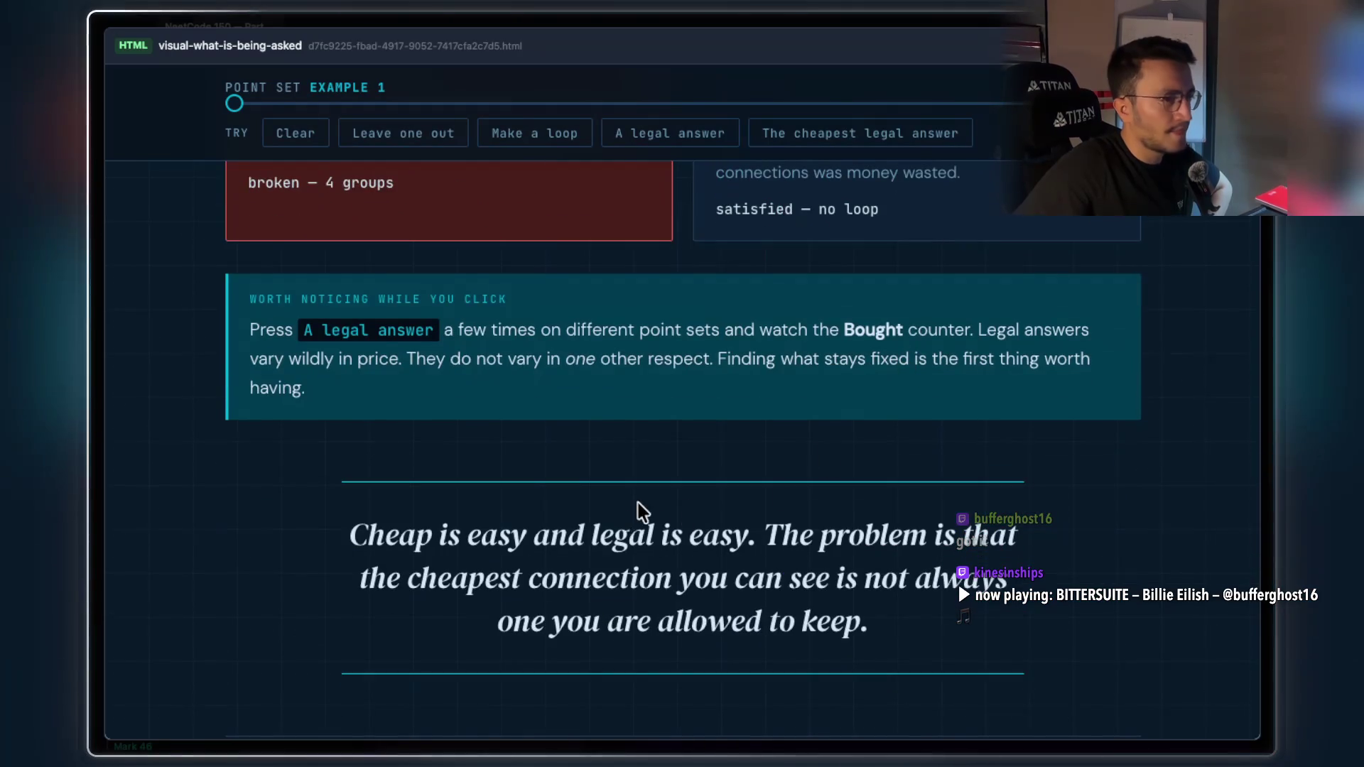
{"action": "scroll", "coordinate": [638, 504], "scroll_direction": "down", "scroll_amount": 2}
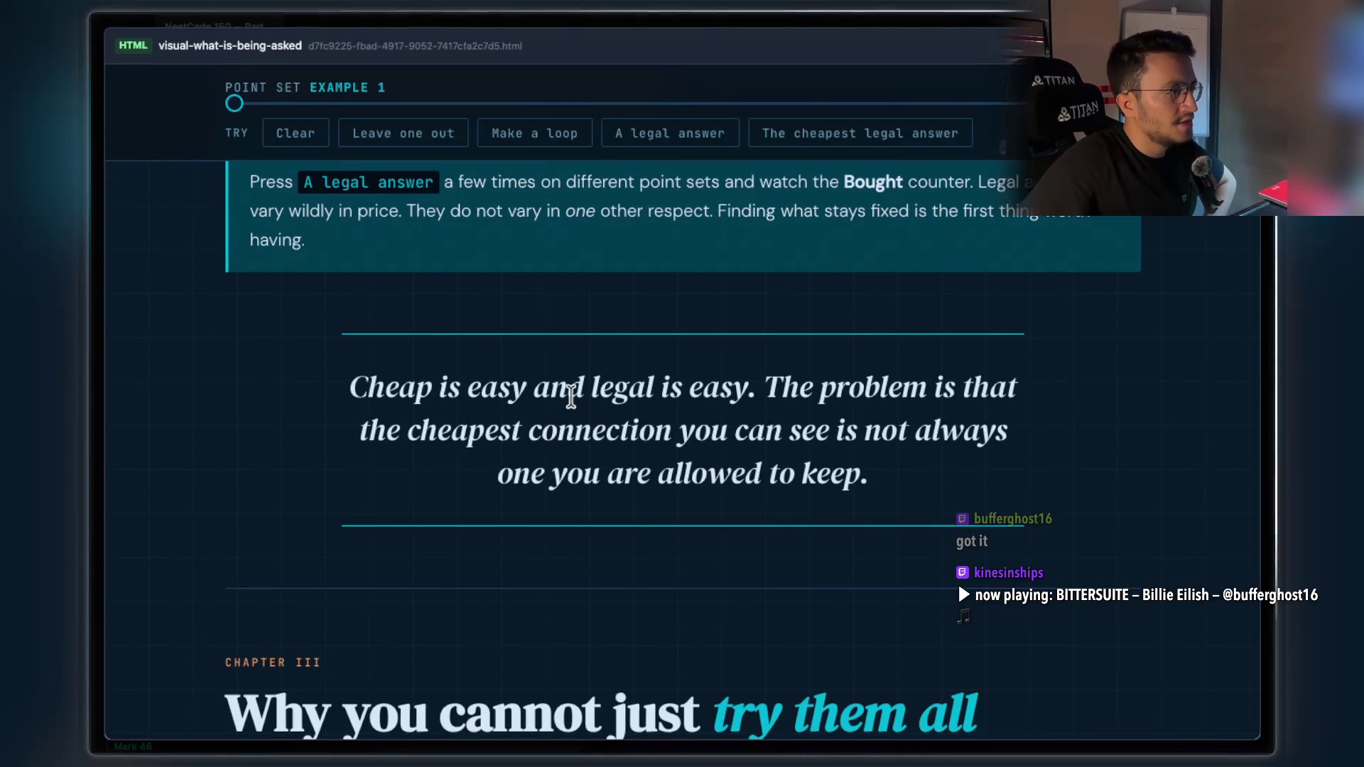
{"action": "left_click_drag", "start_coordinate": [746, 387], "coordinate": [362, 390]}
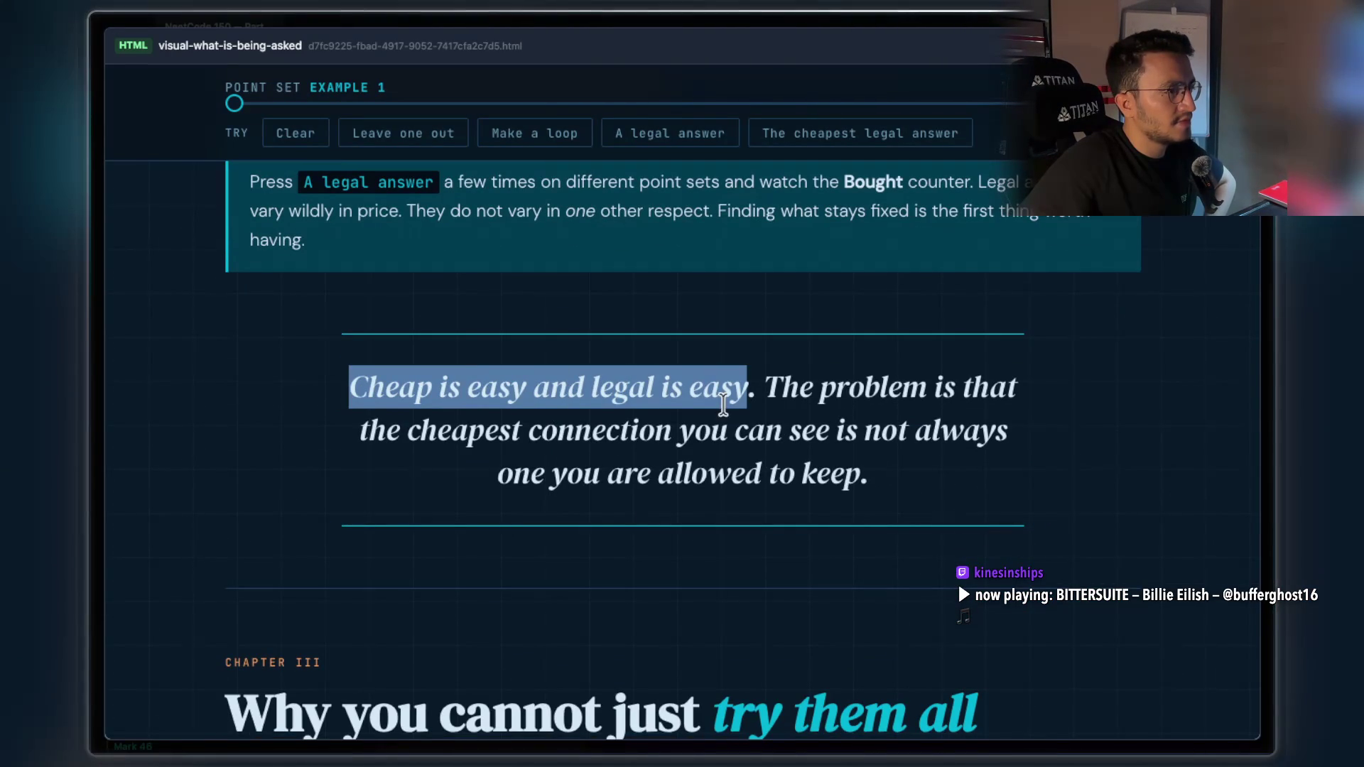
{"action": "mouse_move", "coordinate": [419, 432]}
{"action": "left_mouse_down"}
{"action": "mouse_move", "coordinate": [953, 431]}
{"action": "mouse_move", "coordinate": [642, 488]}
{"action": "mouse_move", "coordinate": [874, 475]}
{"action": "mouse_move", "coordinate": [599, 469]}
{"action": "mouse_move", "coordinate": [361, 430]}
{"action": "left_mouse_up"}
{"action": "scroll", "coordinate": [911, 253], "scroll_direction": "down", "scroll_amount": 6}
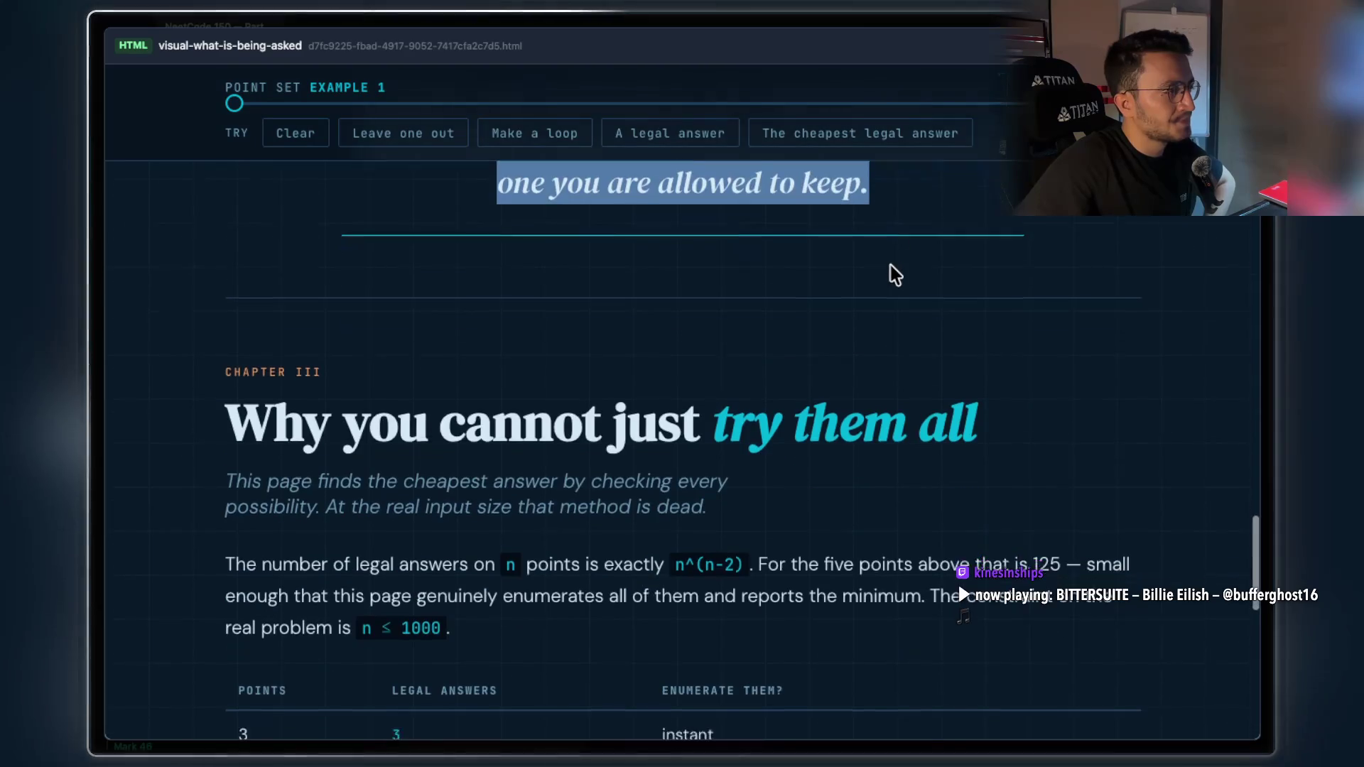
{"action": "left_click_drag", "start_coordinate": [703, 306], "coordinate": [966, 305]}
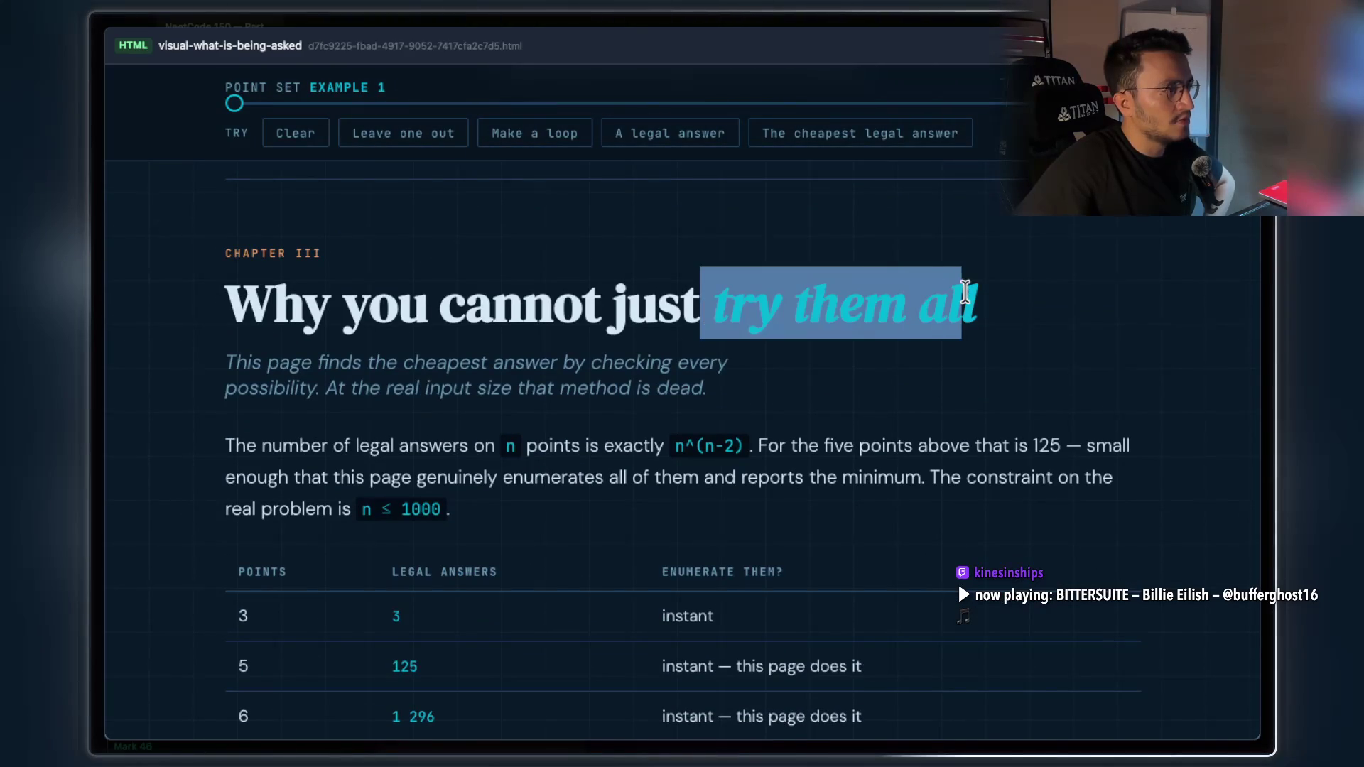
{"action": "scroll", "coordinate": [964, 291], "scroll_direction": "down", "scroll_amount": 2}
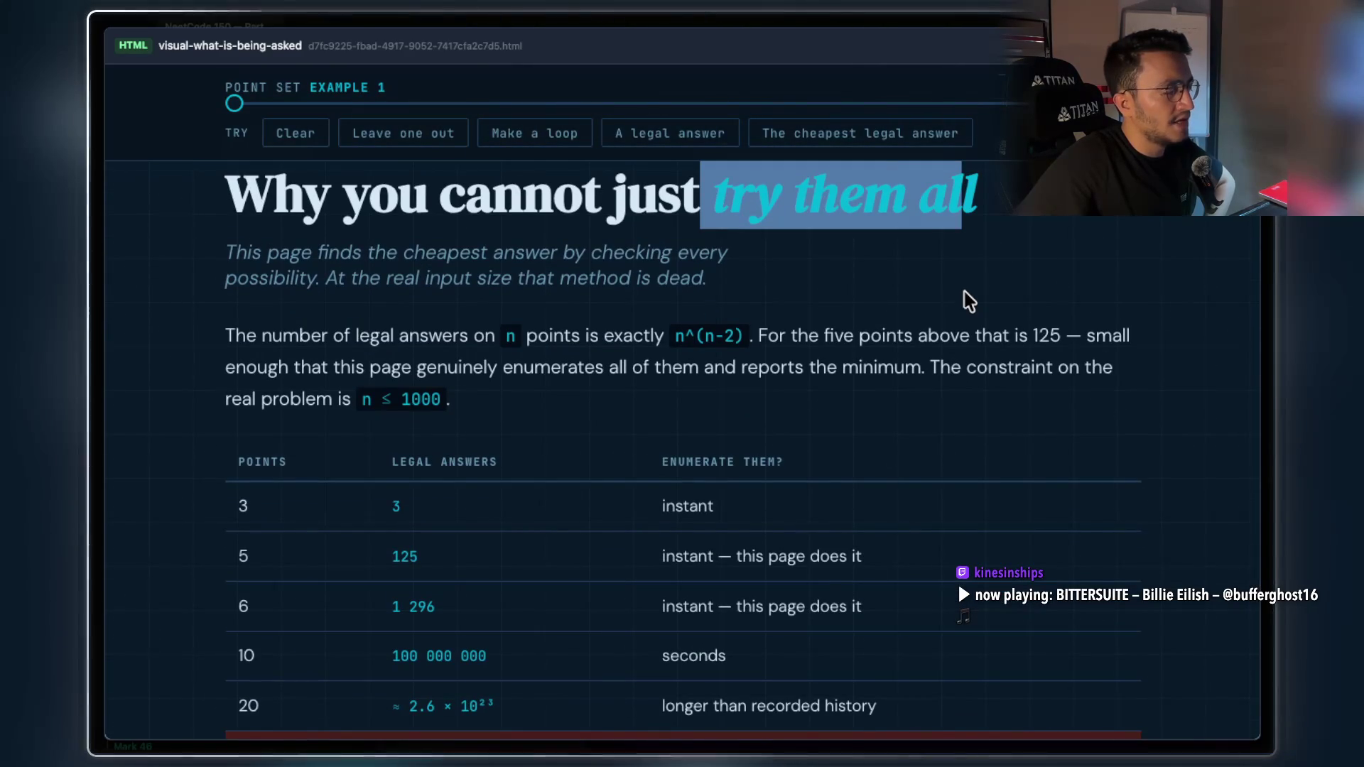
{"action": "scroll", "coordinate": [962, 292], "scroll_direction": "down", "scroll_amount": 2}
{"action": "scroll", "coordinate": [958, 292], "scroll_direction": "up", "scroll_amount": 3}
{"action": "scroll", "coordinate": [937, 312], "scroll_direction": "down", "scroll_amount": 2}
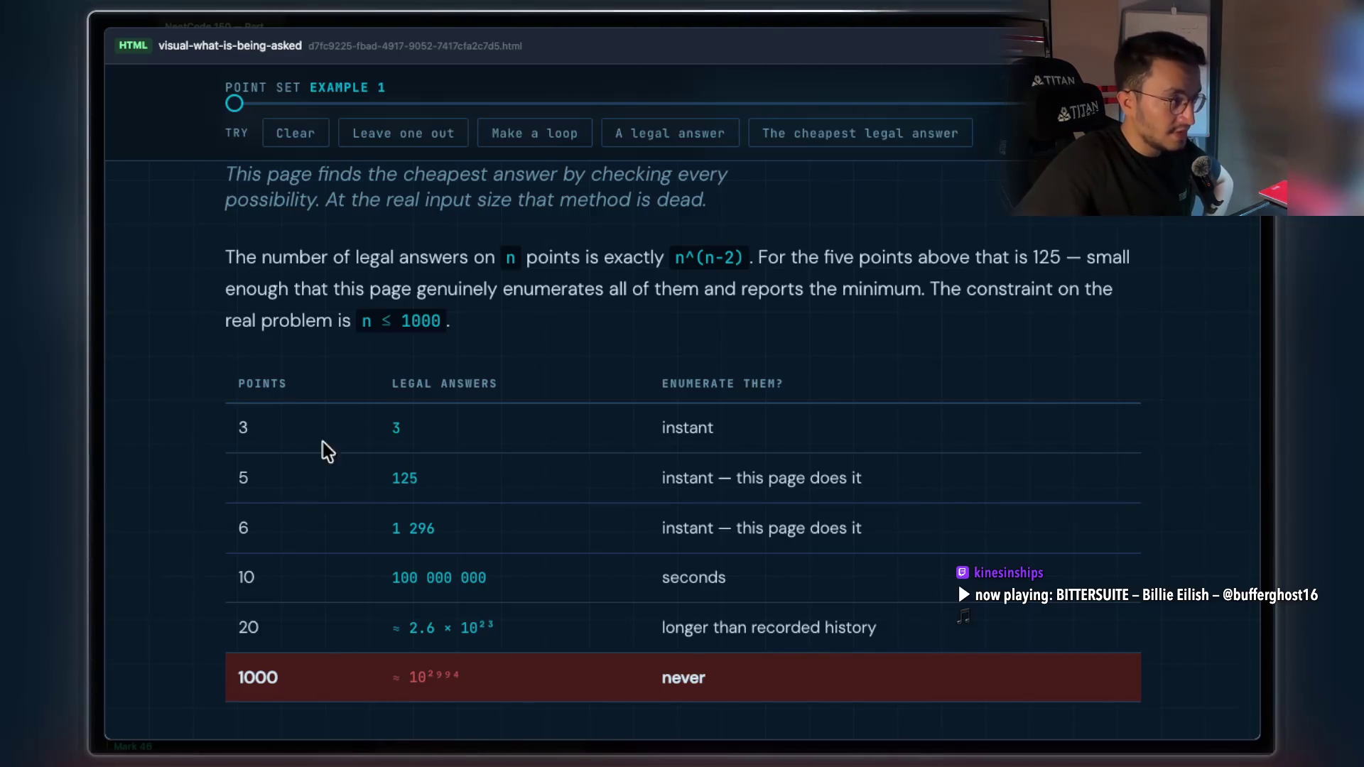
{"action": "double_click", "coordinate": [411, 479]}
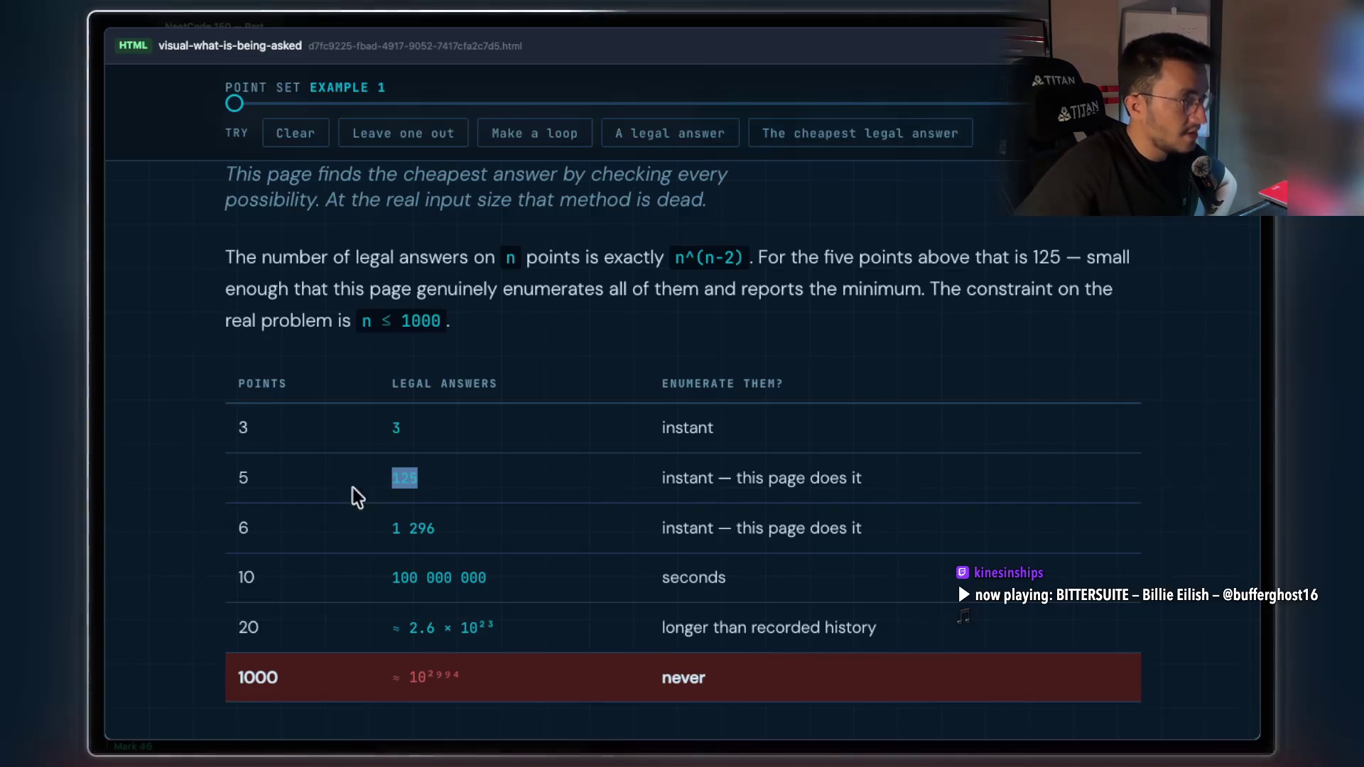
{"action": "double_click", "coordinate": [260, 384]}
{"action": "left_click", "coordinate": [254, 508]}
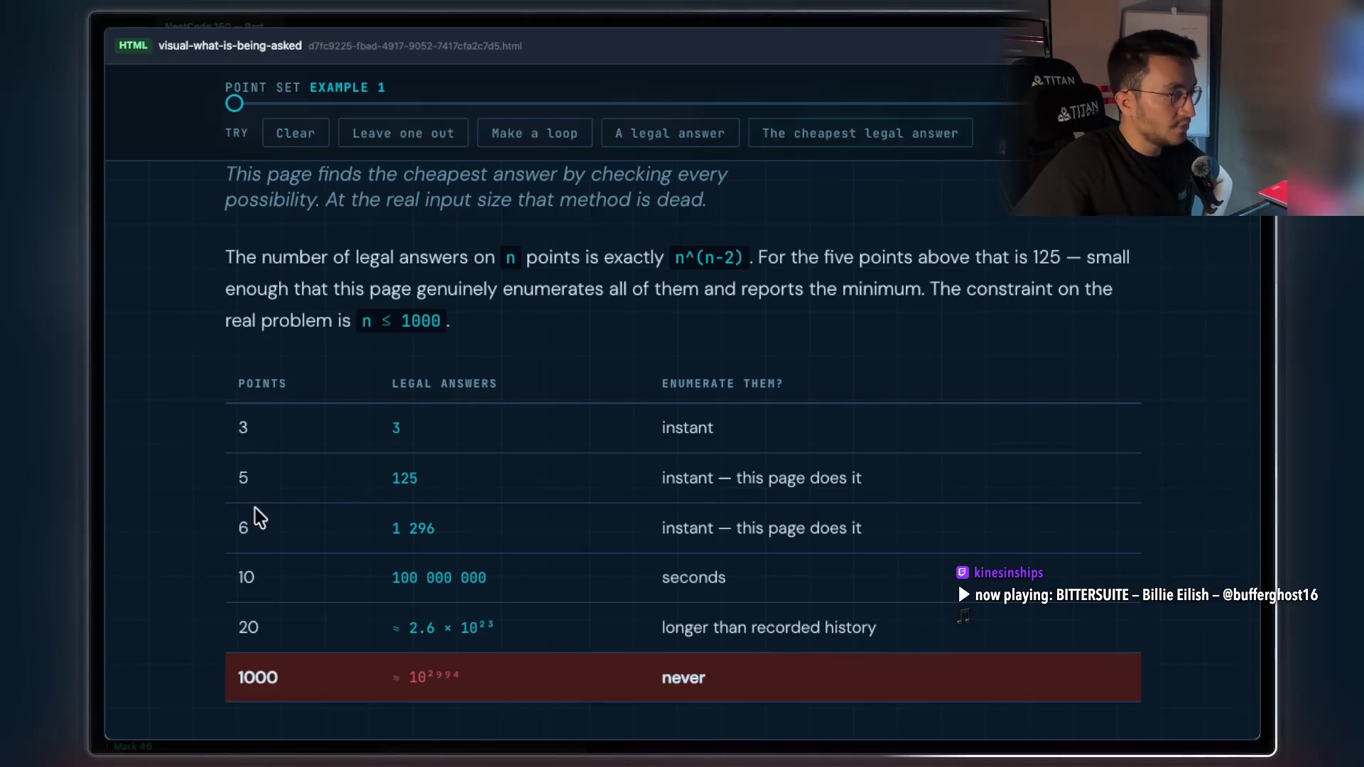
{"action": "left_click_drag", "start_coordinate": [392, 527], "coordinate": [435, 525]}
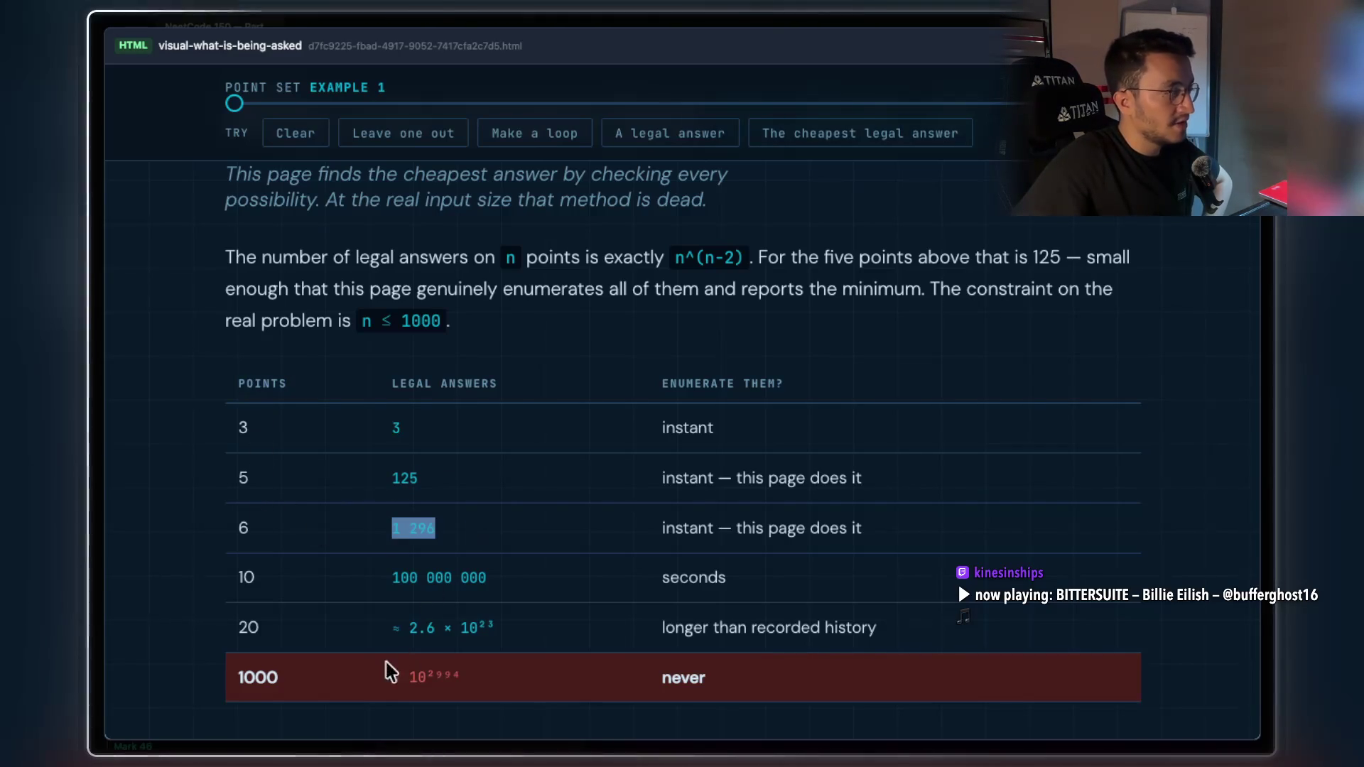
{"action": "double_click", "coordinate": [249, 692]}
{"action": "left_click", "coordinate": [260, 683]}
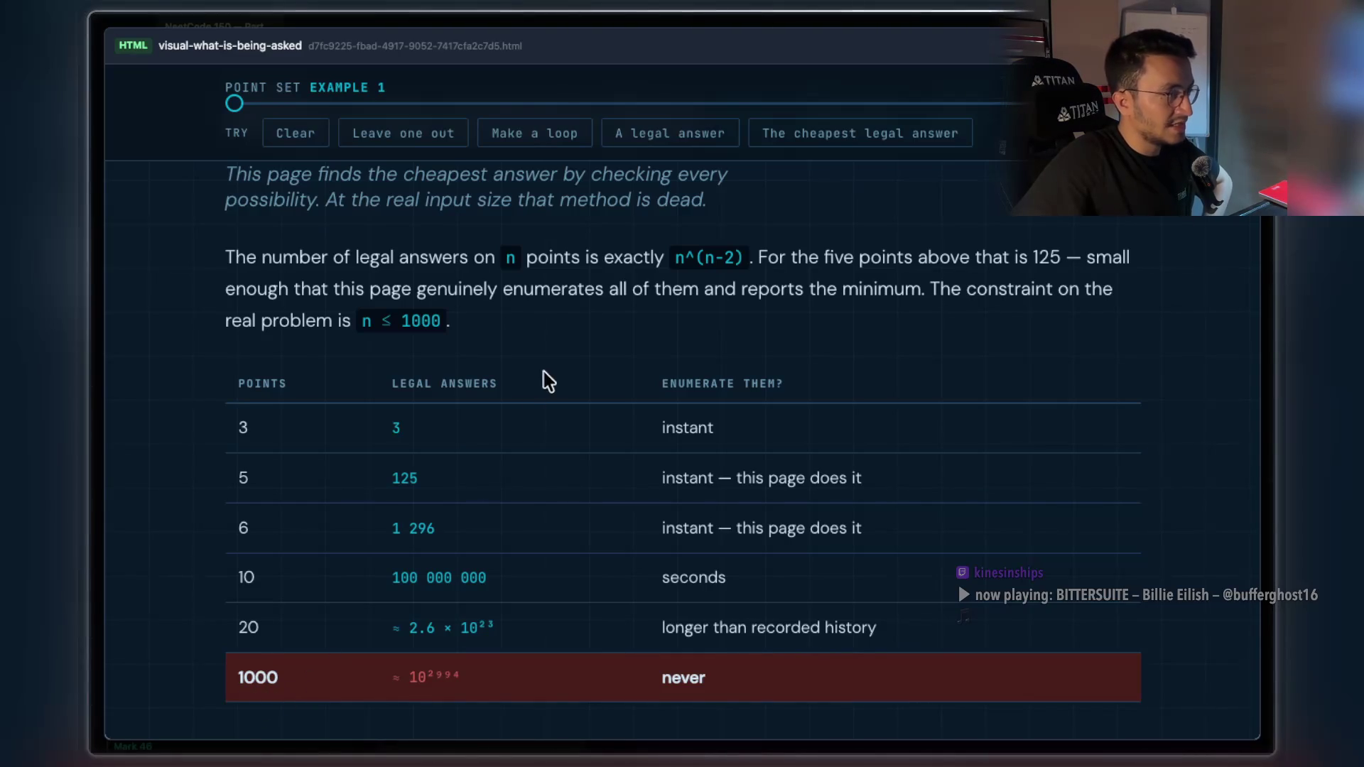
{"action": "left_click_drag", "start_coordinate": [517, 379], "coordinate": [391, 390]}
{"action": "left_click", "coordinate": [391, 390]}
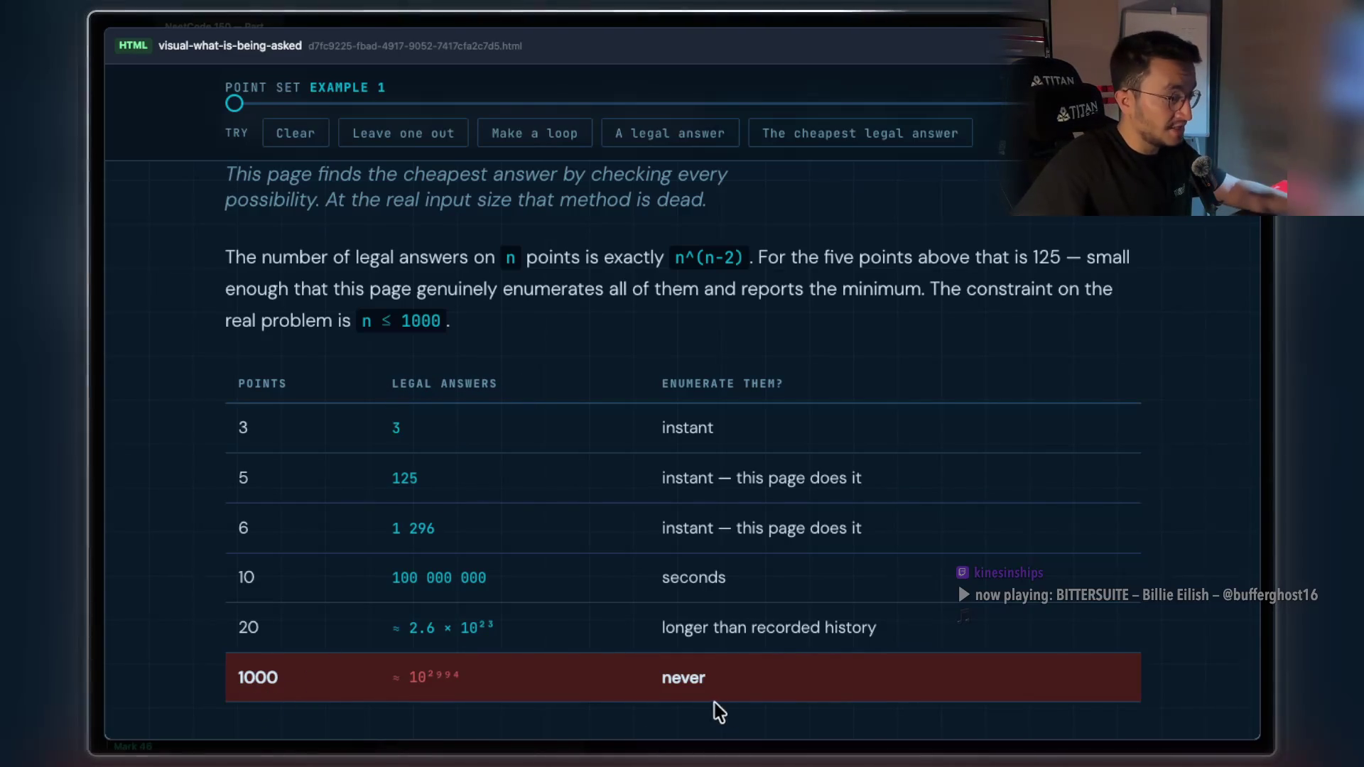
{"action": "double_click", "coordinate": [685, 687]}
{"action": "scroll", "coordinate": [666, 607], "scroll_direction": "up", "scroll_amount": 2}
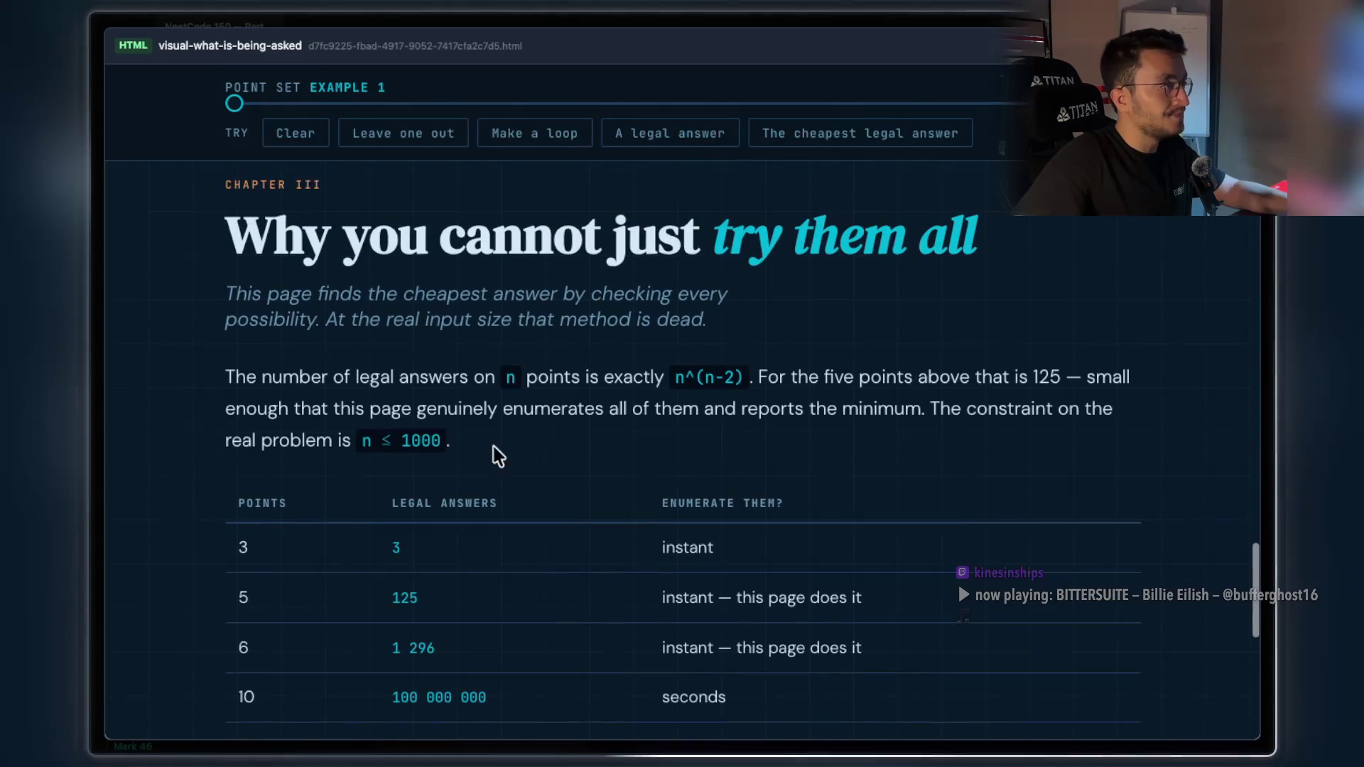
{"action": "left_click_drag", "start_coordinate": [702, 249], "coordinate": [1045, 219]}
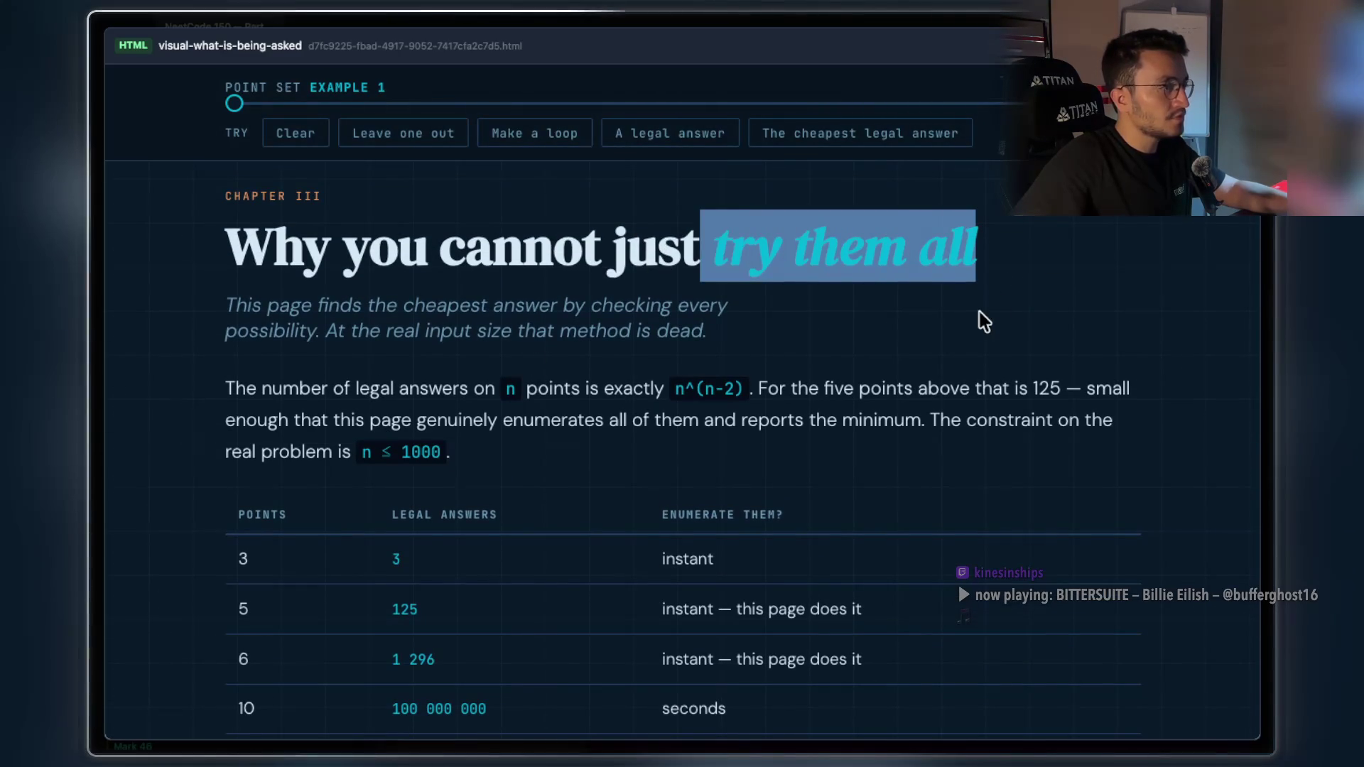
{"action": "left_click", "coordinate": [756, 266]}
{"action": "scroll", "coordinate": [743, 285], "scroll_direction": "down", "scroll_amount": 5}
Highlight 'cheap to check and impossible to' and 'That gap is the entire problem', then close the explainer
{"action": "scroll", "coordinate": [620, 407], "scroll_direction": "down", "scroll_amount": 4}
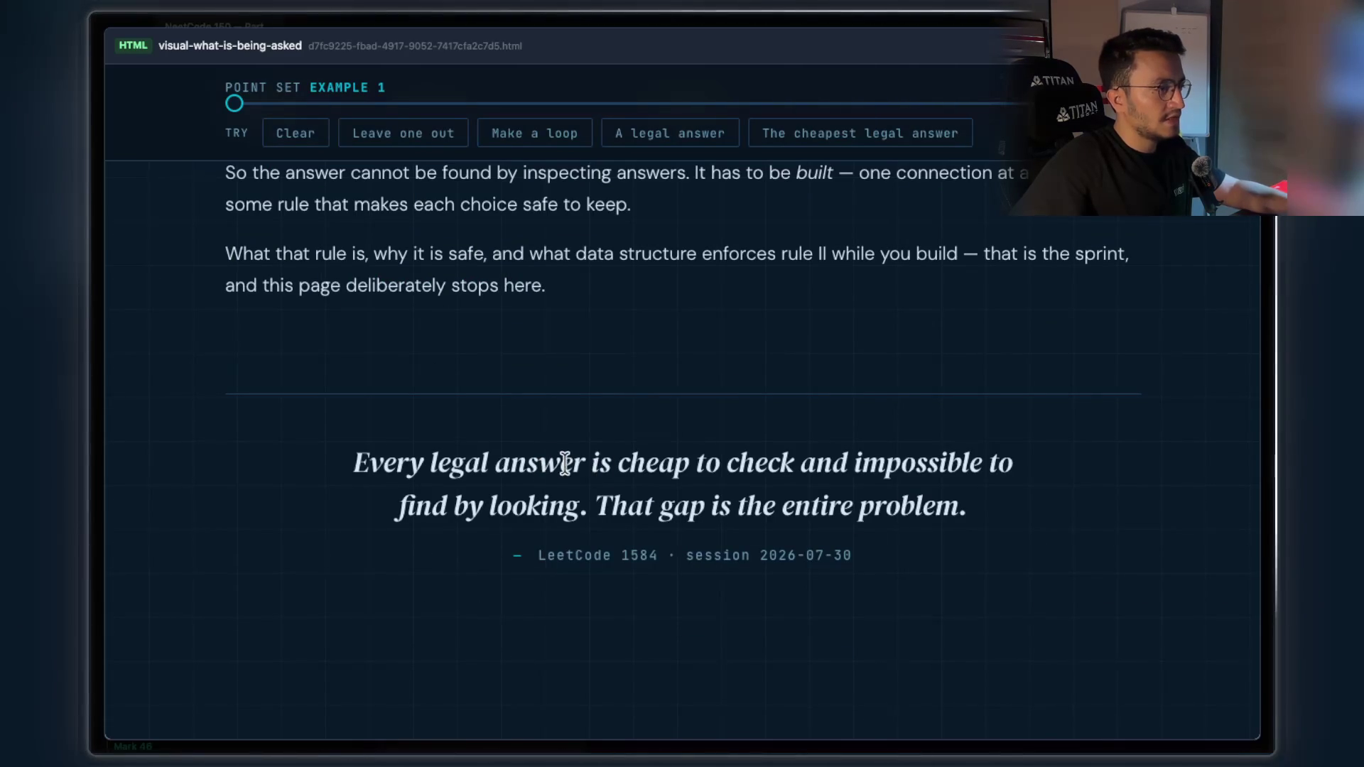
{"action": "left_click_drag", "start_coordinate": [608, 469], "coordinate": [1014, 473]}
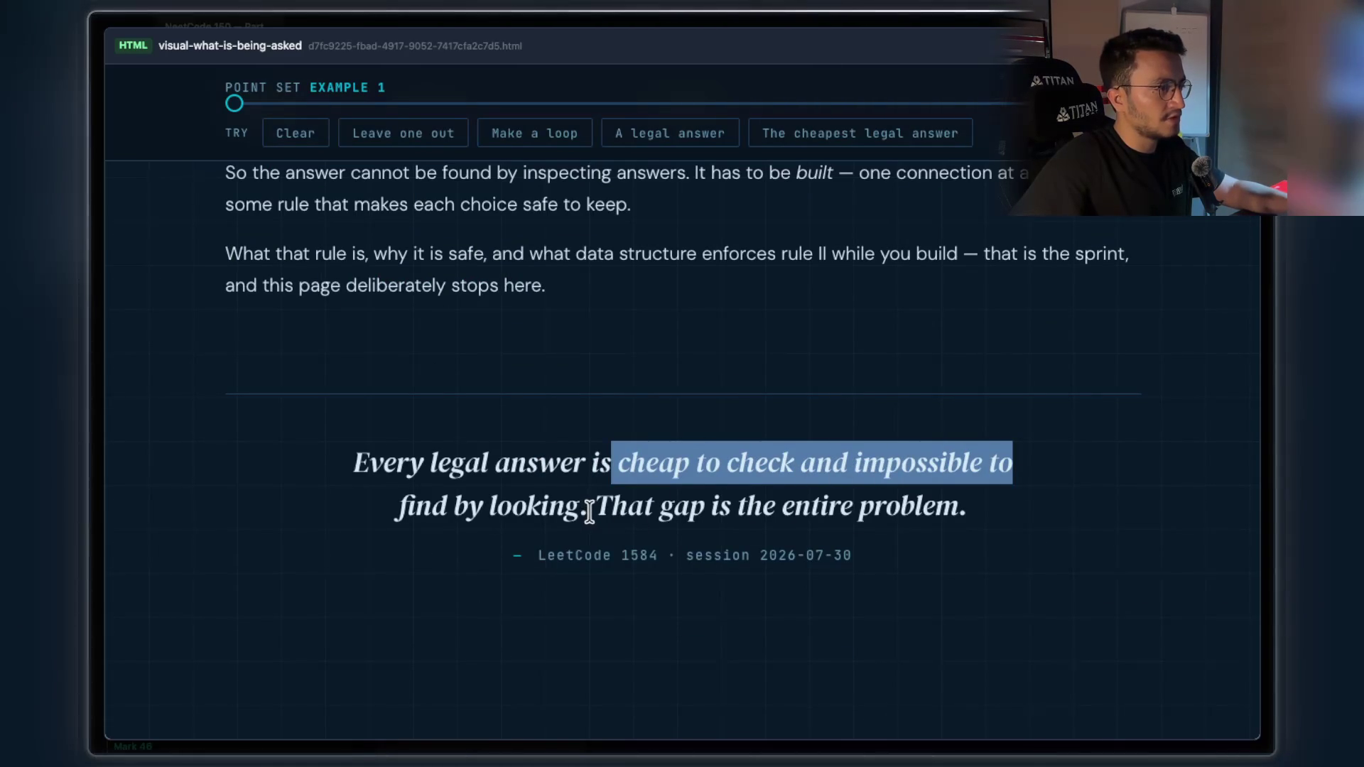
{"action": "left_click_drag", "start_coordinate": [594, 510], "coordinate": [944, 506]}
{"action": "scroll", "coordinate": [922, 477], "scroll_direction": "up", "scroll_amount": 15}
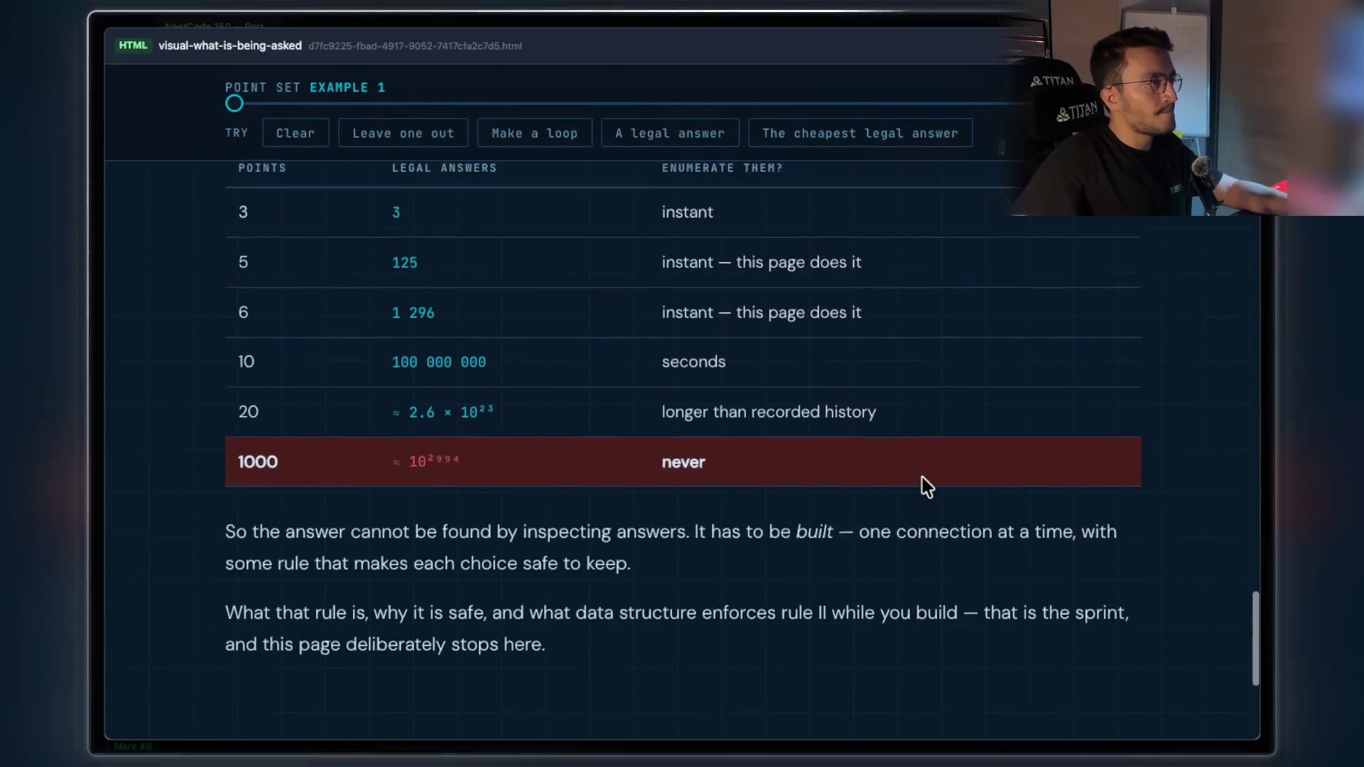
{"action": "scroll", "coordinate": [682, 455], "scroll_direction": "up", "scroll_amount": 1}
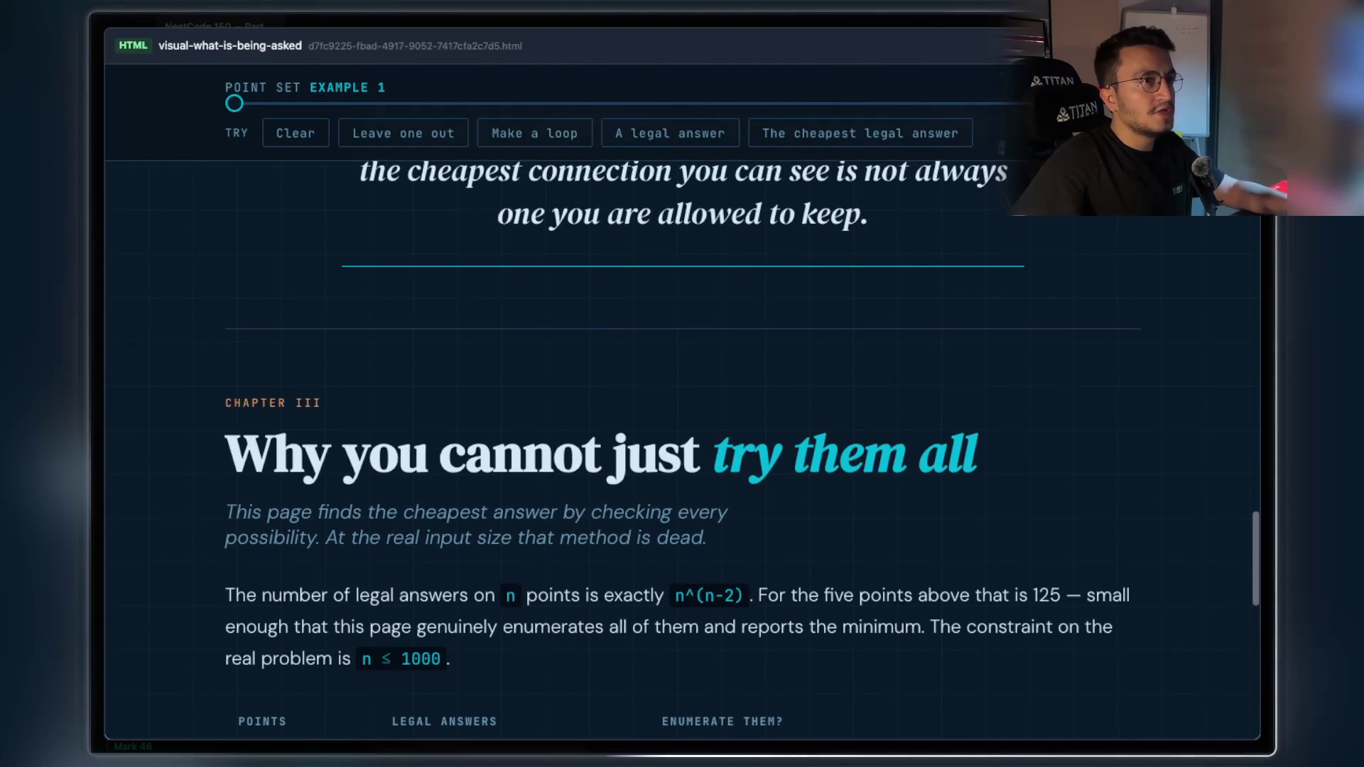
{"action": "key", "text": "Escape"}
{"action": "scroll", "coordinate": [892, 471], "scroll_direction": "up", "scroll_amount": 5}
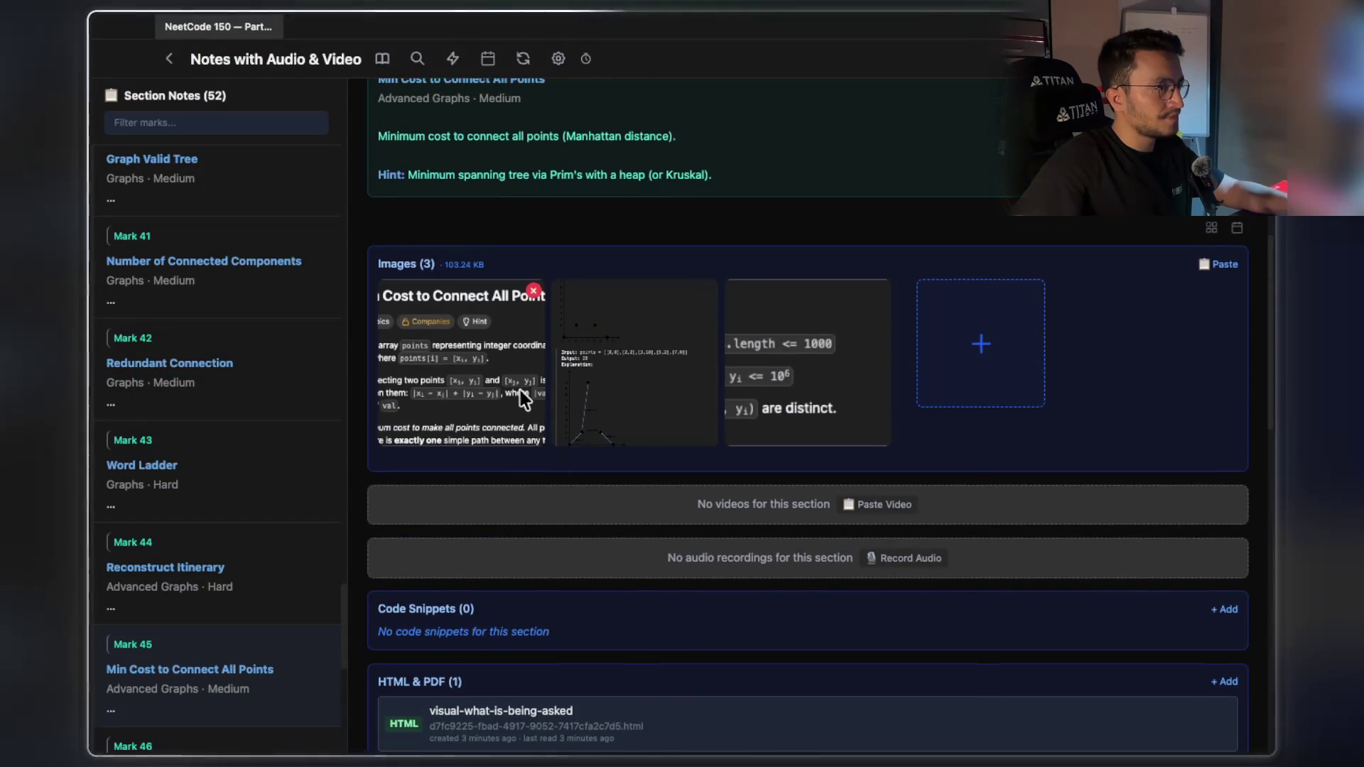
{"action": "left_click", "coordinate": [520, 393]}
{"action": "scroll", "coordinate": [688, 377], "scroll_direction": "up", "scroll_amount": 5}
{"action": "scroll", "coordinate": [687, 370], "scroll_direction": "down", "scroll_amount": 3}
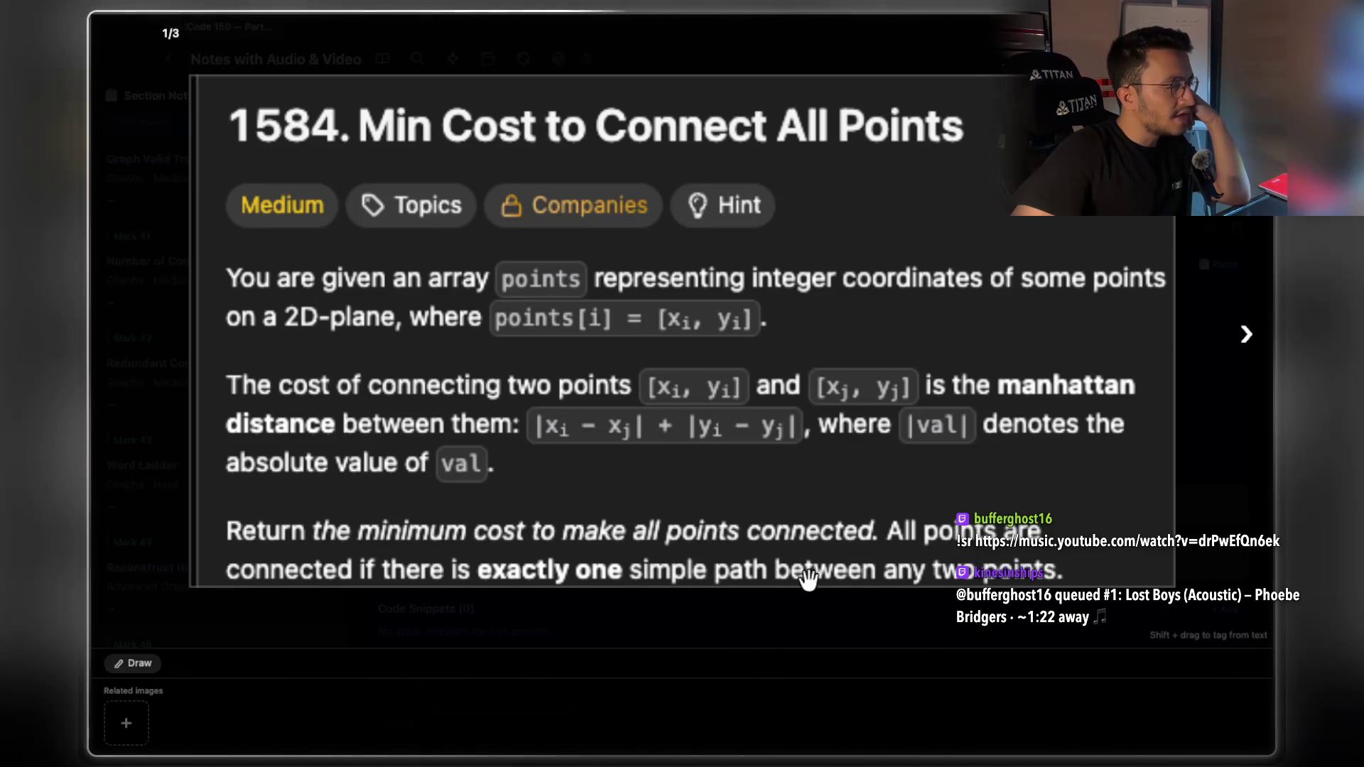
{"action": "left_click", "coordinate": [1250, 355]}
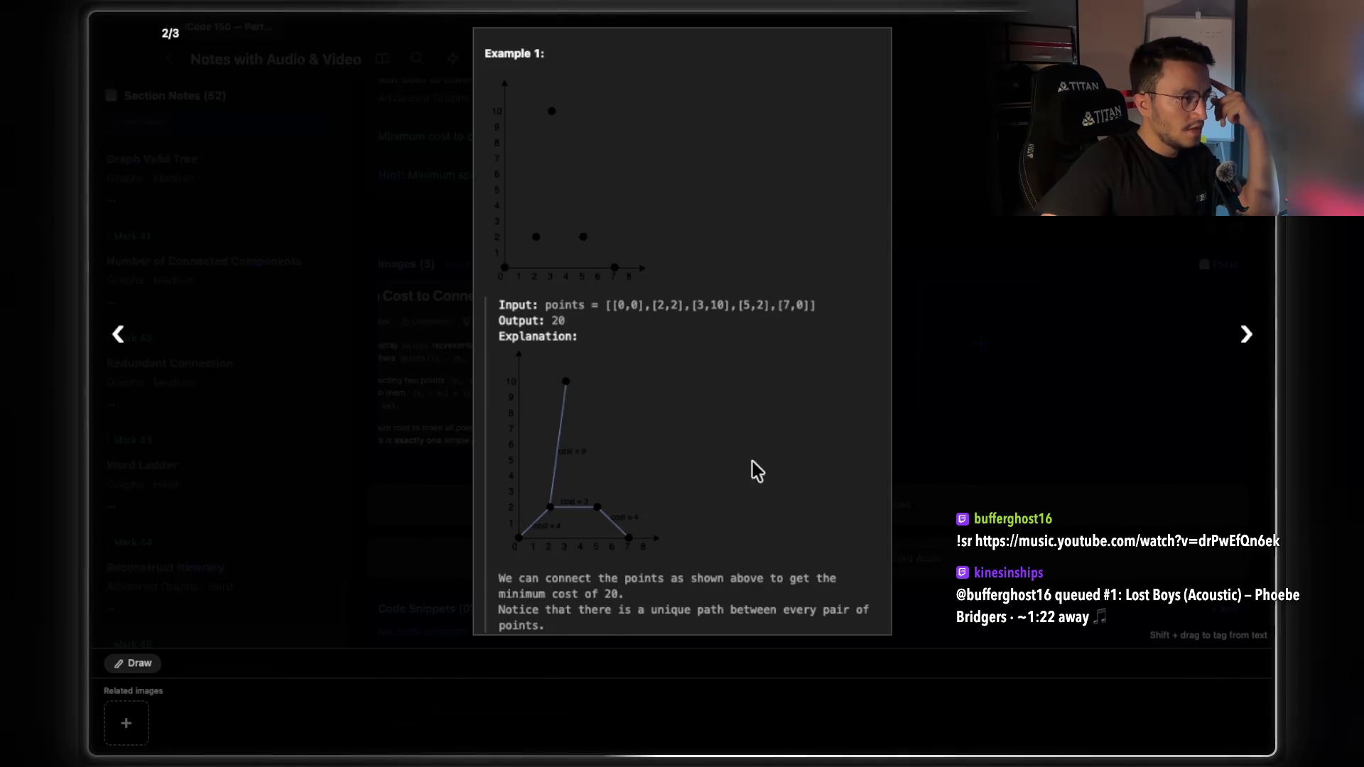
{"action": "left_click", "coordinate": [1245, 335]}
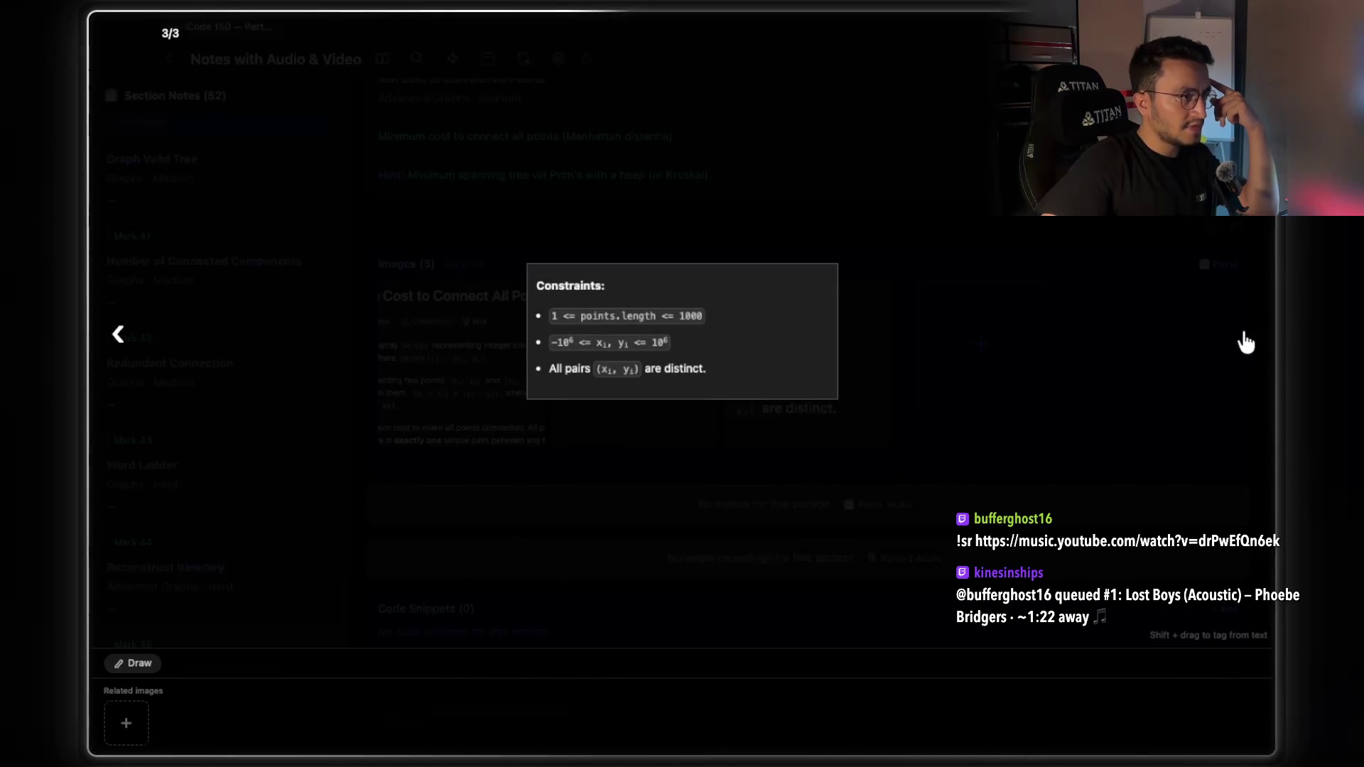
{"action": "left_click", "coordinate": [1247, 341]}
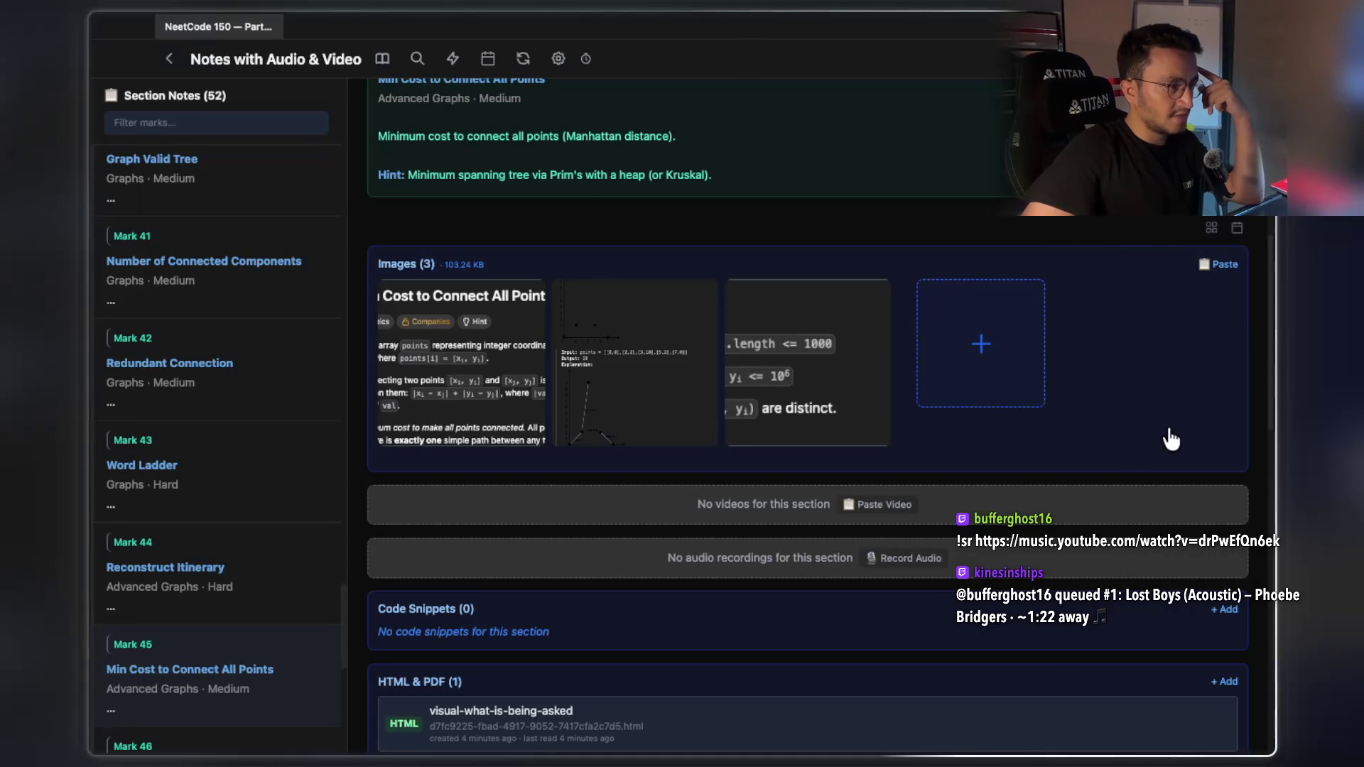
{"action": "scroll", "coordinate": [1163, 437], "scroll_direction": "down", "scroll_amount": 2}
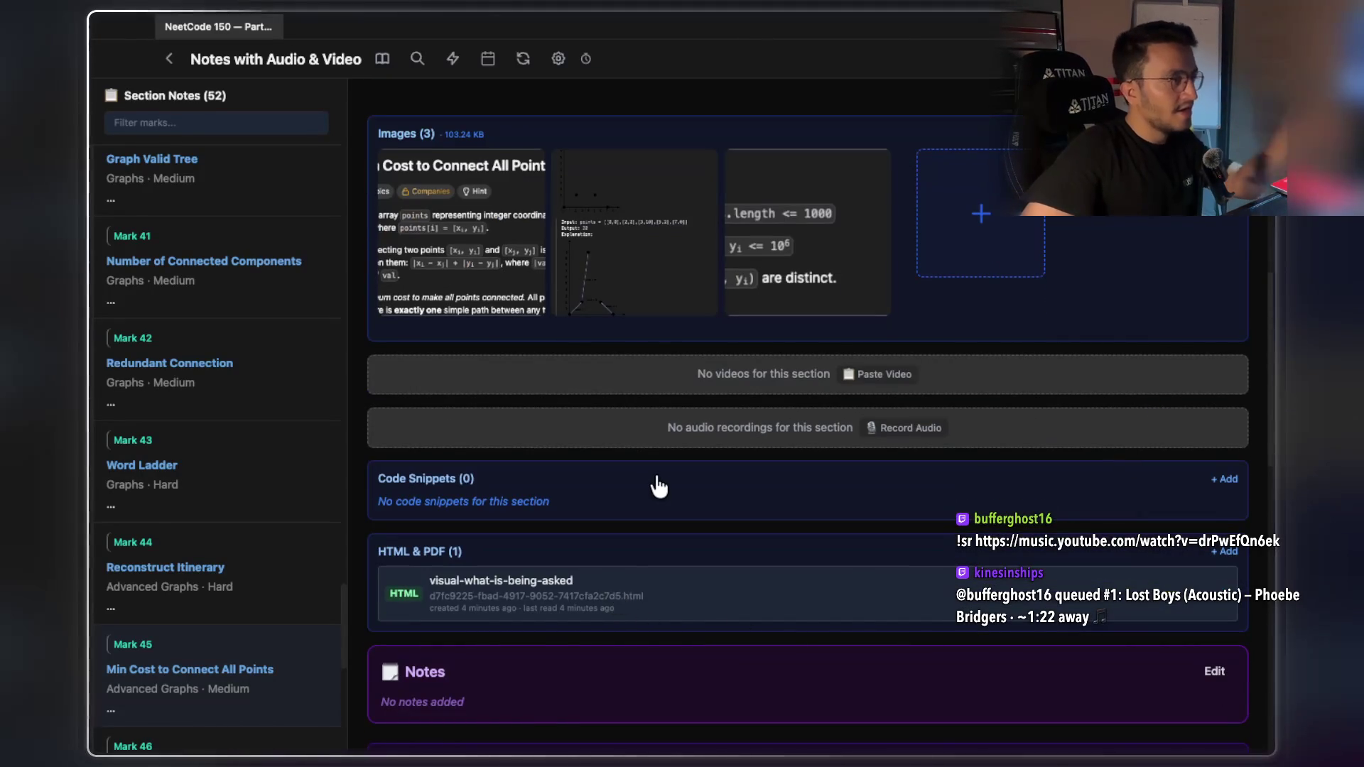
Read Claude's reply, highlighting the note-fixed line, sprint clock and reframing and pattern-naming questions
{"action": "key", "text": "super+Tab"}
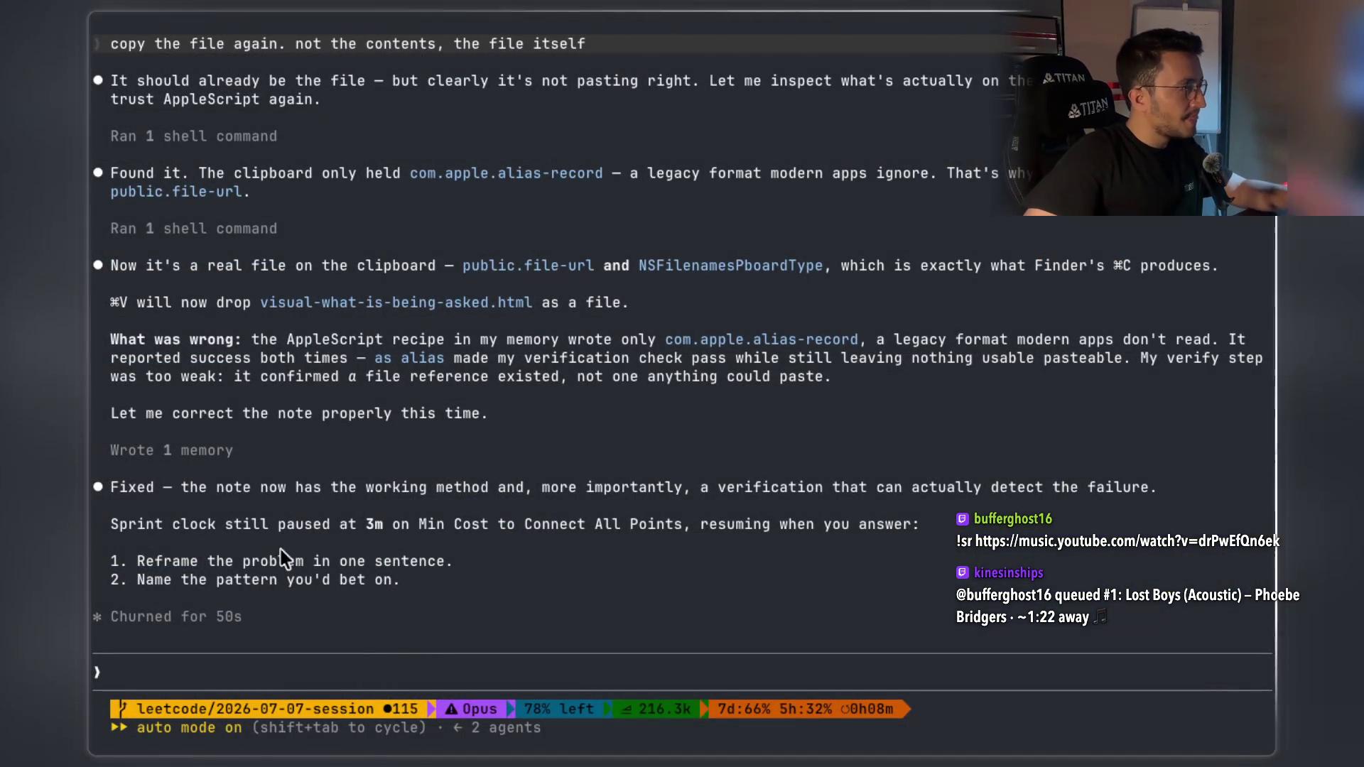
{"action": "mouse_move", "coordinate": [284, 492]}
{"action": "left_mouse_down"}
{"action": "mouse_move", "coordinate": [562, 486]}
{"action": "mouse_move", "coordinate": [825, 509]}
{"action": "mouse_move", "coordinate": [1113, 490]}
{"action": "left_mouse_up"}
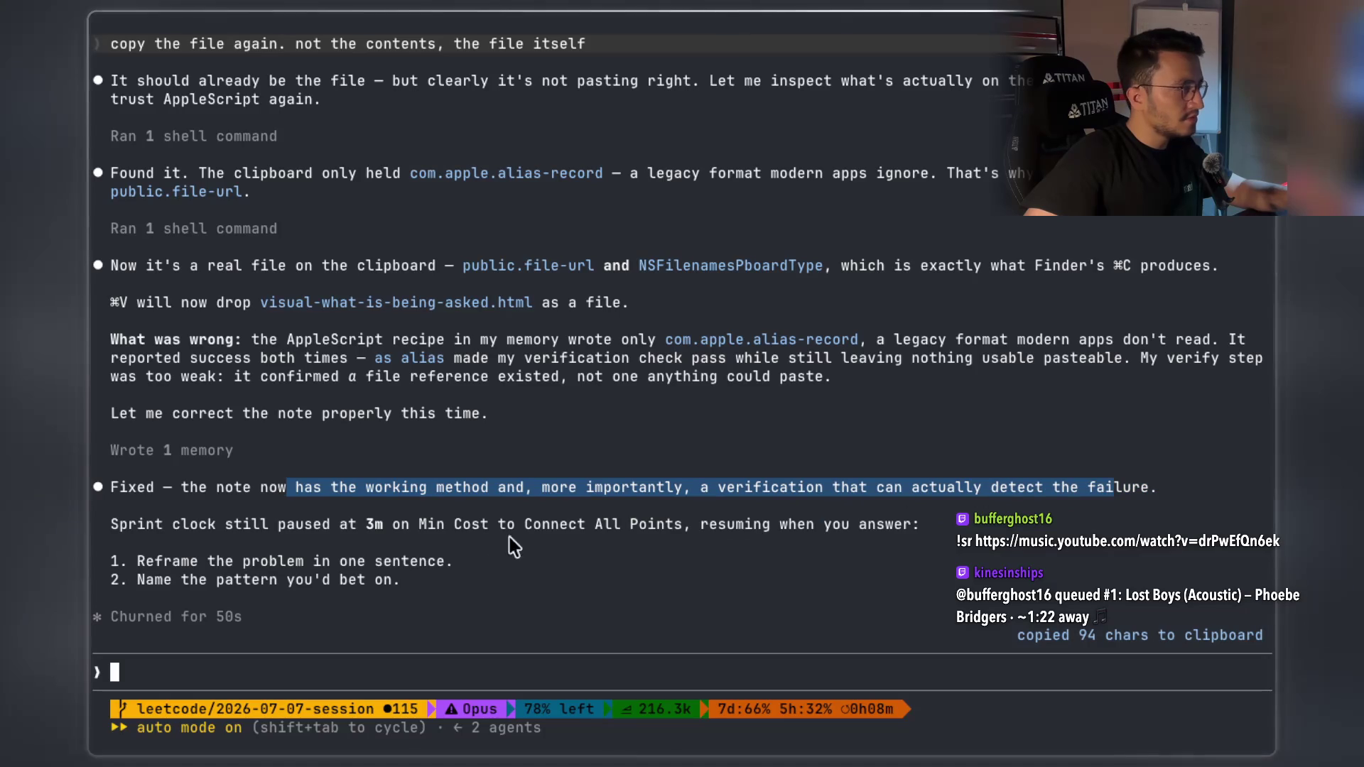
{"action": "left_click_drag", "start_coordinate": [252, 529], "coordinate": [518, 528]}
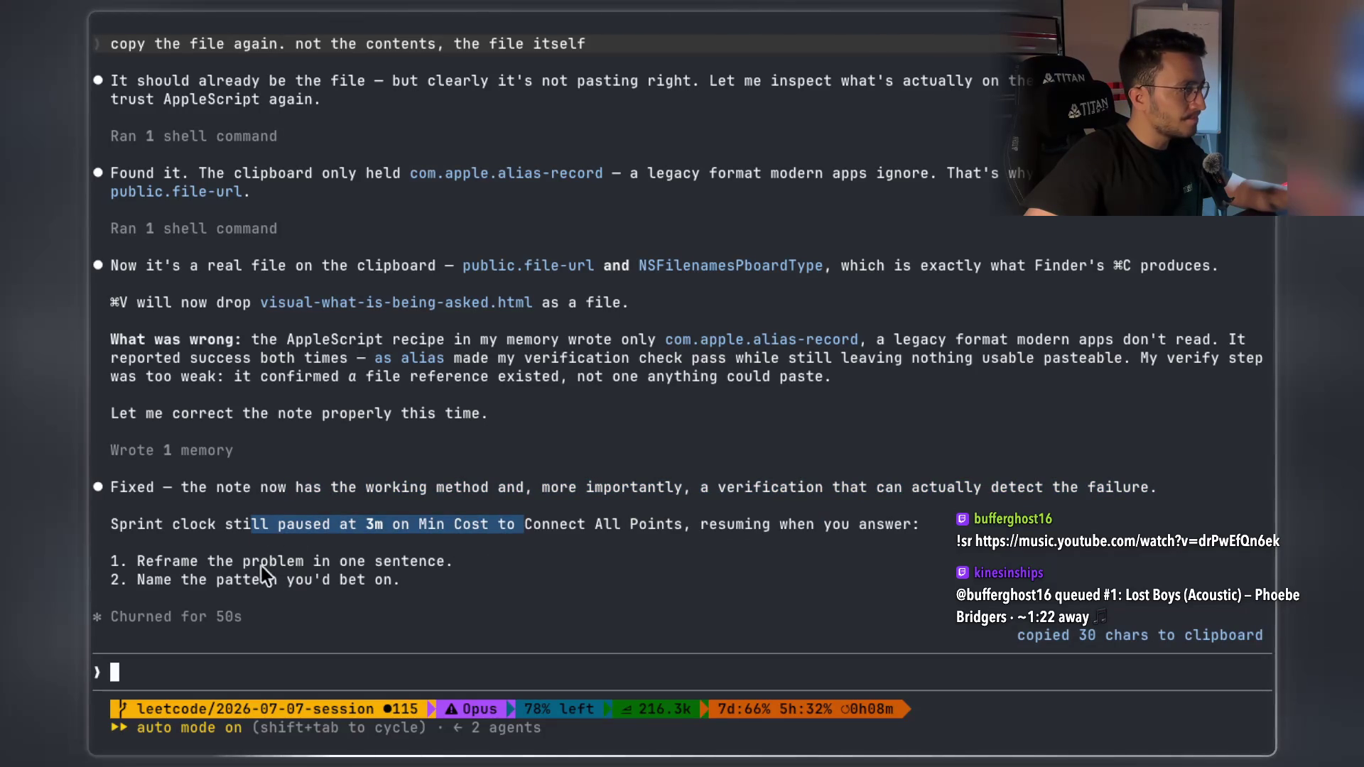
{"action": "left_click_drag", "start_coordinate": [210, 564], "coordinate": [448, 561]}
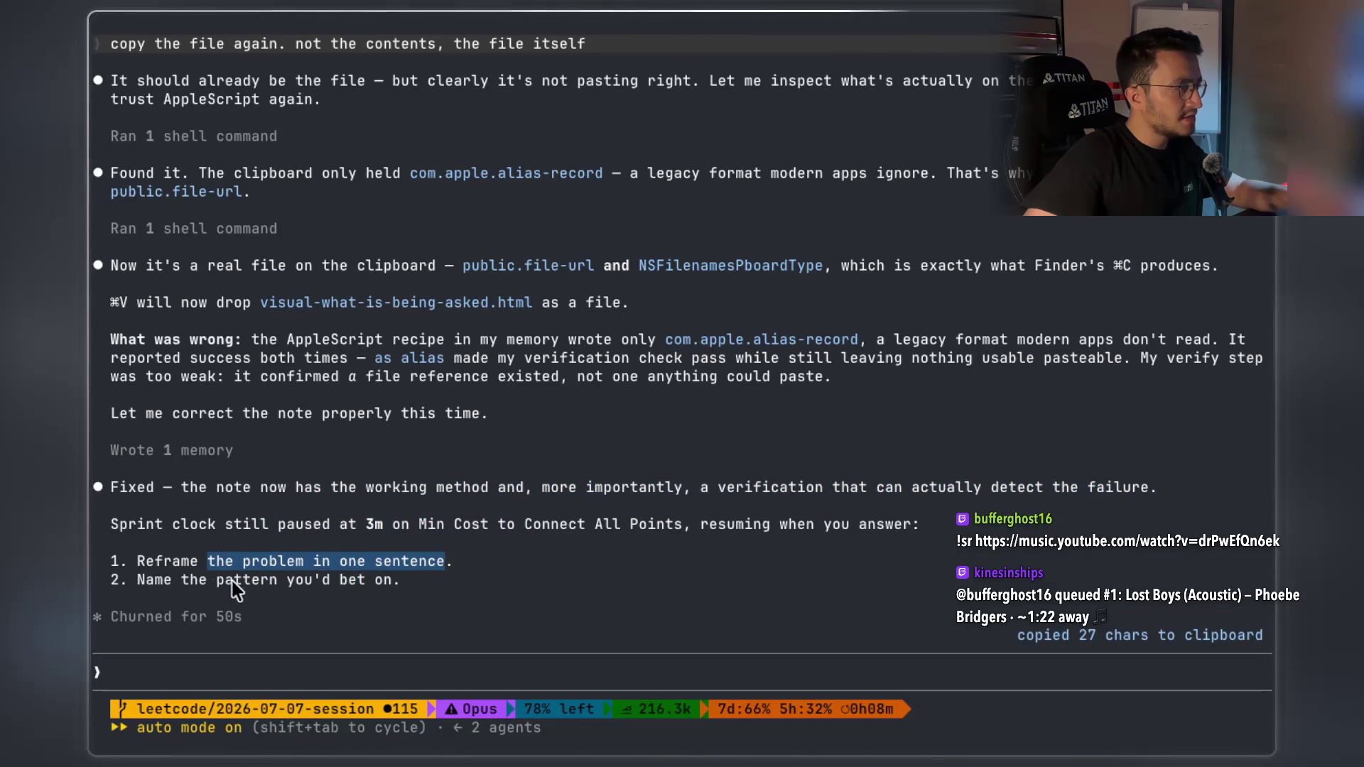
{"action": "left_click", "coordinate": [203, 581]}
{"action": "left_click_drag", "start_coordinate": [203, 581], "coordinate": [390, 577]}
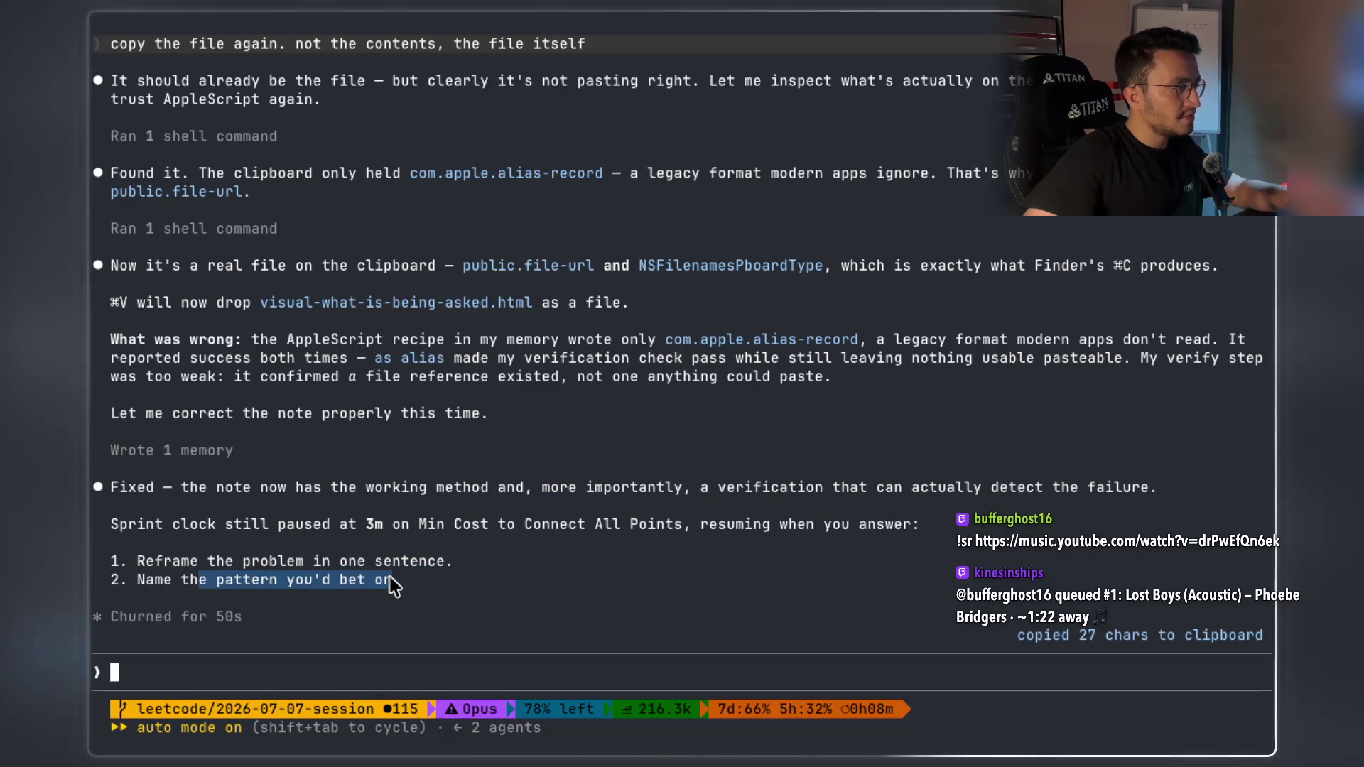
Dictate and send the answer: a graph of X/Y points, but edges were never built before
{"action": "key", "text": "alt+space"}
{"action": "left_click", "coordinate": [238, 668]}
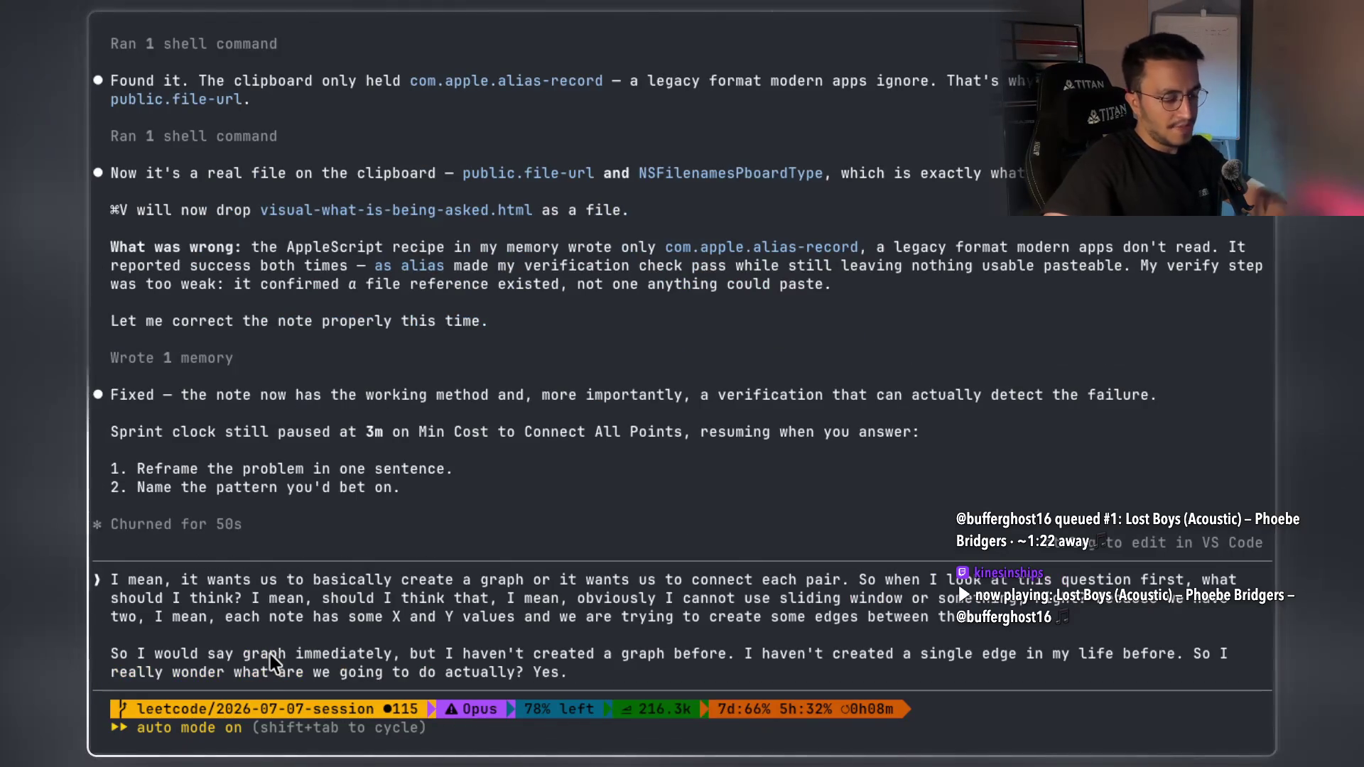
{"action": "key", "text": "Return"}
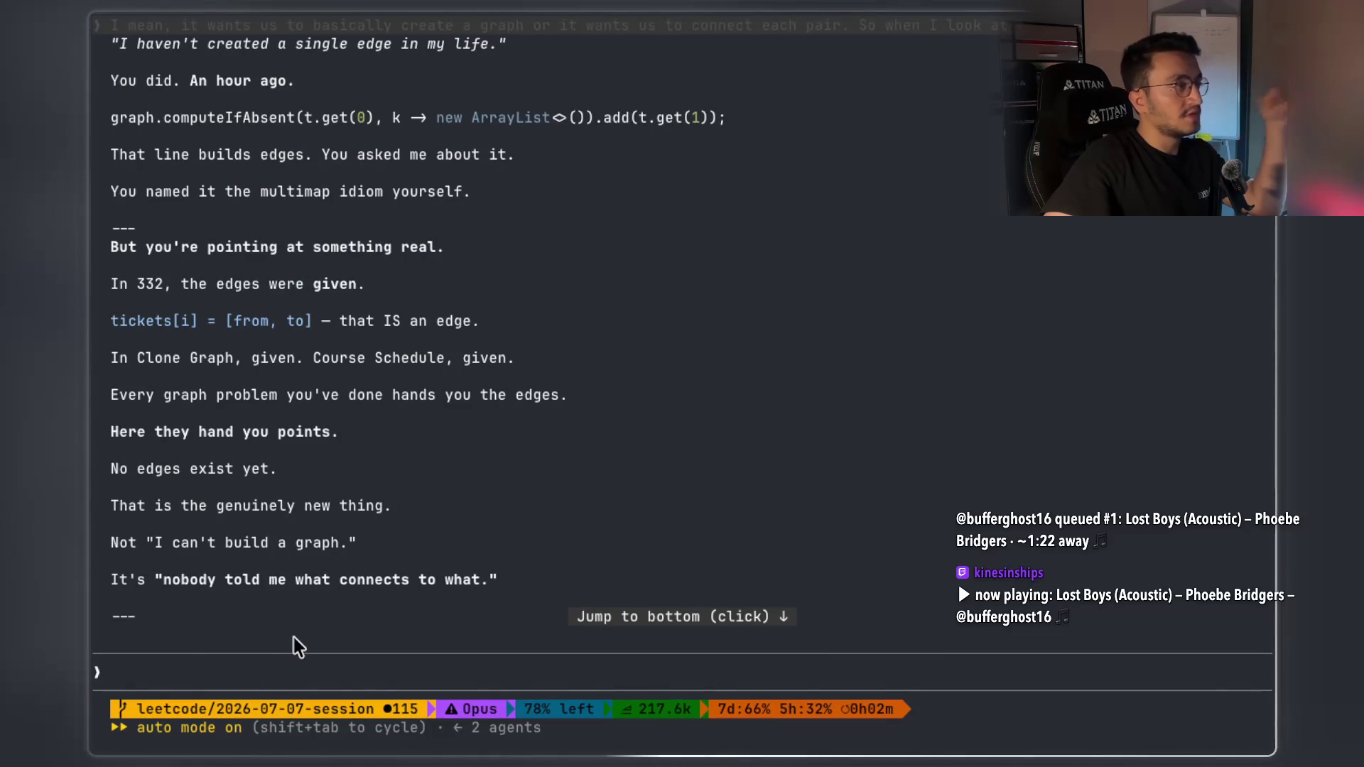
Scroll up to read Claude's reply confirming graph and pointing to the earlier computeIfAbsent edges
{"action": "scroll", "coordinate": [304, 313], "scroll_direction": "up", "scroll_amount": 5}
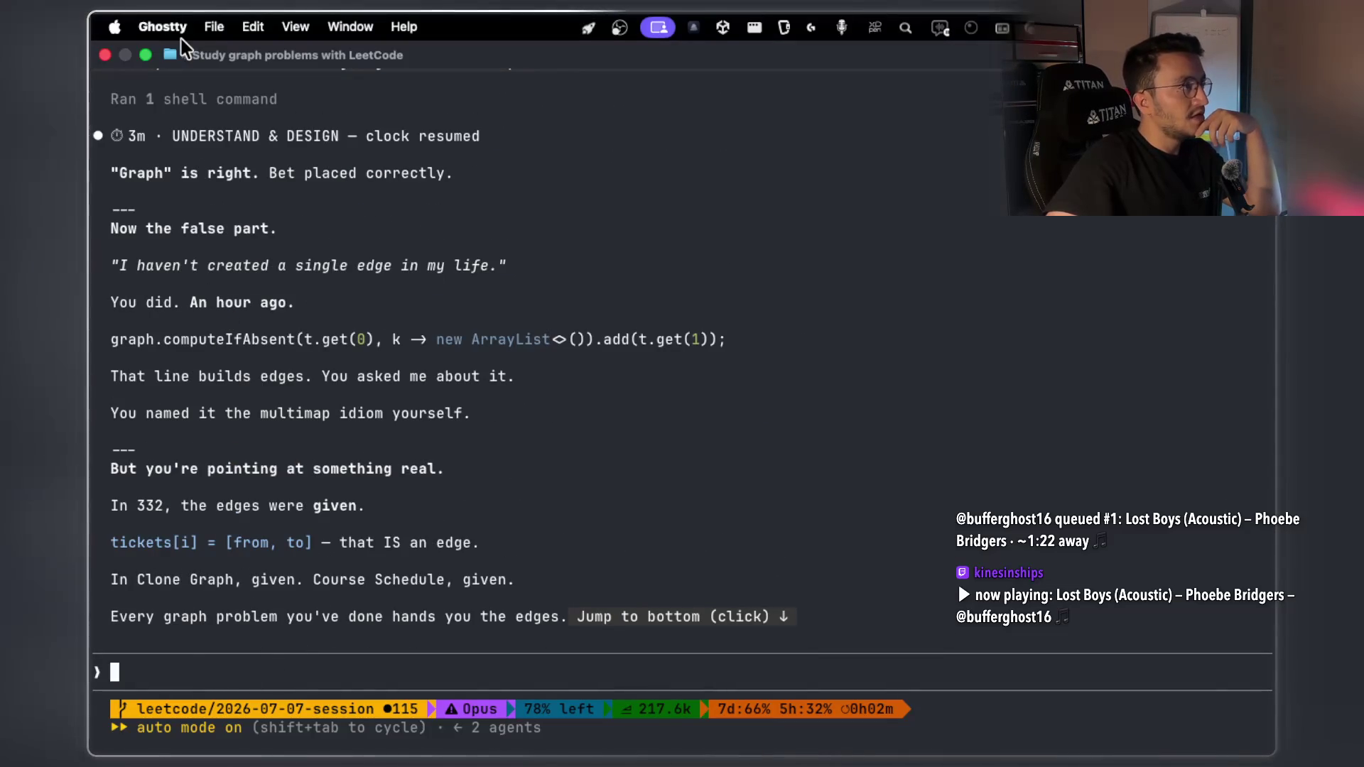
Increase the Ghostty terminal font size by two steps
{"action": "left_click", "coordinate": [295, 28]}
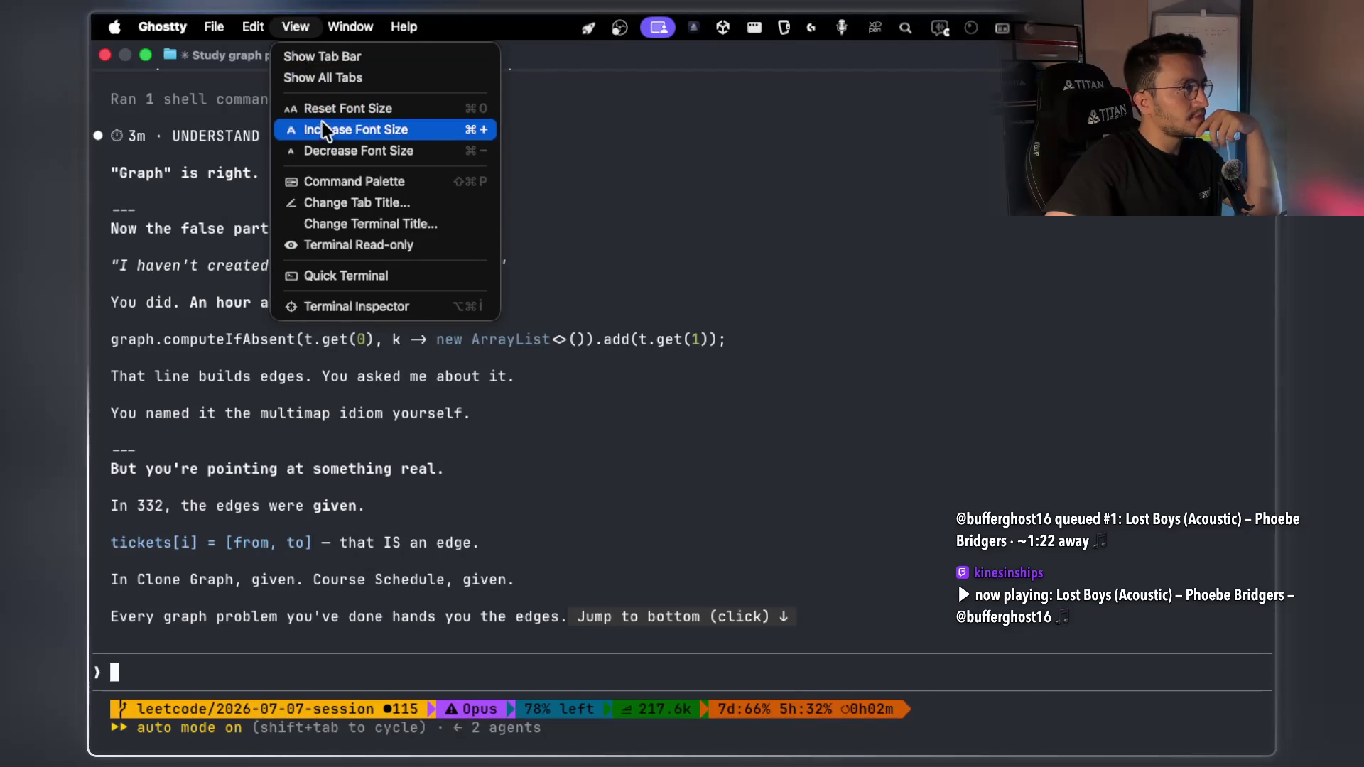
{"action": "left_click", "coordinate": [319, 131]}
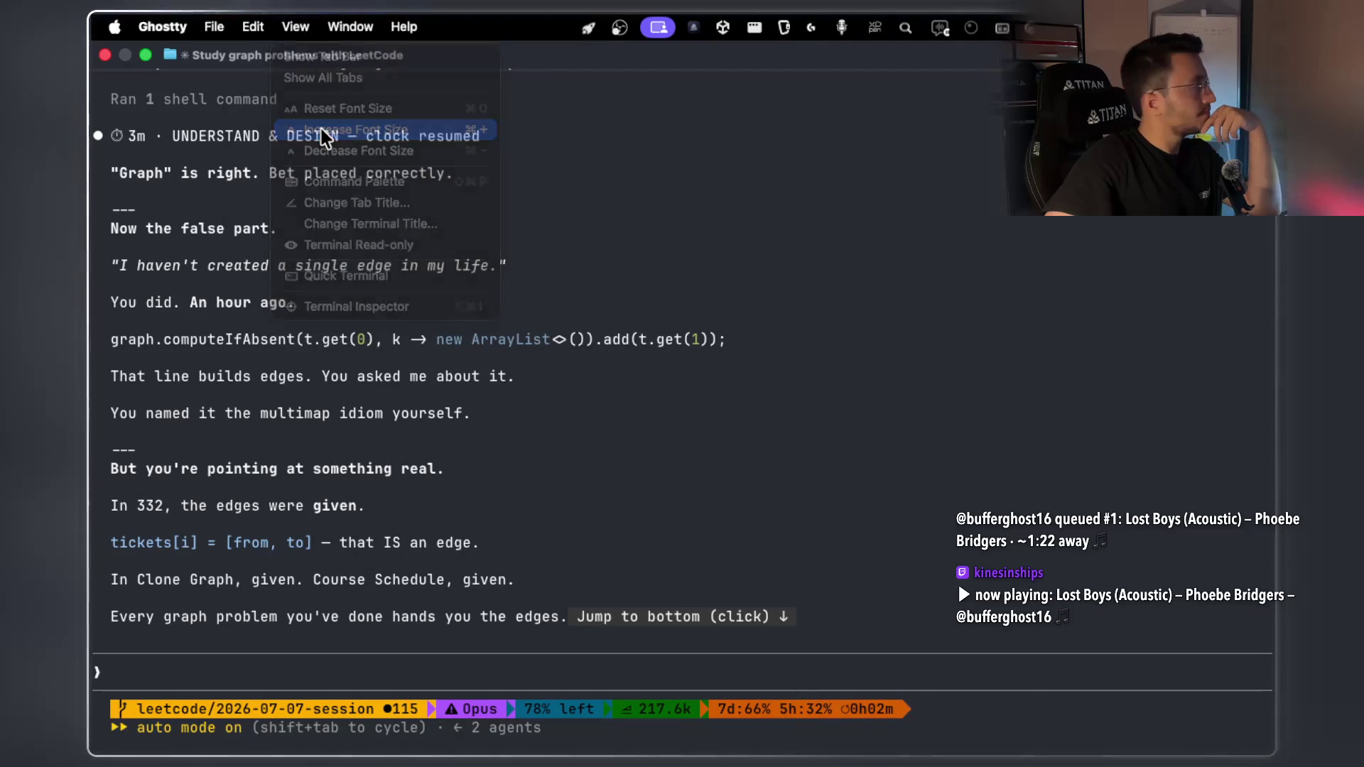
{"action": "left_click", "coordinate": [293, 27]}
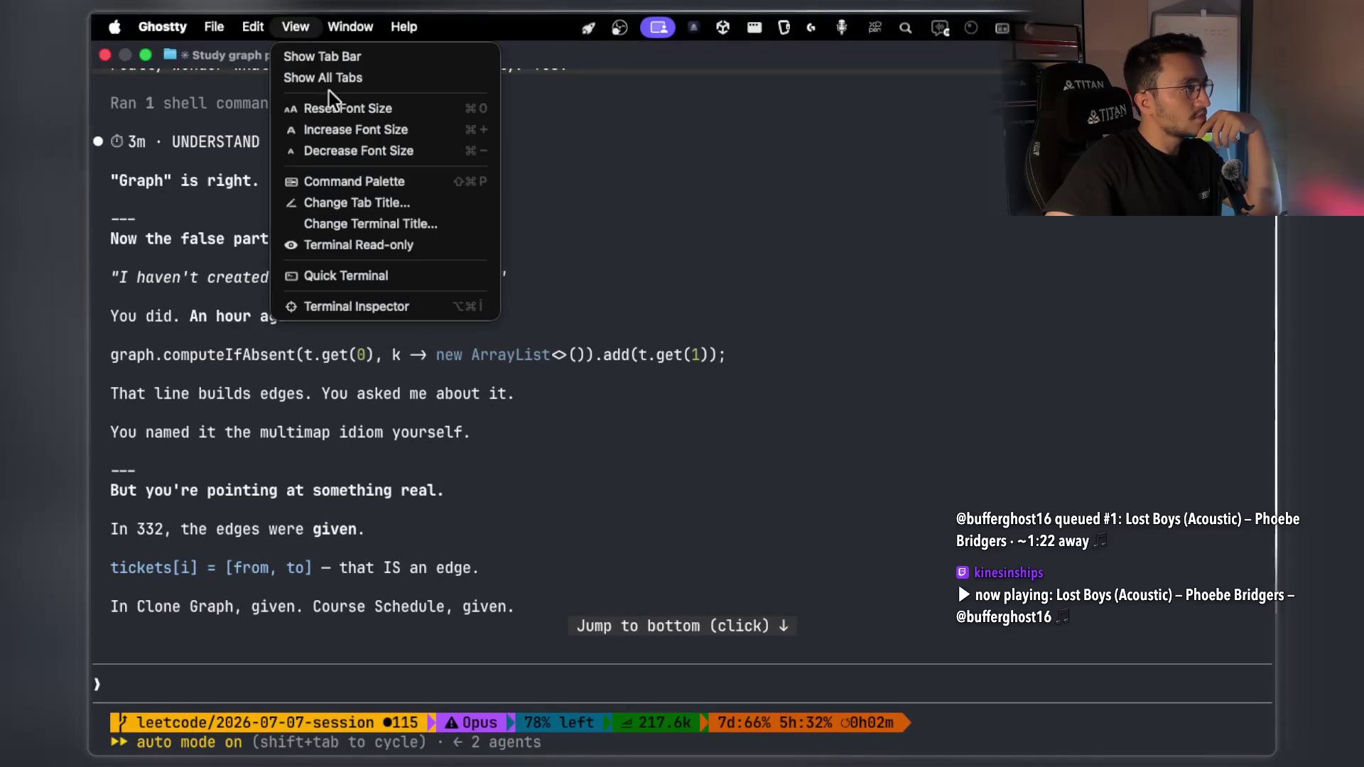
{"action": "left_click", "coordinate": [347, 139]}
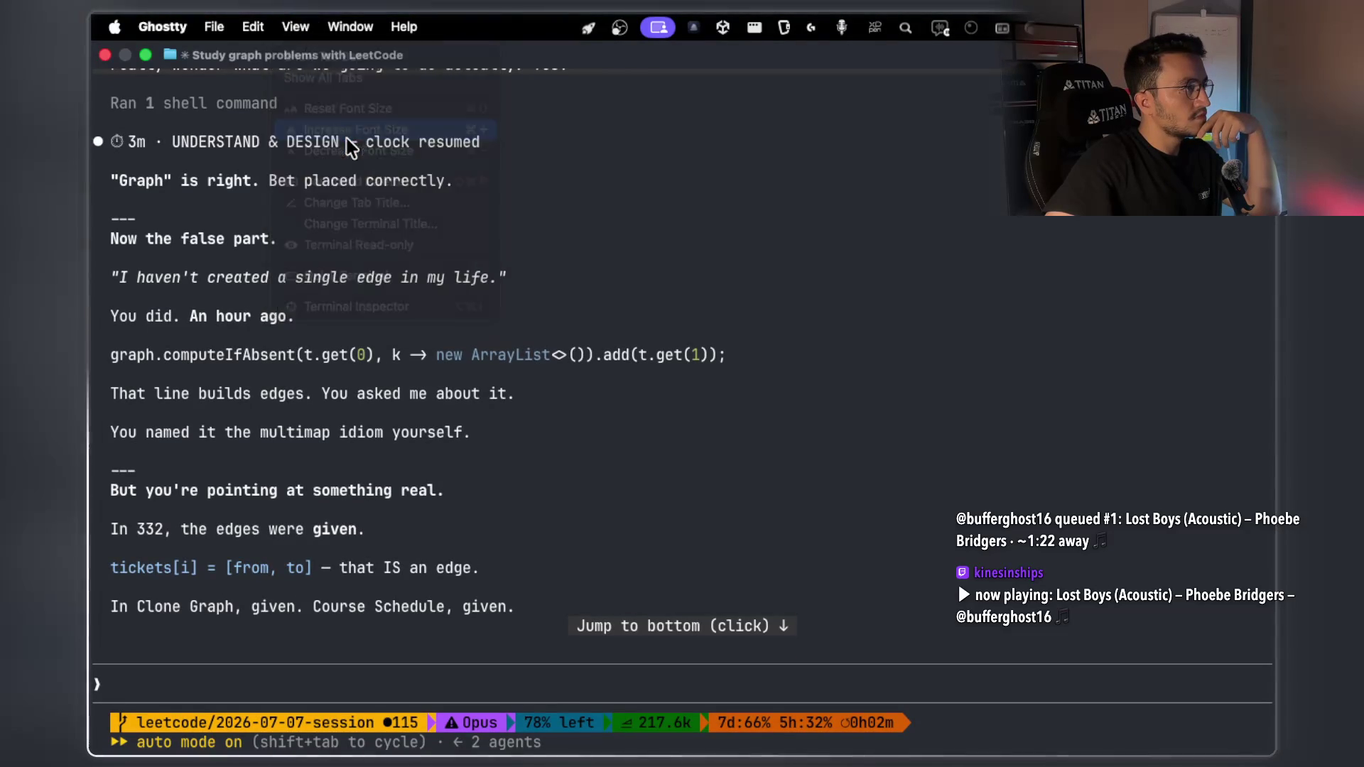
{"action": "scroll", "coordinate": [263, 302], "scroll_direction": "down", "scroll_amount": 2}
{"action": "scroll", "coordinate": [263, 302], "scroll_direction": "up", "scroll_amount": 10}
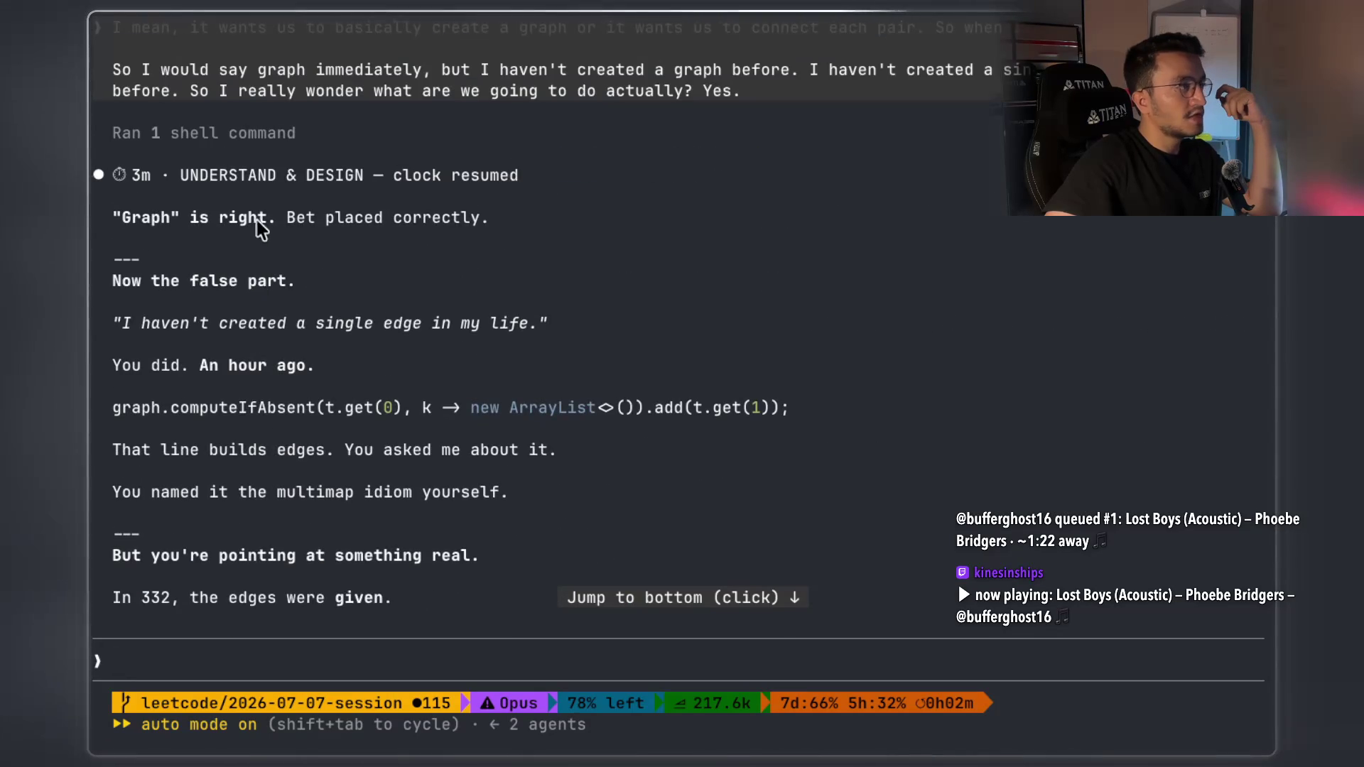
Highlight Claude's 'graph is right' and never-created-an-edge lines, and copy the computeIfAbsent code line
{"action": "left_click_drag", "start_coordinate": [326, 224], "coordinate": [487, 219]}
{"action": "left_click_drag", "start_coordinate": [257, 323], "coordinate": [489, 325]}
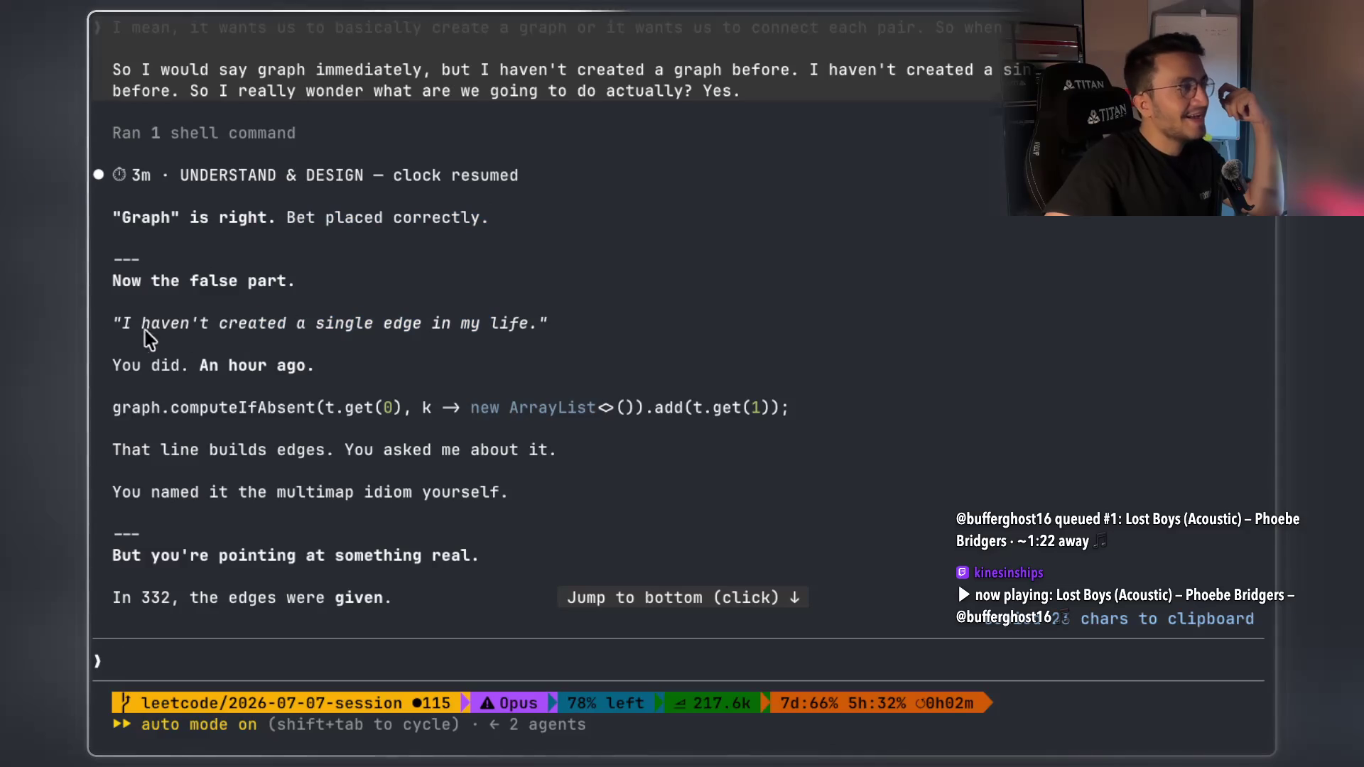
{"action": "left_click_drag", "start_coordinate": [219, 323], "coordinate": [510, 327]}
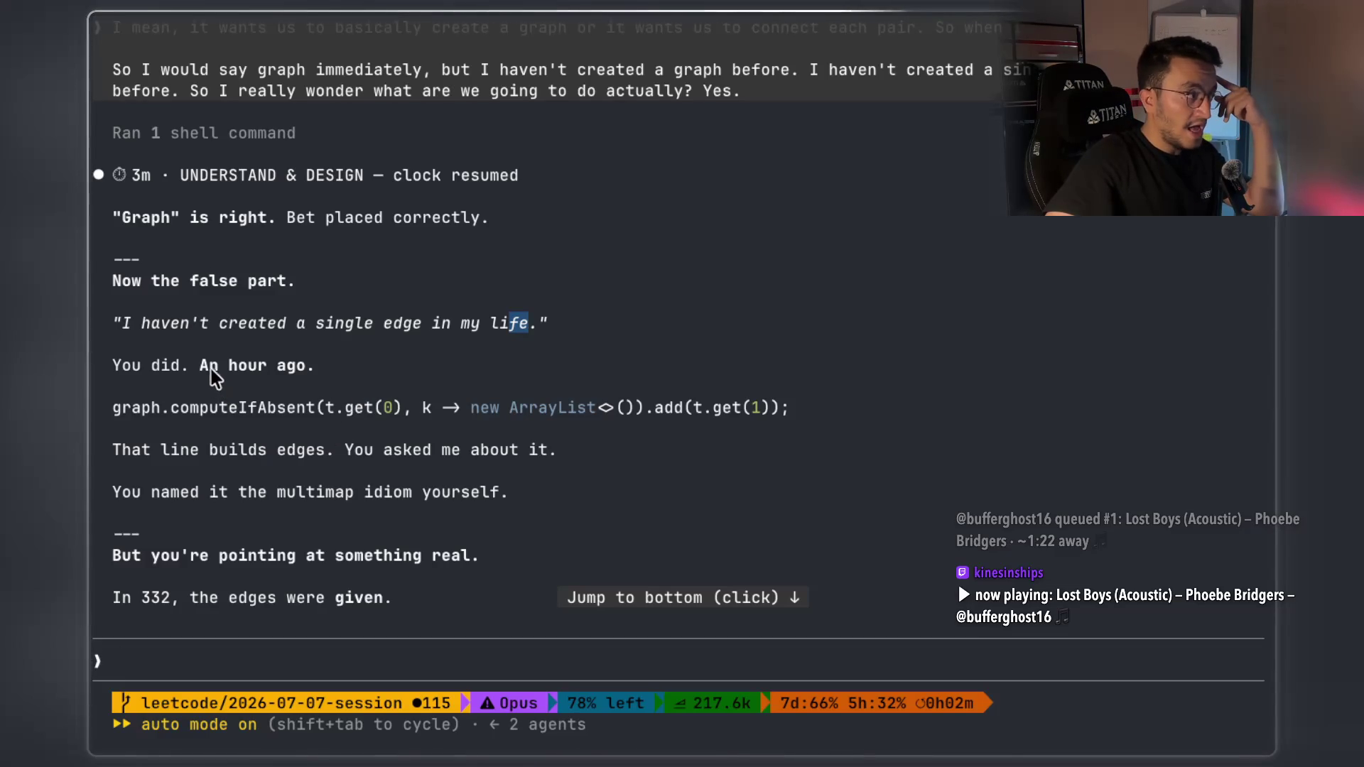
{"action": "left_click_drag", "start_coordinate": [206, 366], "coordinate": [245, 366]}
{"action": "mouse_move", "coordinate": [785, 412]}
{"action": "left_mouse_down"}
{"action": "mouse_move", "coordinate": [399, 427]}
{"action": "mouse_move", "coordinate": [198, 401]}
{"action": "mouse_move", "coordinate": [119, 421]}
{"action": "left_mouse_up"}
{"action": "key", "text": "super+c"}
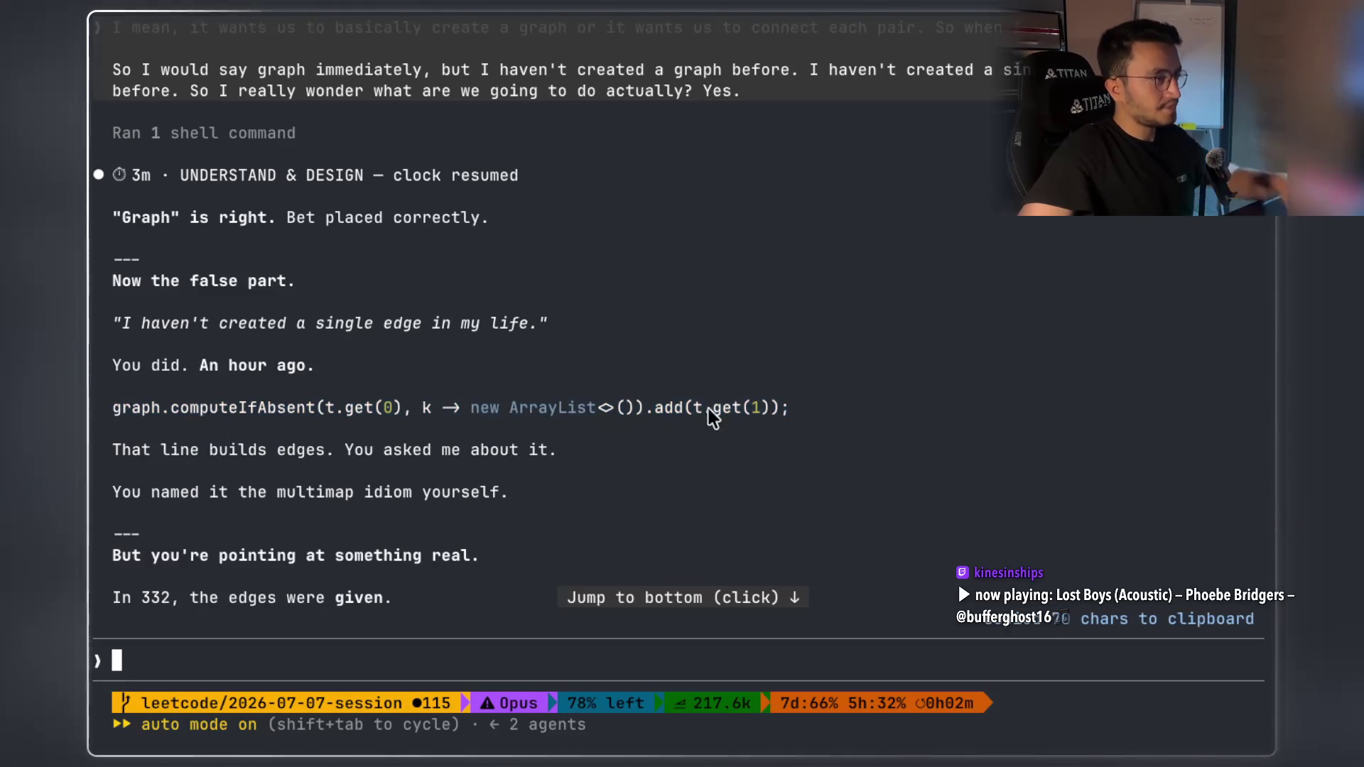
{"action": "key", "text": "super+Tab"}
{"action": "scroll", "coordinate": [721, 411], "scroll_direction": "up", "scroll_amount": 10}
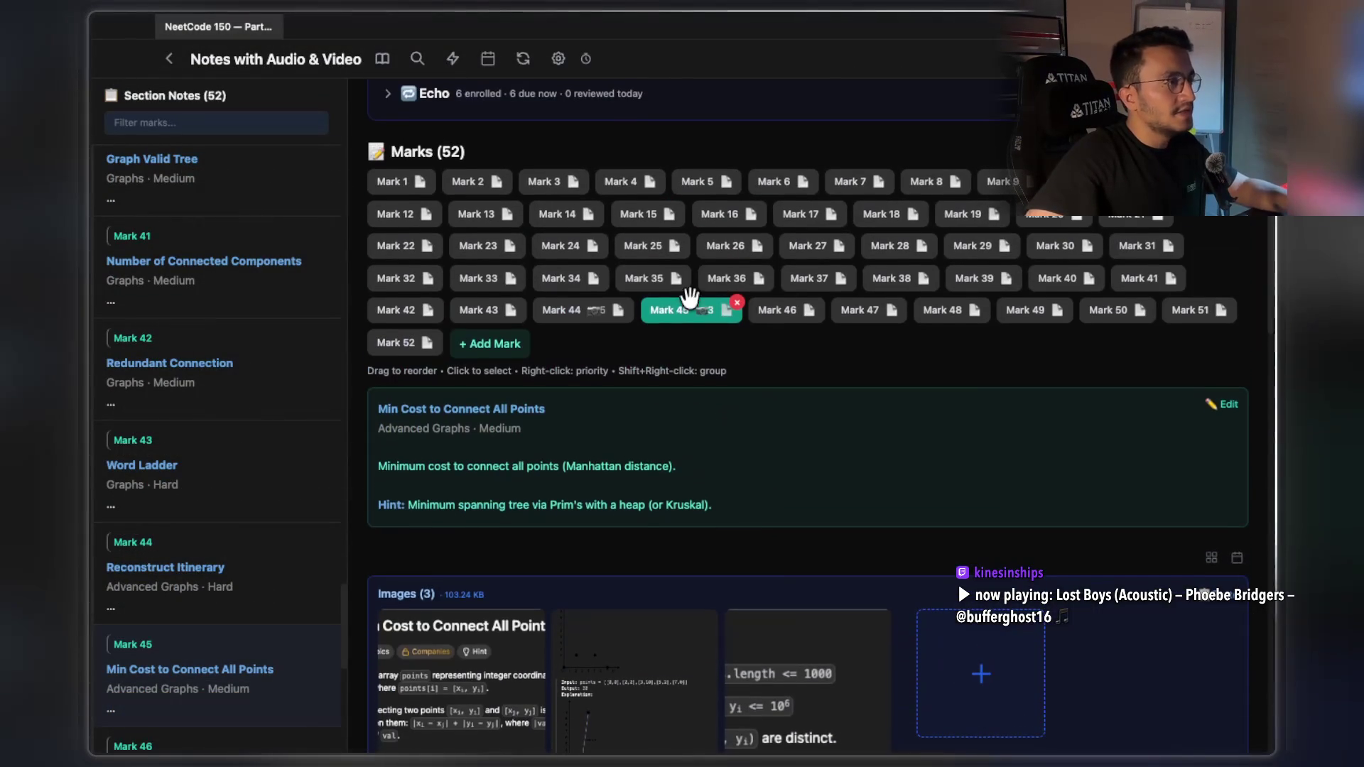
Paste the computeIfAbsent code line into the Reconstruct Itinerary note (Mark 44)
{"action": "left_click", "coordinate": [590, 311]}
{"action": "scroll", "coordinate": [689, 453], "scroll_direction": "down", "scroll_amount": 2}
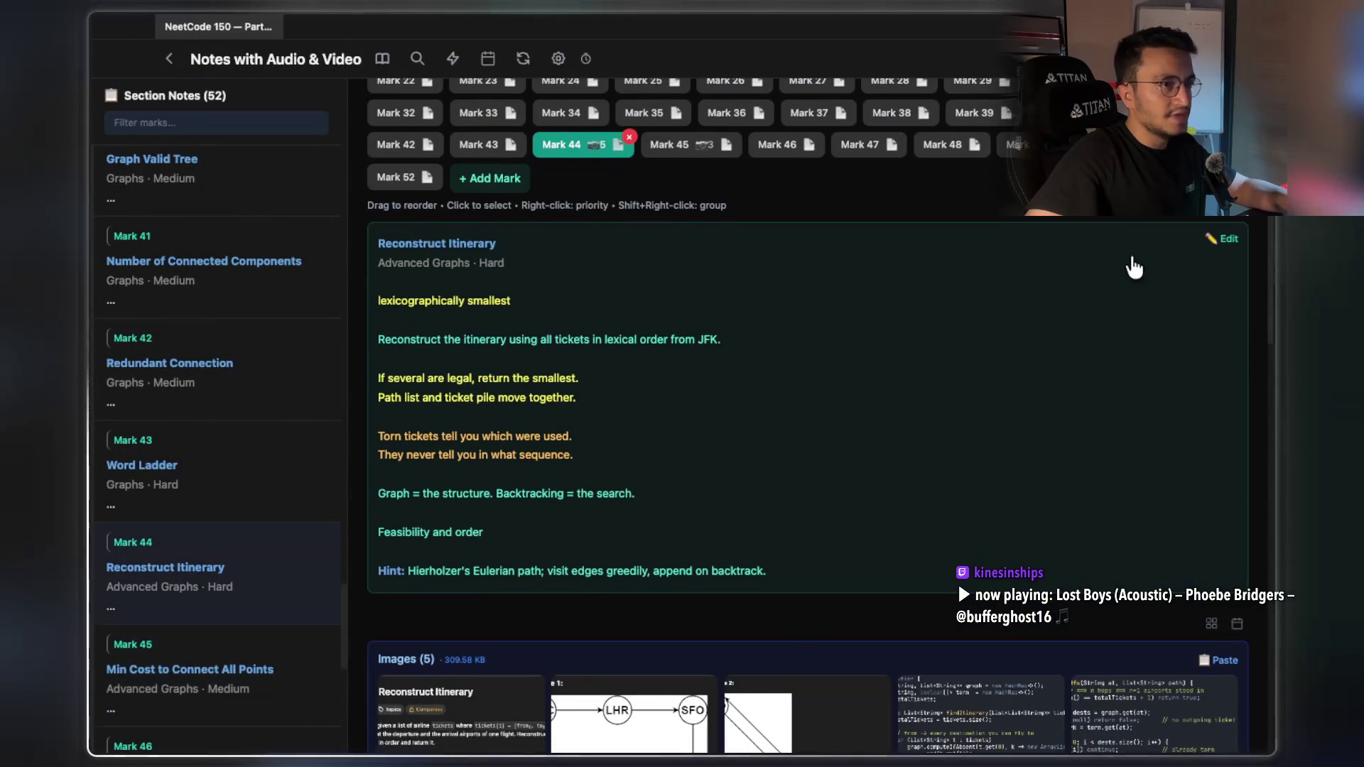
{"action": "left_click", "coordinate": [1220, 239]}
{"action": "left_click", "coordinate": [643, 471]}
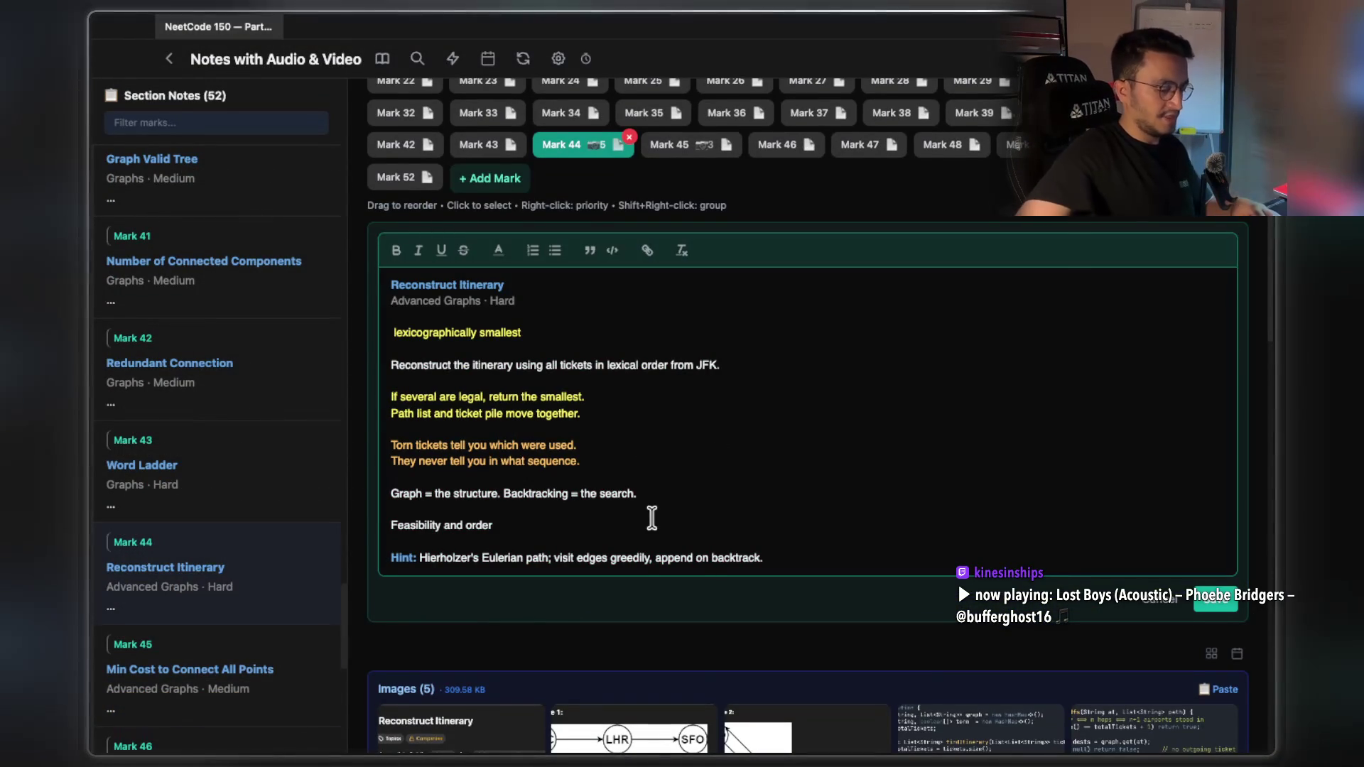
{"action": "key", "text": "super+v"}
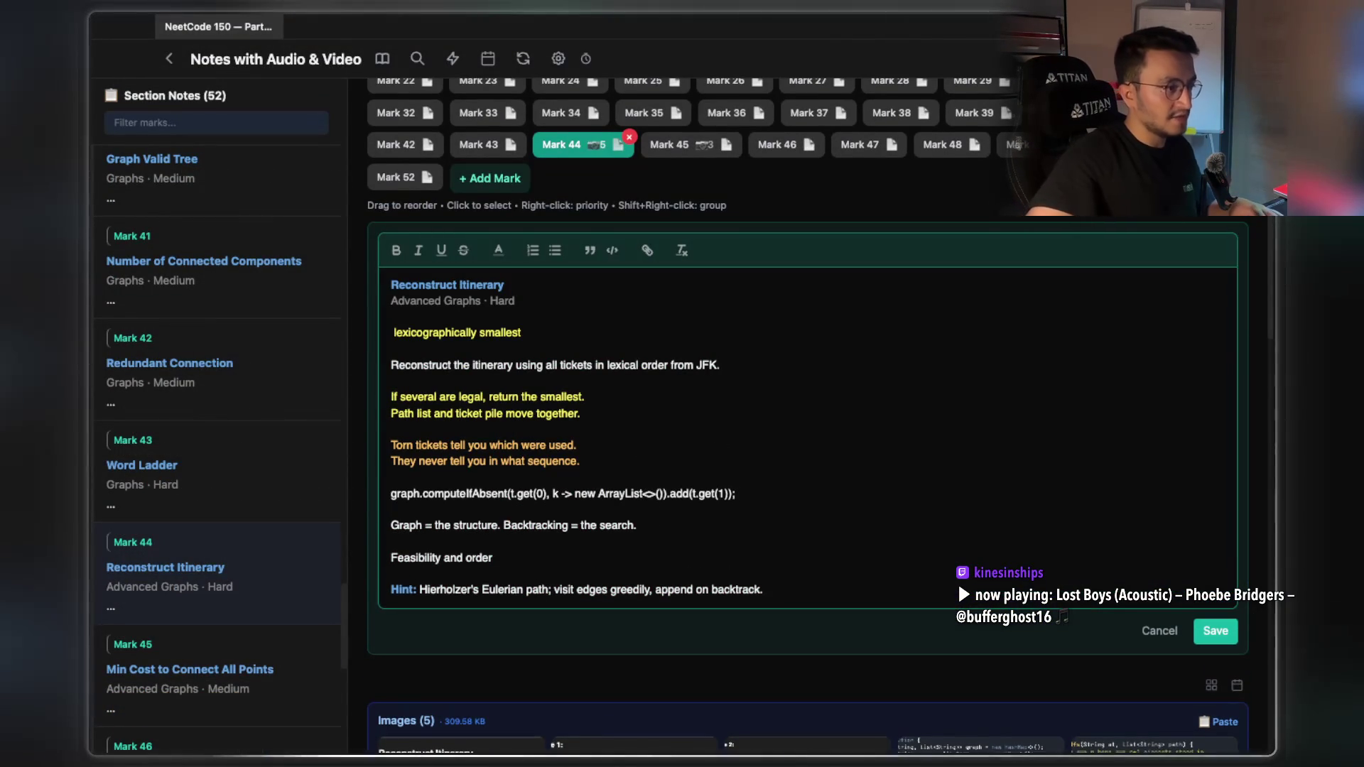
Comment the line 'we are creating an edge', colour it yellow, and save the note
{"action": "left_click", "coordinate": [761, 490]}
{"action": "type", "text": "//"}
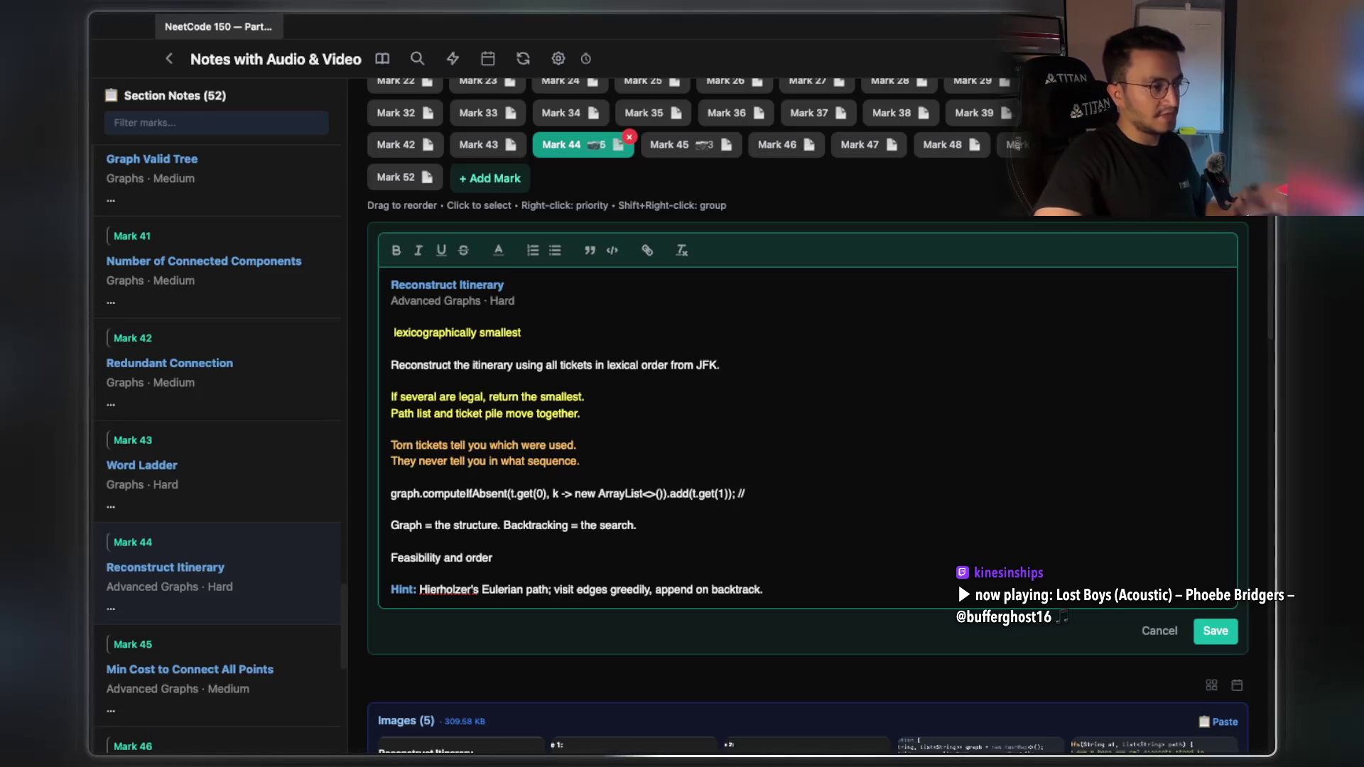
{"action": "type", "text": " we a"}
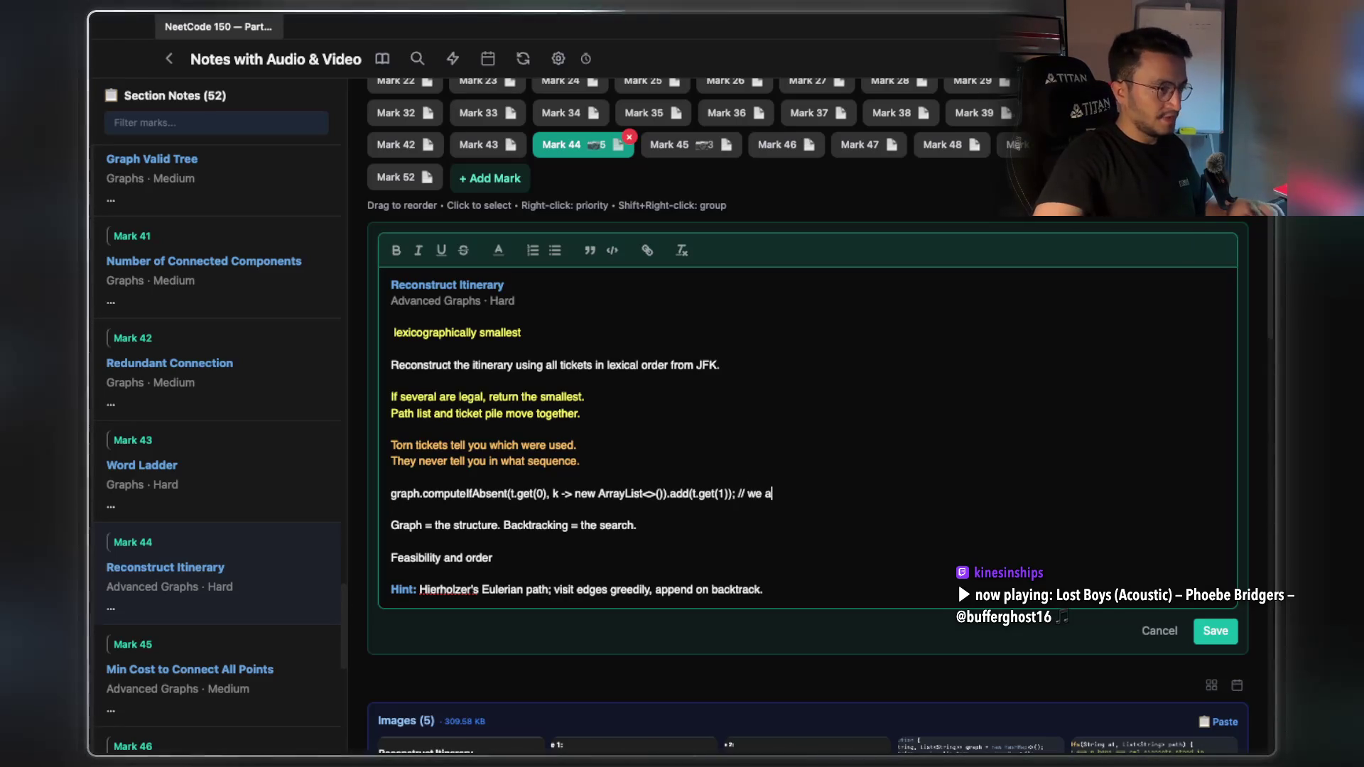
{"action": "type", "text": "re c"}
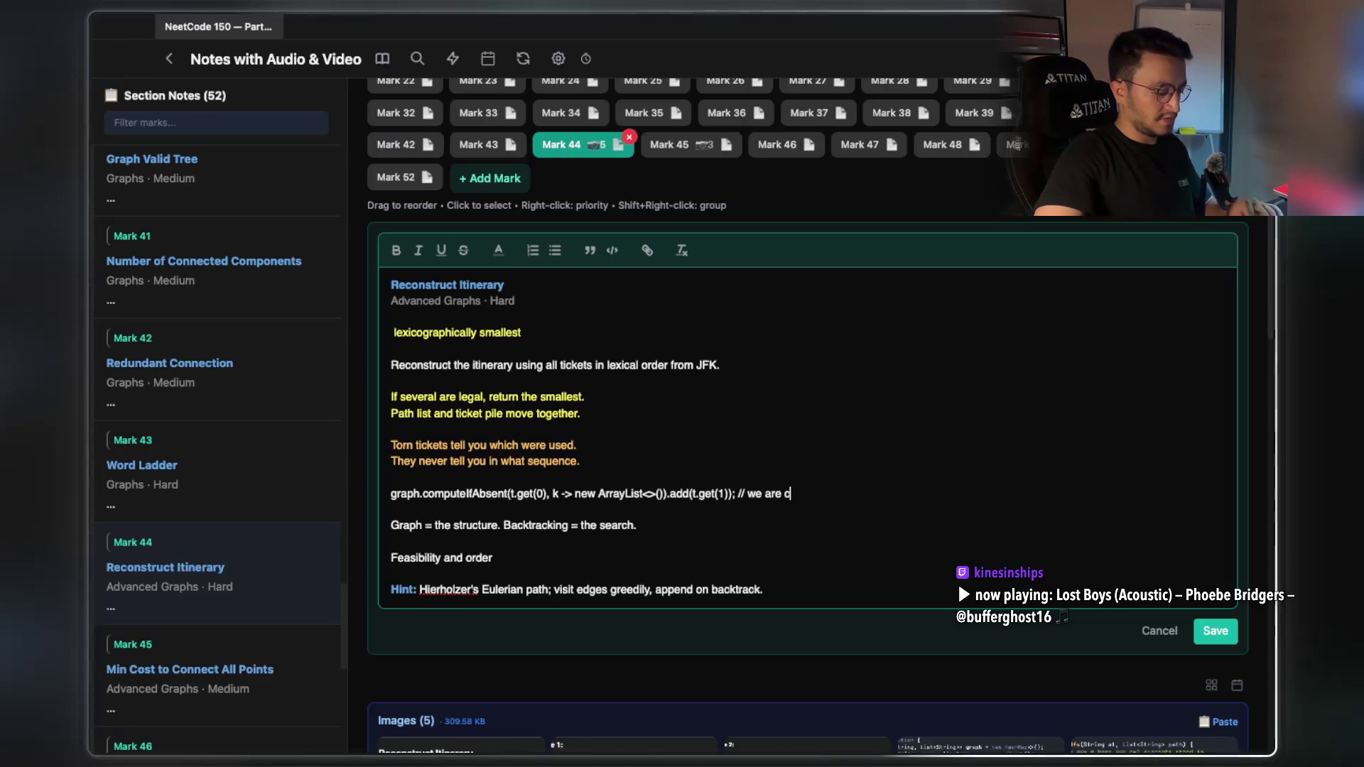
{"action": "type", "text": "reating an edge"}
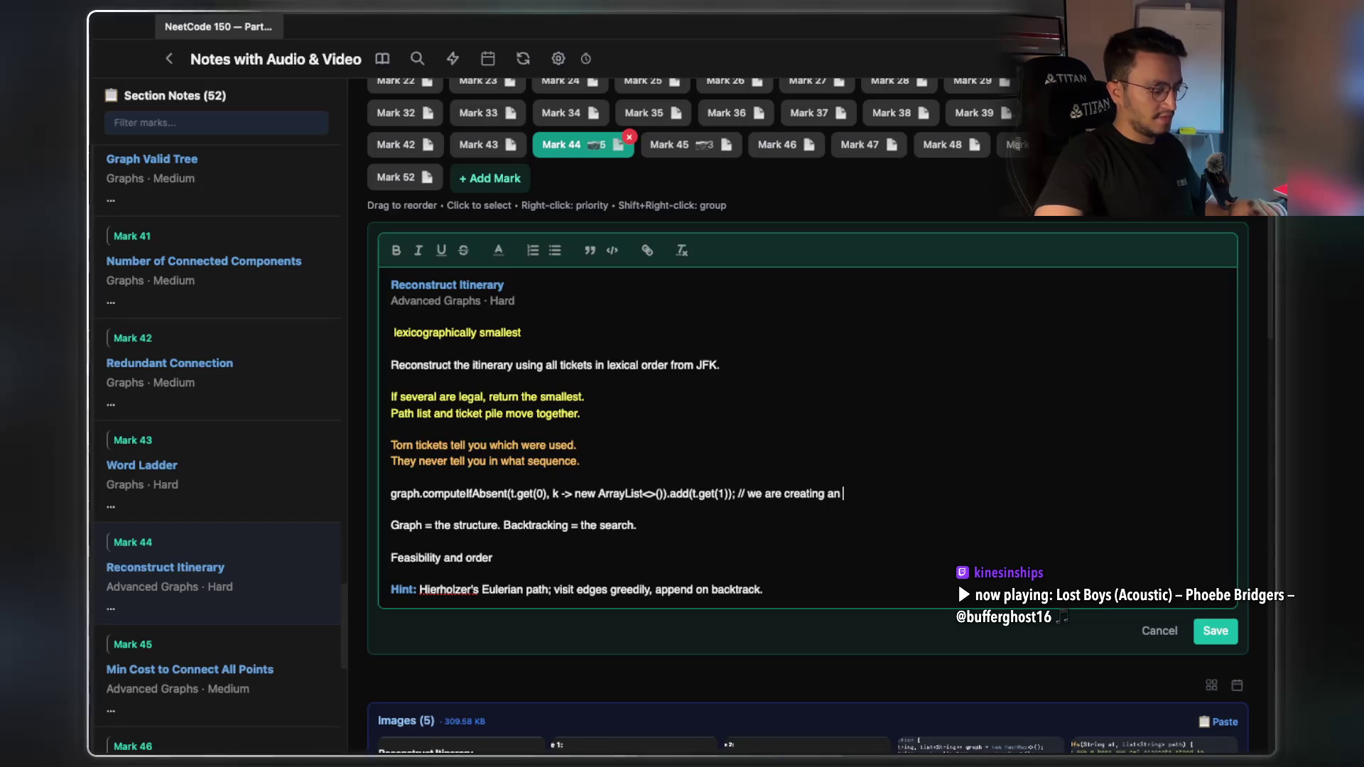
{"action": "left_click_drag", "start_coordinate": [885, 493], "coordinate": [384, 506]}
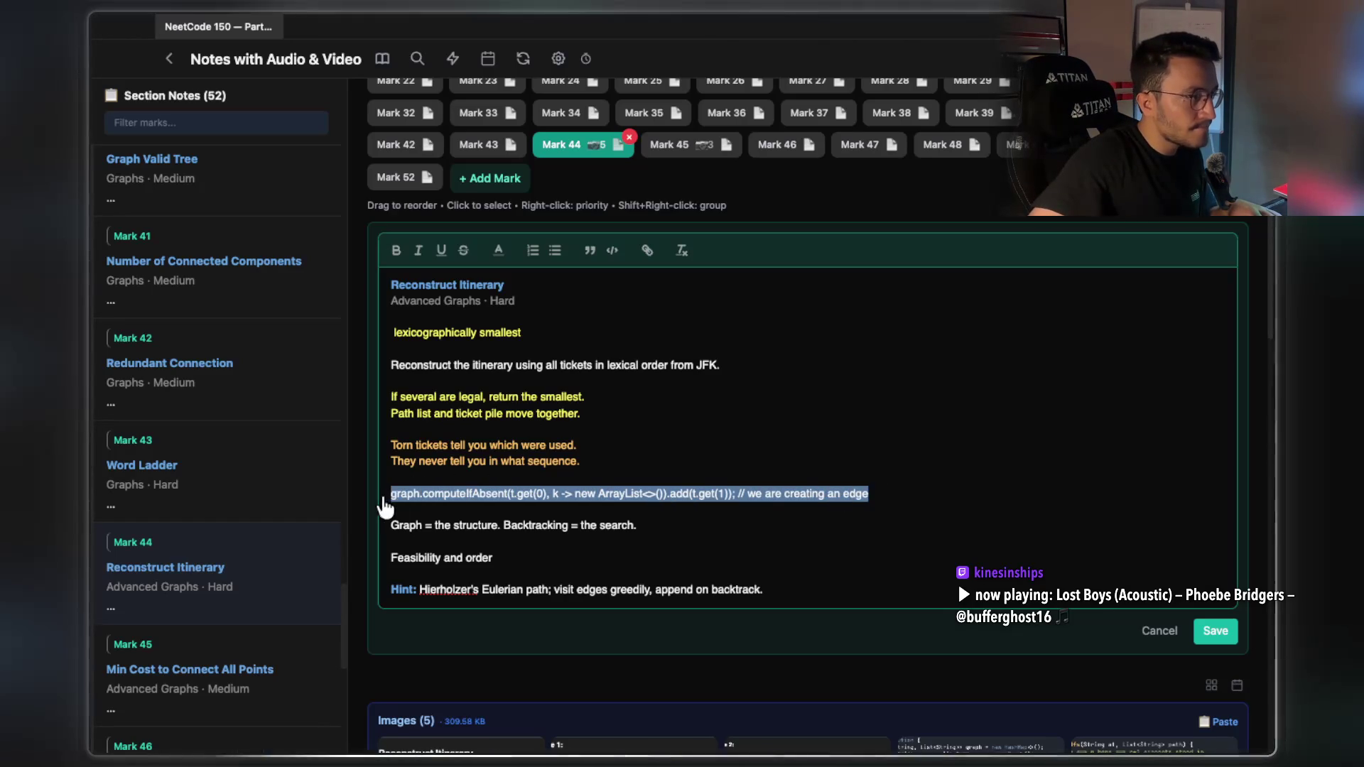
{"action": "left_click", "coordinate": [498, 250]}
{"action": "left_click", "coordinate": [543, 303]}
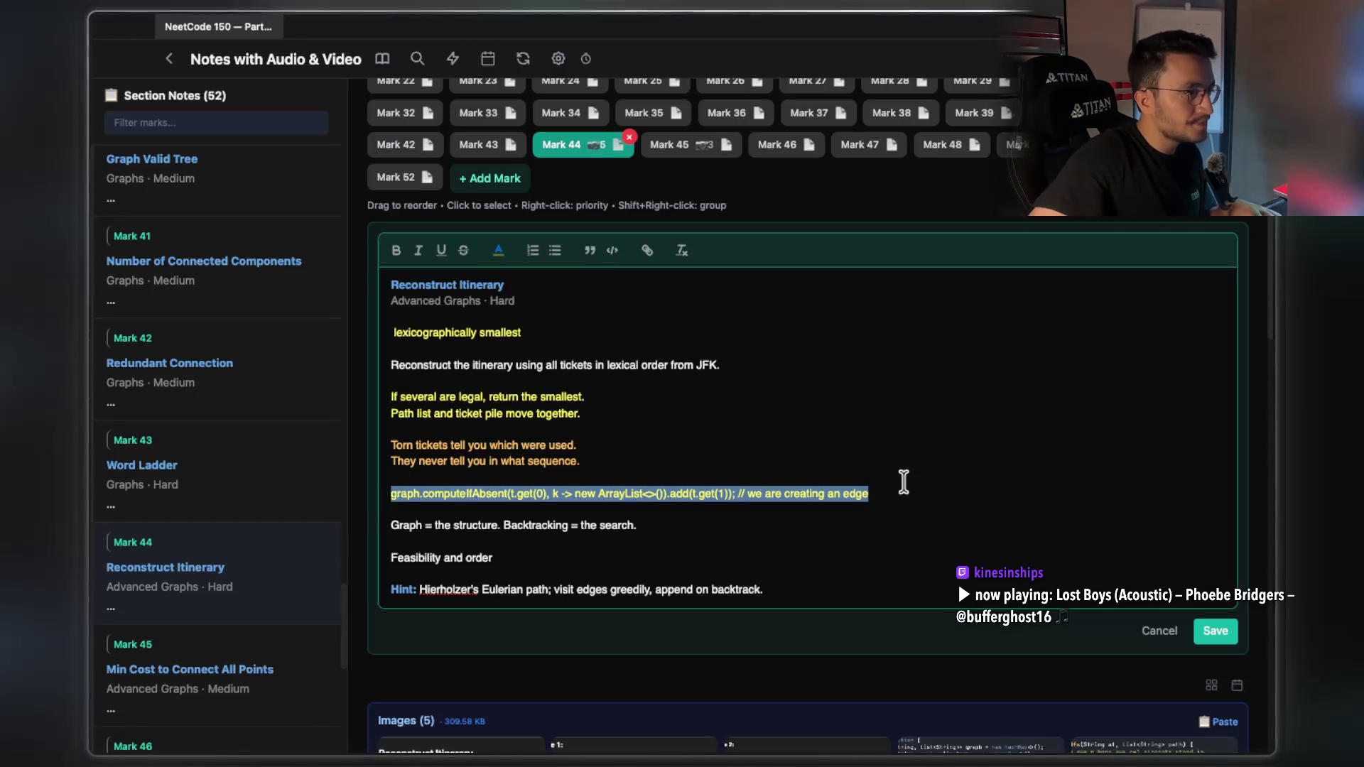
{"action": "left_click", "coordinate": [898, 472]}
{"action": "left_click", "coordinate": [1219, 637]}
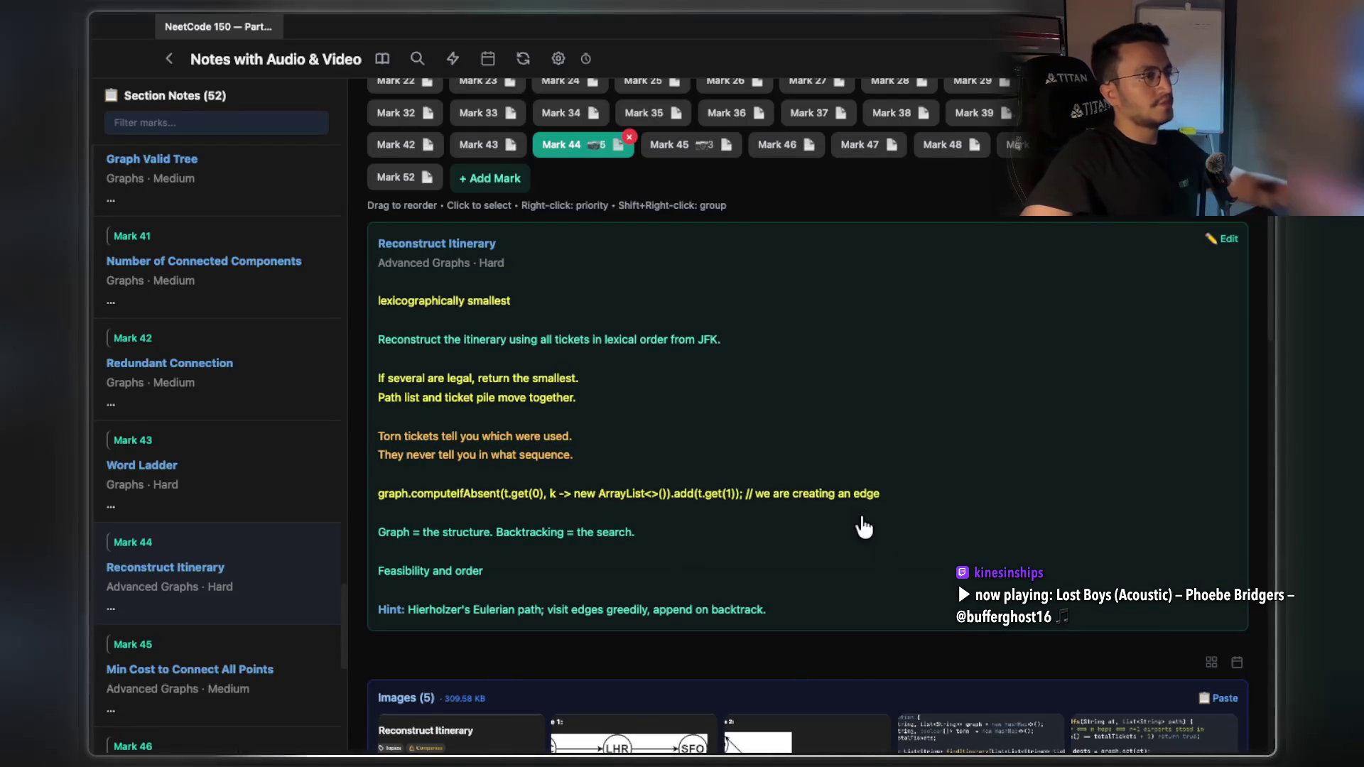
{"action": "left_click", "coordinate": [670, 148]}
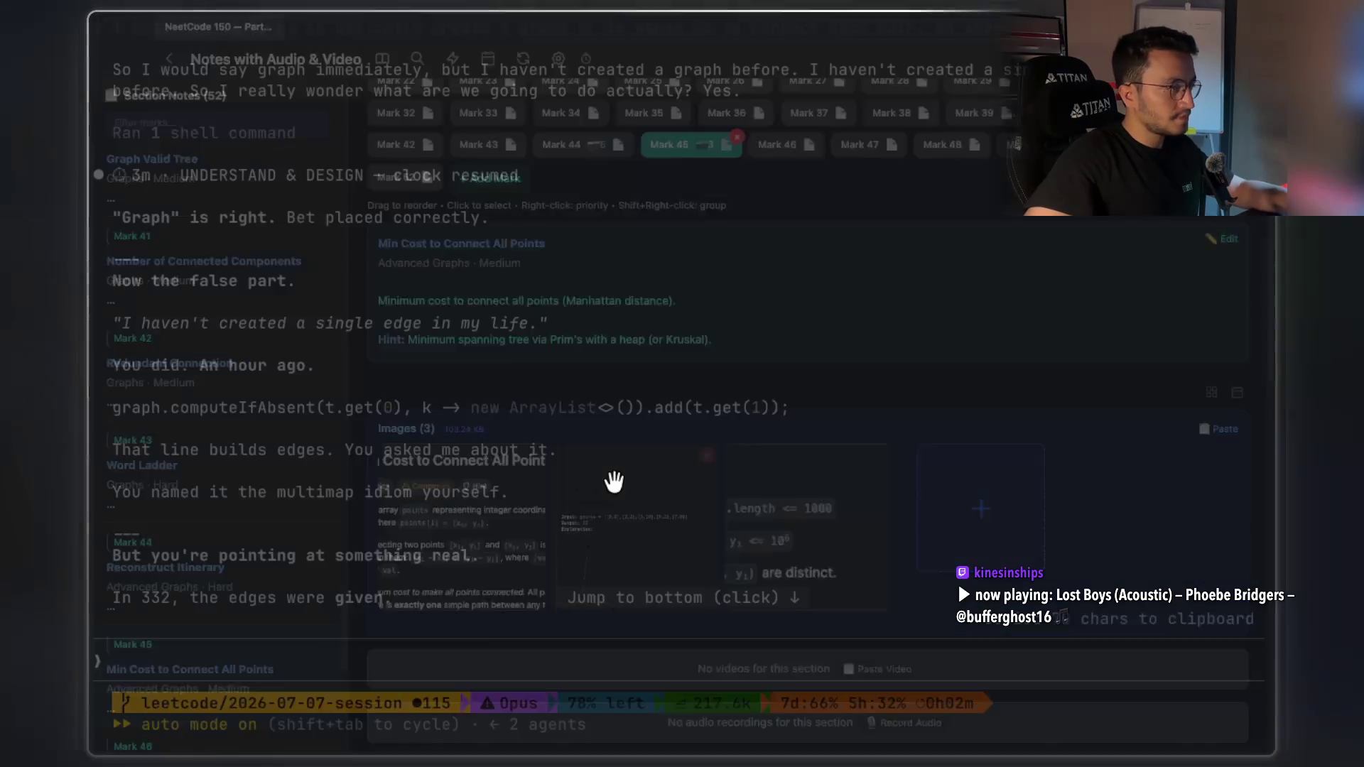
Read Claude's reply on building edges, highlighting that problems hand you points and no edges exist yet
{"action": "key", "text": "super+Tab"}
{"action": "left_click_drag", "start_coordinate": [181, 452], "coordinate": [527, 454]}
{"action": "scroll", "coordinate": [444, 410], "scroll_direction": "down", "scroll_amount": 3}
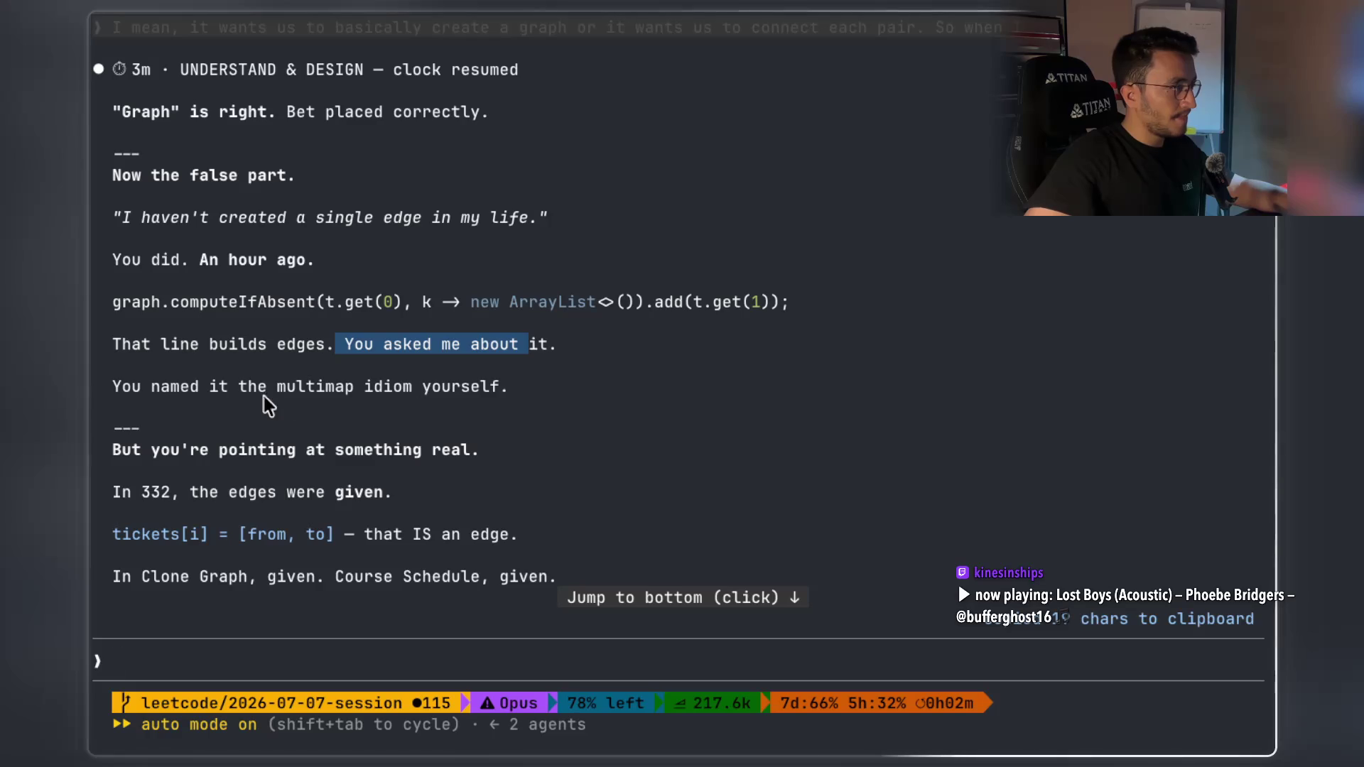
{"action": "left_click_drag", "start_coordinate": [359, 388], "coordinate": [302, 412]}
{"action": "left_click_drag", "start_coordinate": [220, 454], "coordinate": [472, 459]}
{"action": "scroll", "coordinate": [340, 465], "scroll_direction": "down", "scroll_amount": 1}
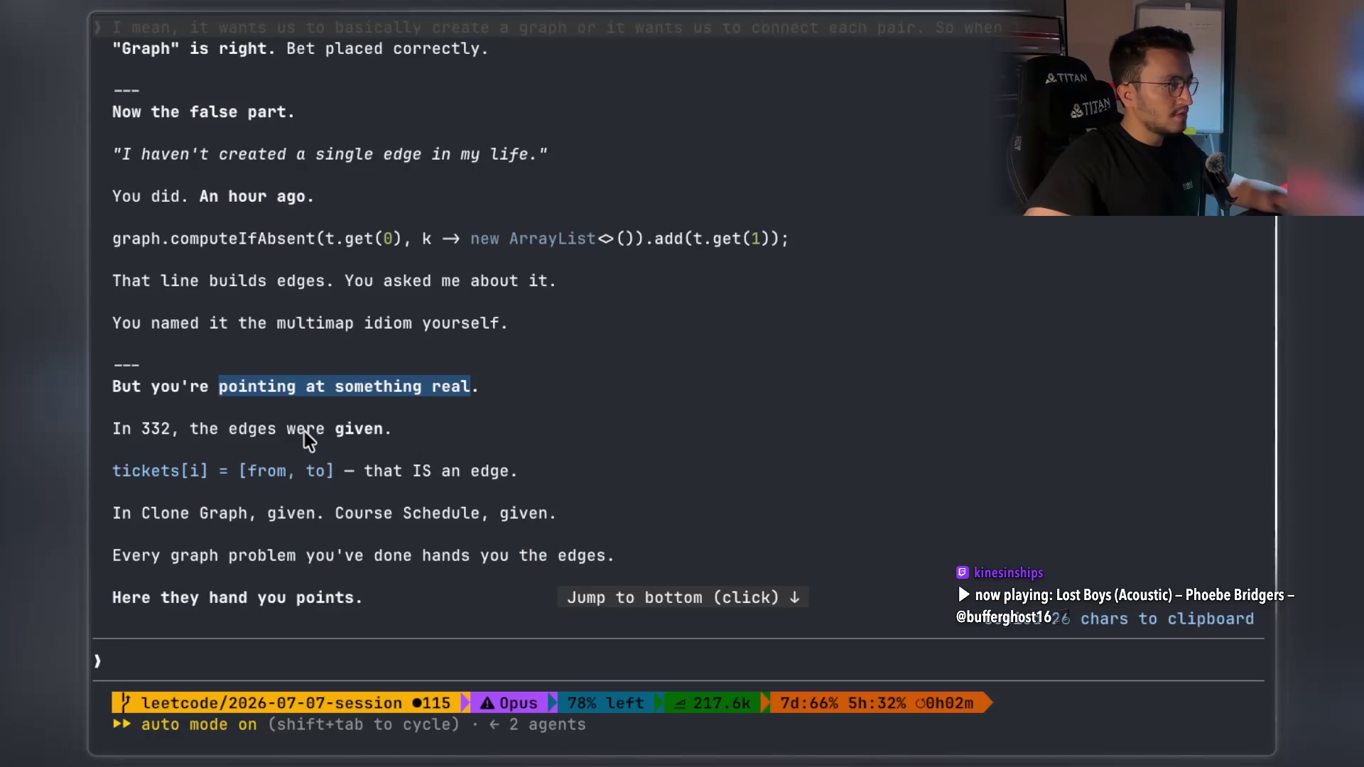
{"action": "mouse_move", "coordinate": [200, 431]}
{"action": "left_mouse_down"}
{"action": "mouse_move", "coordinate": [383, 433]}
{"action": "mouse_move", "coordinate": [372, 481]}
{"action": "mouse_move", "coordinate": [455, 492]}
{"action": "left_mouse_up"}
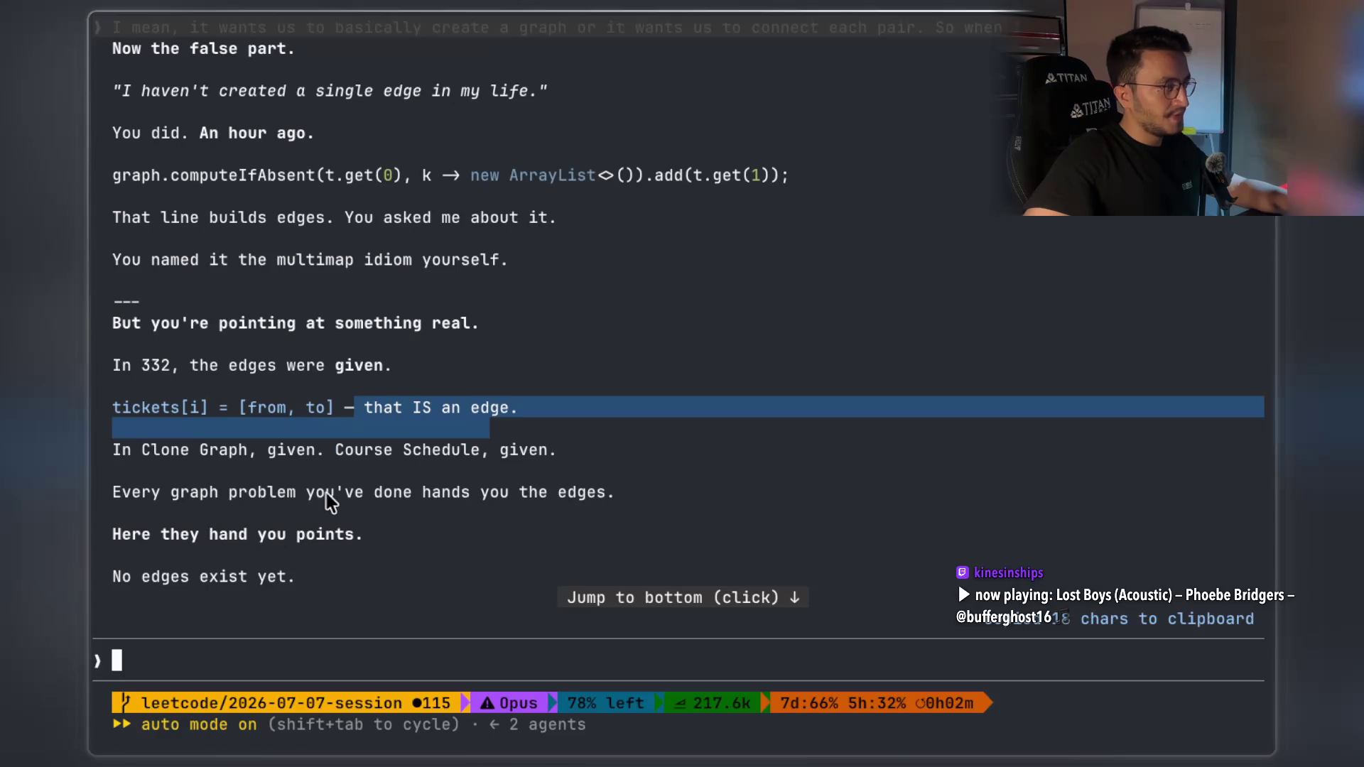
{"action": "left_click_drag", "start_coordinate": [270, 451], "coordinate": [447, 459]}
{"action": "mouse_move", "coordinate": [305, 429]}
{"action": "left_mouse_down"}
{"action": "mouse_move", "coordinate": [487, 446]}
{"action": "mouse_move", "coordinate": [572, 446]}
{"action": "mouse_move", "coordinate": [595, 430]}
{"action": "left_mouse_up"}
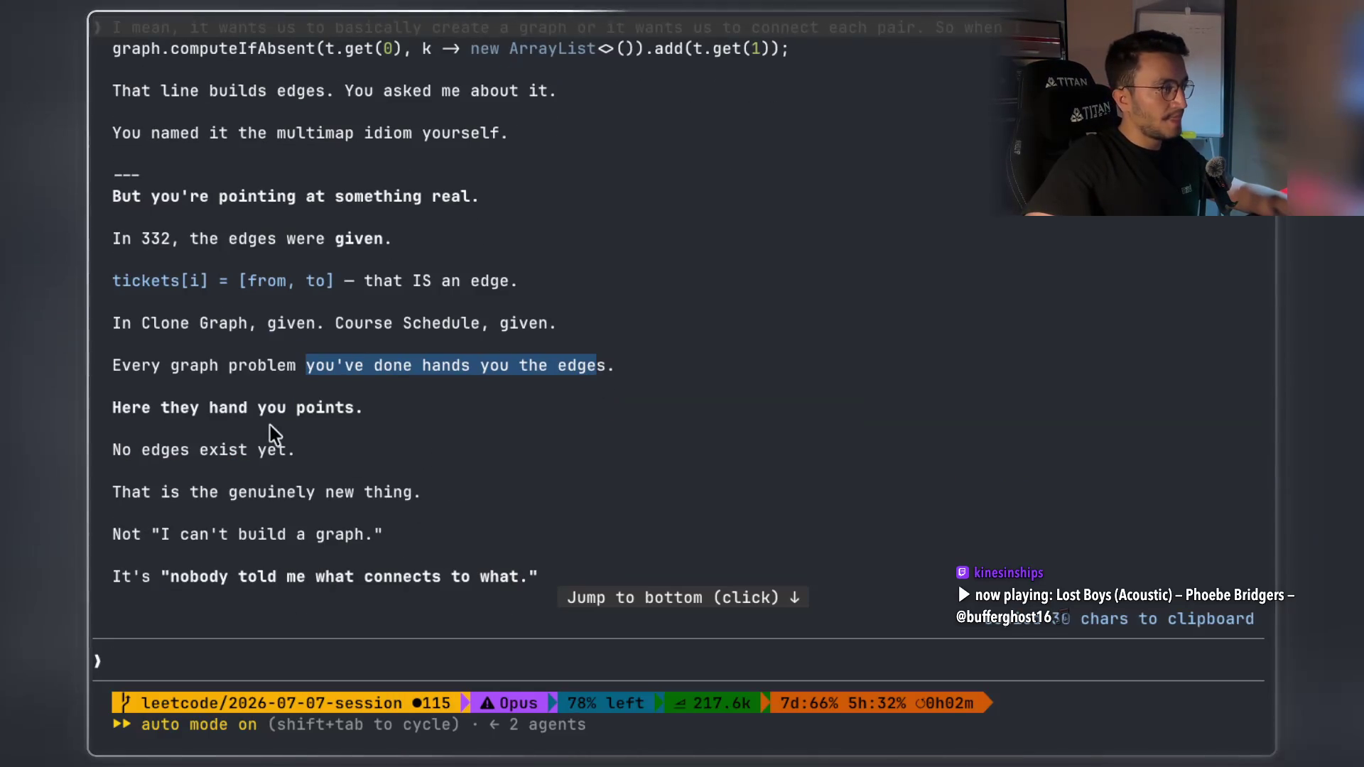
{"action": "left_click_drag", "start_coordinate": [162, 411], "coordinate": [362, 408]}
{"action": "left_click_drag", "start_coordinate": [144, 449], "coordinate": [393, 433]}
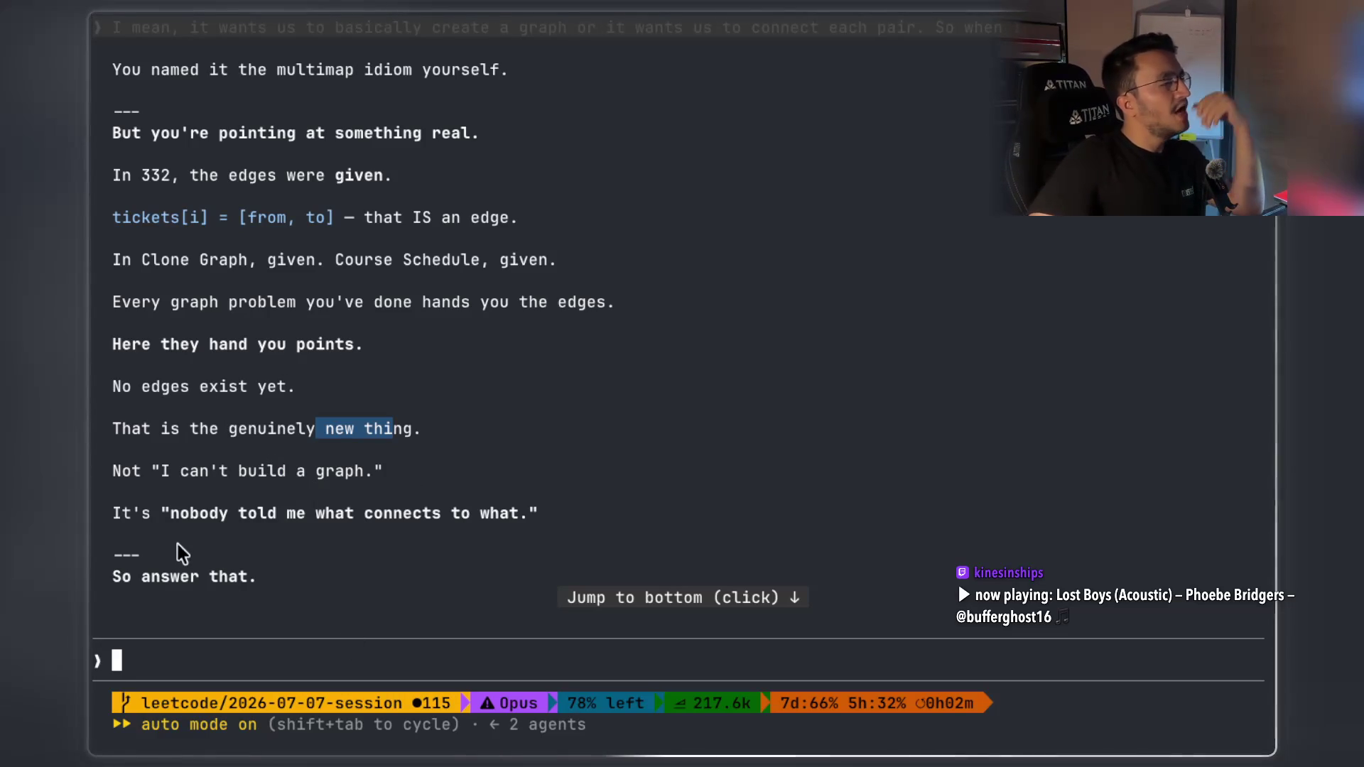
Read on to Claude's question on how many edges exist among n points, at n = 1000
{"action": "scroll", "coordinate": [443, 407], "scroll_direction": "down", "scroll_amount": 1}
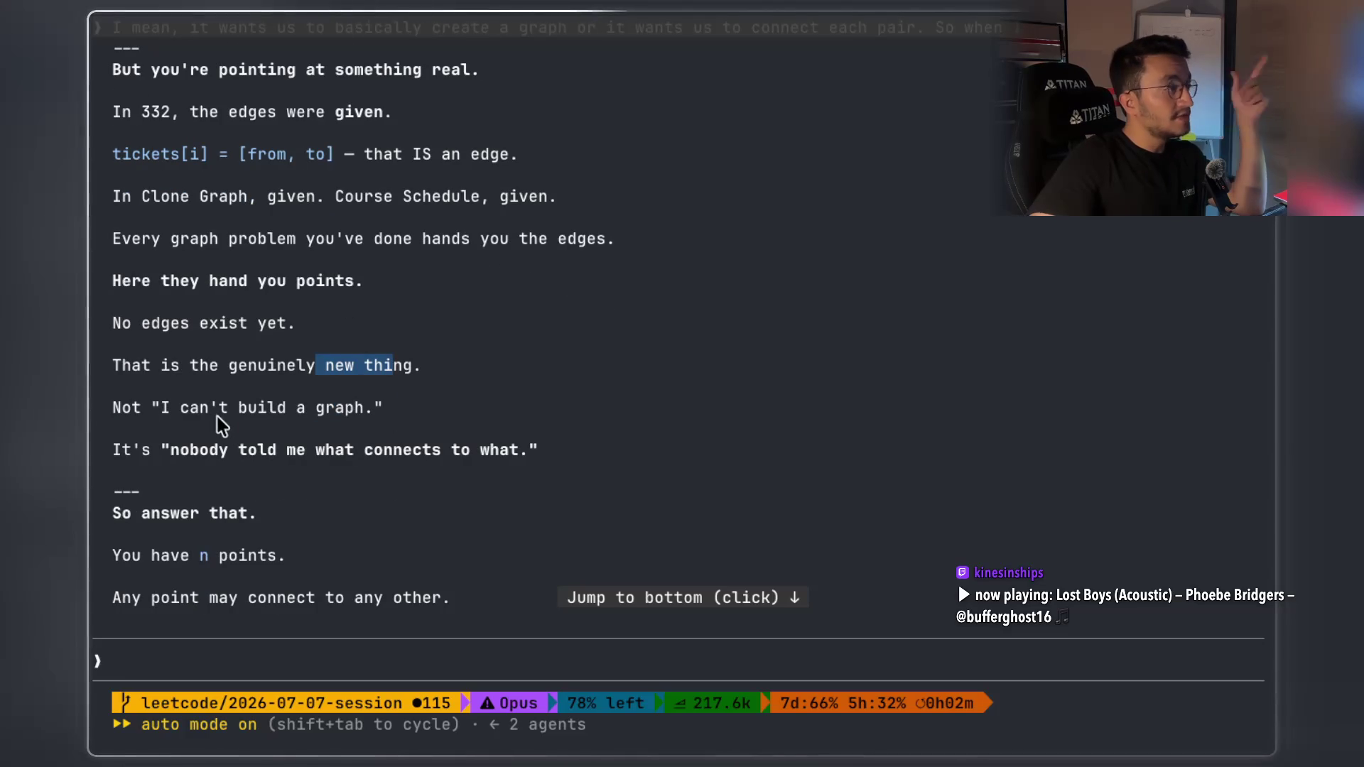
{"action": "mouse_move", "coordinate": [179, 455]}
{"action": "left_mouse_down"}
{"action": "mouse_move", "coordinate": [512, 456]}
{"action": "mouse_move", "coordinate": [510, 398]}
{"action": "left_mouse_up"}
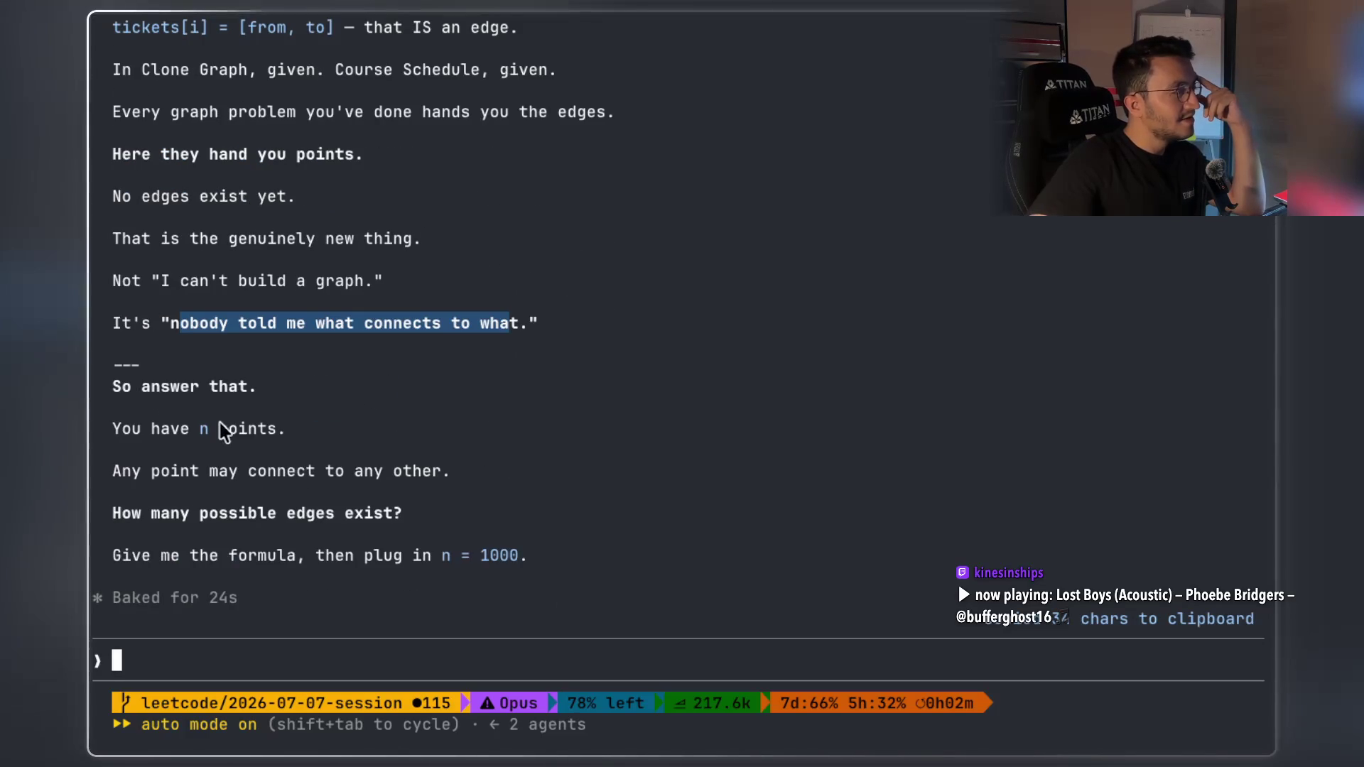
{"action": "left_click_drag", "start_coordinate": [161, 392], "coordinate": [208, 389]}
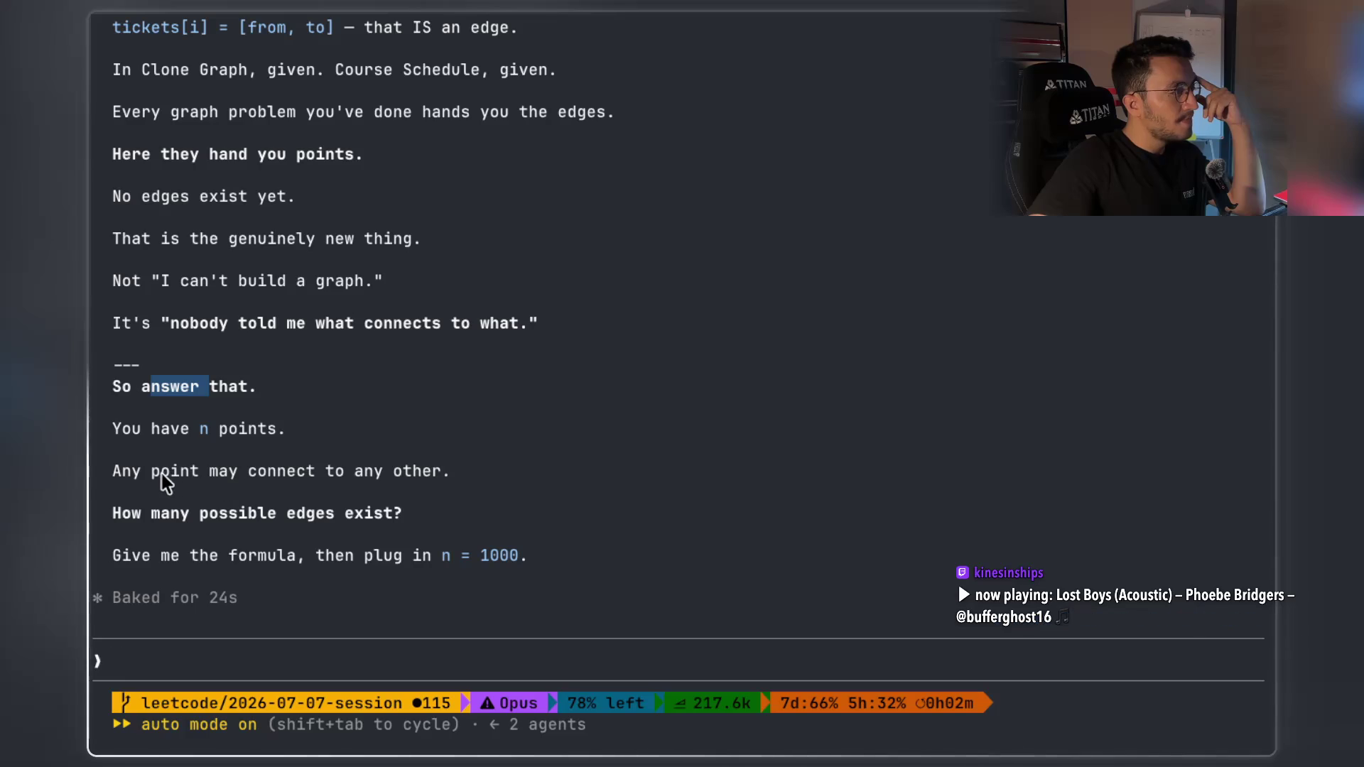
{"action": "mouse_move", "coordinate": [152, 475]}
{"action": "left_mouse_down"}
{"action": "mouse_move", "coordinate": [299, 490]}
{"action": "mouse_move", "coordinate": [426, 475]}
{"action": "mouse_move", "coordinate": [344, 513]}
{"action": "mouse_move", "coordinate": [108, 514]}
{"action": "left_mouse_up"}
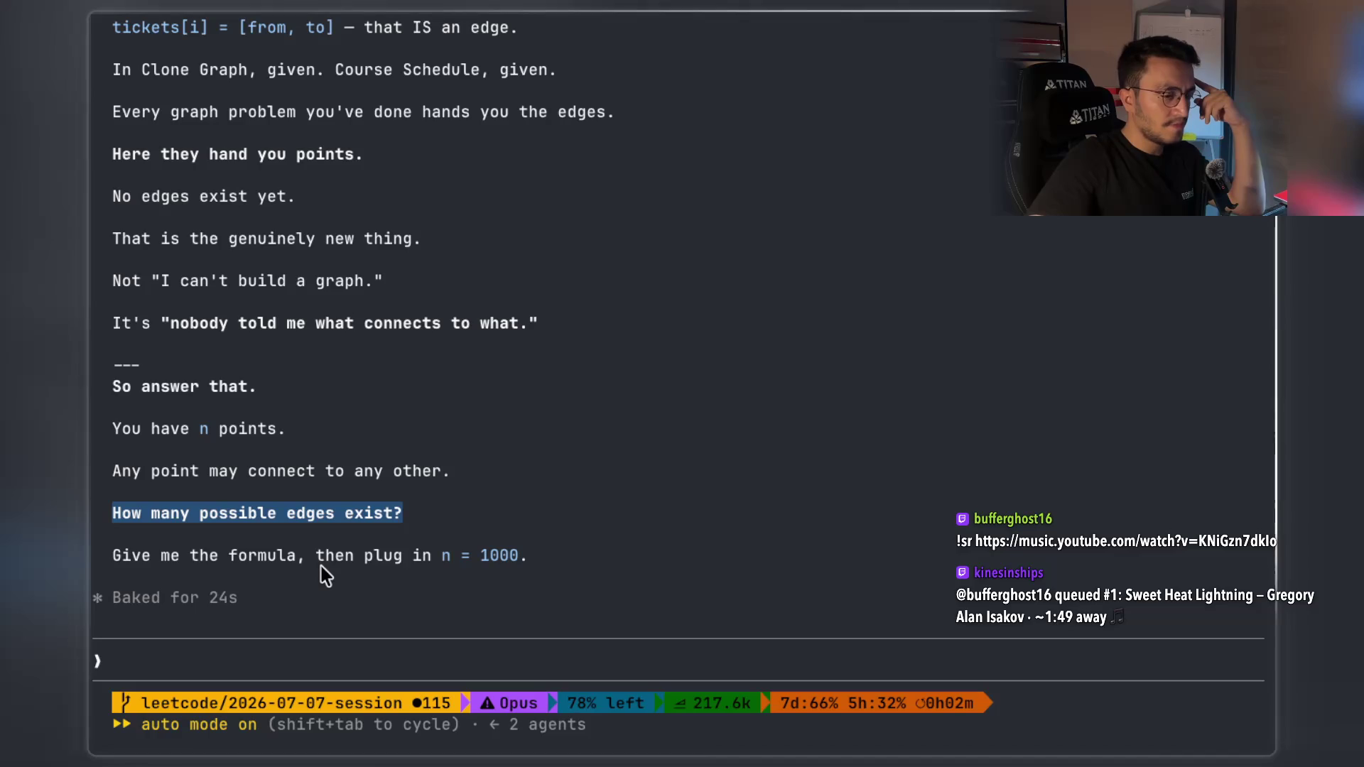
{"action": "left_click", "coordinate": [313, 667]}
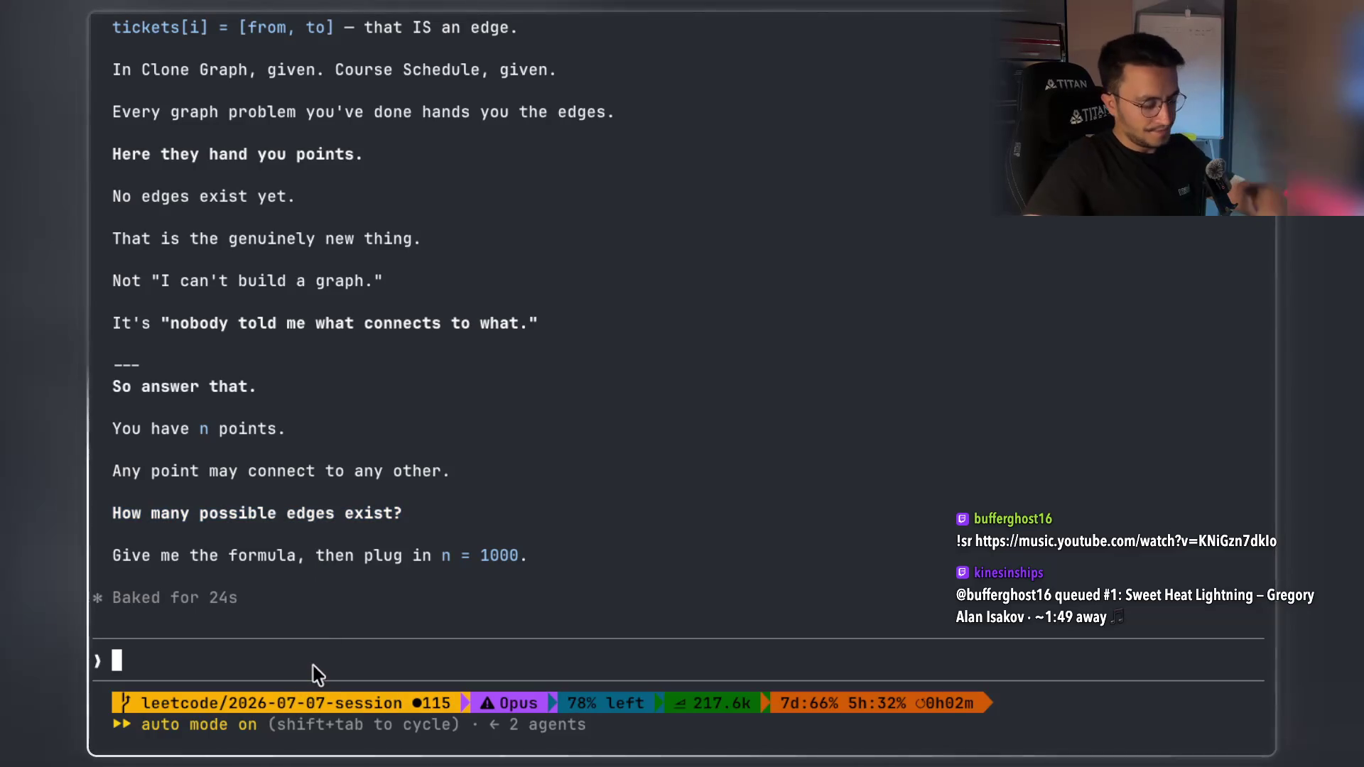
Start voice dictation, then bring up Xournal++ on the page 16 circle-and-line sketch
{"action": "key", "text": "alt+space"}
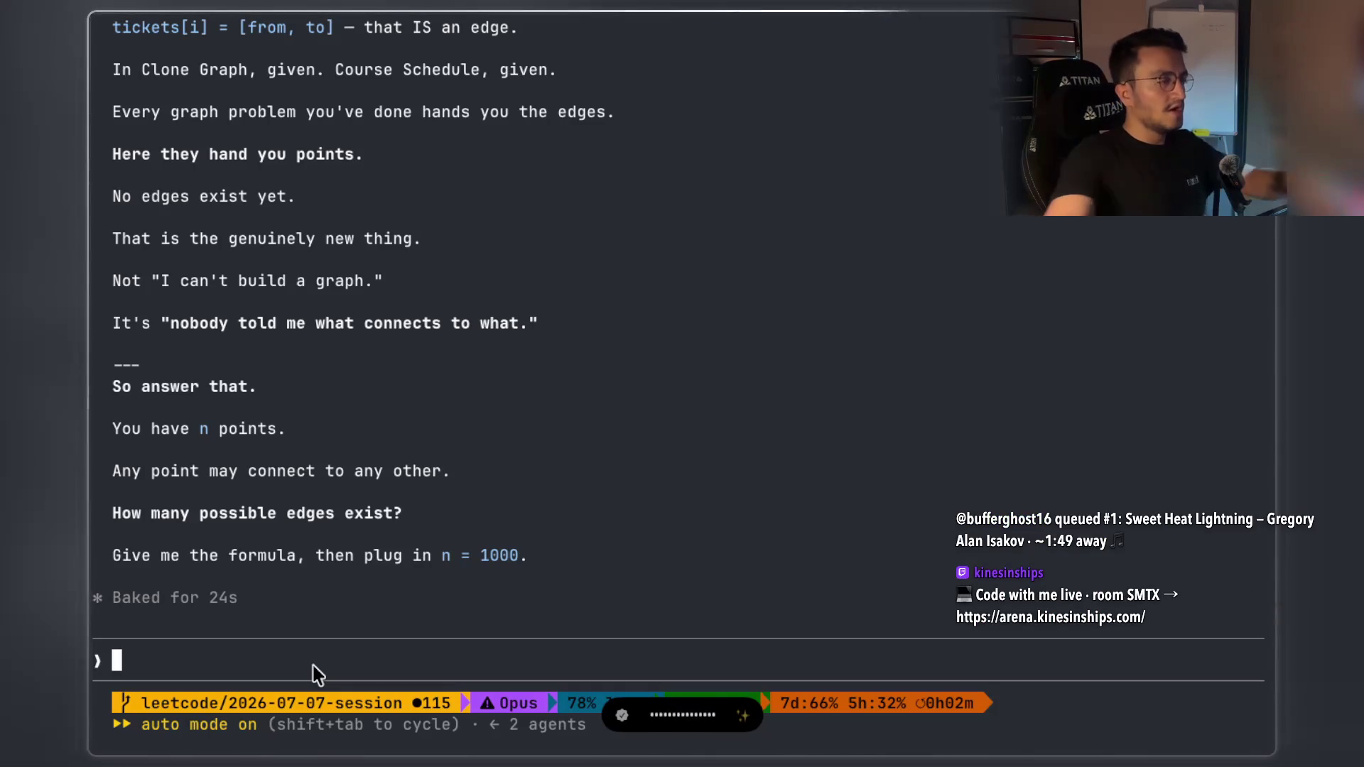
{"action": "key", "text": "super+Tab"}
{"action": "key", "text": "super+Tab"}
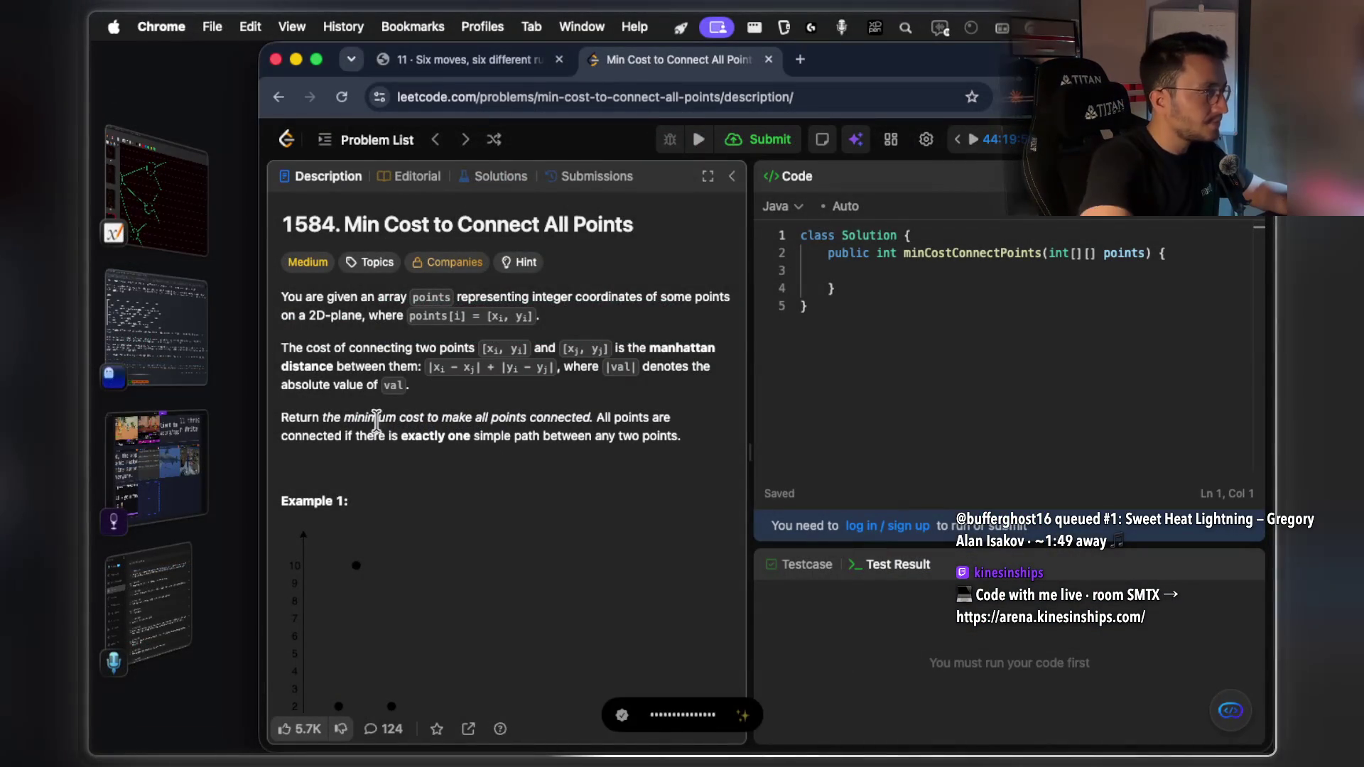
{"action": "left_click", "coordinate": [156, 192]}
{"action": "scroll", "coordinate": [723, 454], "scroll_direction": "down", "scroll_amount": 8}
{"action": "scroll", "coordinate": [818, 419], "scroll_direction": "down", "scroll_amount": 1}
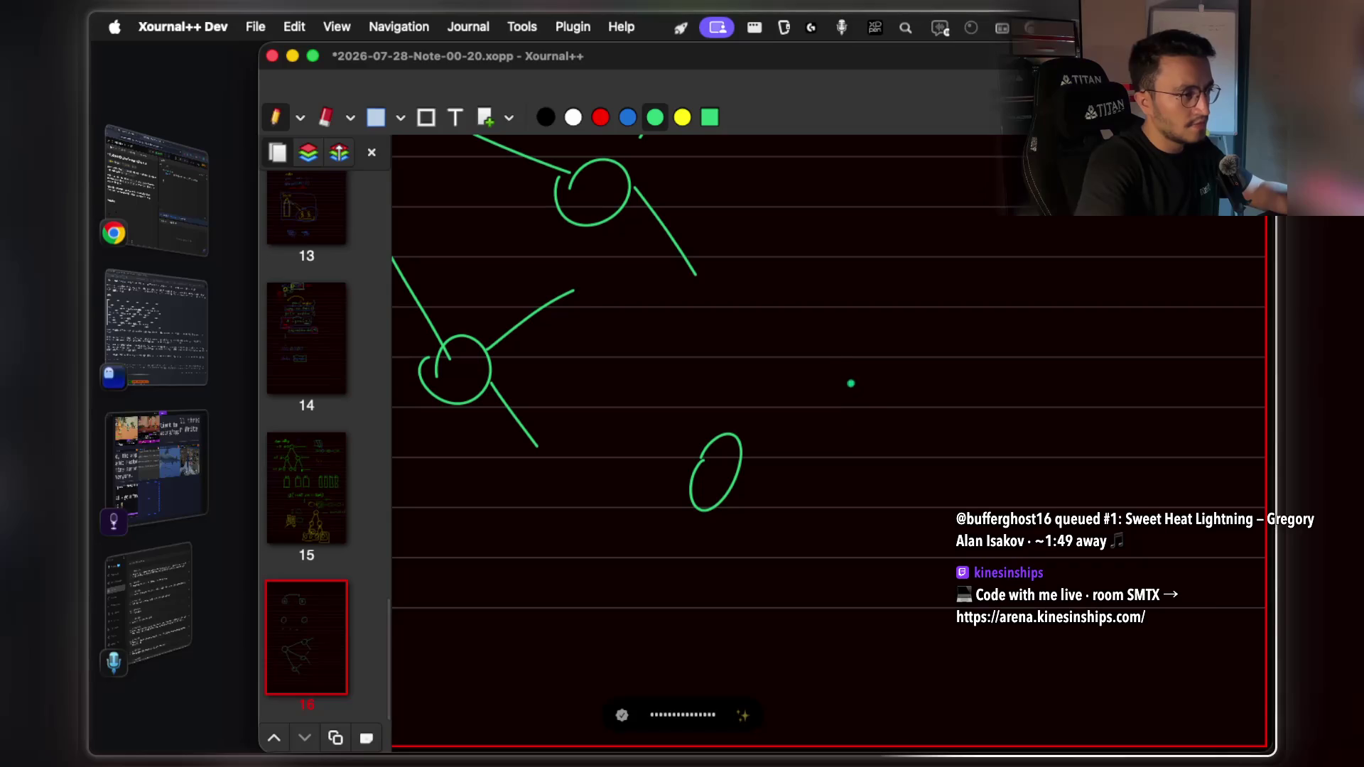
Stop dictation to transcribe the answer, then draw a top node and green edges from the lower-left node
{"action": "key", "text": "super+Tab"}
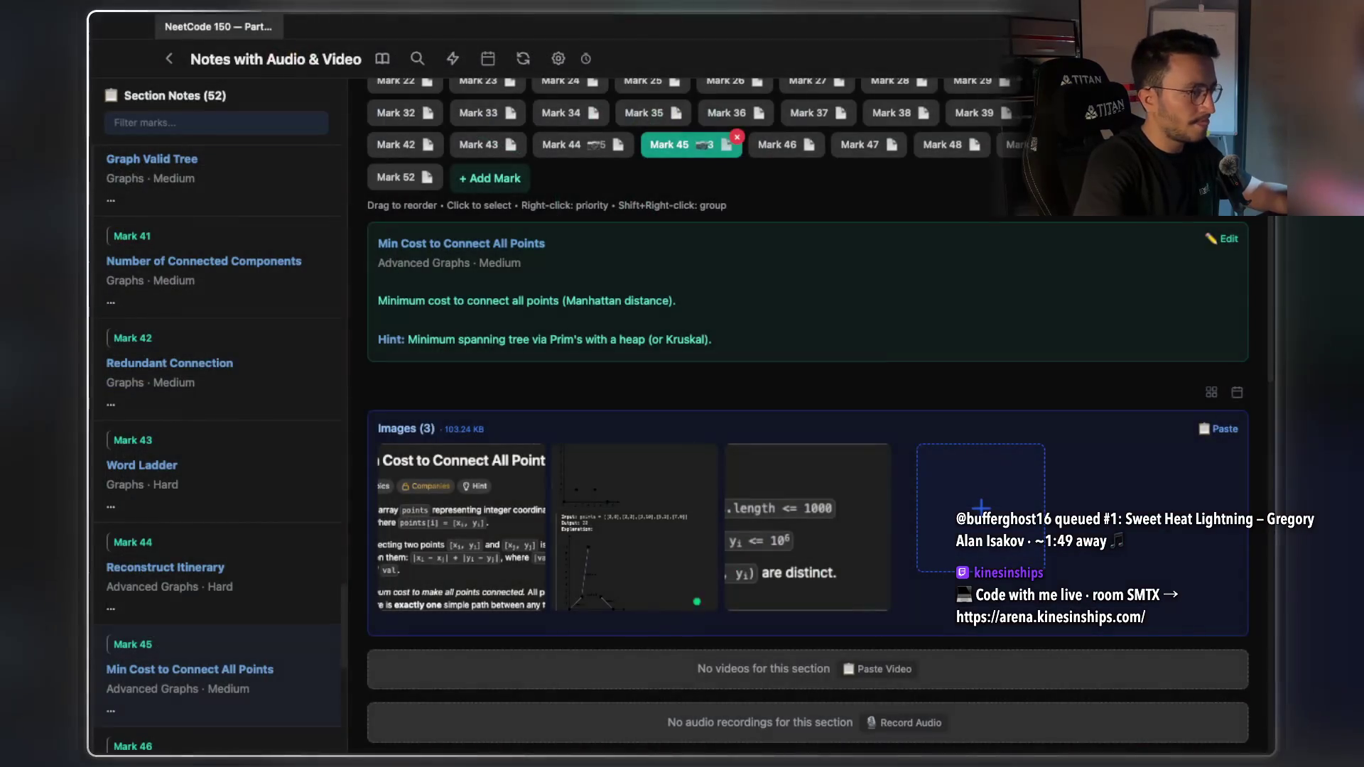
{"action": "key", "text": "super+Tab+Tab"}
{"action": "key", "text": "ctrl+space"}
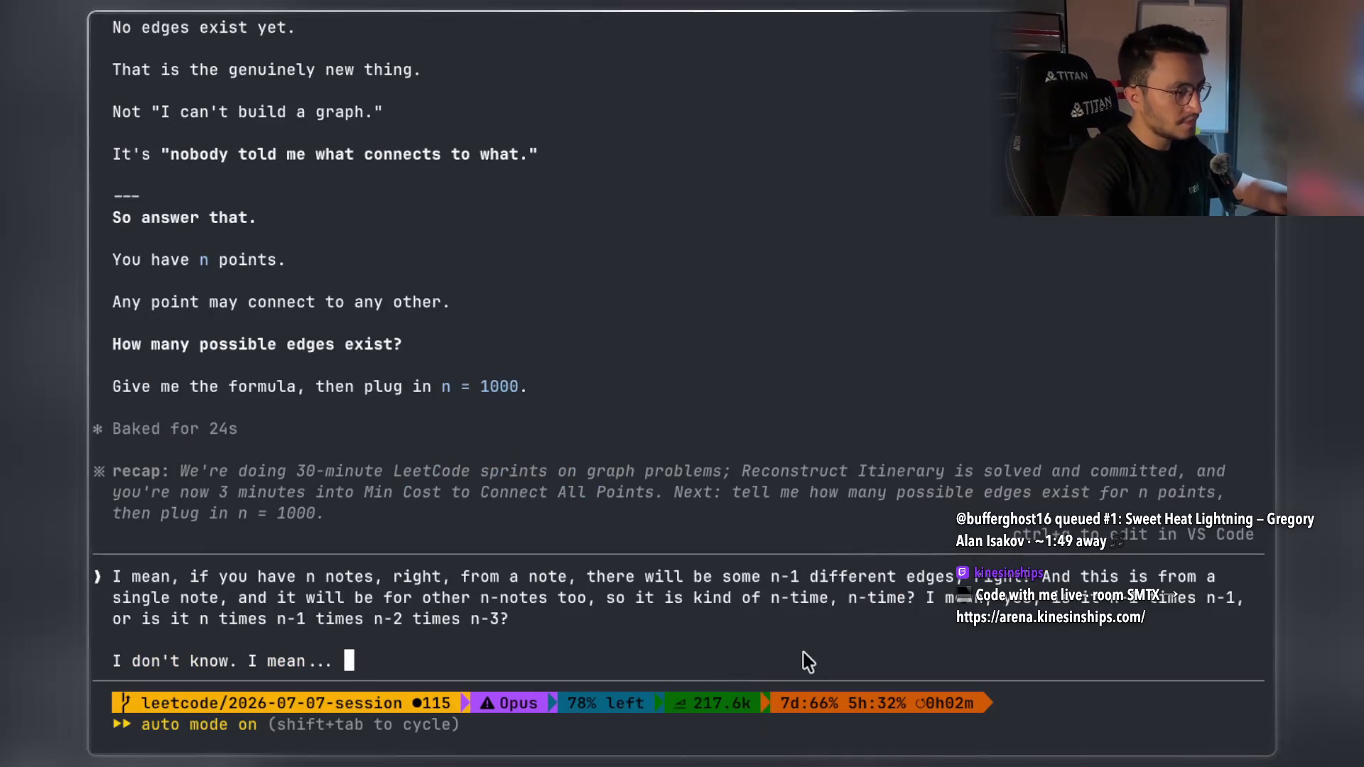
{"action": "key", "text": "super+Tab"}
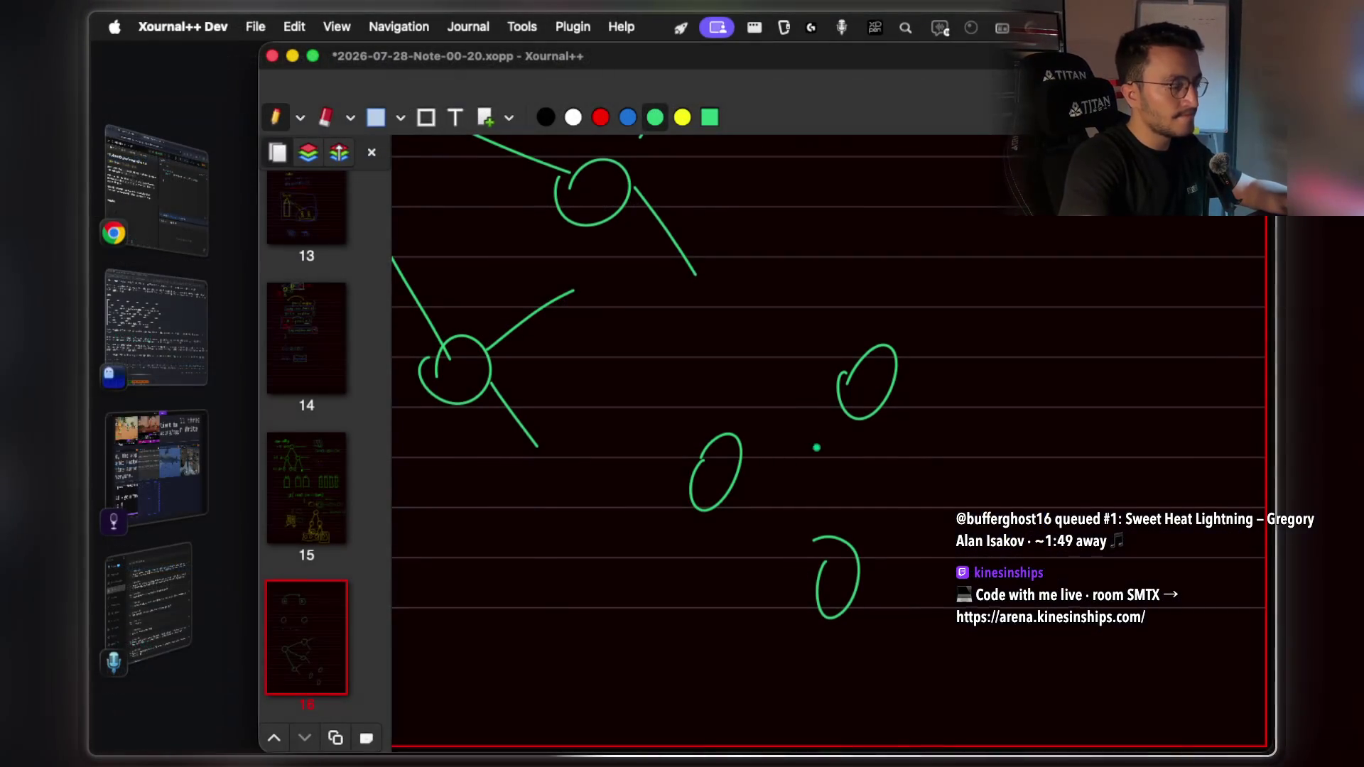
{"action": "left_click_drag", "start_coordinate": [800, 289], "coordinate": [808, 264]}
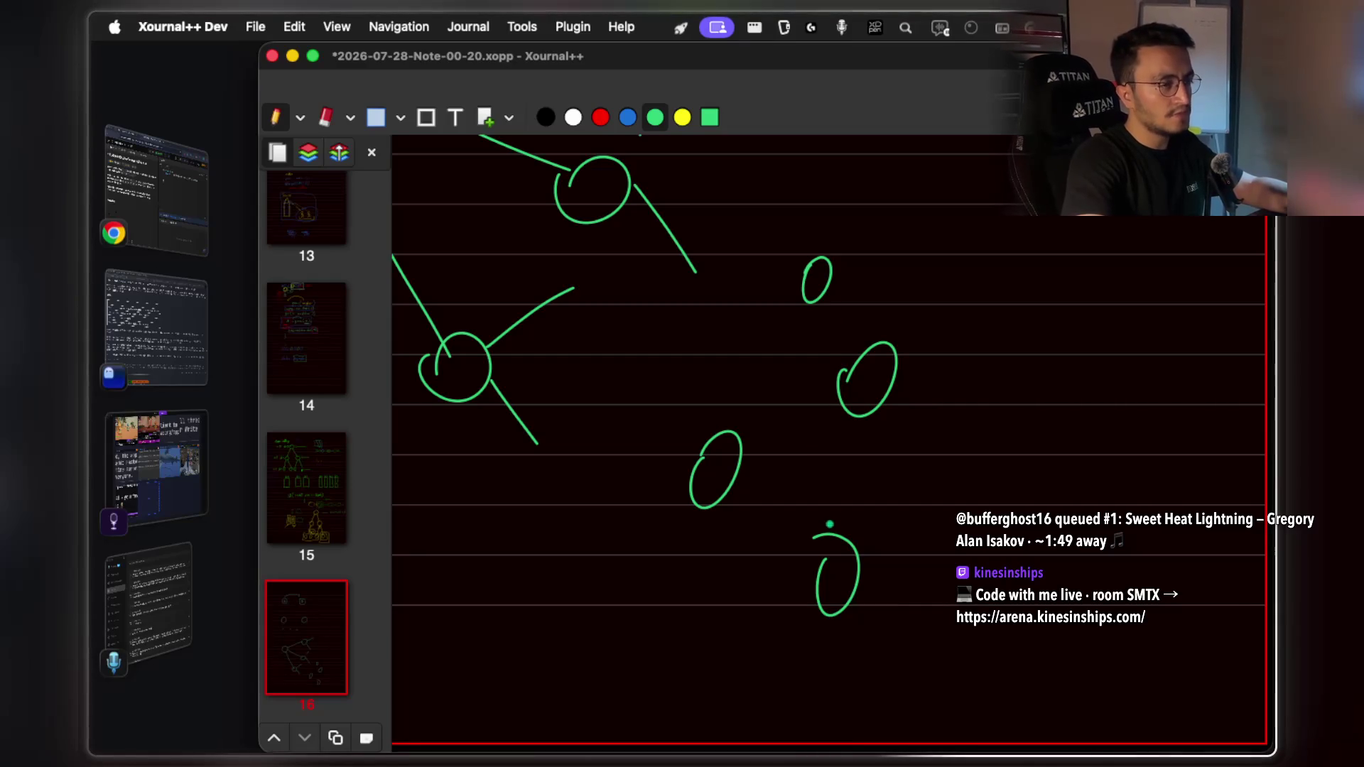
{"action": "mouse_move", "coordinate": [737, 435]}
{"action": "left_mouse_down"}
{"action": "mouse_move", "coordinate": [809, 299]}
{"action": "mouse_move", "coordinate": [860, 409]}
{"action": "left_mouse_up"}
{"action": "left_click_drag", "start_coordinate": [743, 475], "coordinate": [830, 596]}
Add yellow edges from the top node and a red edge from the right node
{"action": "key", "text": "6"}
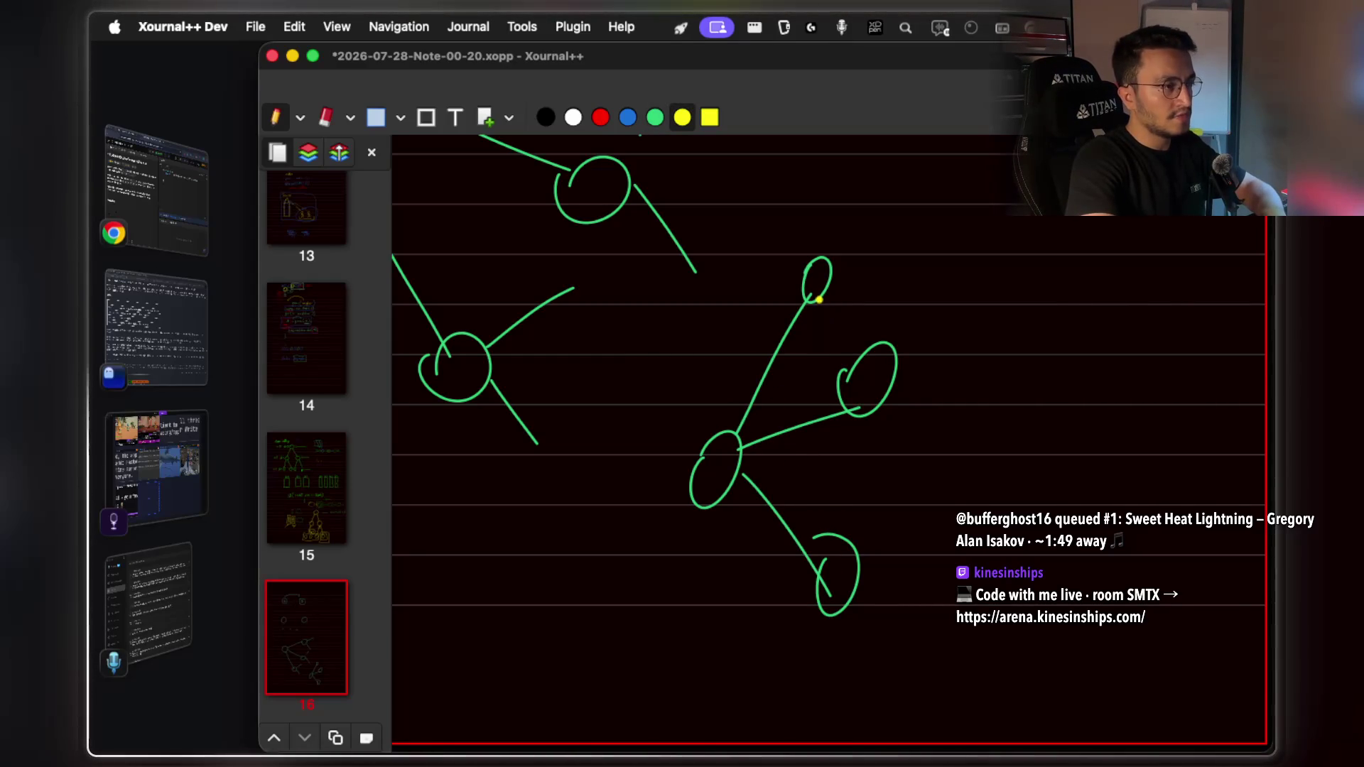
{"action": "left_click_drag", "start_coordinate": [824, 297], "coordinate": [862, 369]}
{"action": "left_click_drag", "start_coordinate": [817, 299], "coordinate": [813, 542]}
{"action": "key", "text": "5"}
{"action": "left_click", "coordinate": [629, 121]}
{"action": "left_click", "coordinate": [600, 117]}
{"action": "left_click_drag", "start_coordinate": [861, 415], "coordinate": [842, 553]}
{"action": "key", "text": "4"}
{"action": "key", "text": "3"}
{"action": "key", "text": "4"}
{"action": "key", "text": "3"}
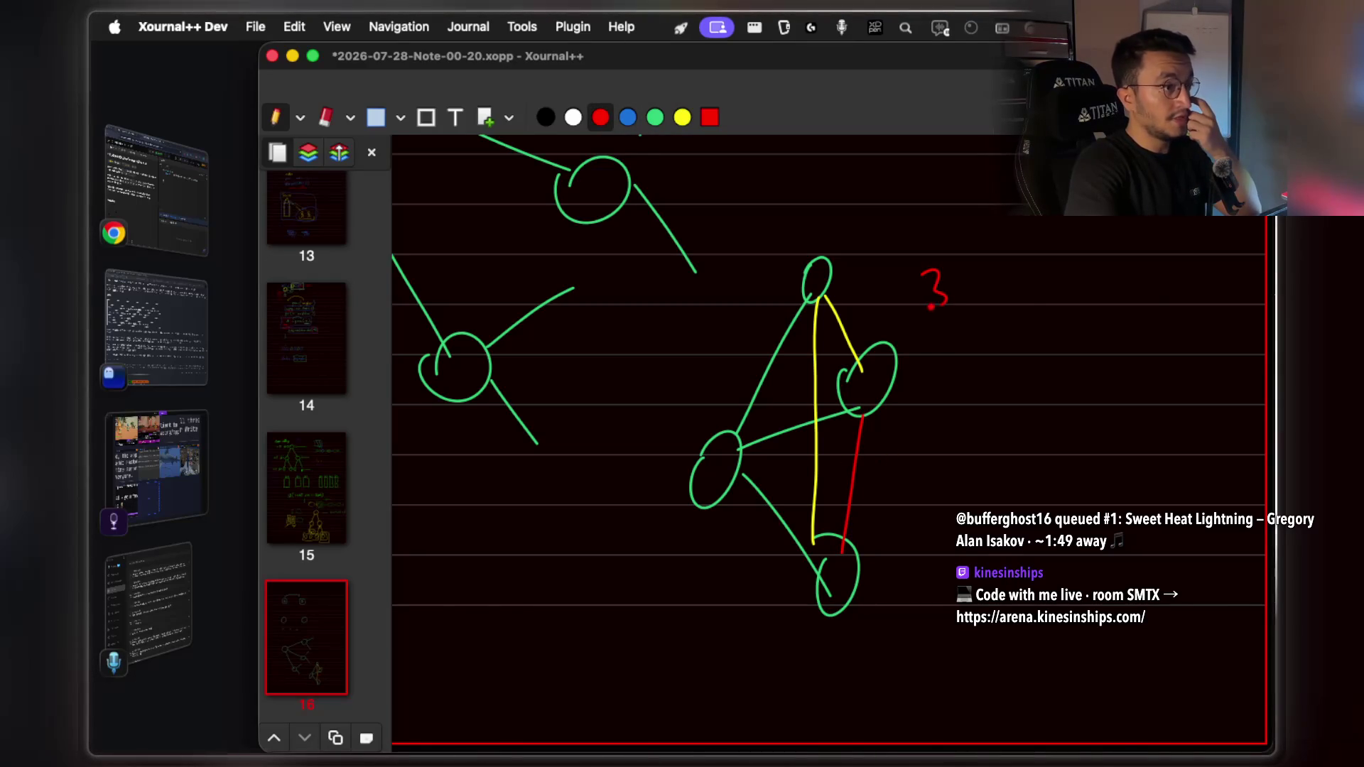
Write 3 · 2 · 1 and (n-1) in red beside the graph
{"action": "left_click", "coordinate": [971, 299]}
{"action": "left_click", "coordinate": [1035, 301]}
{"action": "left_click_drag", "start_coordinate": [999, 279], "coordinate": [1067, 312]}
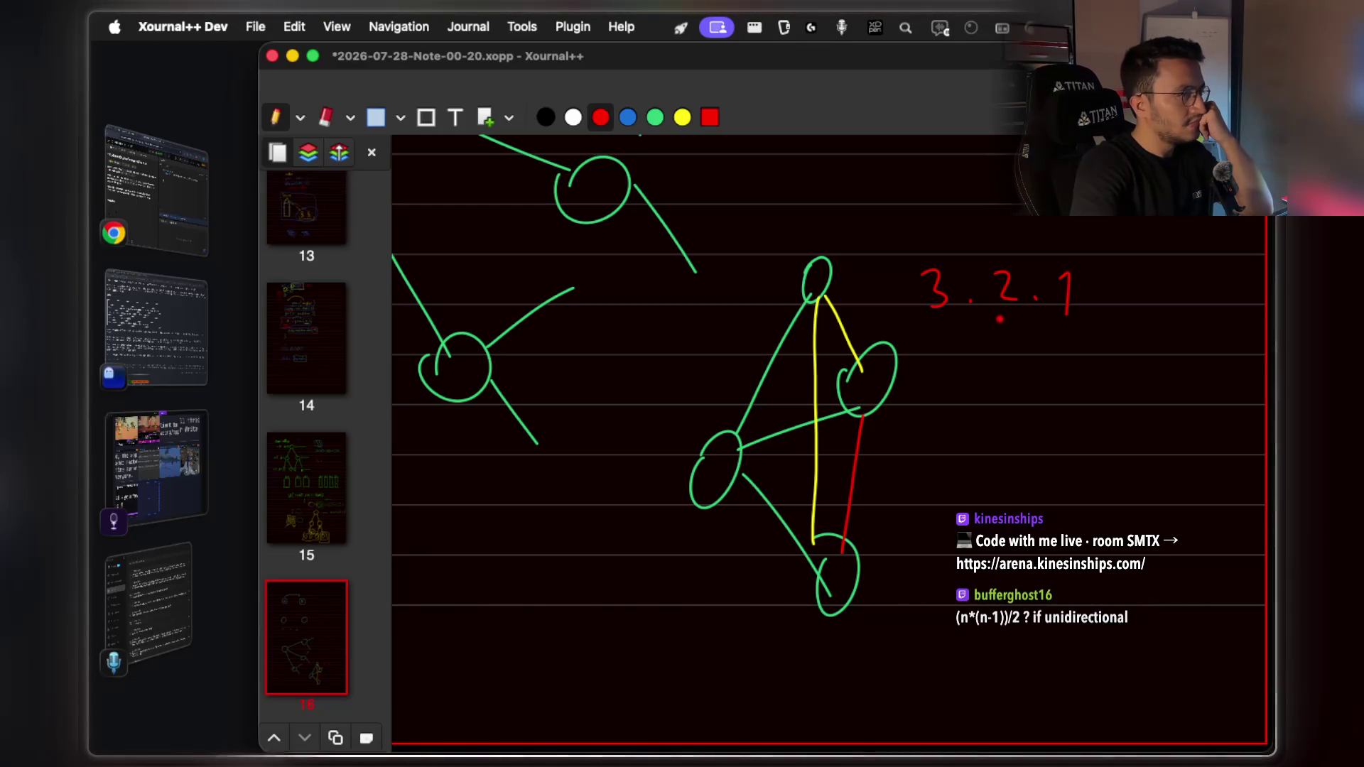
{"action": "left_click_drag", "start_coordinate": [925, 449], "coordinate": [946, 444]}
{"action": "left_click_drag", "start_coordinate": [956, 435], "coordinate": [994, 447]}
{"action": "left_click_drag", "start_coordinate": [919, 415], "coordinate": [959, 470]}
{"action": "left_click_drag", "start_coordinate": [1023, 394], "coordinate": [1021, 442]}
{"action": "key", "text": "super+Tab"}
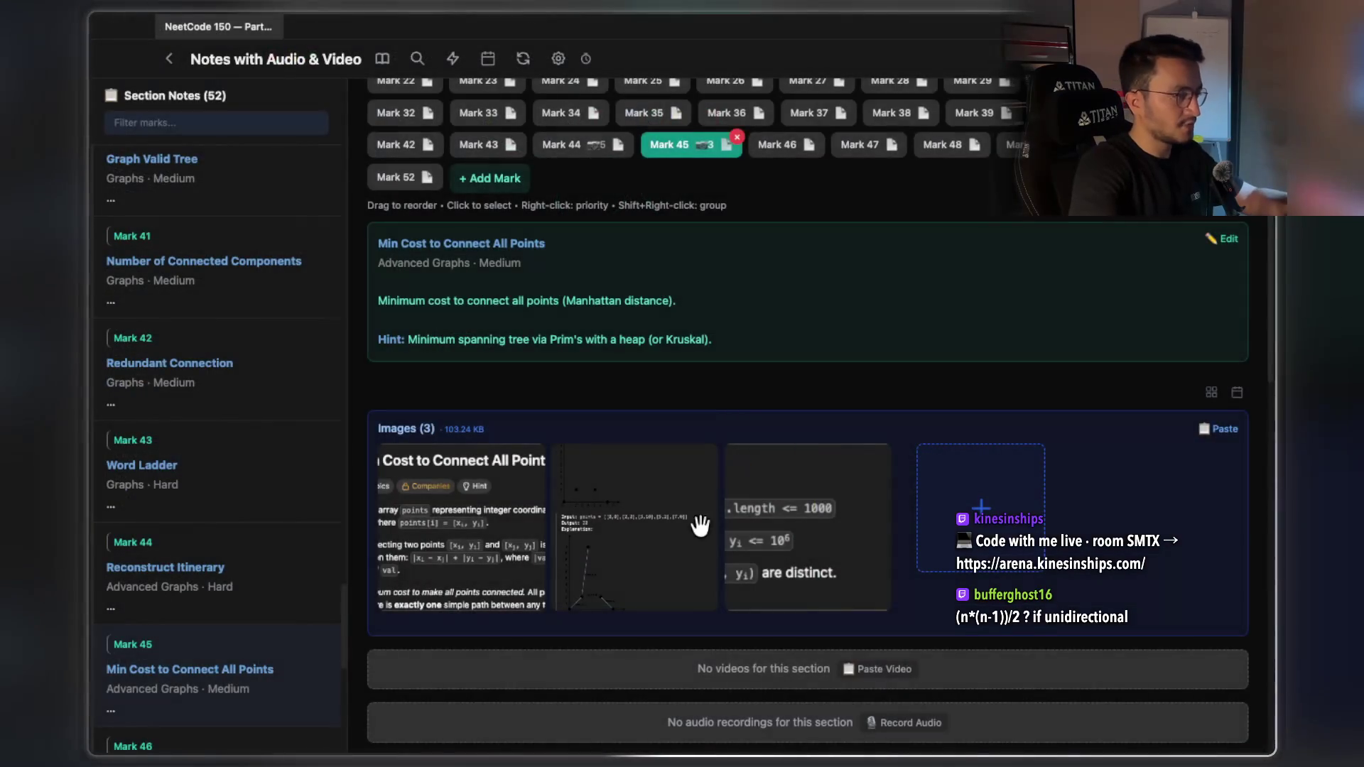
Glance at the Example 1 image, then dictate and send the guess that the edge count is (n-1)!
{"action": "left_click", "coordinate": [703, 526]}
{"action": "left_click", "coordinate": [1005, 410]}
{"action": "key", "text": "super+Tab"}
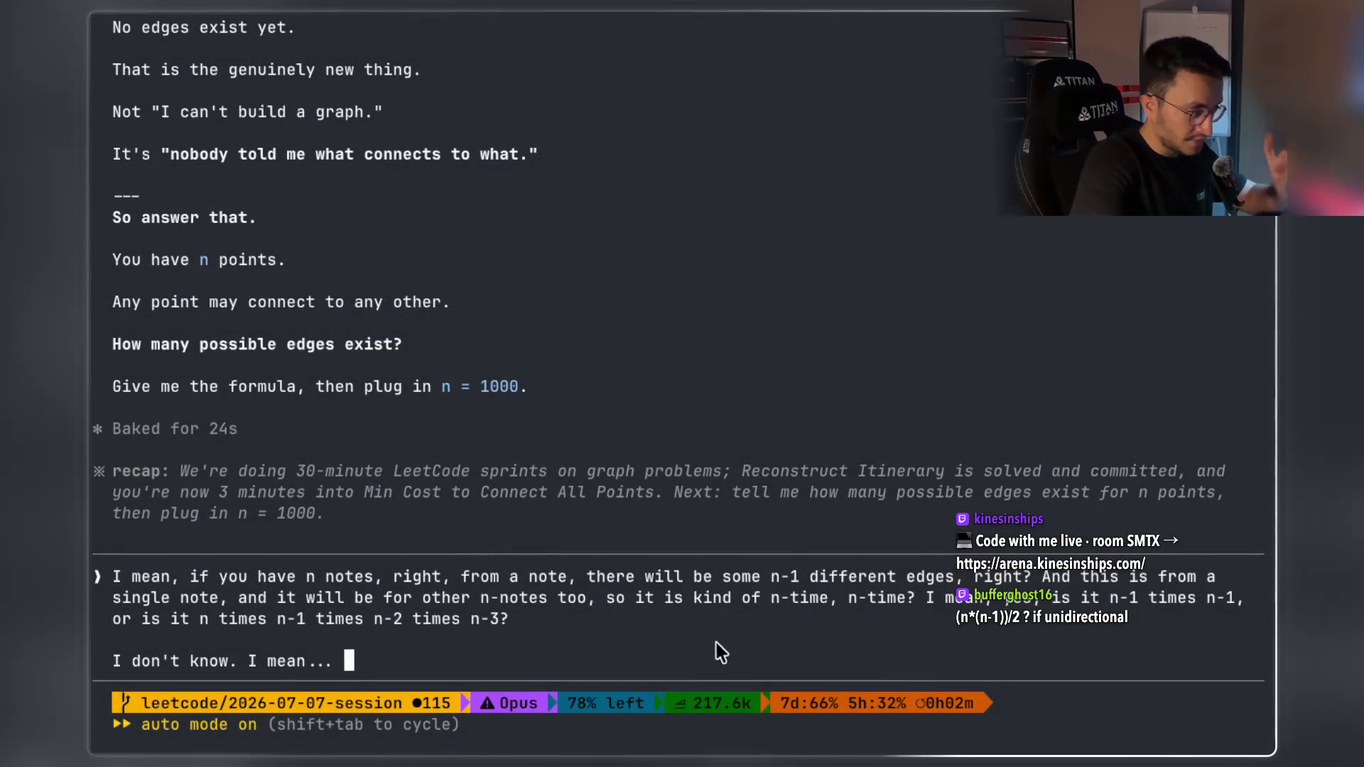
{"action": "key", "text": "fn"}
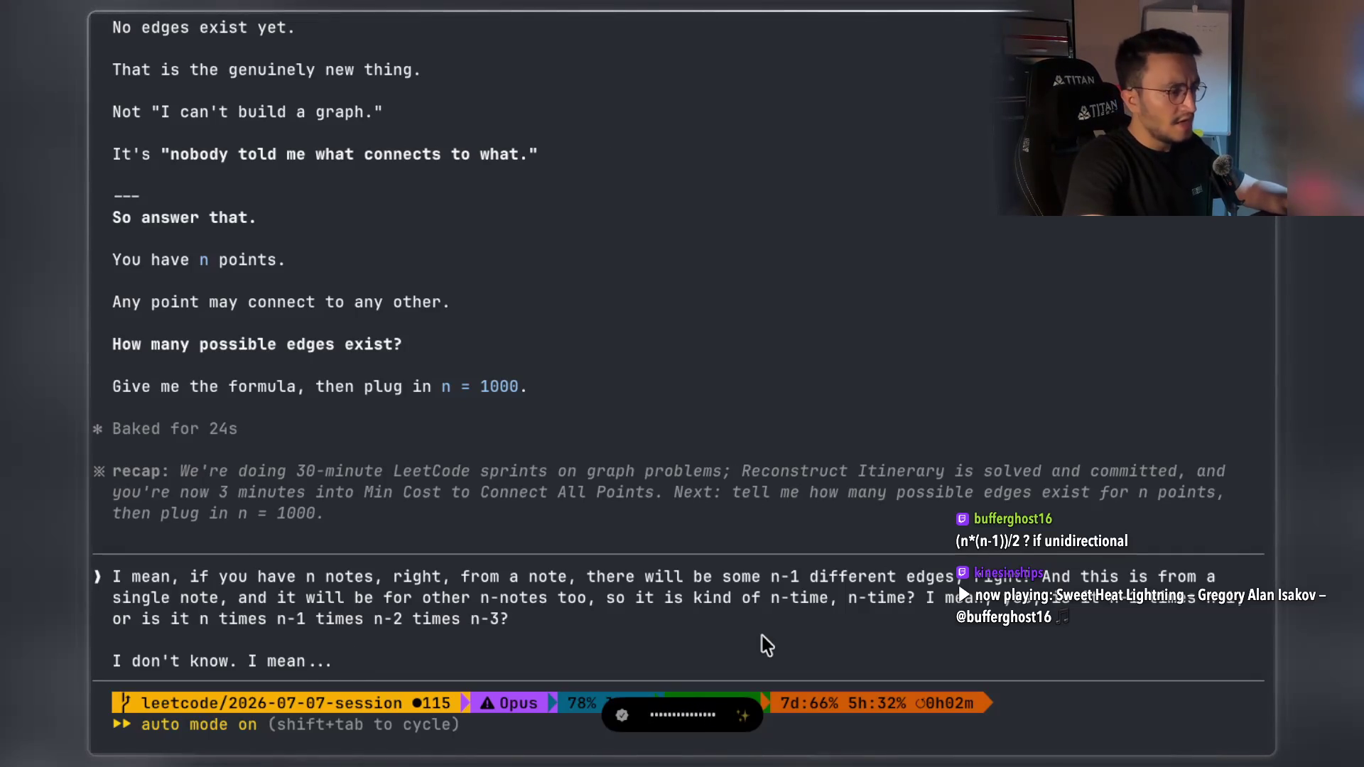
{"action": "key", "text": "super+Tab"}
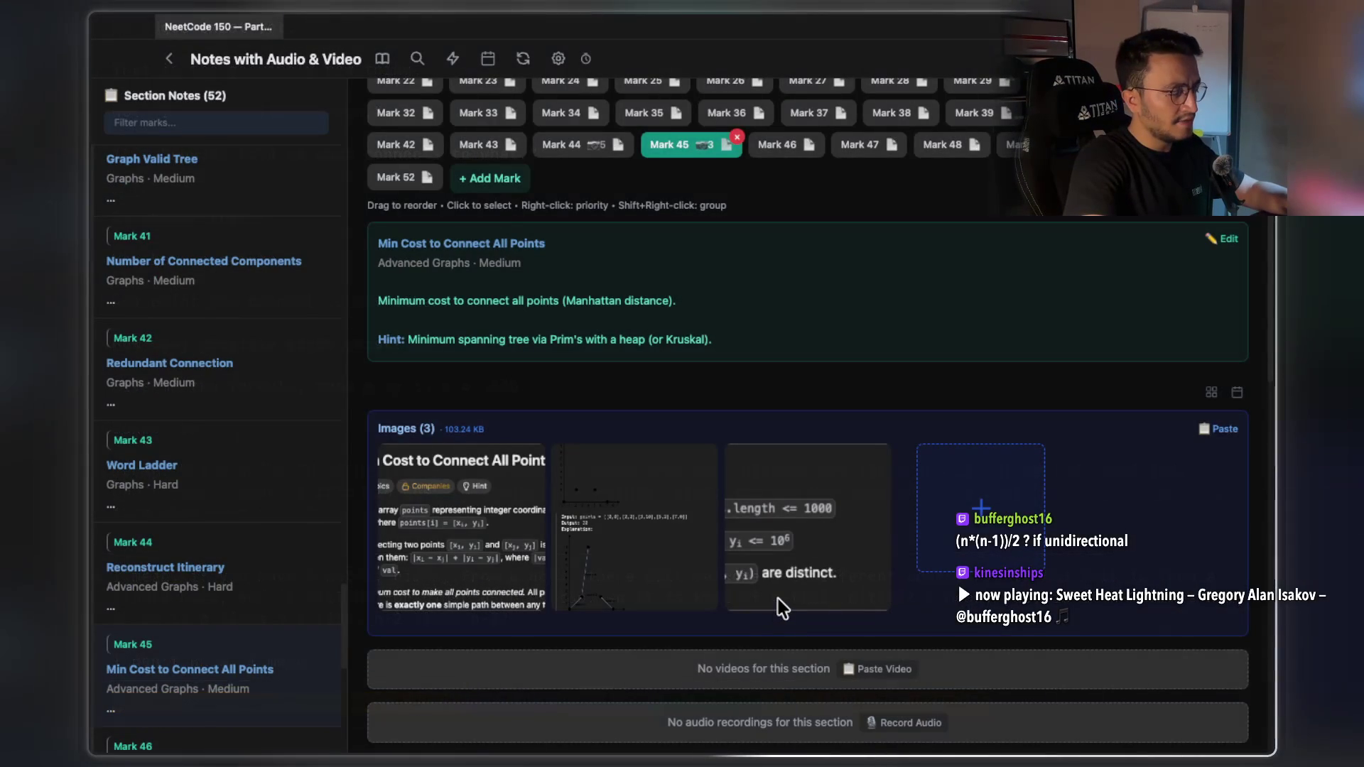
{"action": "key", "text": "super+Tab"}
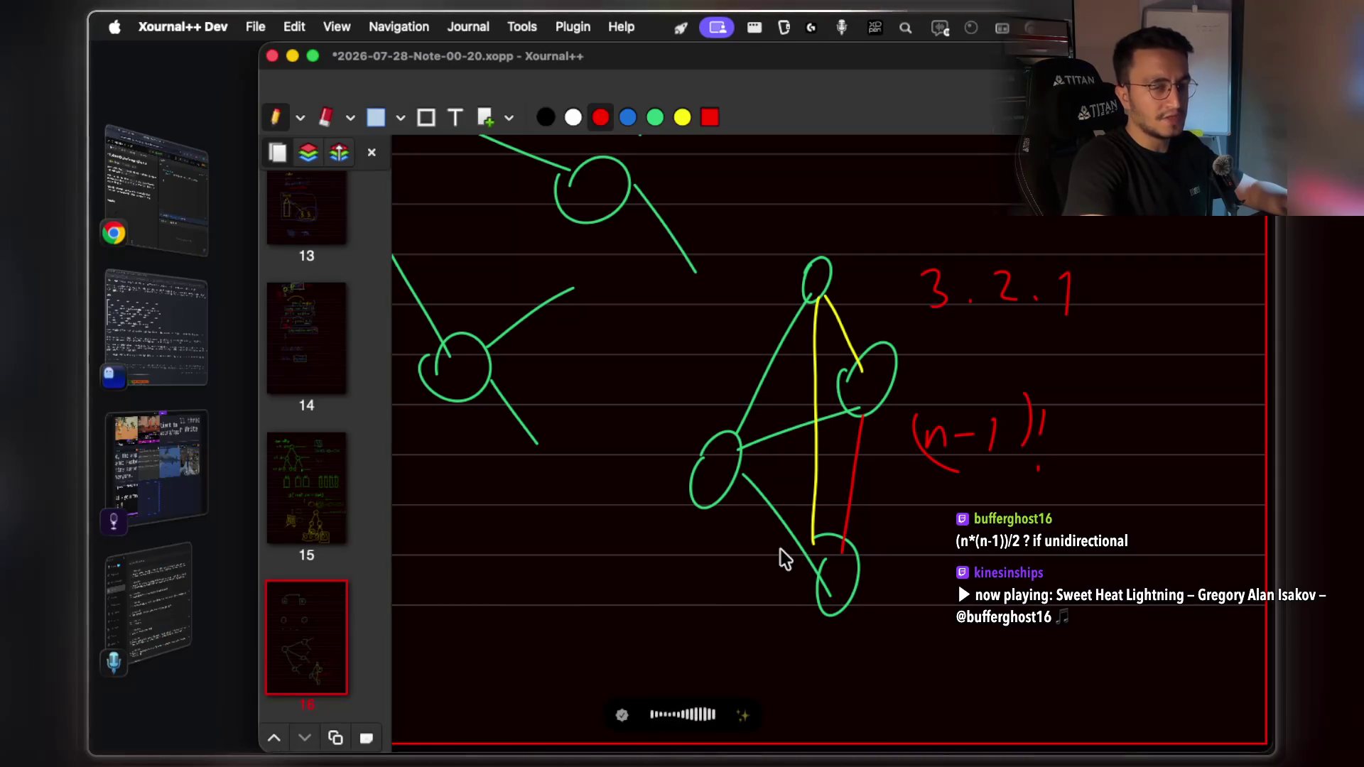
{"action": "key", "text": "super+Tab"}
{"action": "key", "text": "super+Tab"}
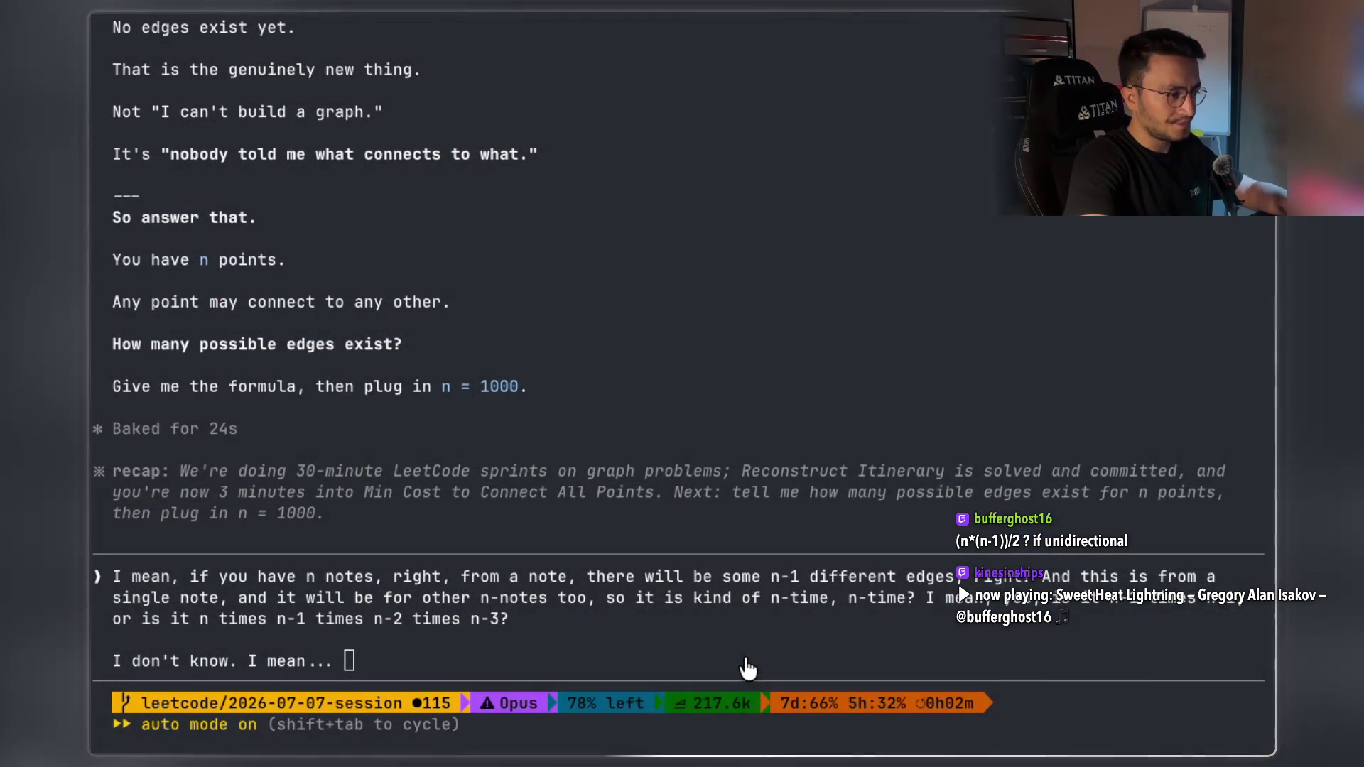
{"action": "left_click_drag", "start_coordinate": [749, 659], "coordinate": [757, 645]}
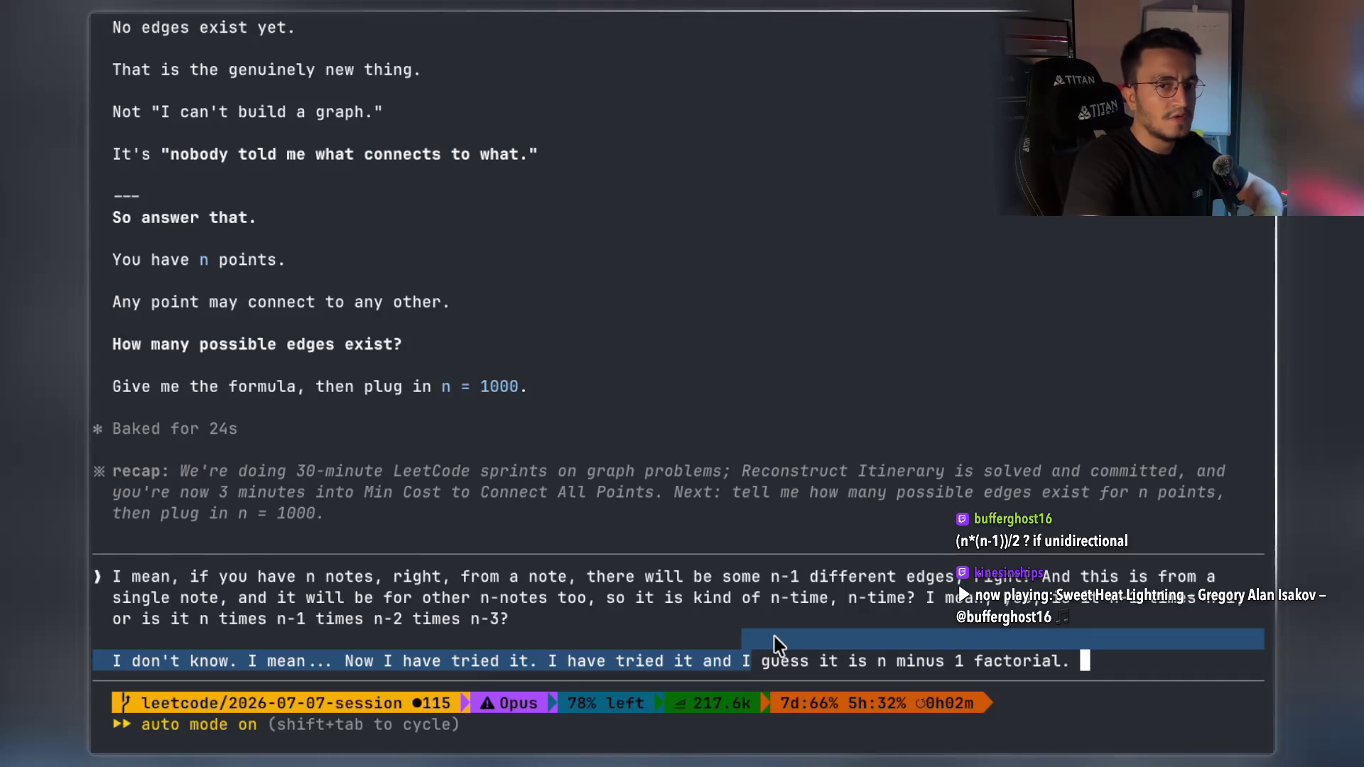
{"action": "left_click_drag", "start_coordinate": [1124, 676], "coordinate": [1126, 671]}
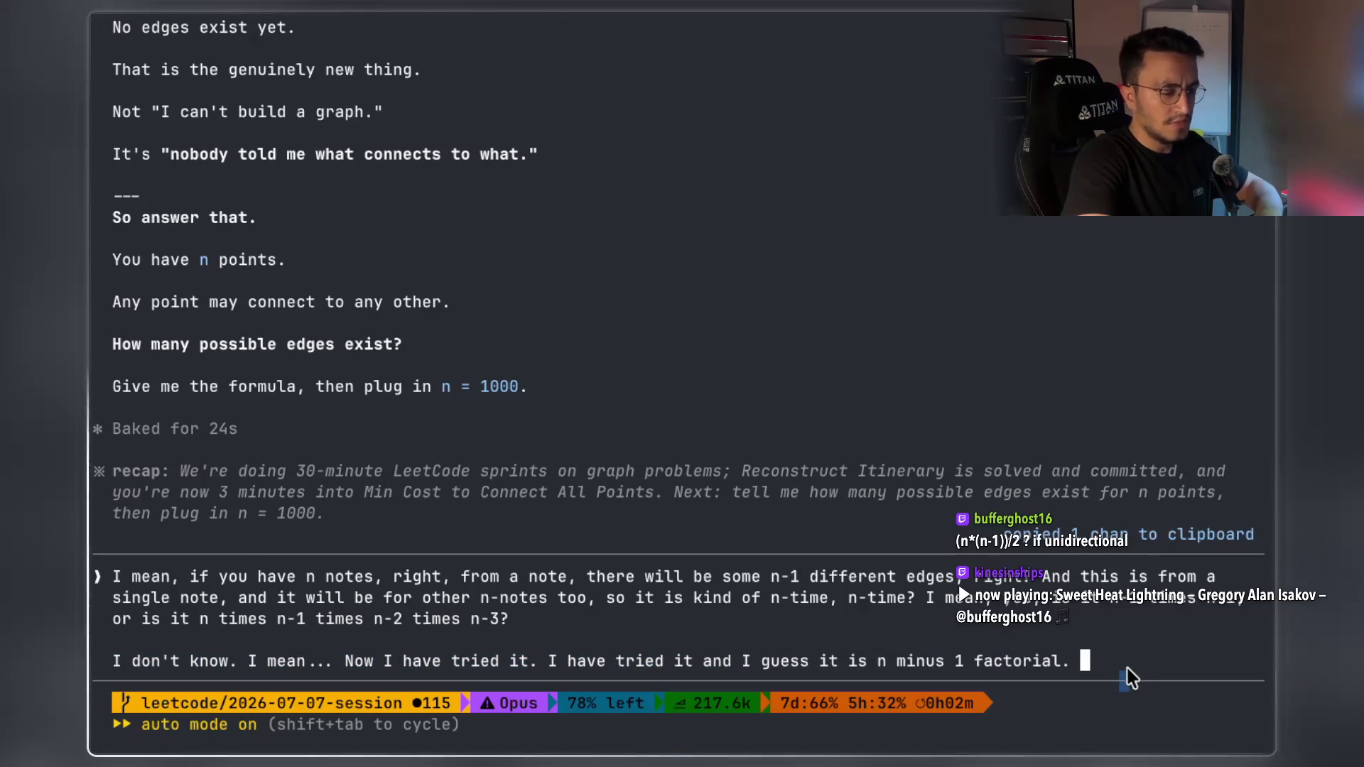
{"action": "key", "text": "Return"}
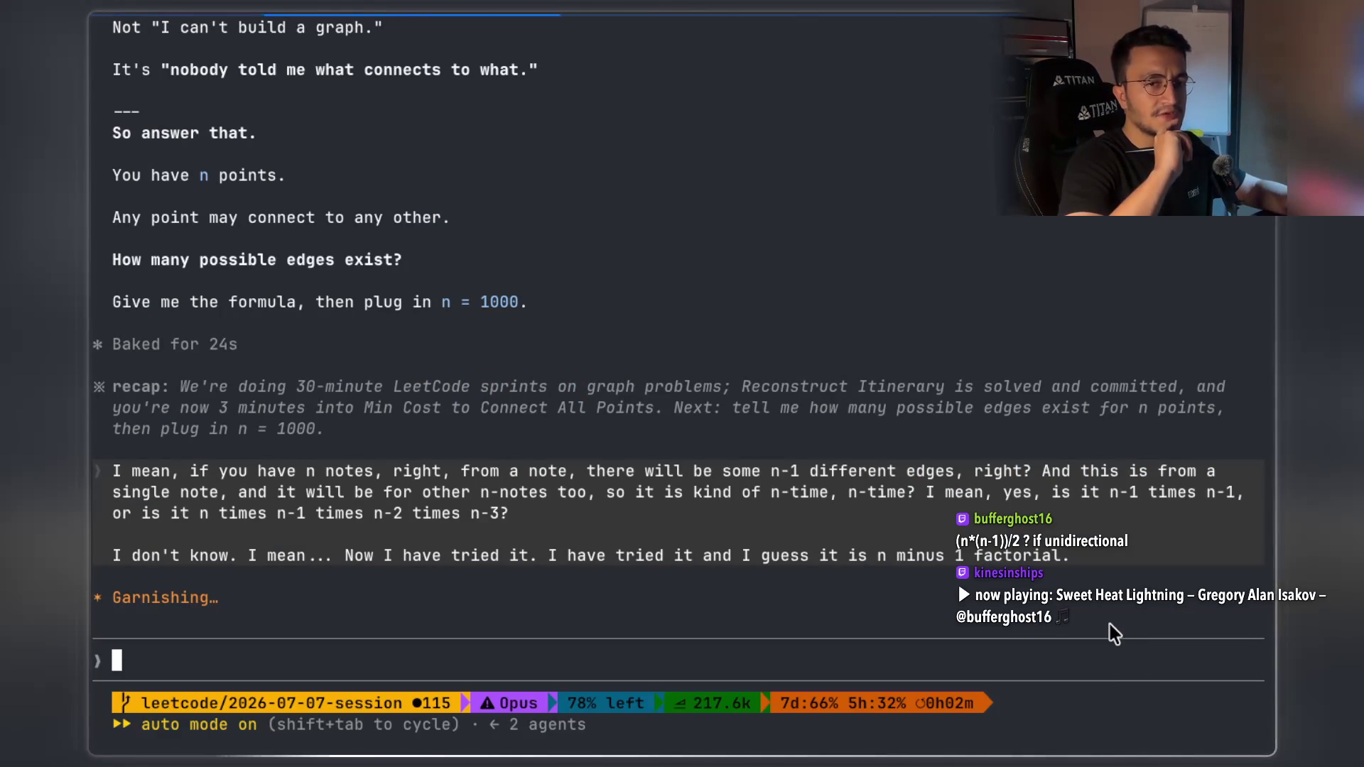
{"action": "key", "text": "super+Tab"}
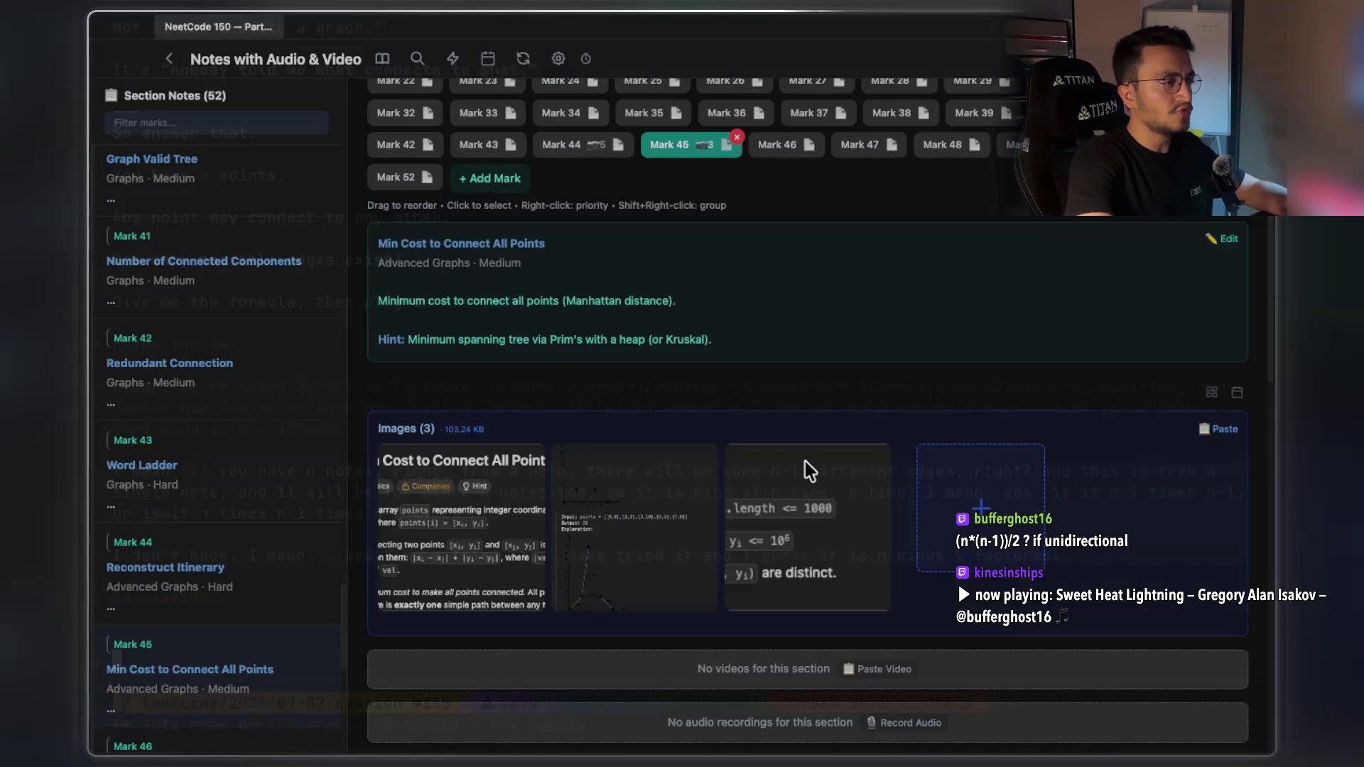
Write n·(n-1)/2 in red below the graph and box the (n-1)! guess
{"action": "key", "text": "super+Tab"}
{"action": "mouse_move", "coordinate": [456, 600]}
{"action": "left_mouse_down"}
{"action": "mouse_move", "coordinate": [463, 575]}
{"action": "mouse_move", "coordinate": [480, 602]}
{"action": "left_mouse_up"}
{"action": "left_click", "coordinate": [500, 599]}
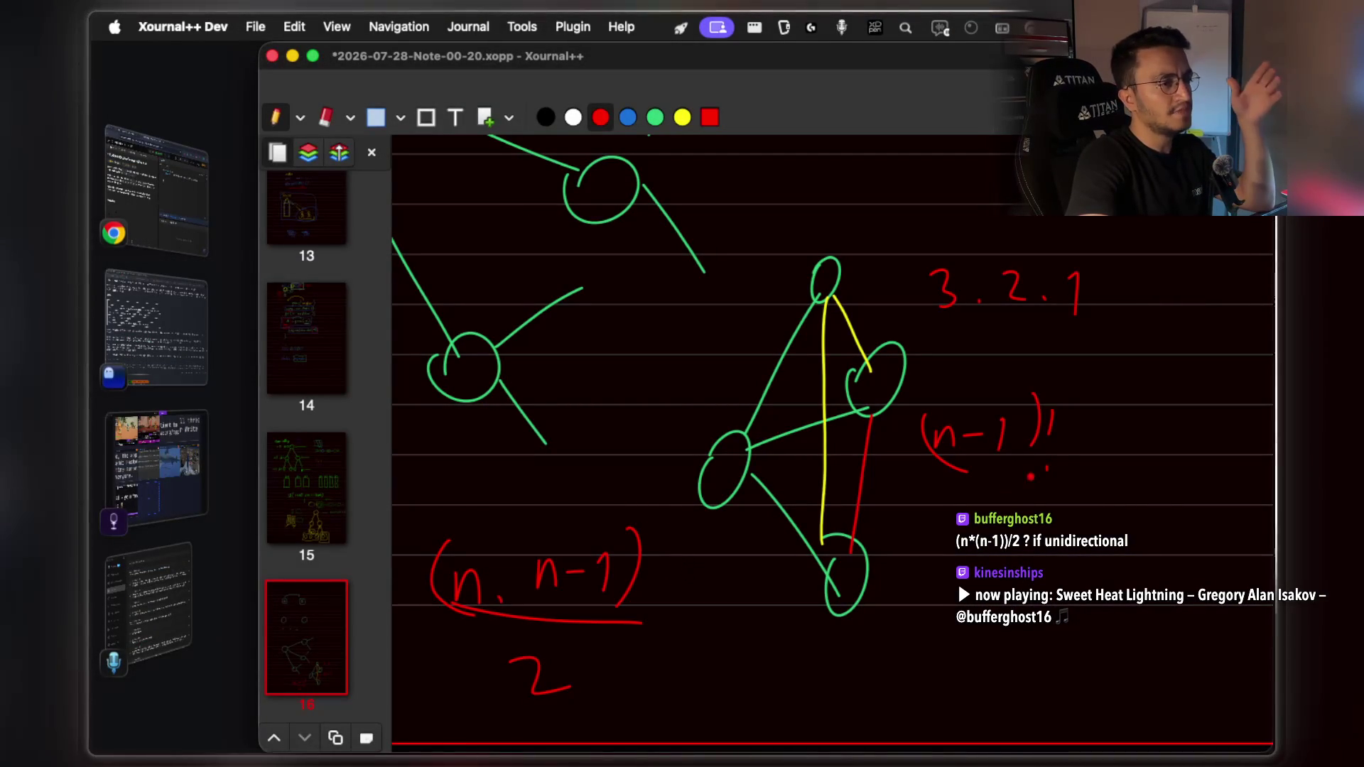
{"action": "mouse_move", "coordinate": [918, 404]}
{"action": "left_mouse_down"}
{"action": "mouse_move", "coordinate": [908, 499]}
{"action": "mouse_move", "coordinate": [1069, 507]}
{"action": "mouse_move", "coordinate": [1063, 387]}
{"action": "mouse_move", "coordinate": [922, 387]}
{"action": "left_mouse_up"}
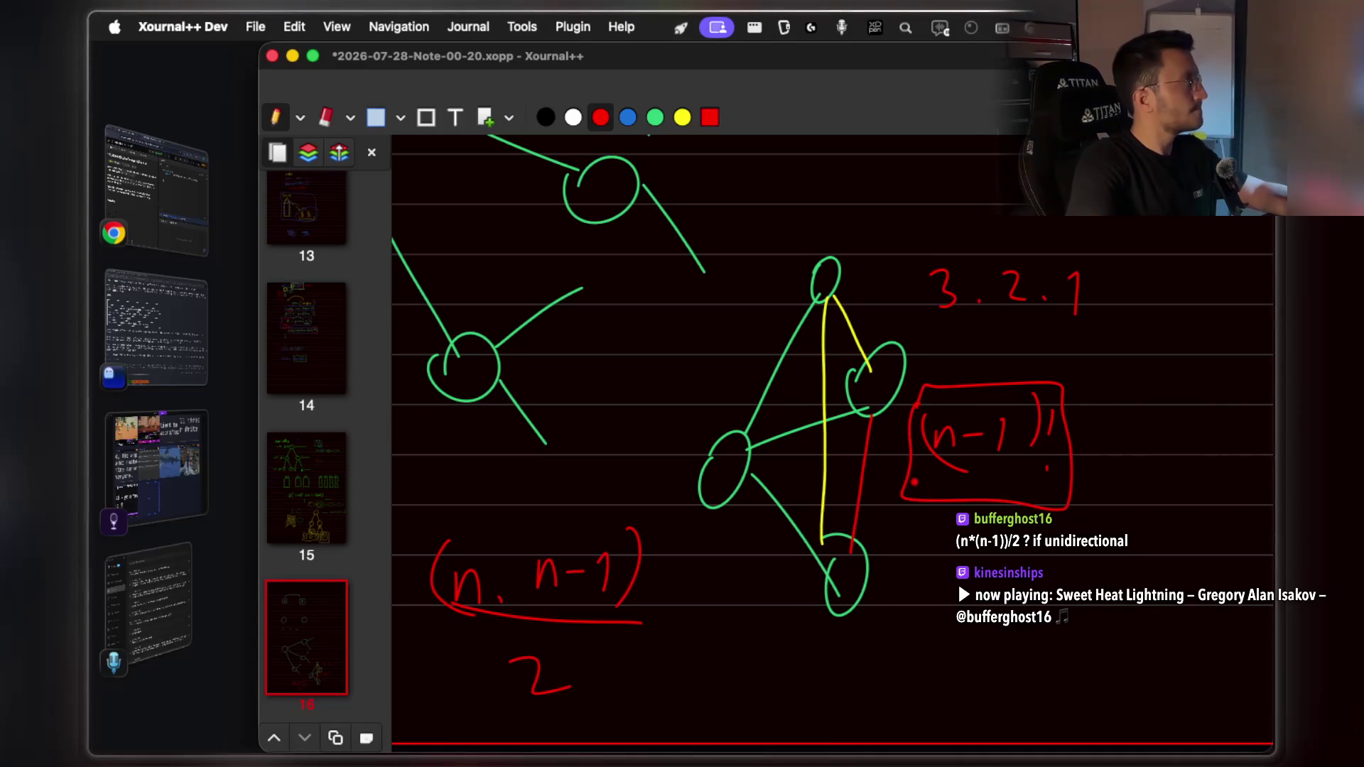
{"action": "key", "text": "super+Tab"}
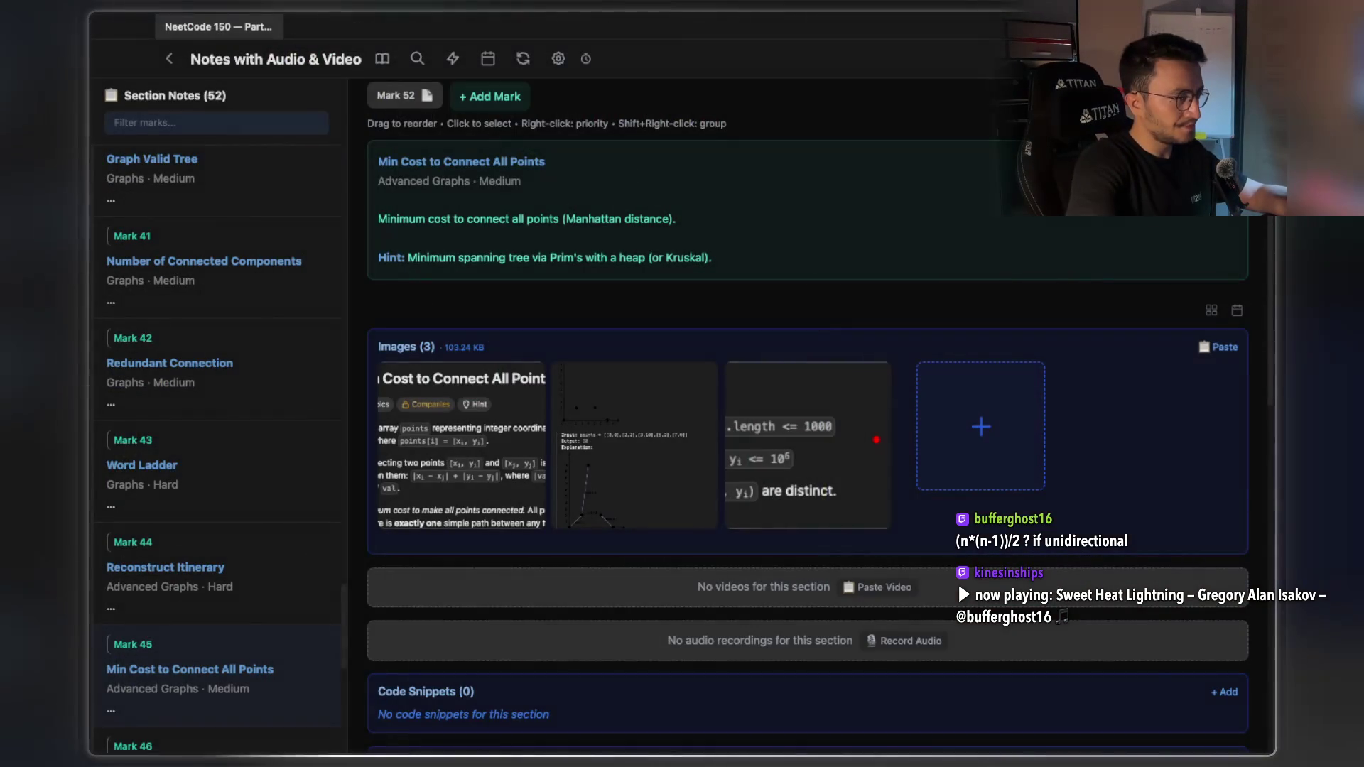
Scroll through the Claude Code conversation while Claude composes its reply to the factorial guess
{"action": "key", "text": "super+Tab"}
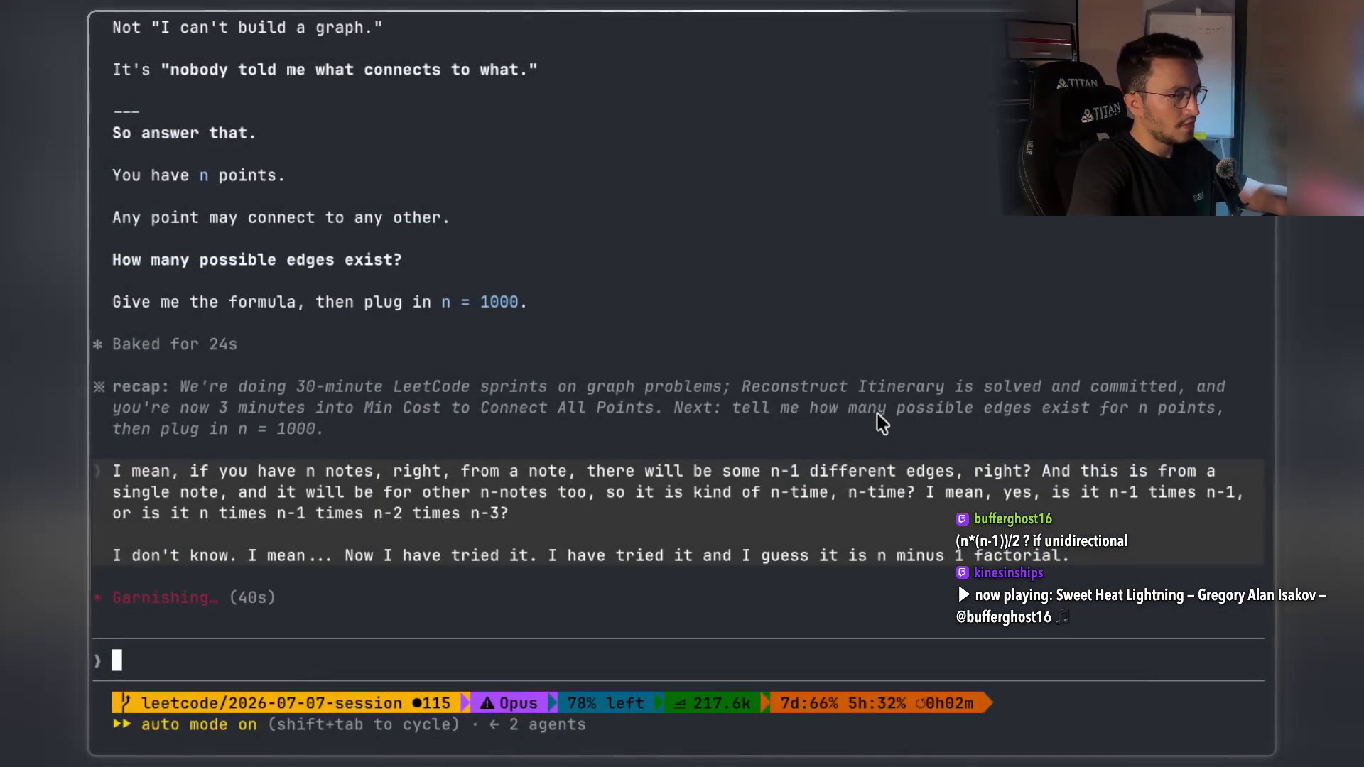
{"action": "scroll", "coordinate": [876, 422], "scroll_direction": "up", "scroll_amount": 6}
{"action": "scroll", "coordinate": [876, 422], "scroll_direction": "down", "scroll_amount": 6}
{"action": "scroll", "coordinate": [875, 422], "scroll_direction": "up", "scroll_amount": 10}
{"action": "scroll", "coordinate": [878, 423], "scroll_direction": "down", "scroll_amount": 10}
{"action": "scroll", "coordinate": [878, 422], "scroll_direction": "down", "scroll_amount": 1}
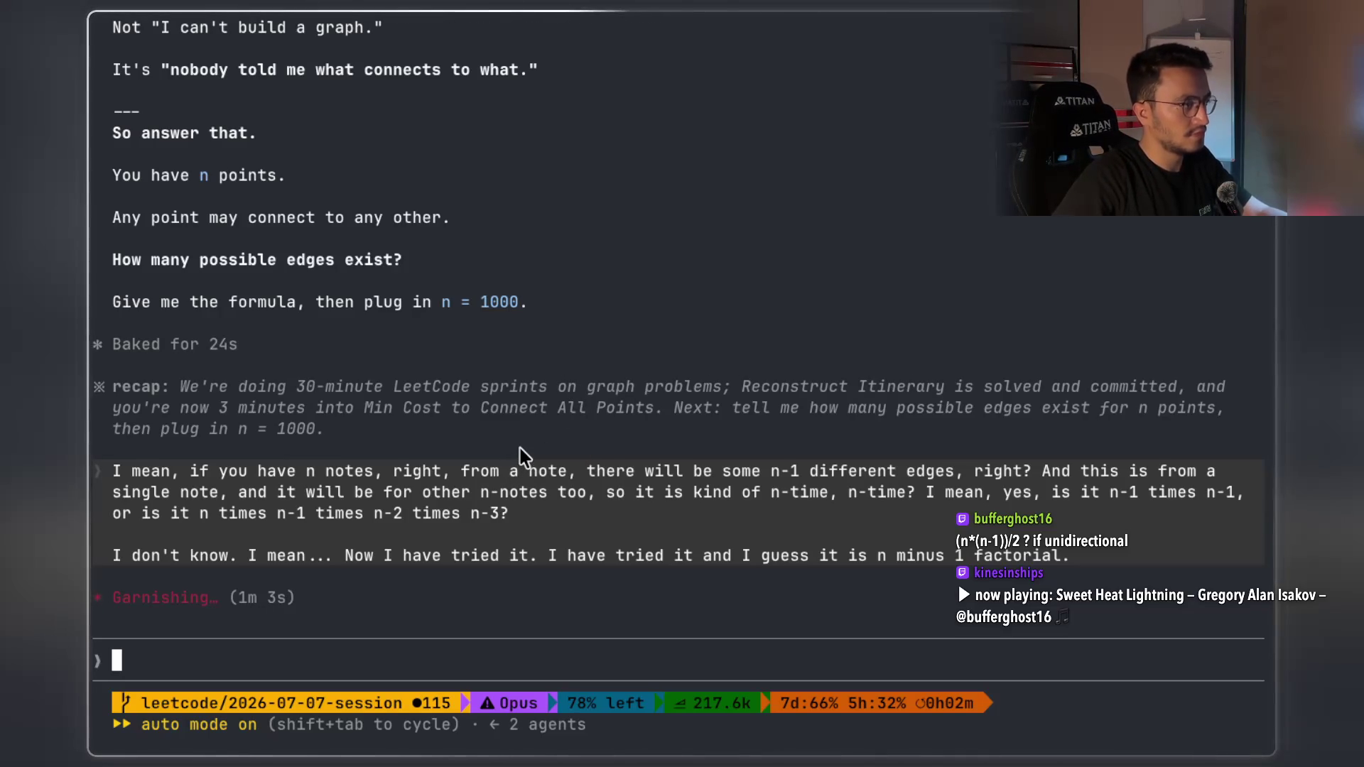
{"action": "scroll", "coordinate": [523, 455], "scroll_direction": "up", "scroll_amount": 5}
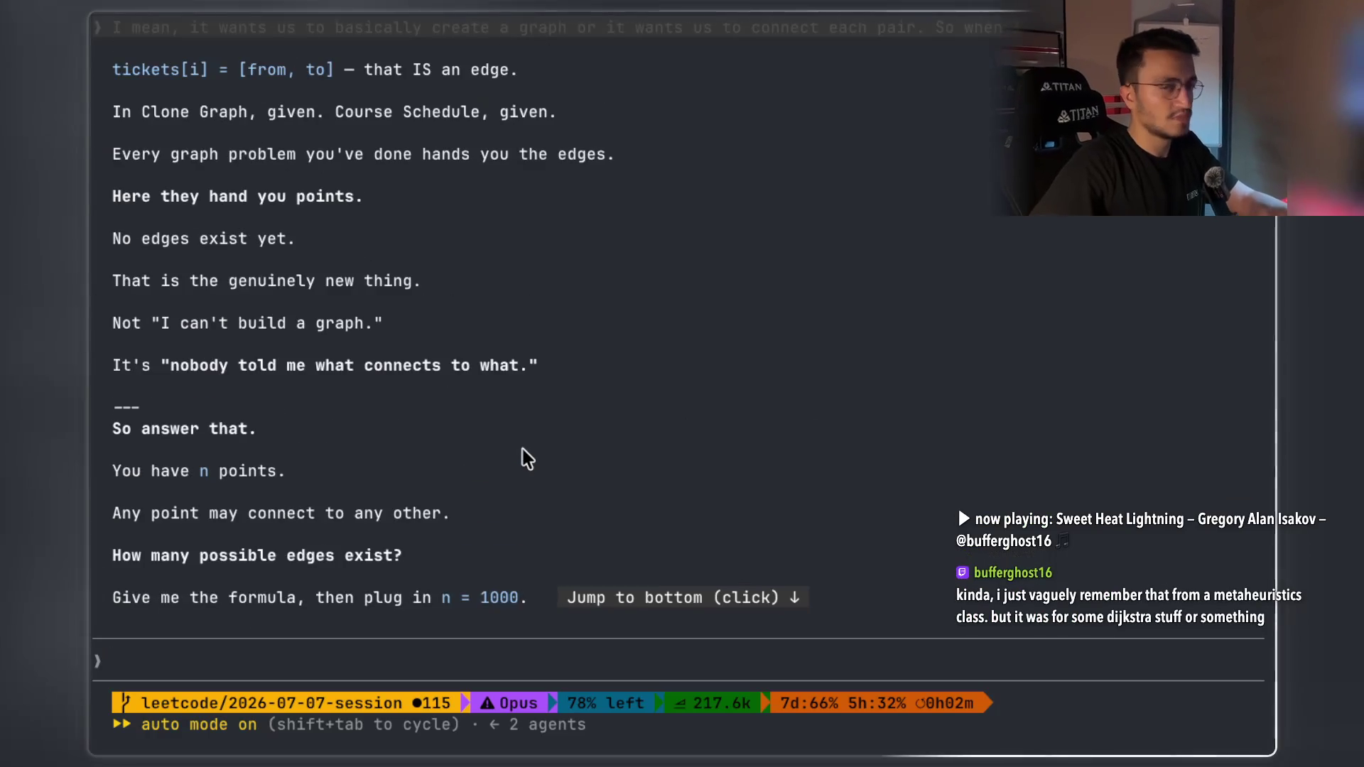
{"action": "scroll", "coordinate": [526, 458], "scroll_direction": "down", "scroll_amount": 10}
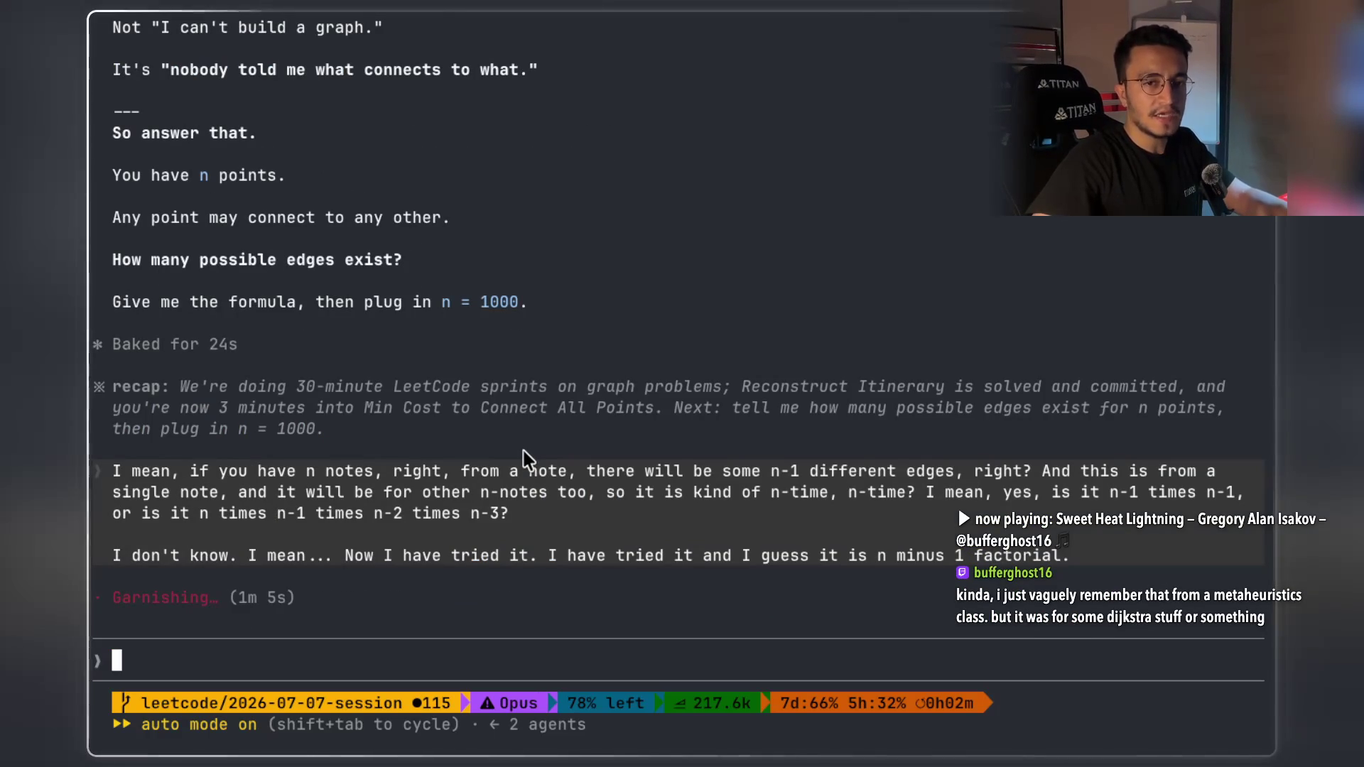
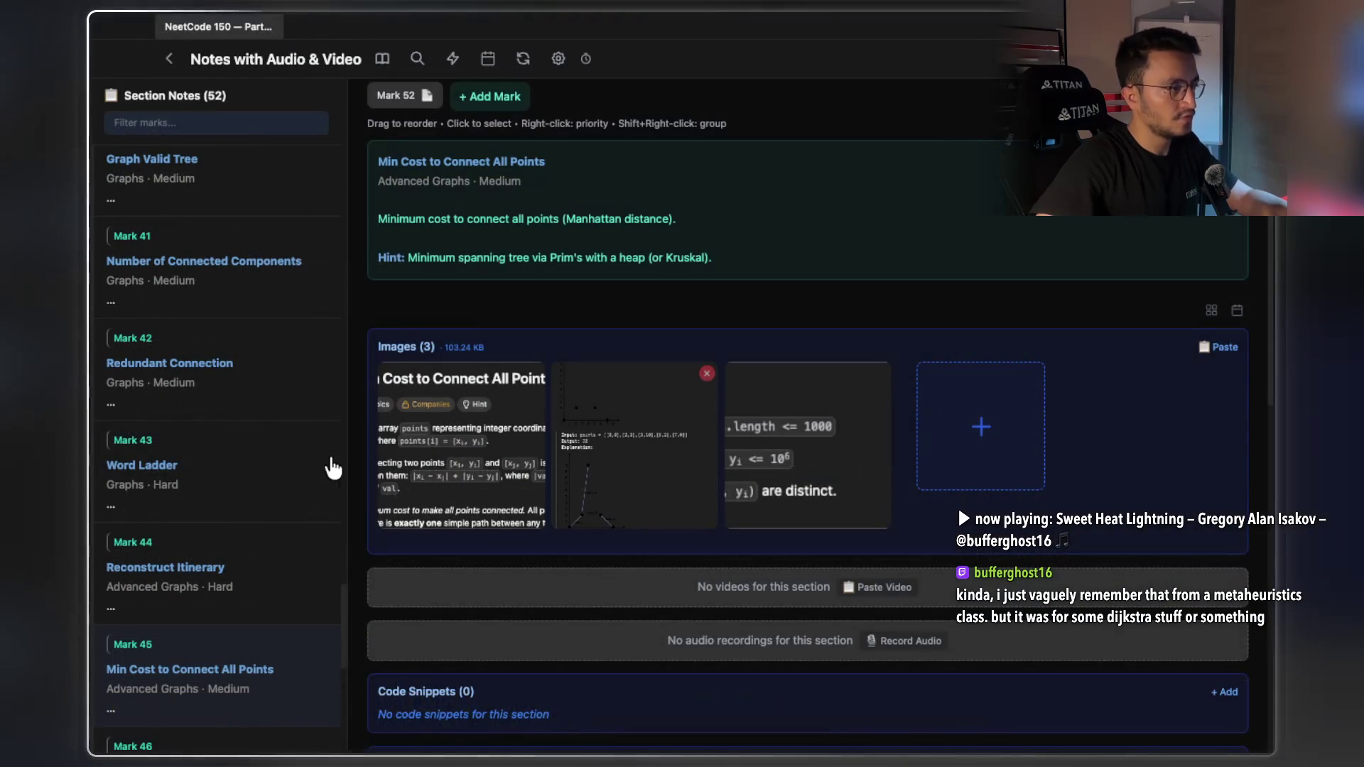
Browse the Mark 43 and 44 notes, then enlarge Mark 45's Min Cost to Connect All Points screenshot
{"action": "left_click", "coordinate": [335, 466]}
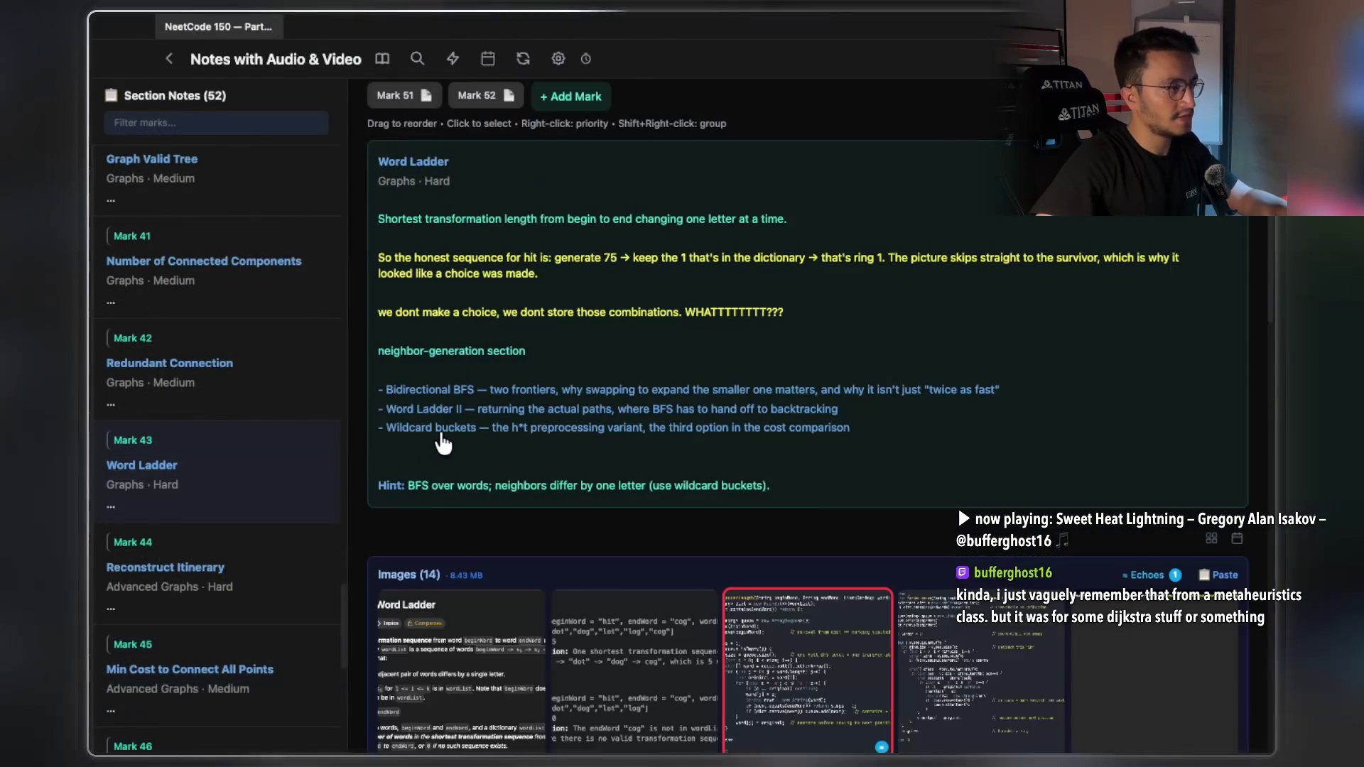
{"action": "scroll", "coordinate": [726, 327], "scroll_direction": "up", "scroll_amount": 3}
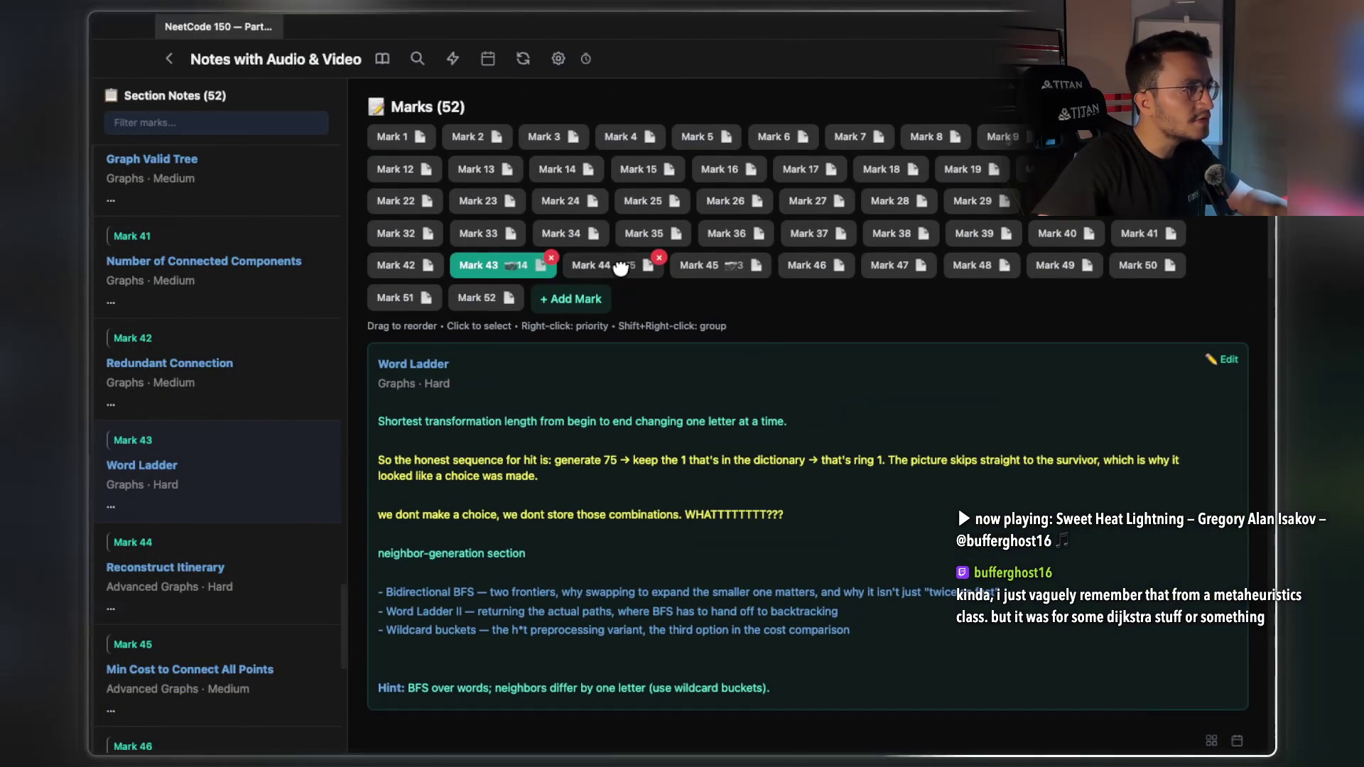
{"action": "left_click", "coordinate": [619, 264]}
{"action": "left_click", "coordinate": [686, 196]}
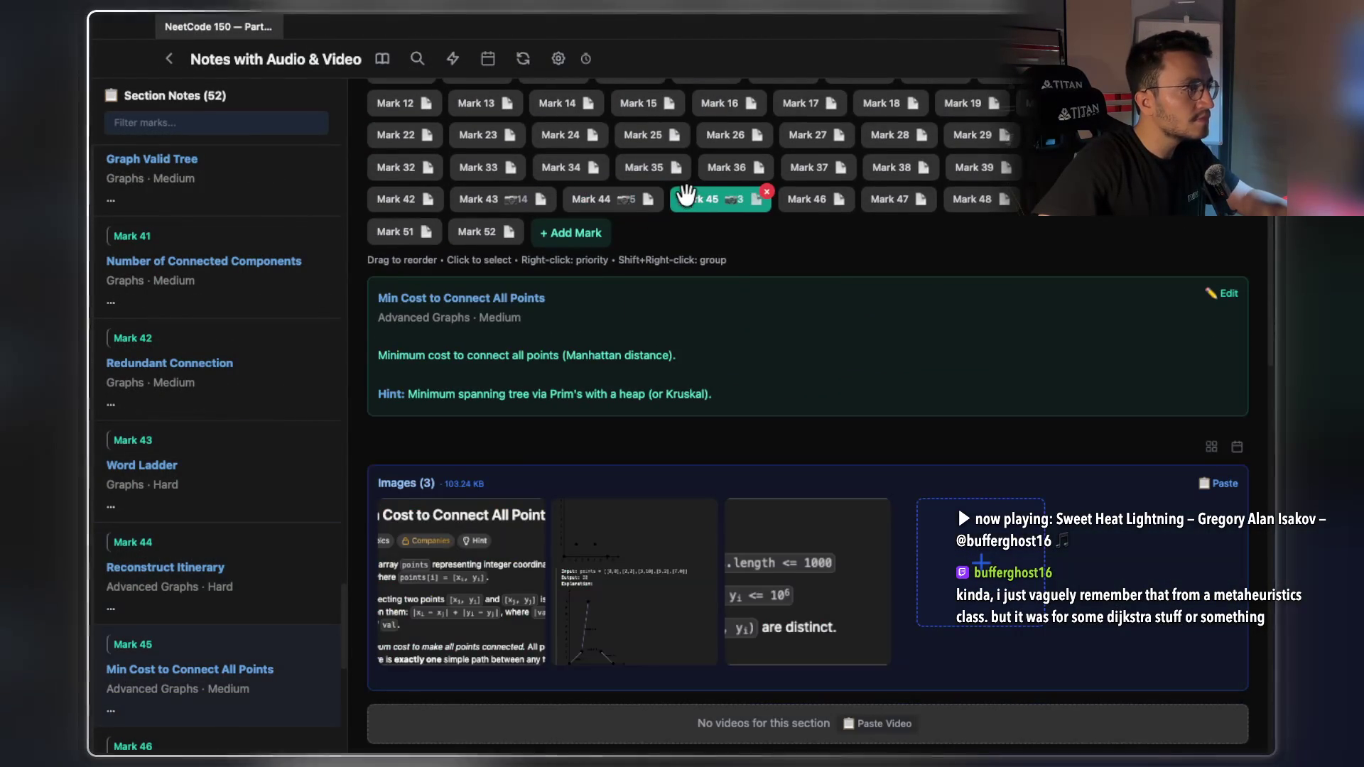
{"action": "left_click", "coordinate": [454, 531]}
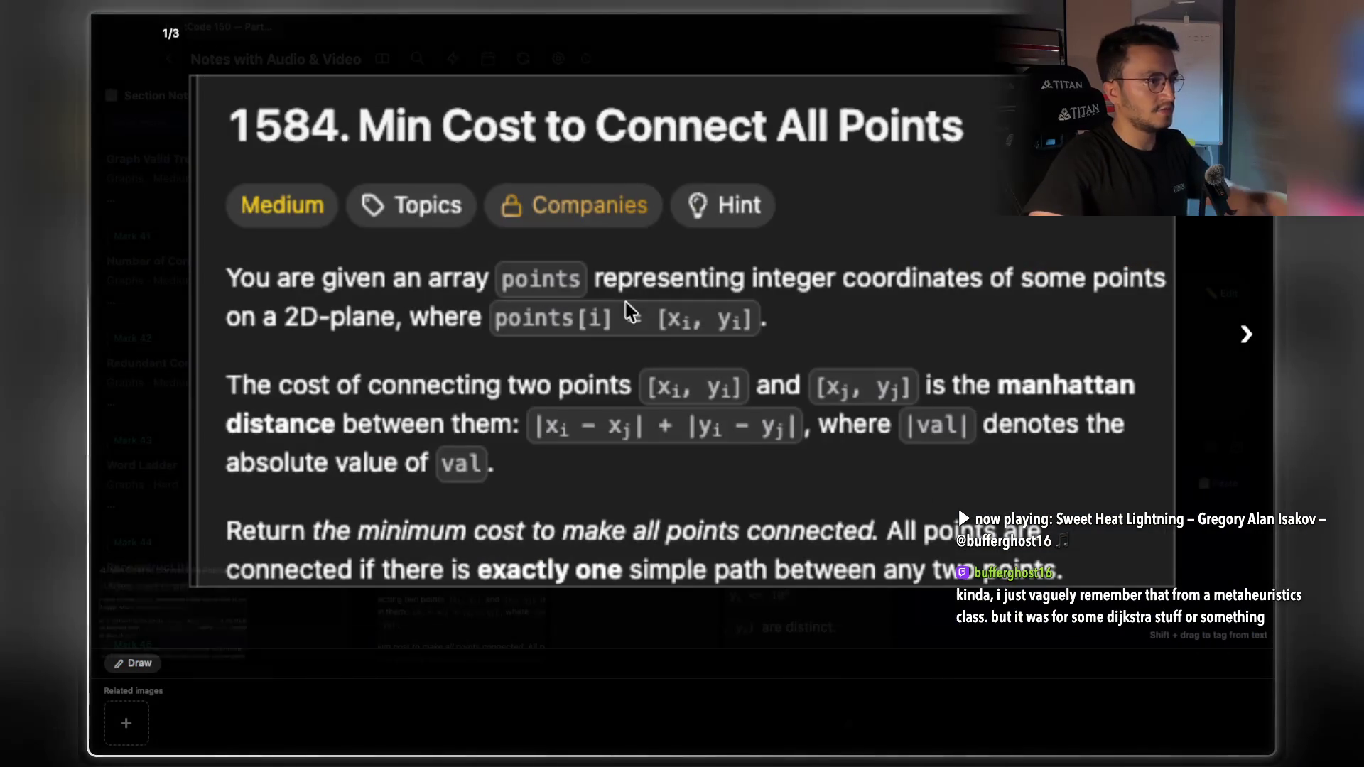
Bring Chrome with the LeetCode 1584 problem forward and open a new tab
{"action": "key", "text": "super+Tab"}
{"action": "left_click", "coordinate": [140, 263]}
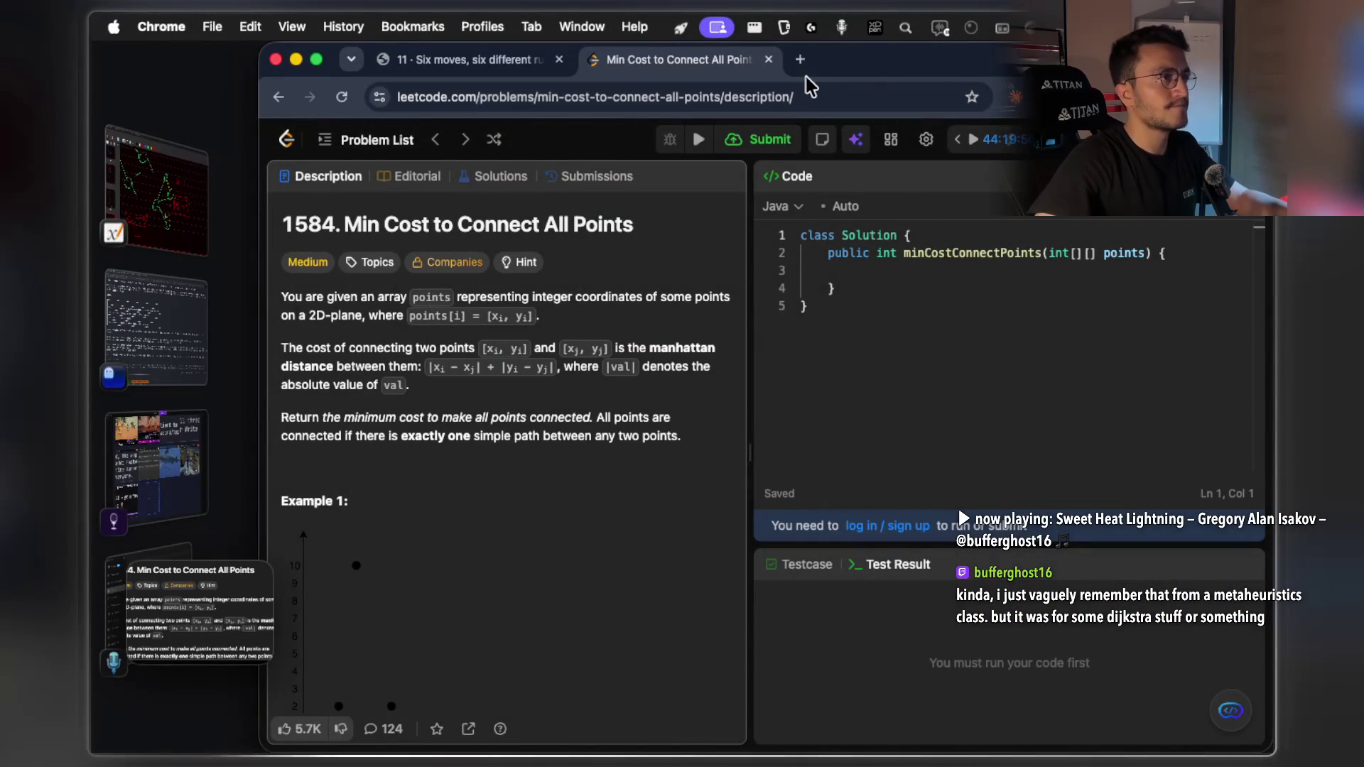
{"action": "left_click", "coordinate": [801, 59]}
Start a new chat at claude.ai and paste the LeetCode problem screenshot into it
{"action": "type", "text": "claude.ai/new"}
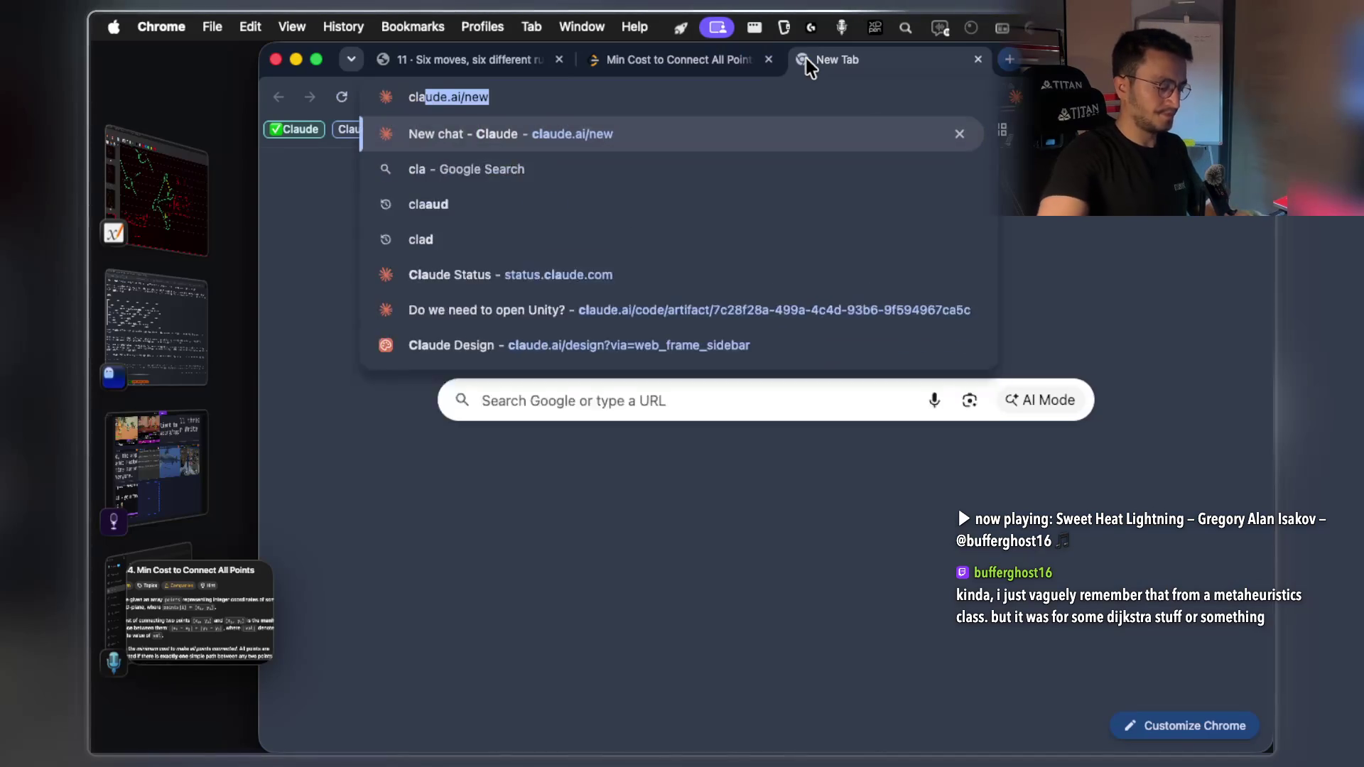
{"action": "key", "text": "Return"}
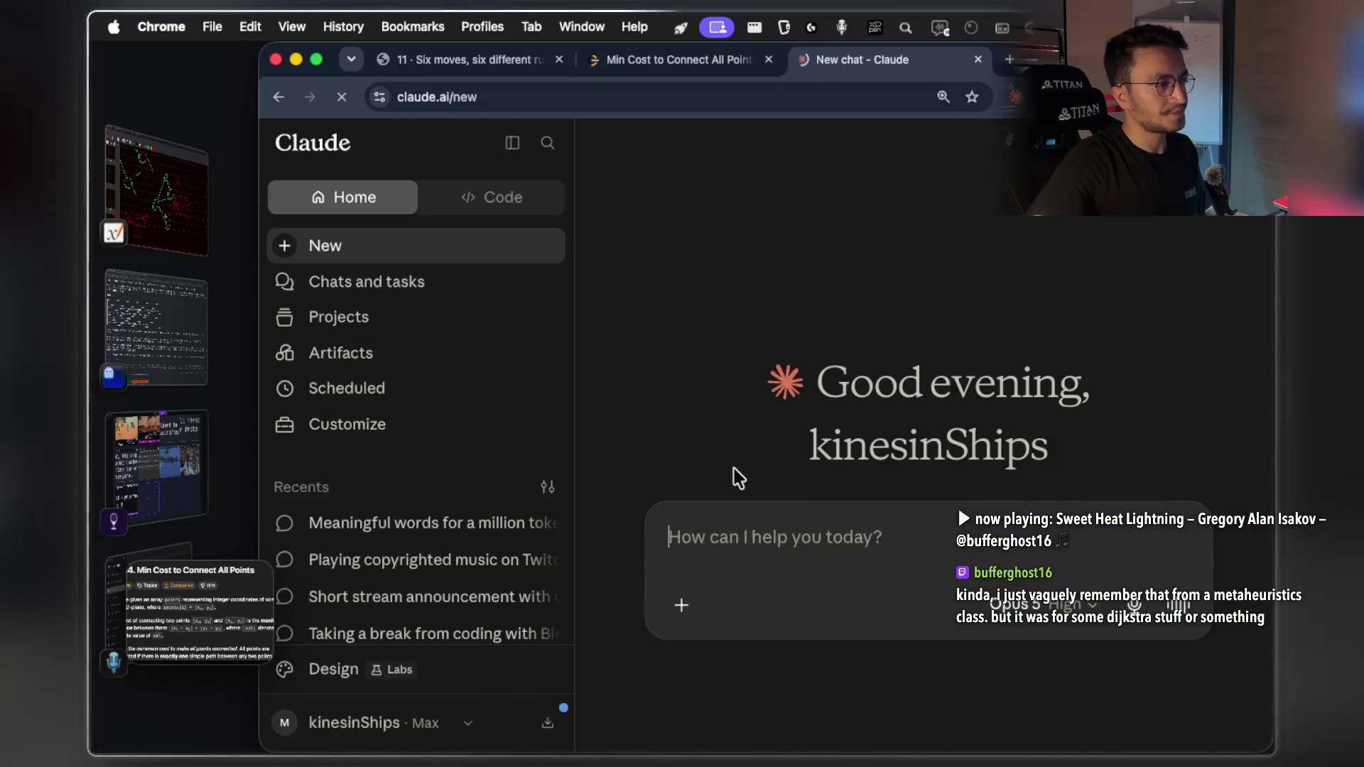
{"action": "key", "text": "super+v"}
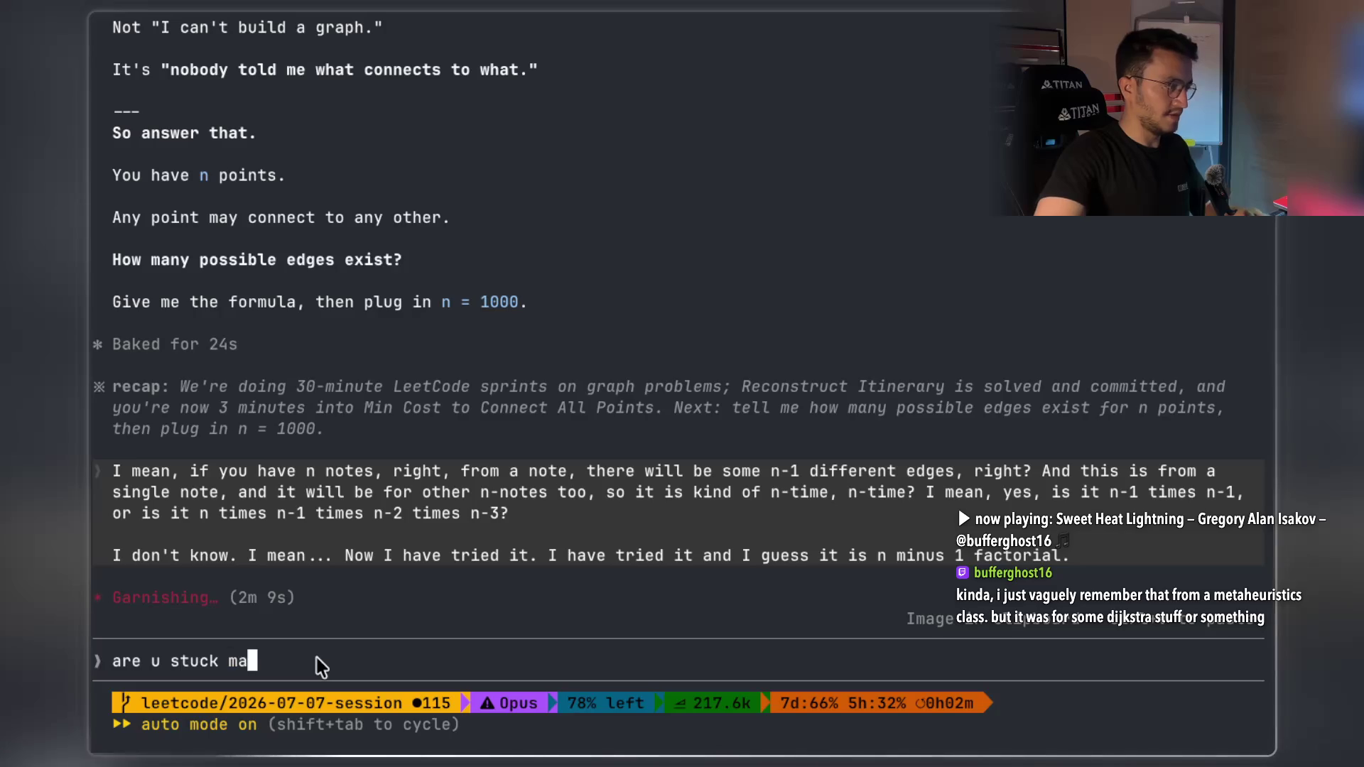
Queue 'are u stuck man????' in the busy Claude Code session, then return to the new chat
{"action": "type", "text": "n????"}
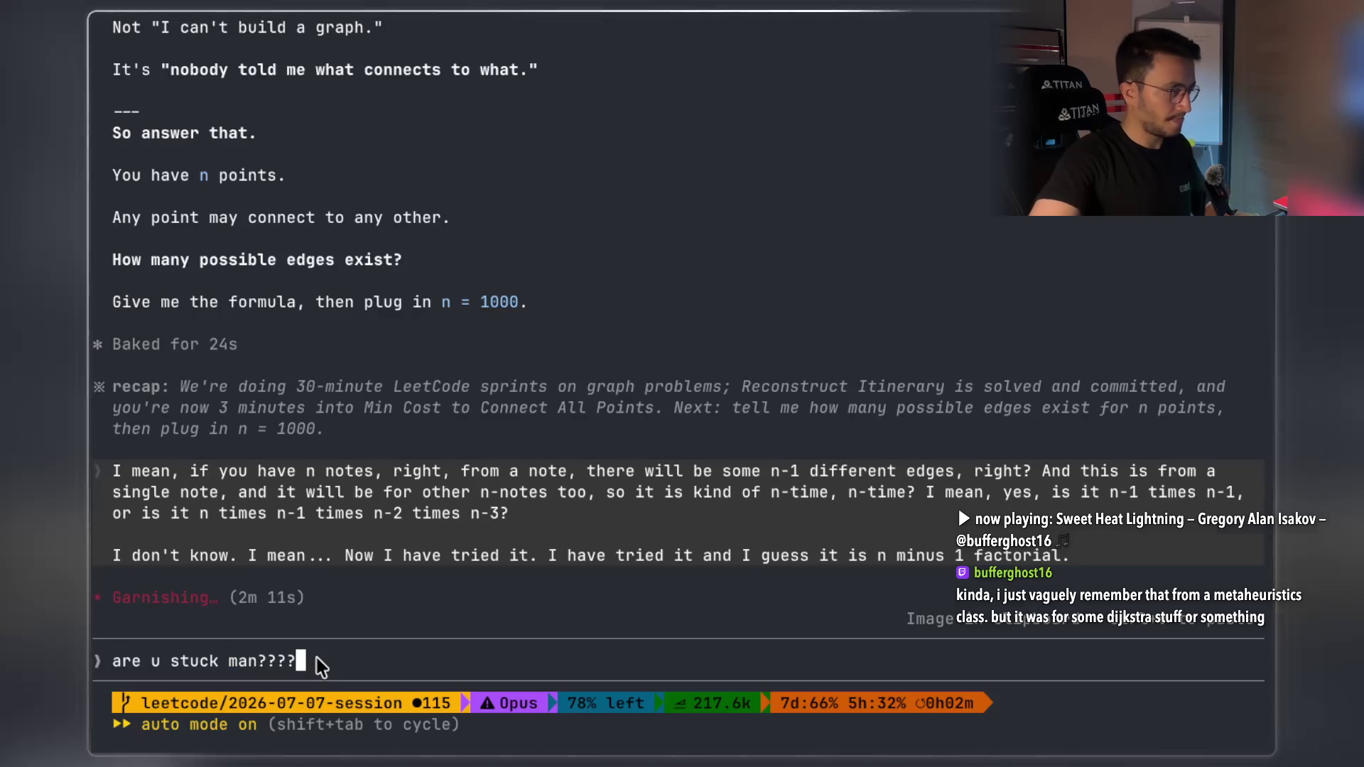
{"action": "key", "text": "Return"}
{"action": "scroll", "coordinate": [692, 486], "scroll_direction": "up", "scroll_amount": 1}
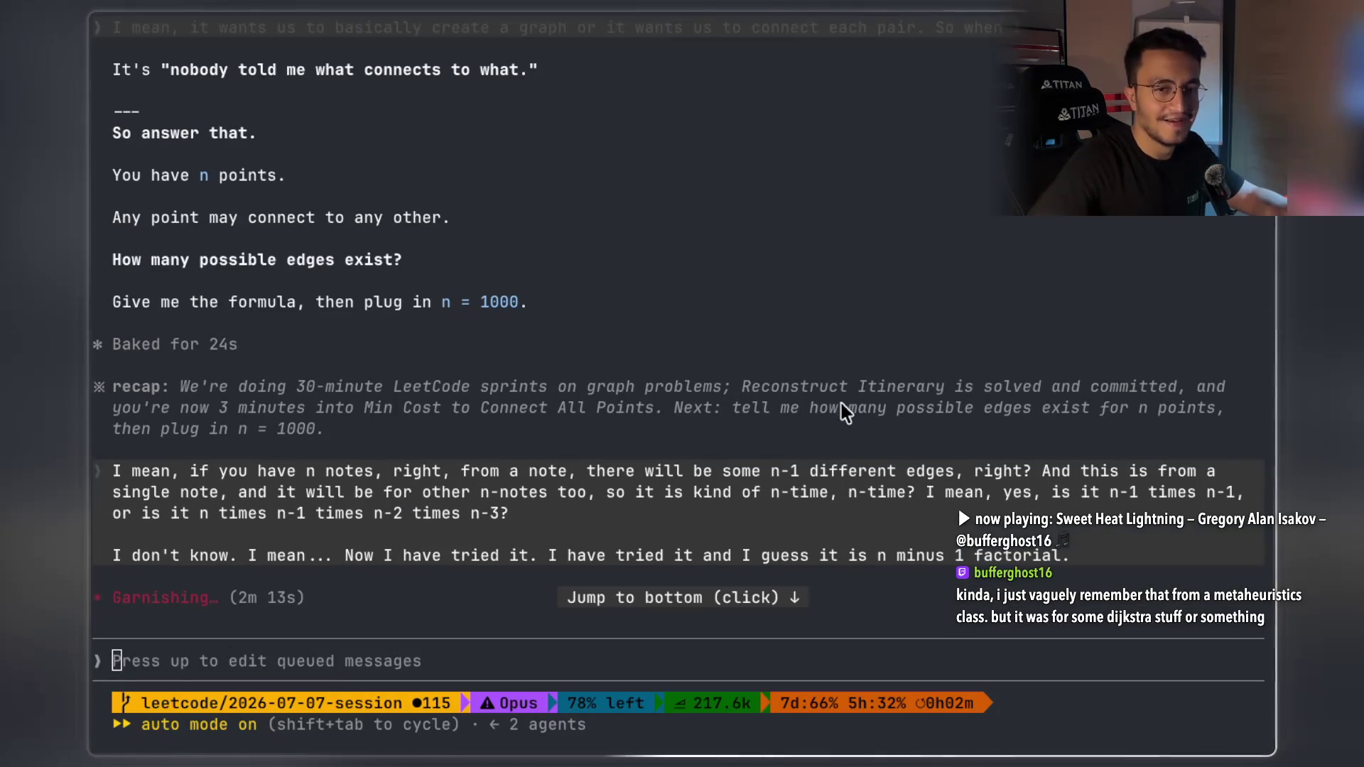
{"action": "scroll", "coordinate": [627, 372], "scroll_direction": "down", "scroll_amount": 1}
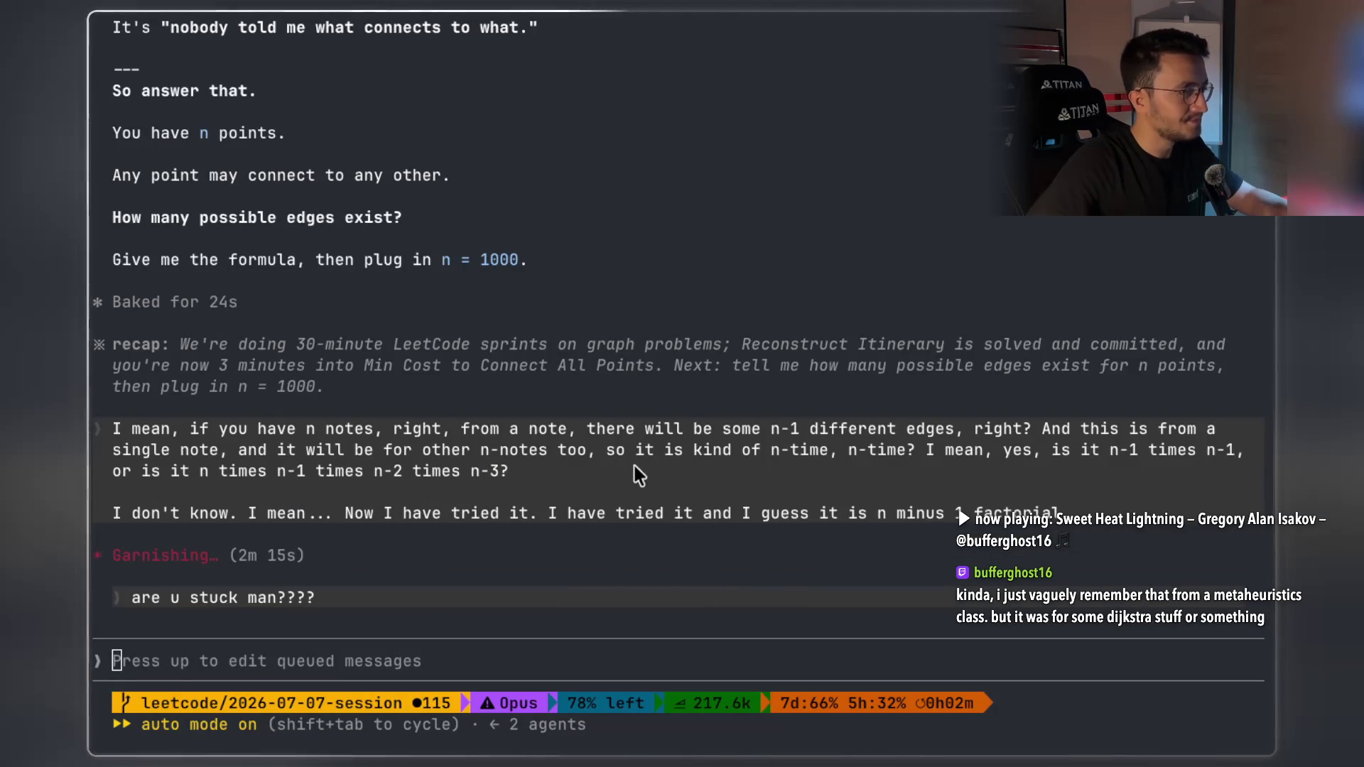
{"action": "key", "text": "super+Tab"}
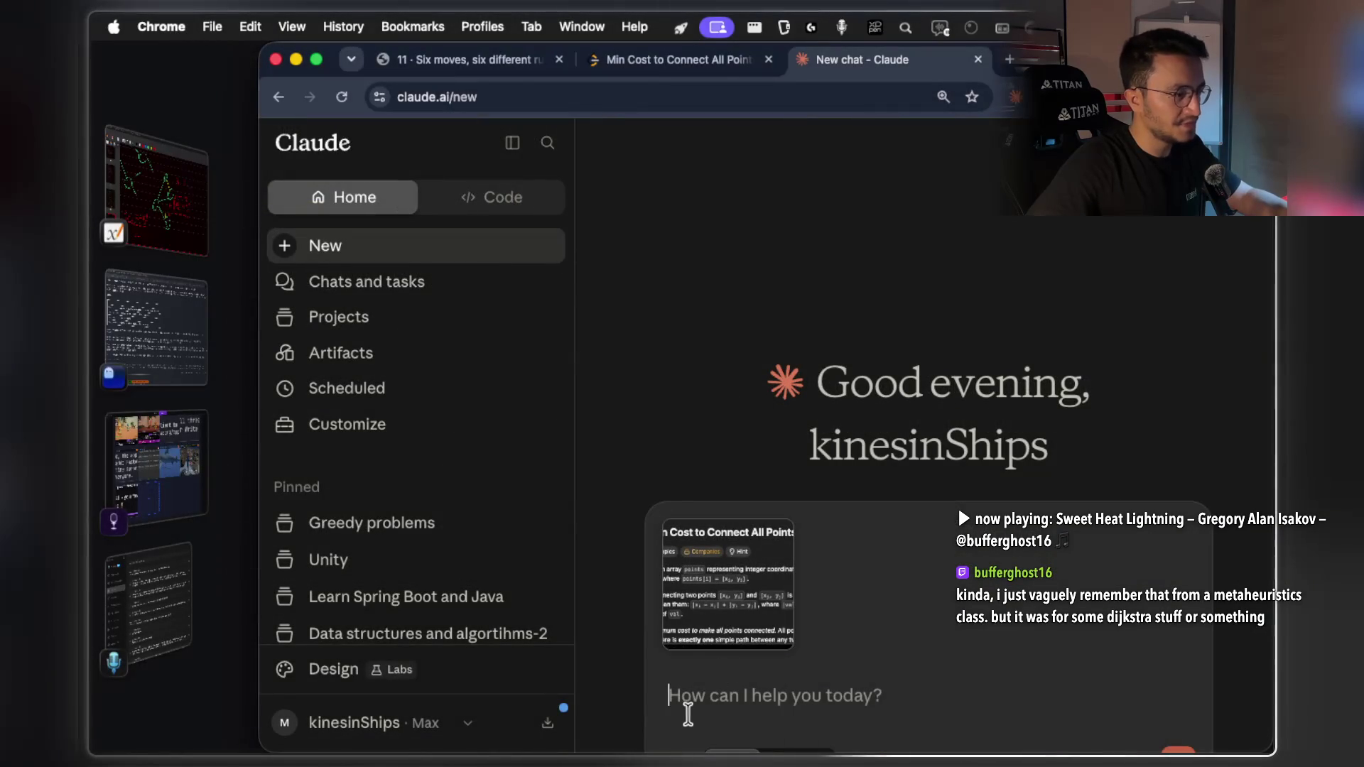
Send 'teach me this very fastt' along with the attached problem screenshot
{"action": "type", "text": "tea"}
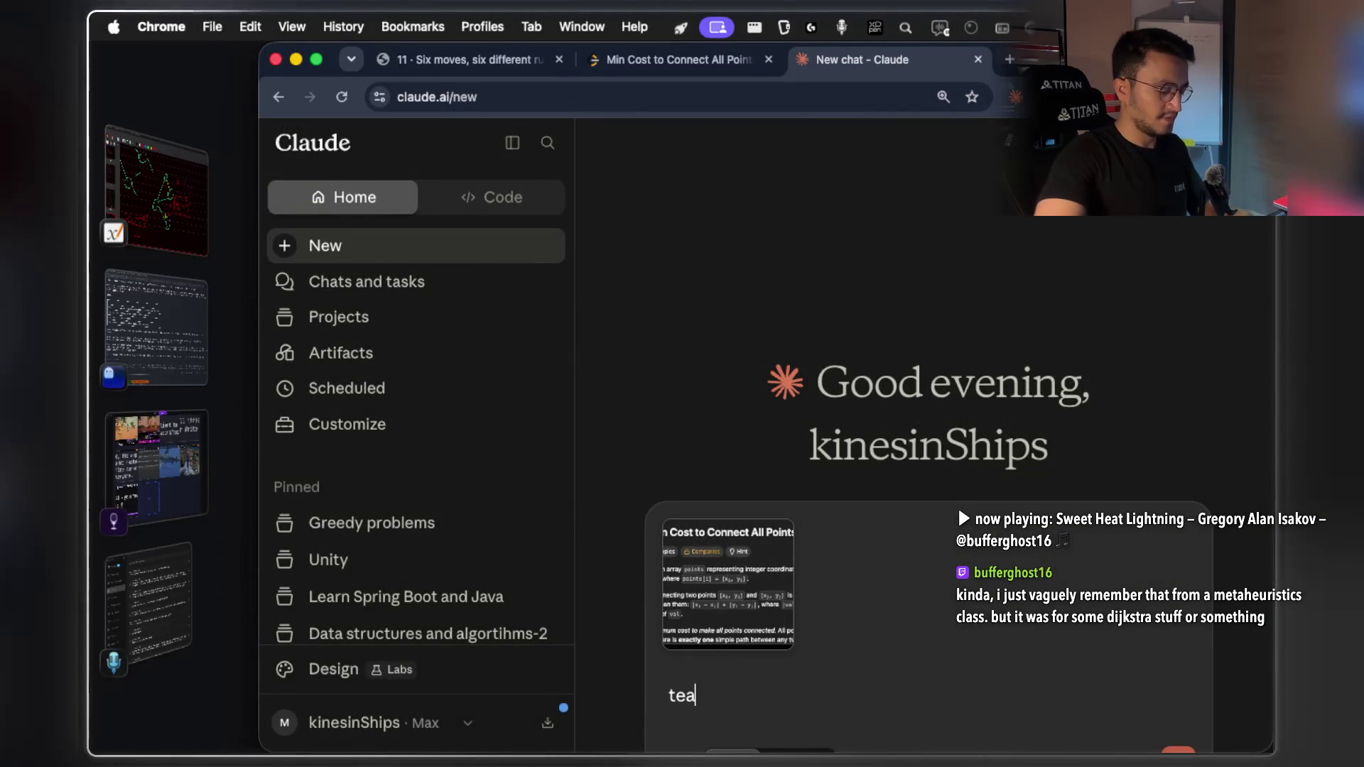
{"action": "type", "text": "ch me this very fastt"}
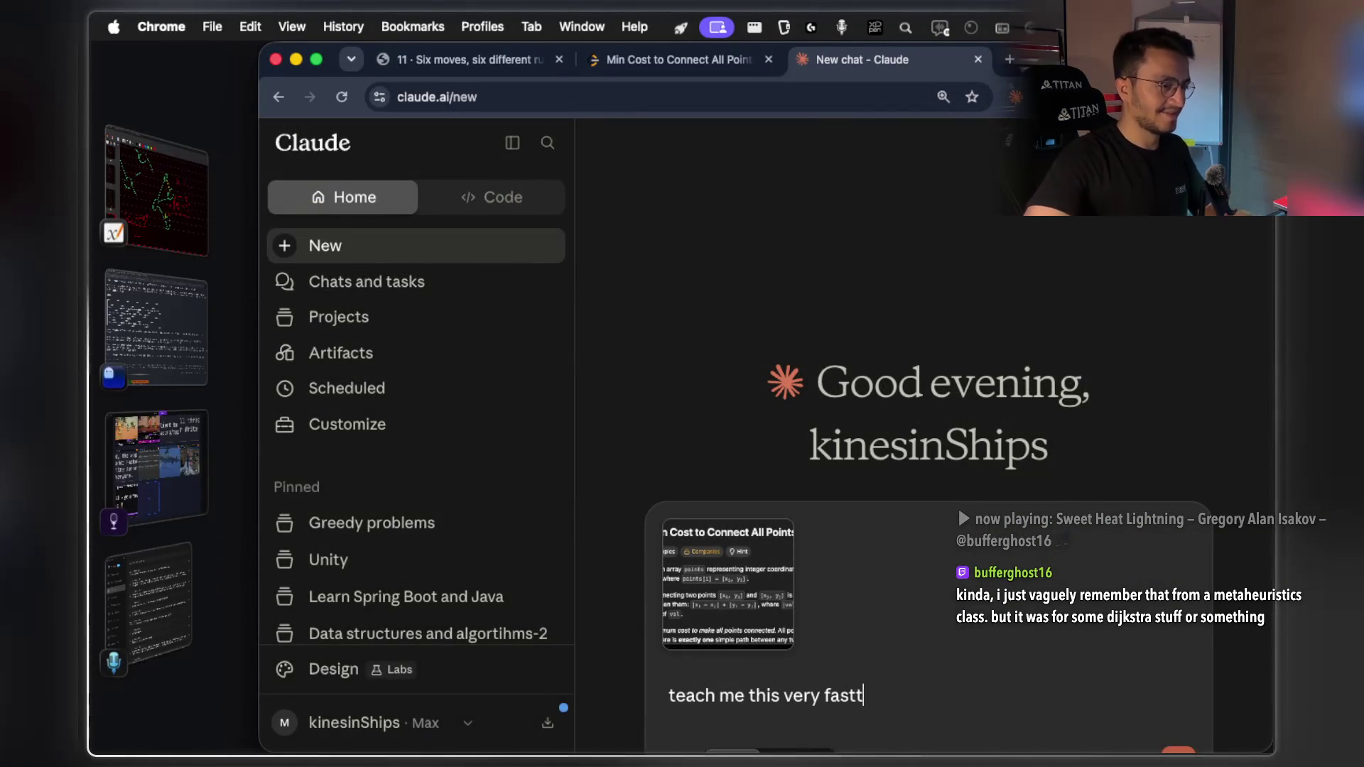
{"action": "key", "text": "Return"}
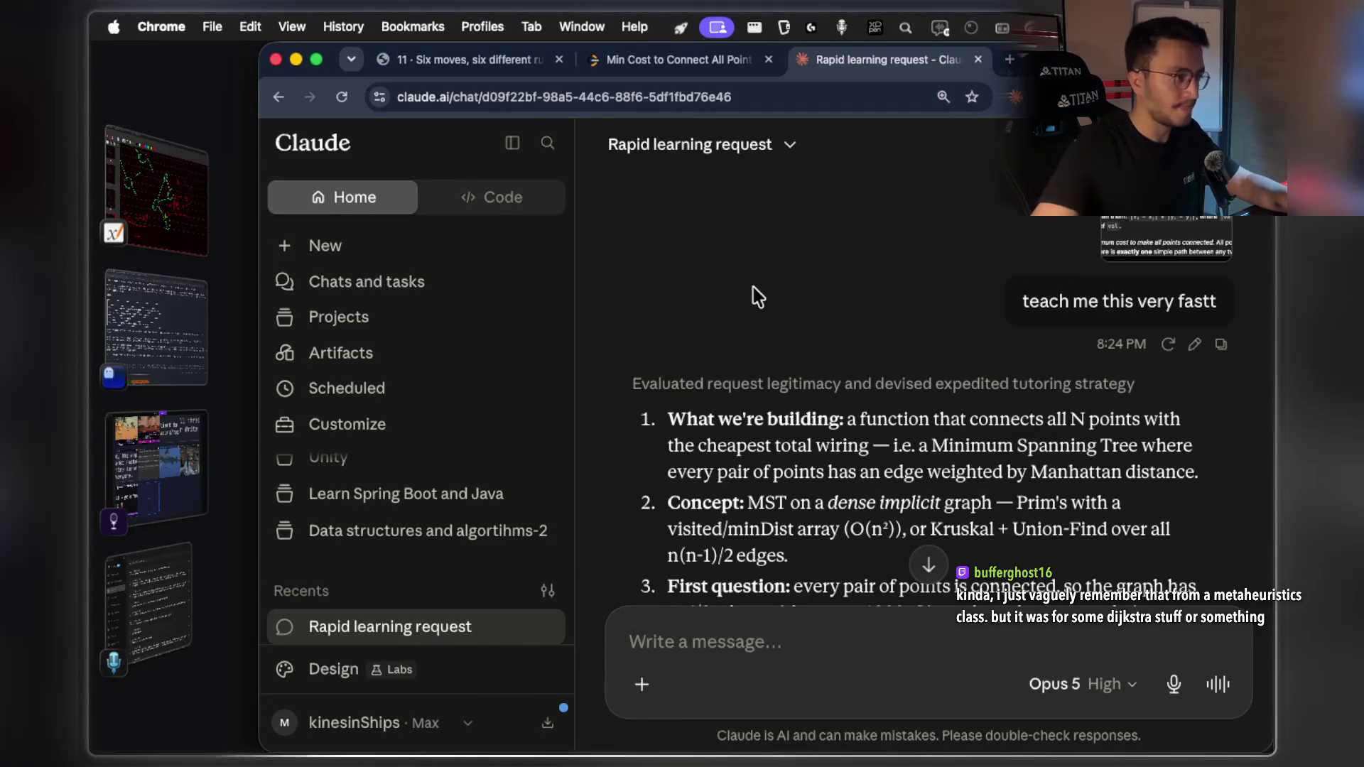
{"action": "scroll", "coordinate": [762, 338], "scroll_direction": "down", "scroll_amount": 3}
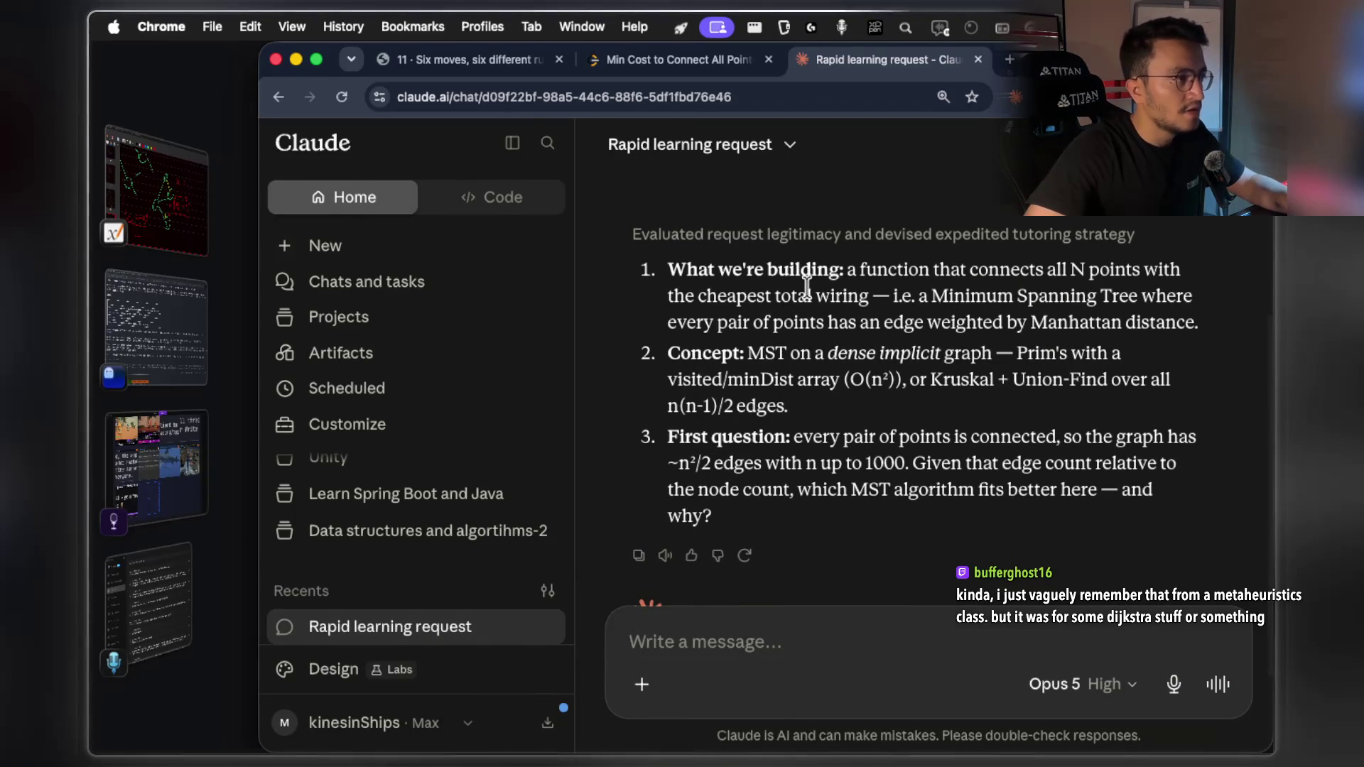
{"action": "left_click_drag", "start_coordinate": [719, 271], "coordinate": [1165, 274]}
{"action": "left_click", "coordinate": [1175, 273]}
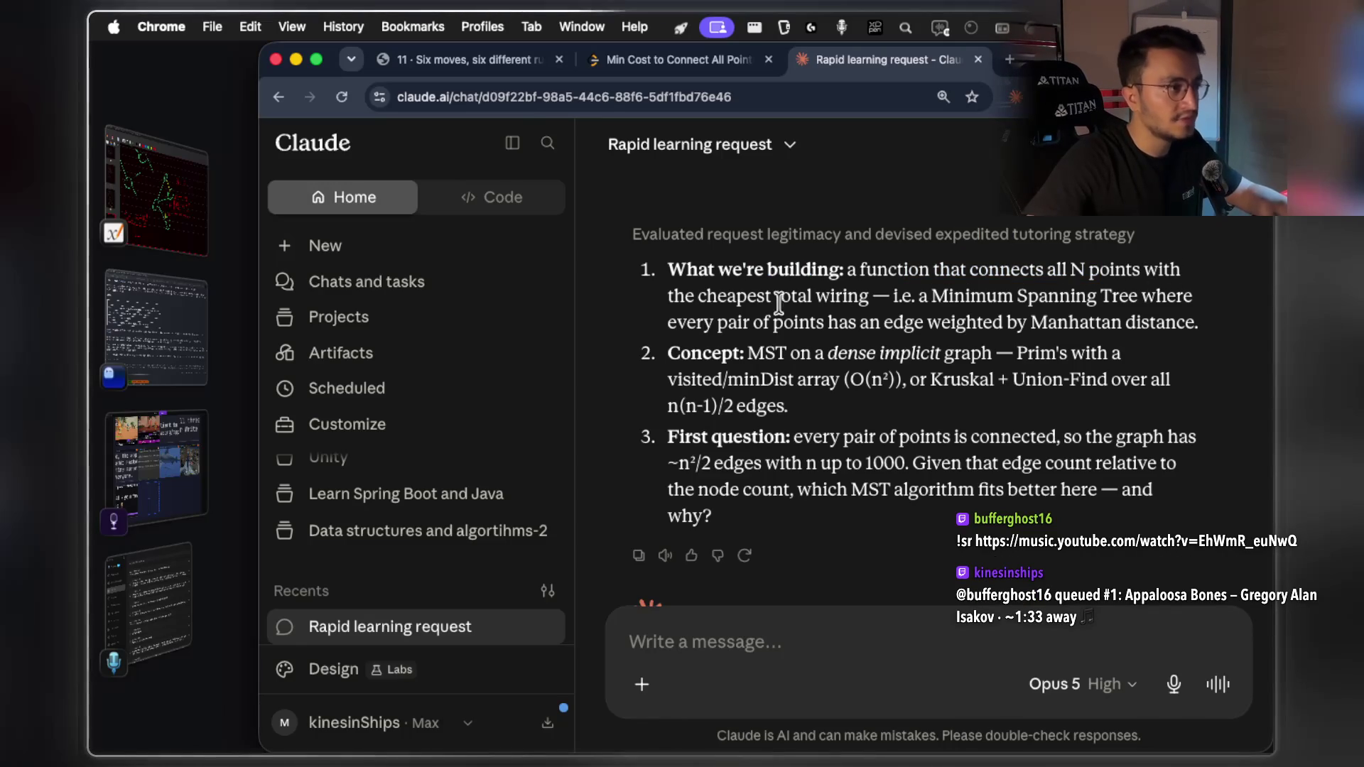
{"action": "left_click_drag", "start_coordinate": [686, 297], "coordinate": [1184, 296]}
{"action": "left_click_drag", "start_coordinate": [764, 323], "coordinate": [1033, 319]}
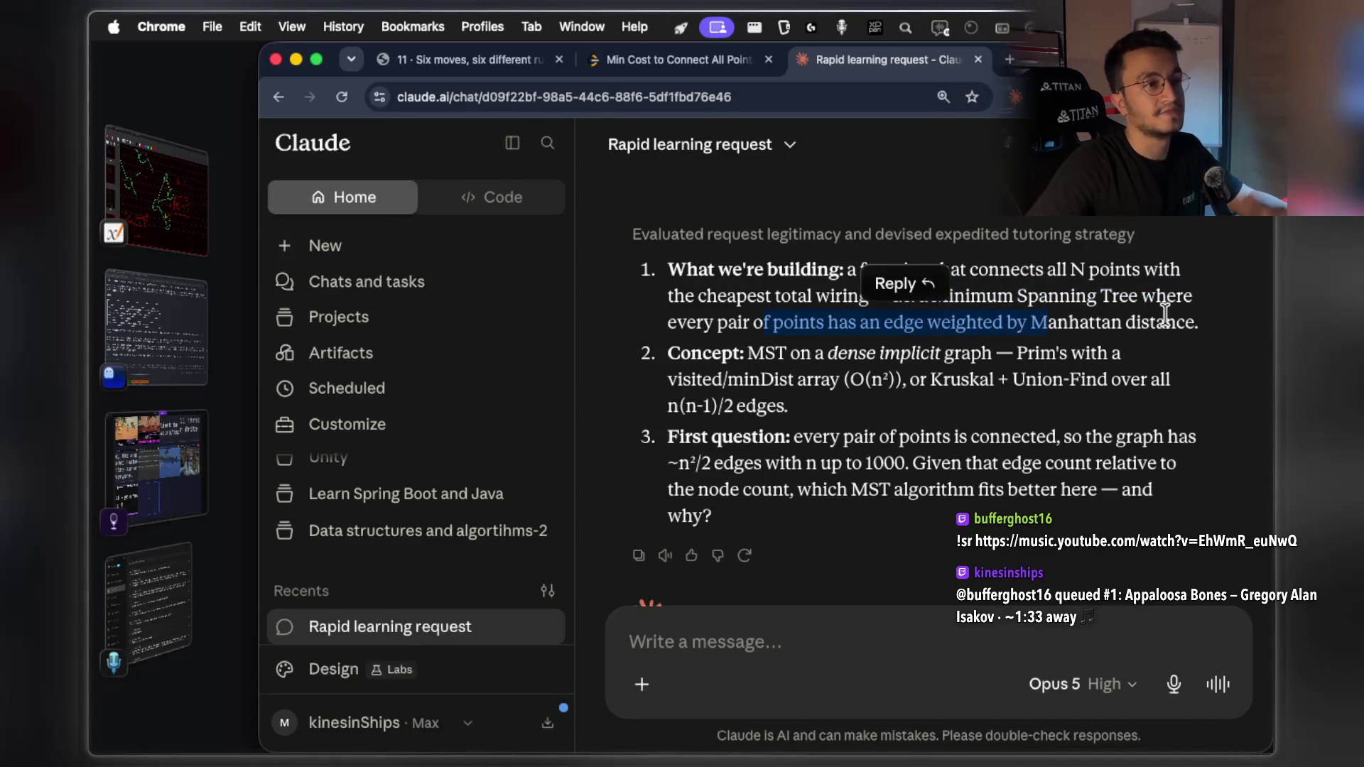
{"action": "mouse_move", "coordinate": [1191, 320]}
{"action": "left_mouse_down"}
{"action": "mouse_move", "coordinate": [1067, 321]}
{"action": "mouse_move", "coordinate": [909, 291]}
{"action": "mouse_move", "coordinate": [927, 289]}
{"action": "left_mouse_up"}
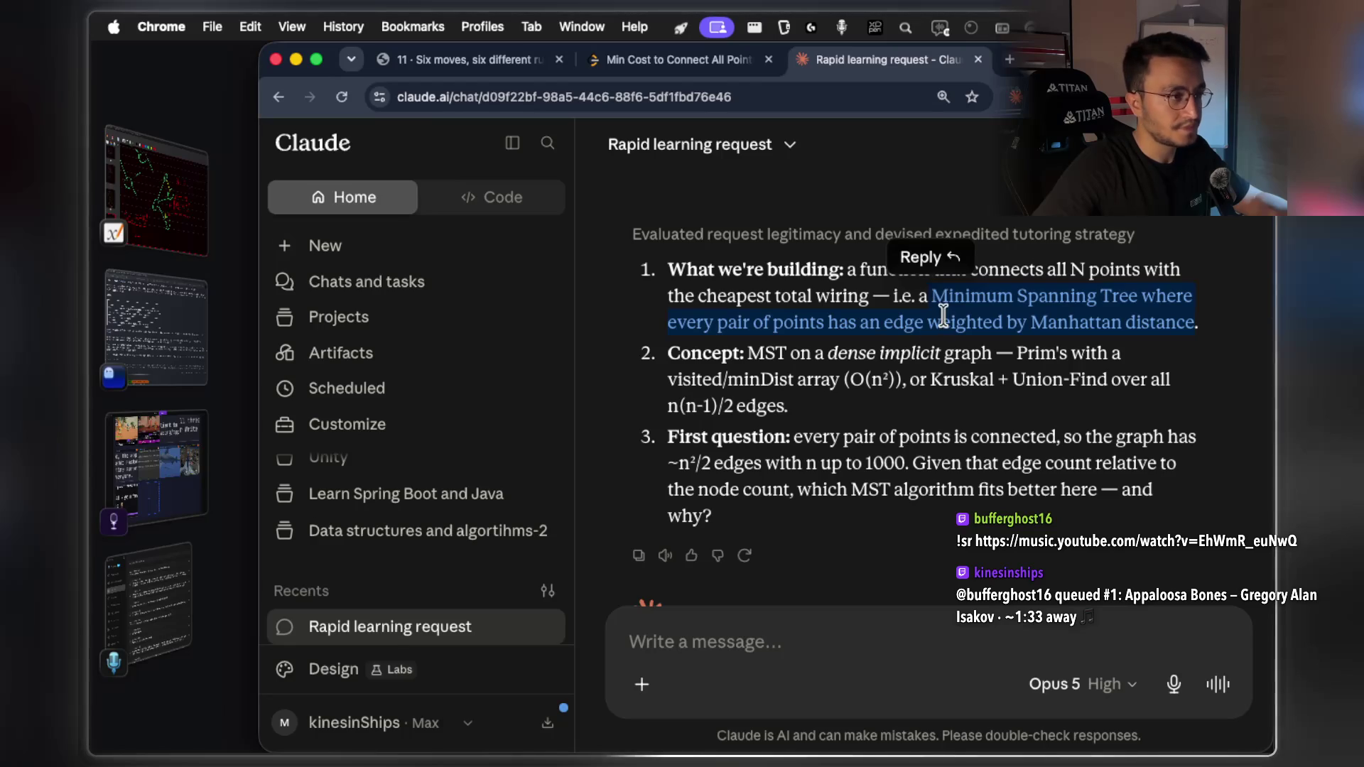
{"action": "left_click_drag", "start_coordinate": [750, 352], "coordinate": [811, 353]}
{"action": "left_click_drag", "start_coordinate": [991, 353], "coordinate": [838, 353]}
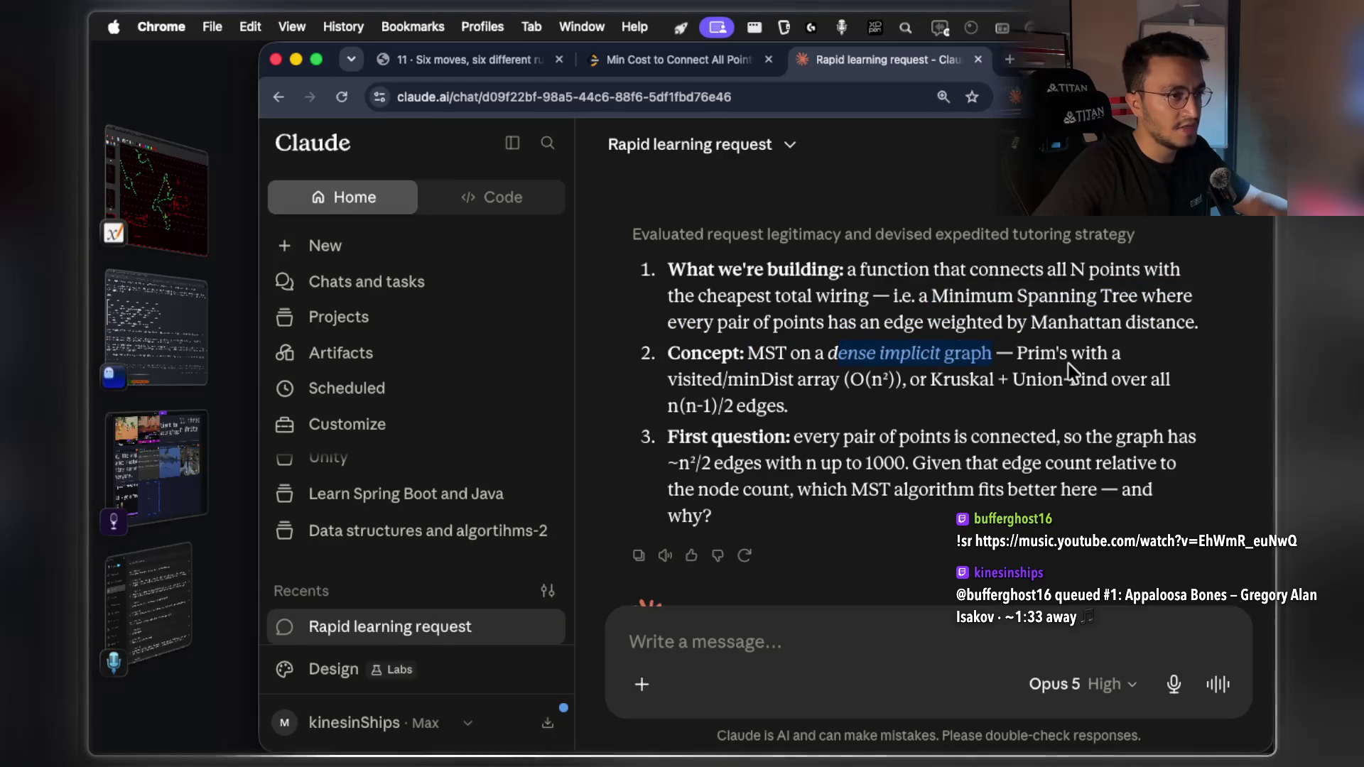
{"action": "left_click", "coordinate": [782, 380]}
{"action": "left_click_drag", "start_coordinate": [930, 381], "coordinate": [994, 383]}
{"action": "left_click", "coordinate": [1020, 381]}
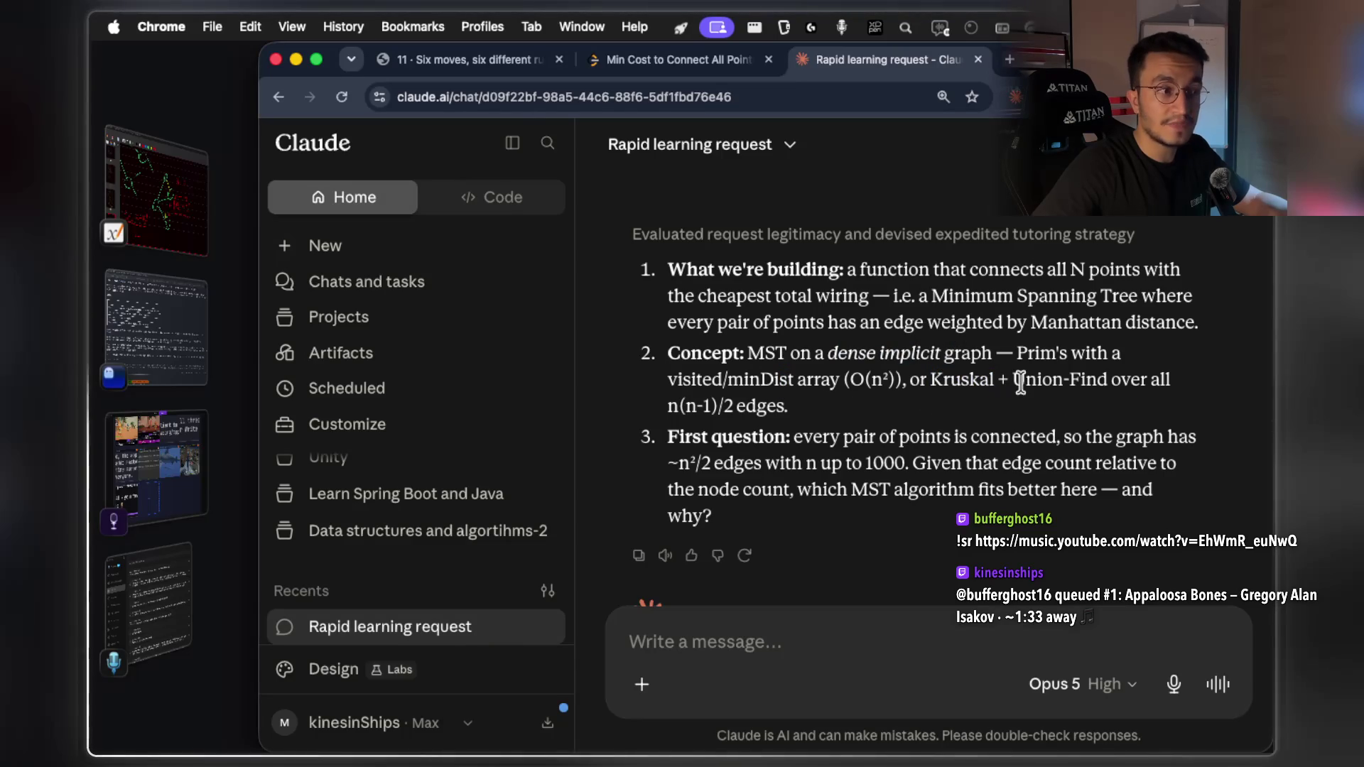
{"action": "left_click_drag", "start_coordinate": [1105, 378], "coordinate": [933, 382]}
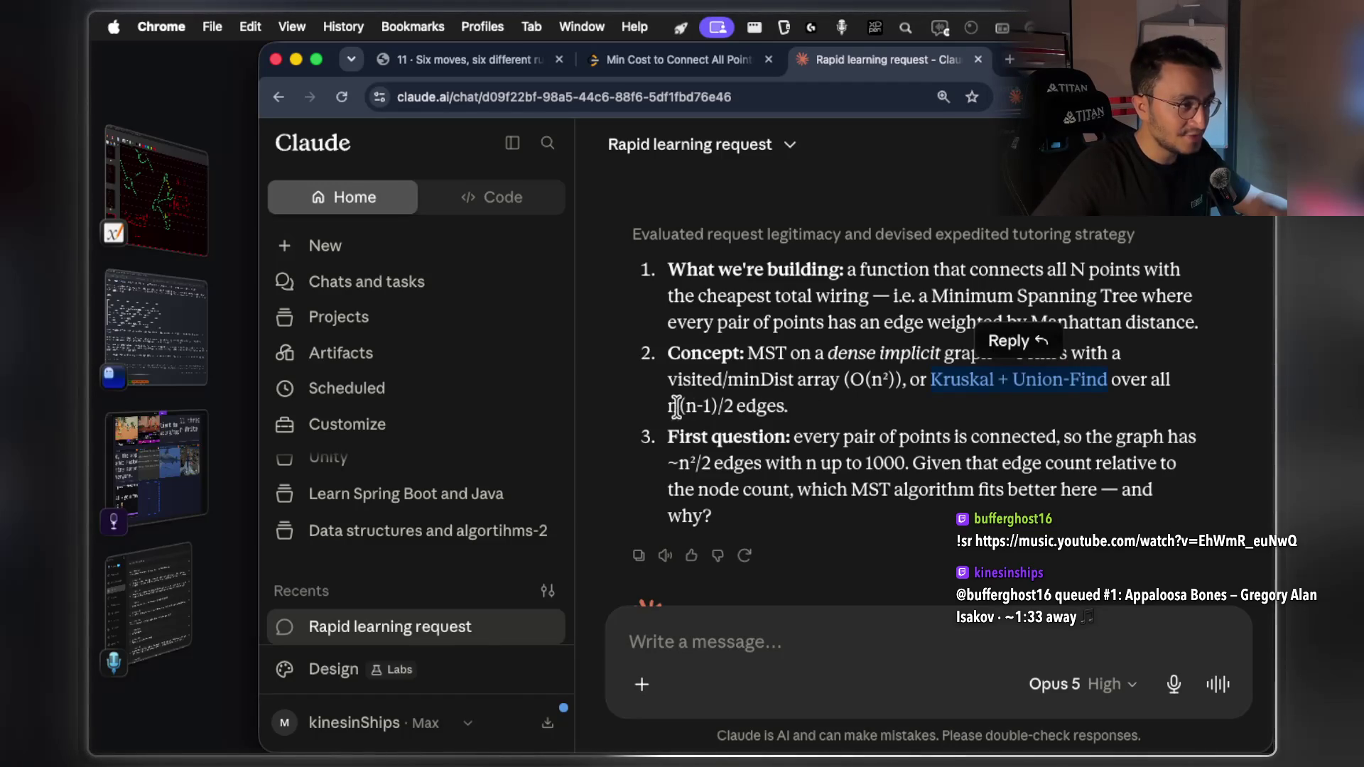
{"action": "left_click_drag", "start_coordinate": [669, 406], "coordinate": [797, 405]}
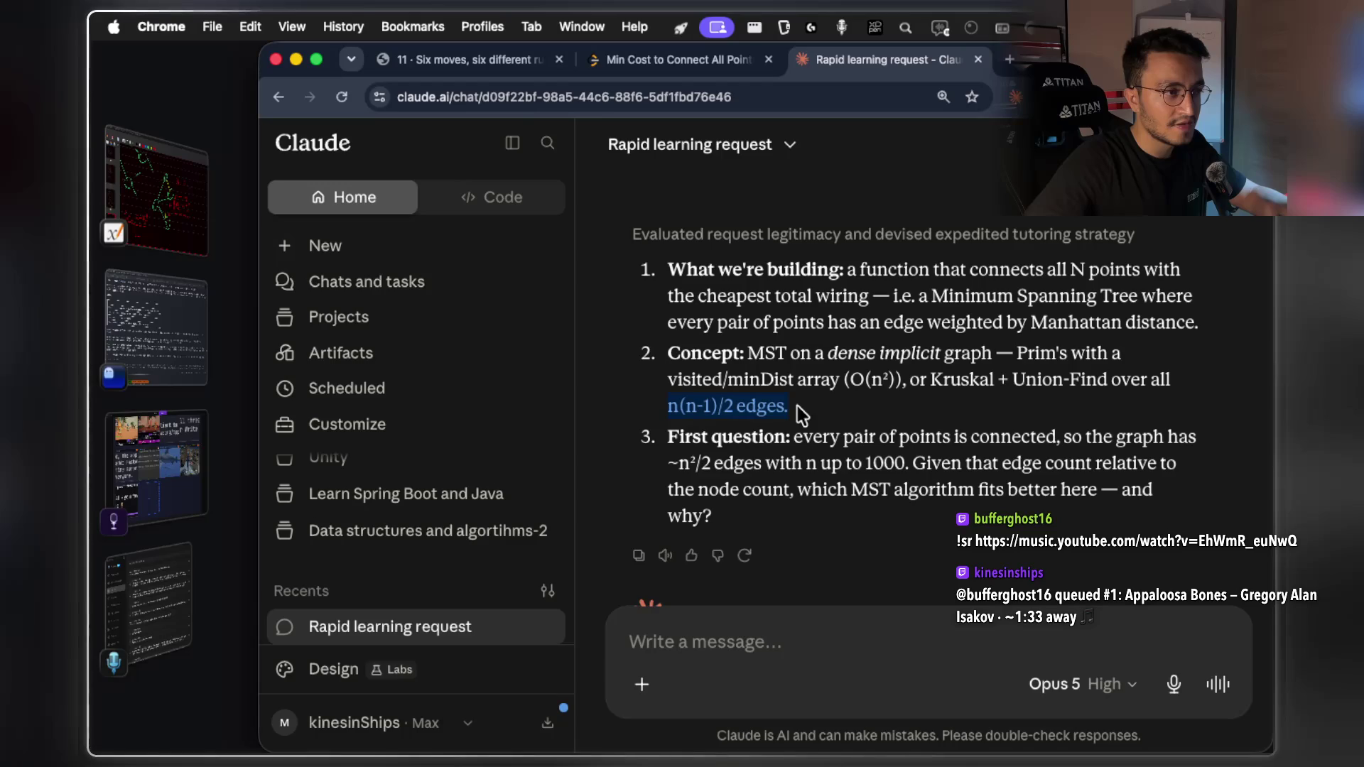
{"action": "left_click_drag", "start_coordinate": [797, 407], "coordinate": [797, 406]}
{"action": "left_click_drag", "start_coordinate": [932, 380], "coordinate": [983, 398]}
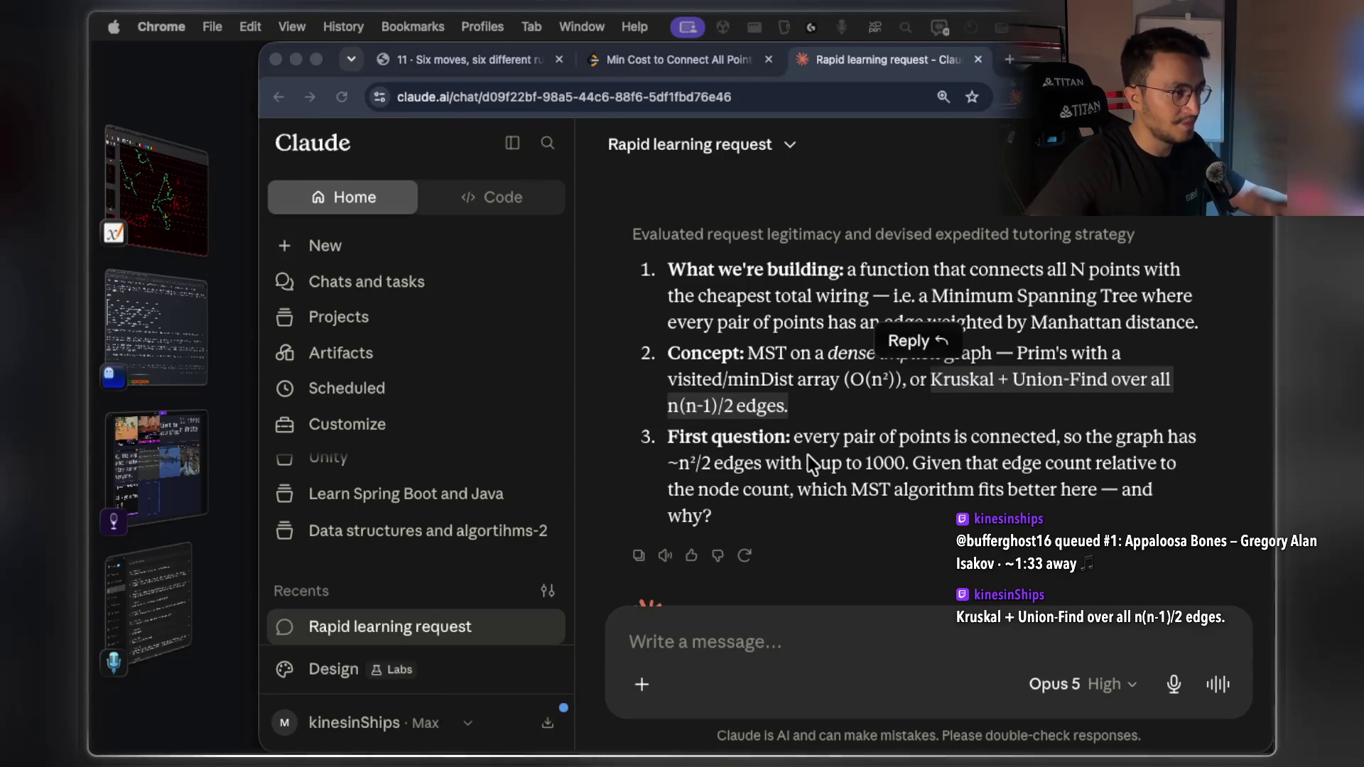
Highlight the 'every pair of points is connected' and '~n²/2 edges with n up to 1000' passages
{"action": "left_click", "coordinate": [799, 436]}
{"action": "left_click", "coordinate": [799, 435]}
{"action": "left_click_drag", "start_coordinate": [799, 436], "coordinate": [1179, 436]}
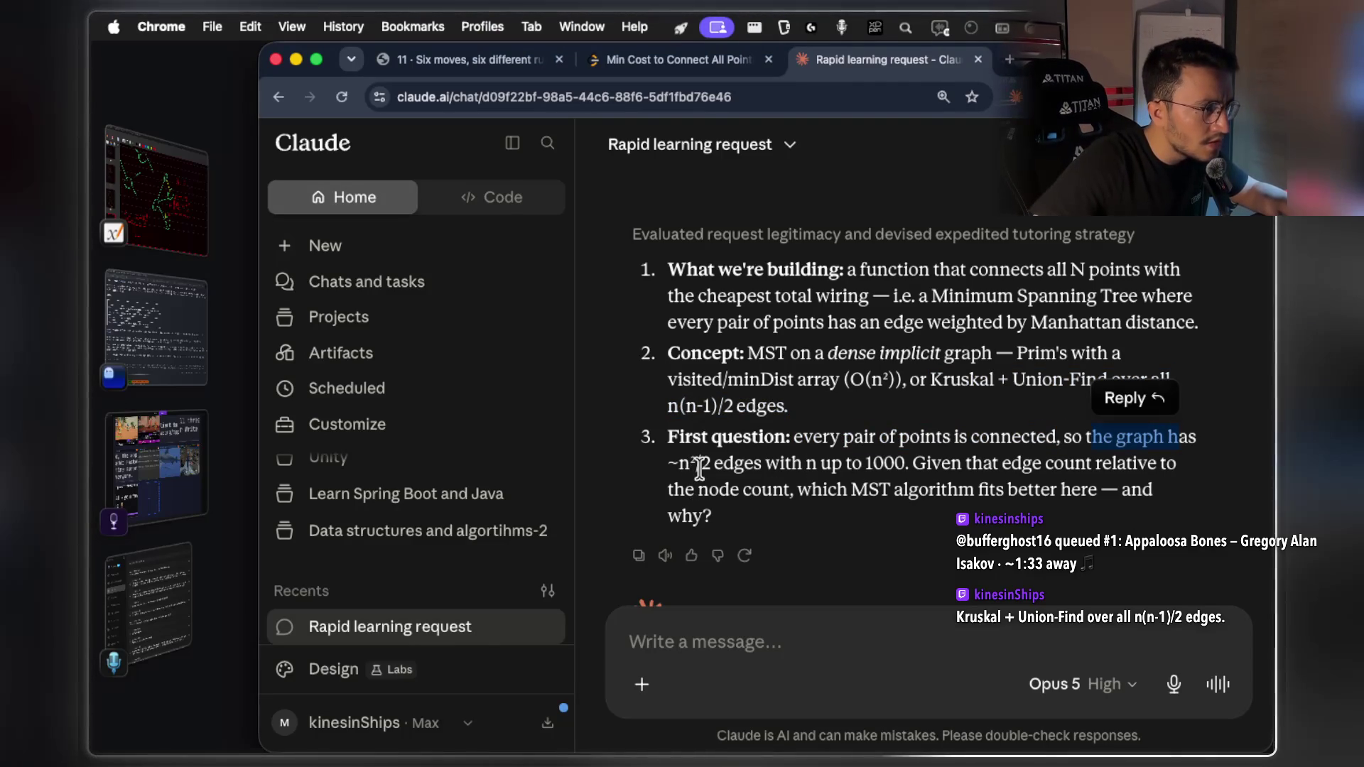
{"action": "left_click_drag", "start_coordinate": [710, 463], "coordinate": [679, 462]}
{"action": "left_click_drag", "start_coordinate": [905, 462], "coordinate": [669, 465]}
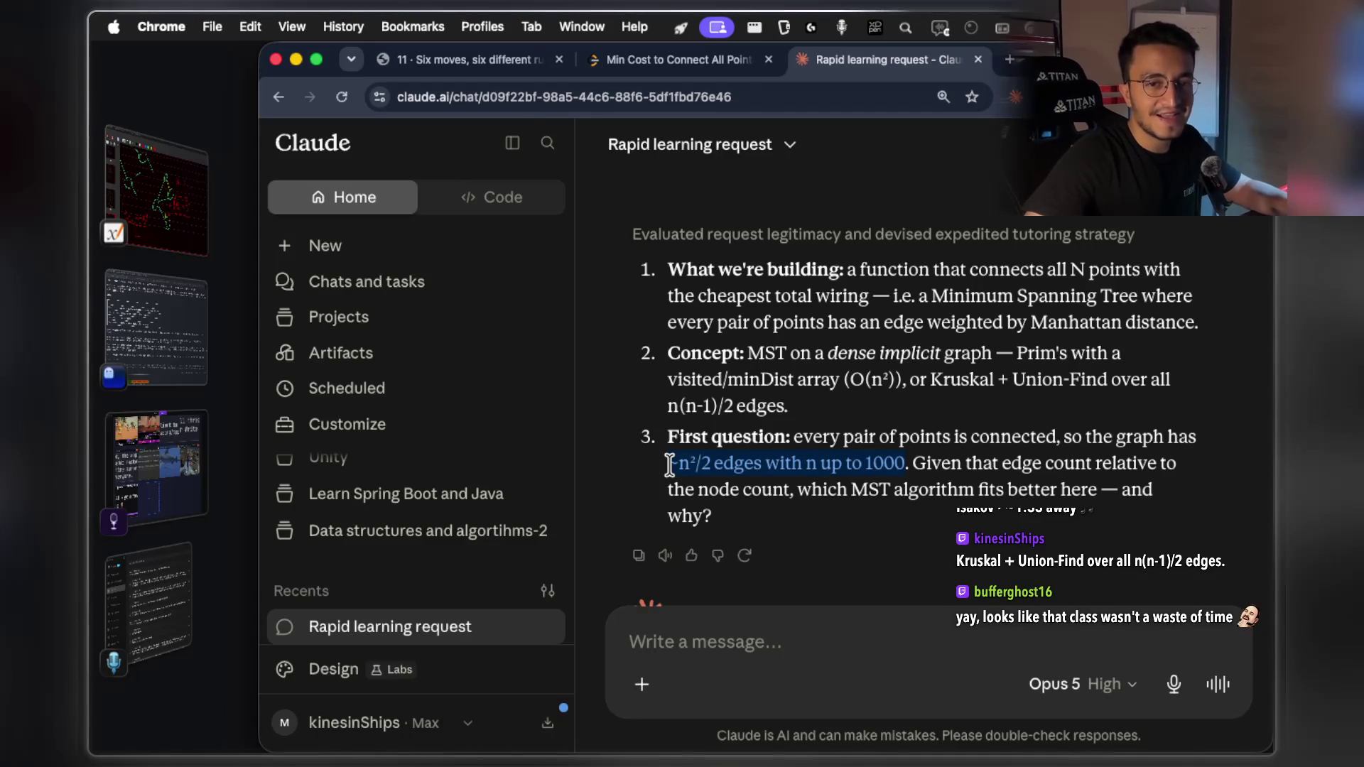
{"action": "left_click_drag", "start_coordinate": [669, 465], "coordinate": [669, 465]}
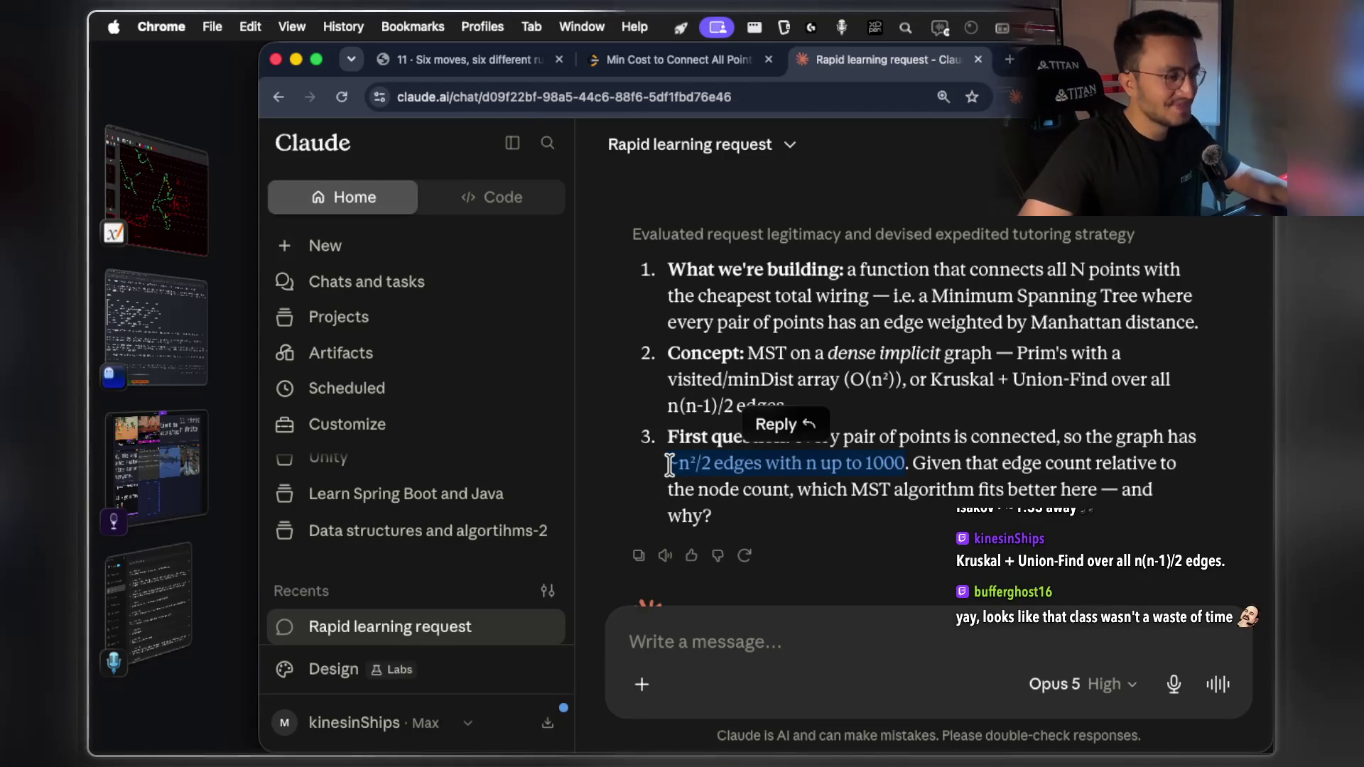
{"action": "left_click", "coordinate": [808, 498]}
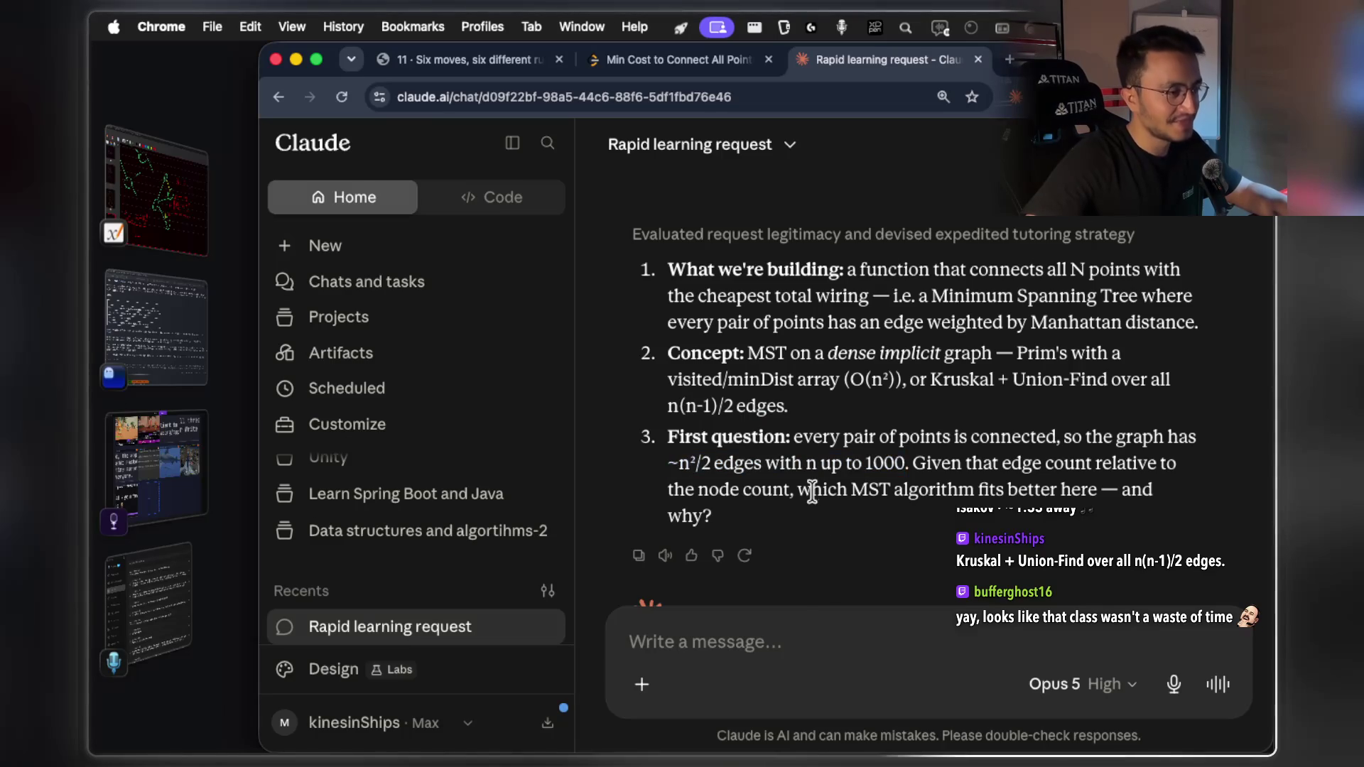
{"action": "mouse_move", "coordinate": [905, 463]}
{"action": "left_mouse_down"}
{"action": "mouse_move", "coordinate": [678, 466]}
{"action": "mouse_move", "coordinate": [916, 462]}
{"action": "mouse_move", "coordinate": [709, 458]}
{"action": "left_mouse_up"}
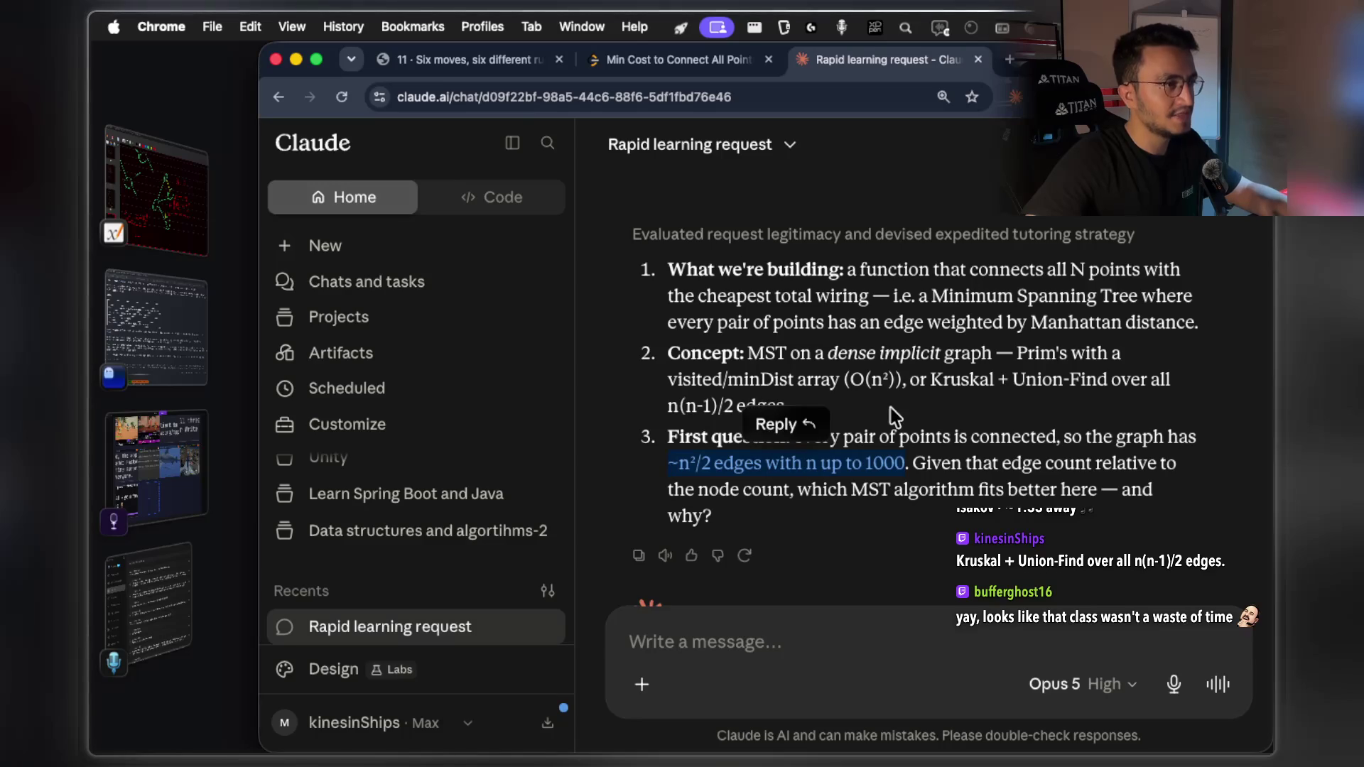
Select and copy the Concept point of Claude's reply for the notes
{"action": "scroll", "coordinate": [1047, 391], "scroll_direction": "up", "scroll_amount": 1}
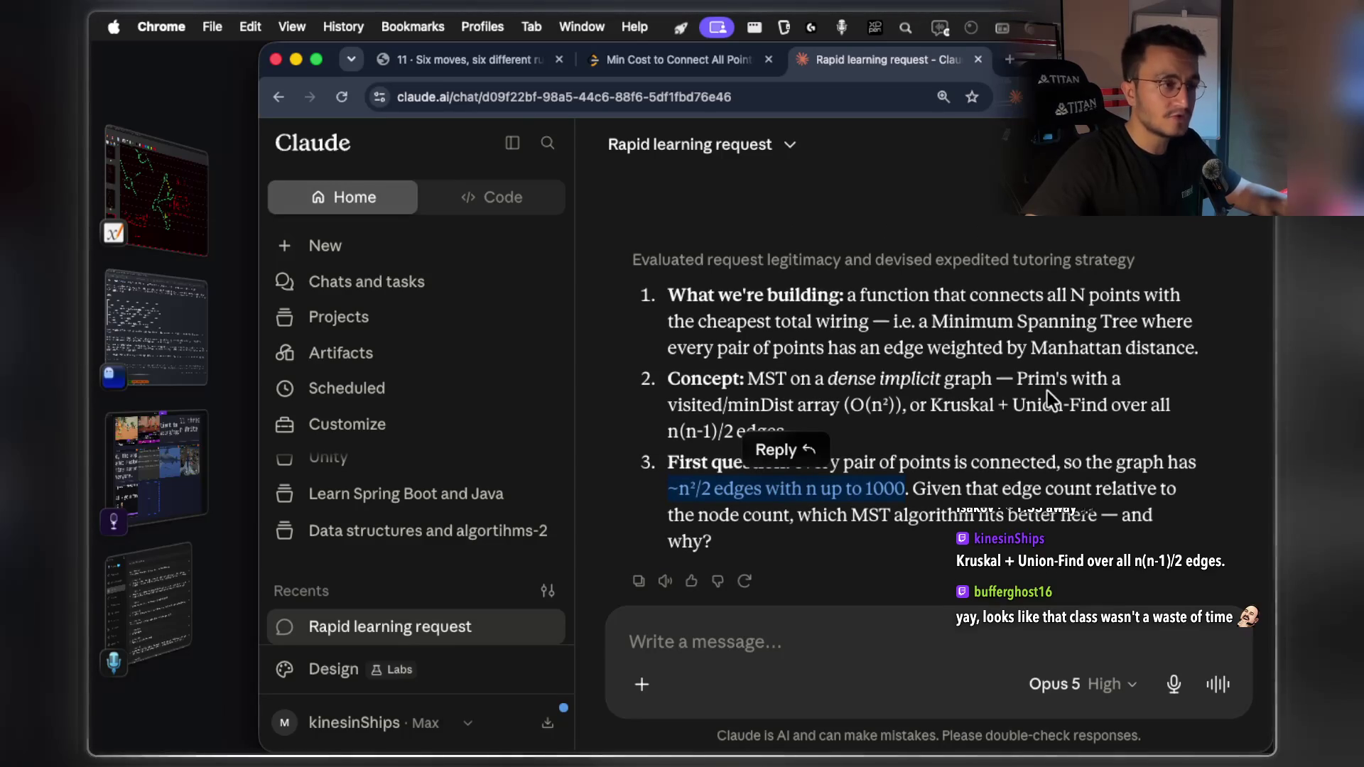
{"action": "left_click", "coordinate": [985, 475]}
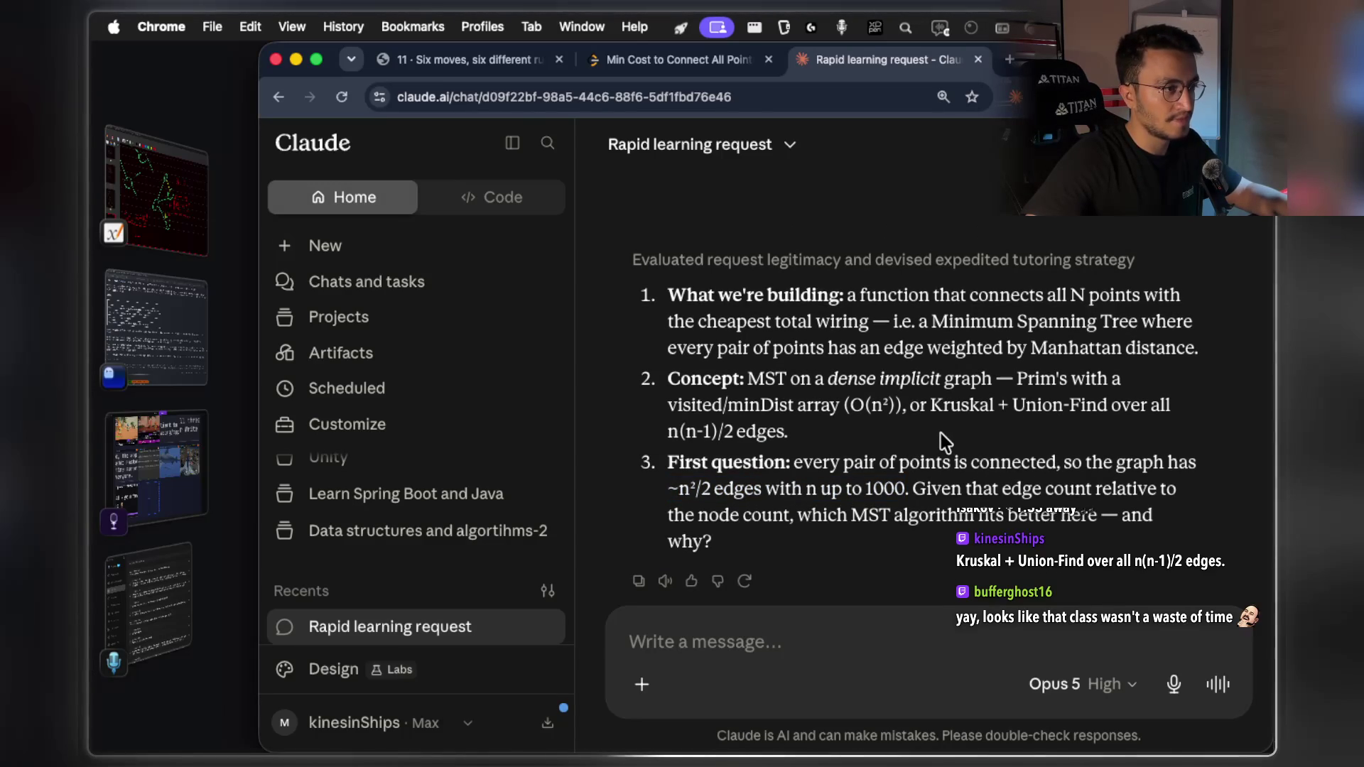
{"action": "left_click_drag", "start_coordinate": [784, 431], "coordinate": [673, 384]}
{"action": "key", "text": "ctrl+c"}
{"action": "key", "text": "super+Tab"}
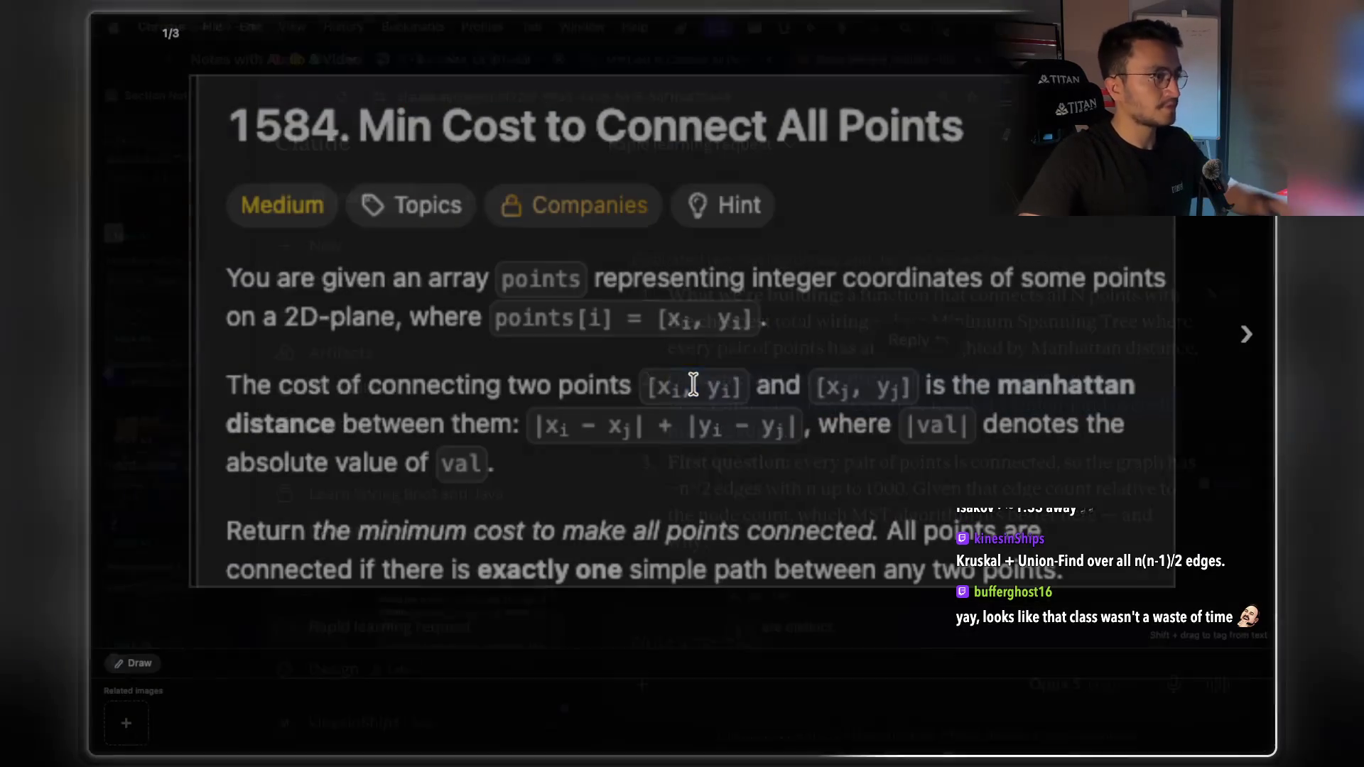
Close the enlarged screenshot and paste the Concept line into Mark 45's note
{"action": "key", "text": "Escape"}
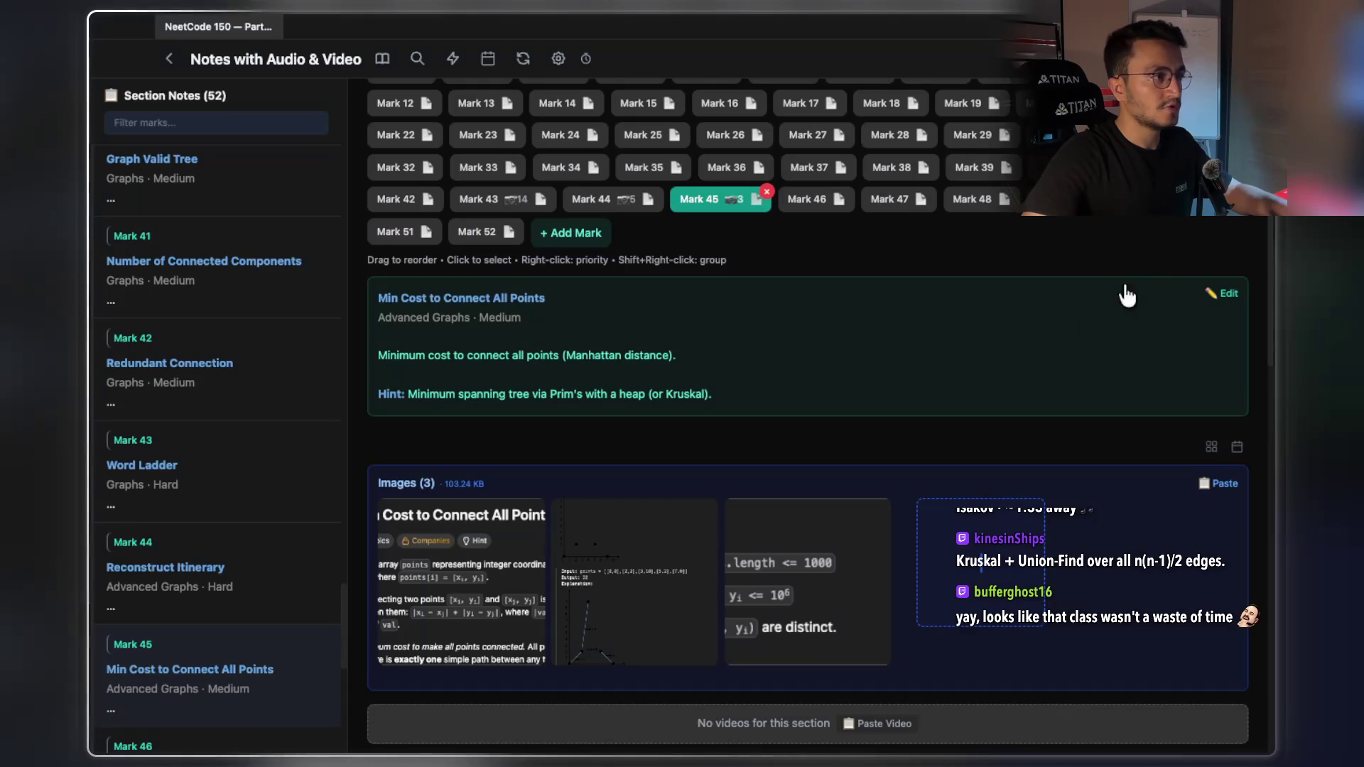
{"action": "left_click", "coordinate": [1223, 294]}
{"action": "left_click", "coordinate": [734, 392]}
{"action": "key", "text": "Return"}
{"action": "key", "text": "ctrl+v"}
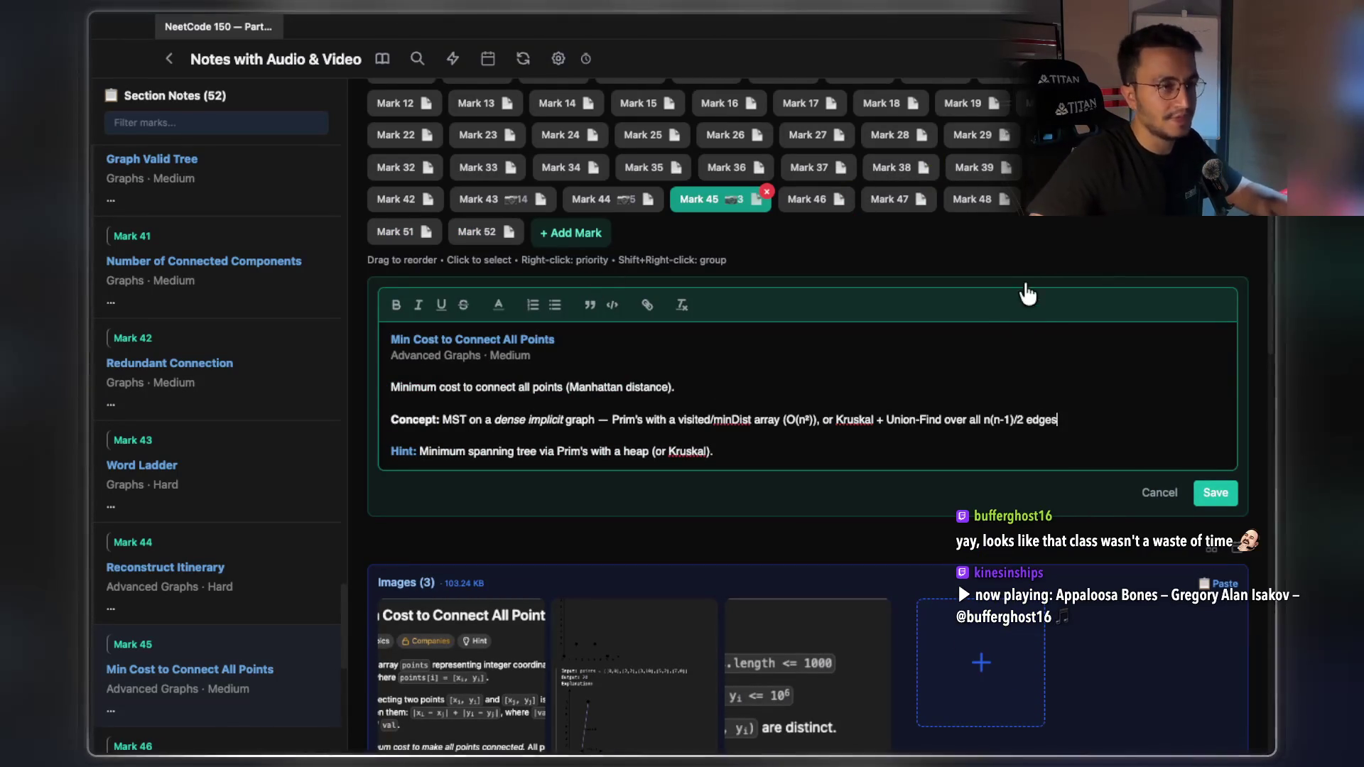
Check the Climbing Stairs and Network Delay notes, then reopen and save Mark 45's note
{"action": "left_click", "coordinate": [395, 232]}
{"action": "left_click", "coordinate": [473, 232]}
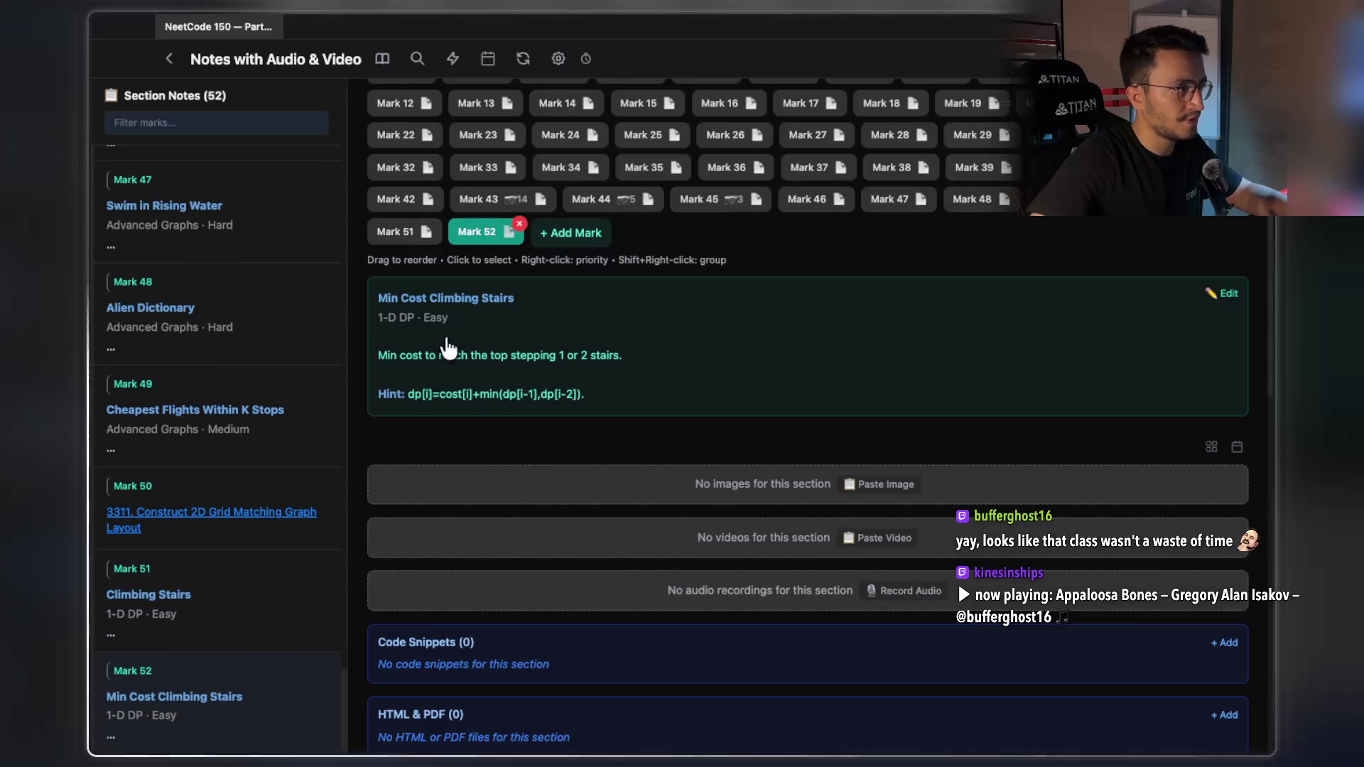
{"action": "left_click", "coordinate": [395, 231]}
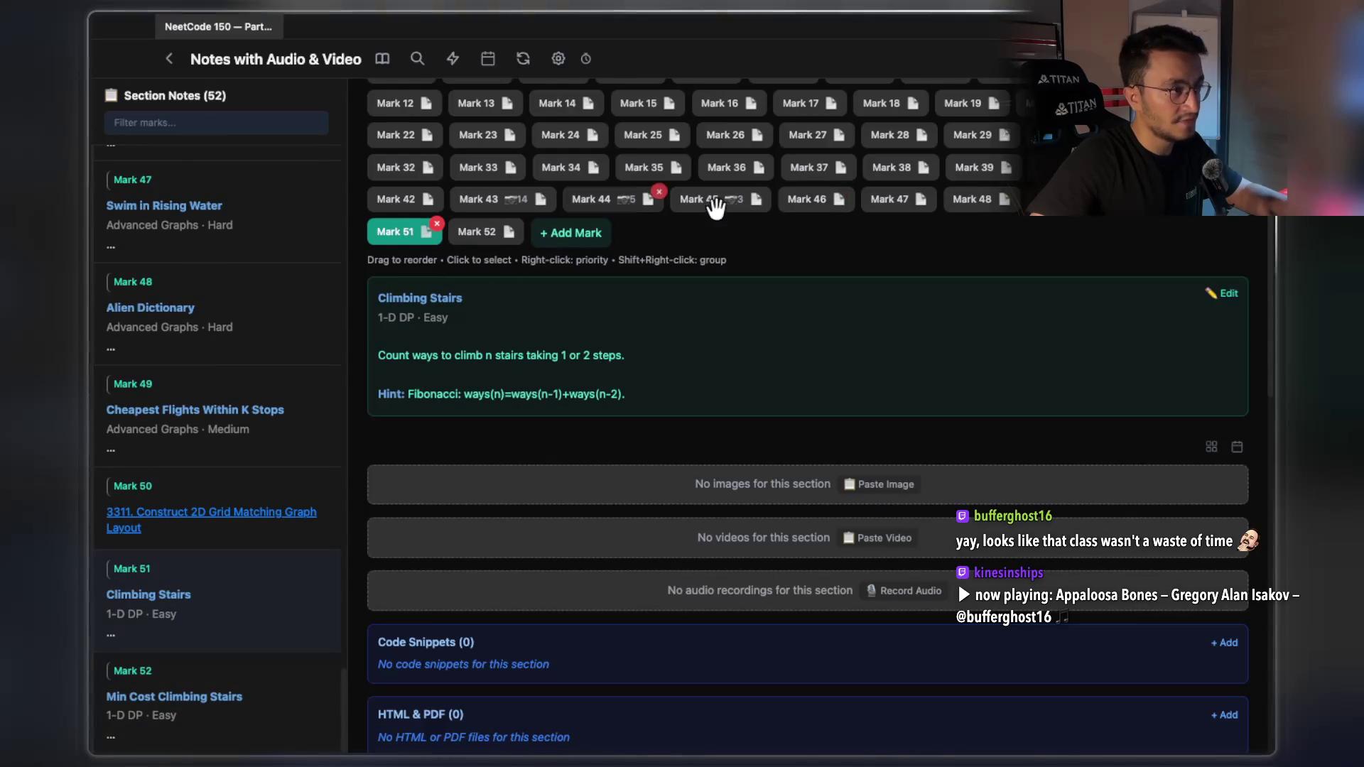
{"action": "left_click", "coordinate": [815, 206]}
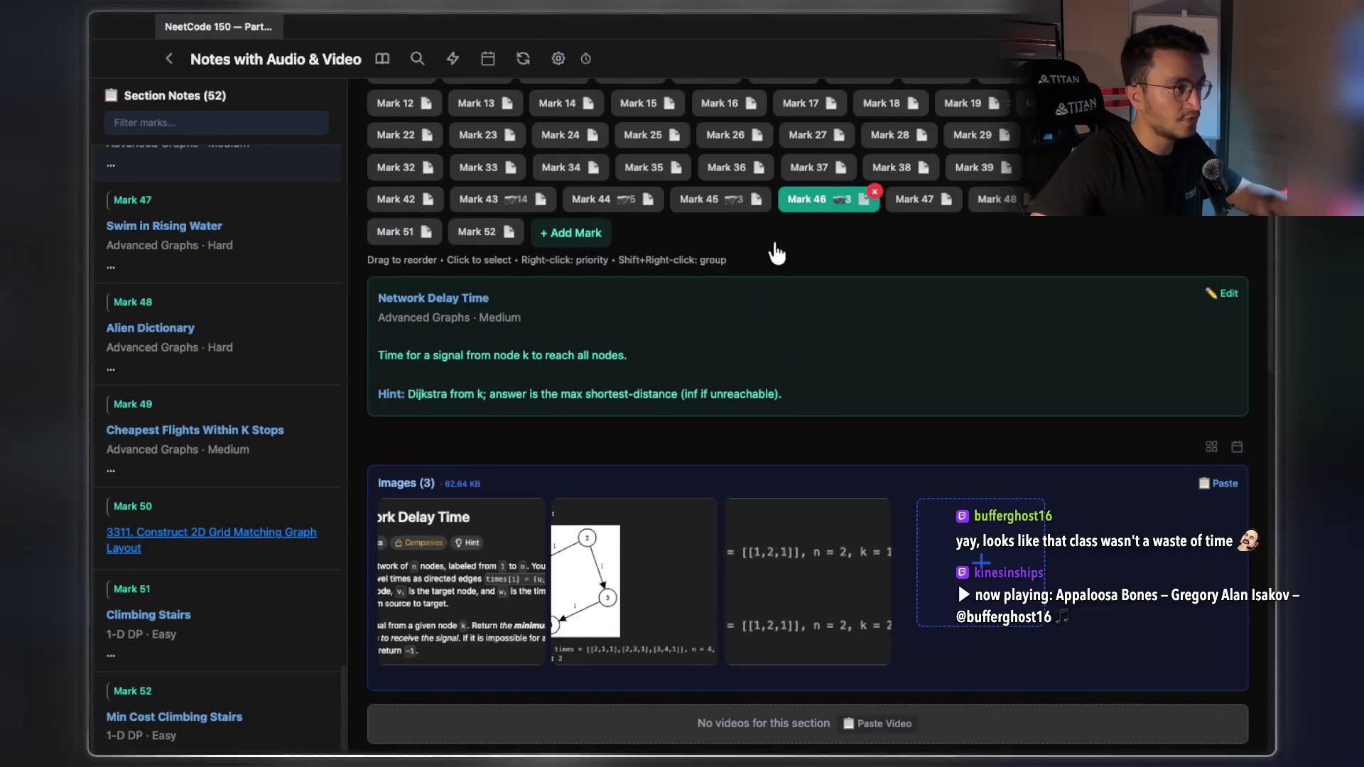
{"action": "double_click", "coordinate": [739, 202]}
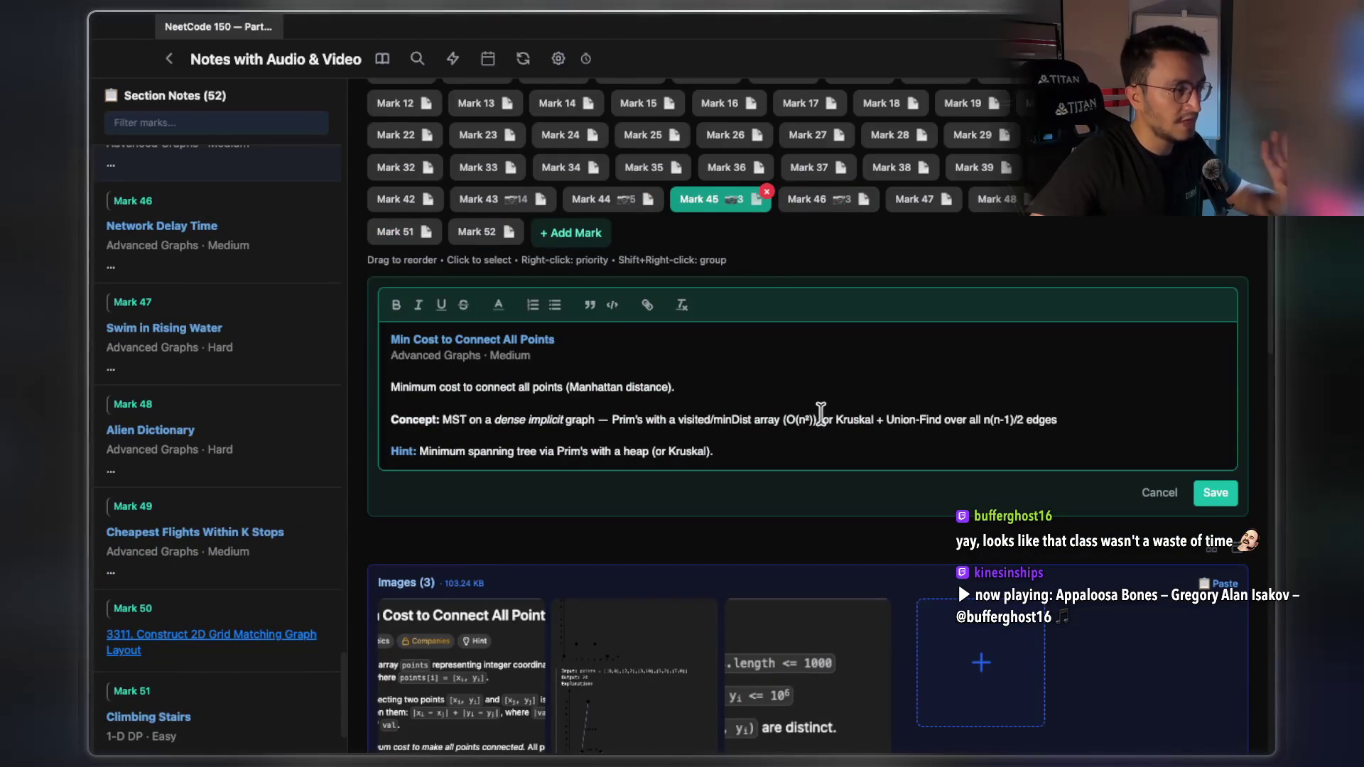
{"action": "scroll", "coordinate": [829, 393], "scroll_direction": "down", "scroll_amount": 1}
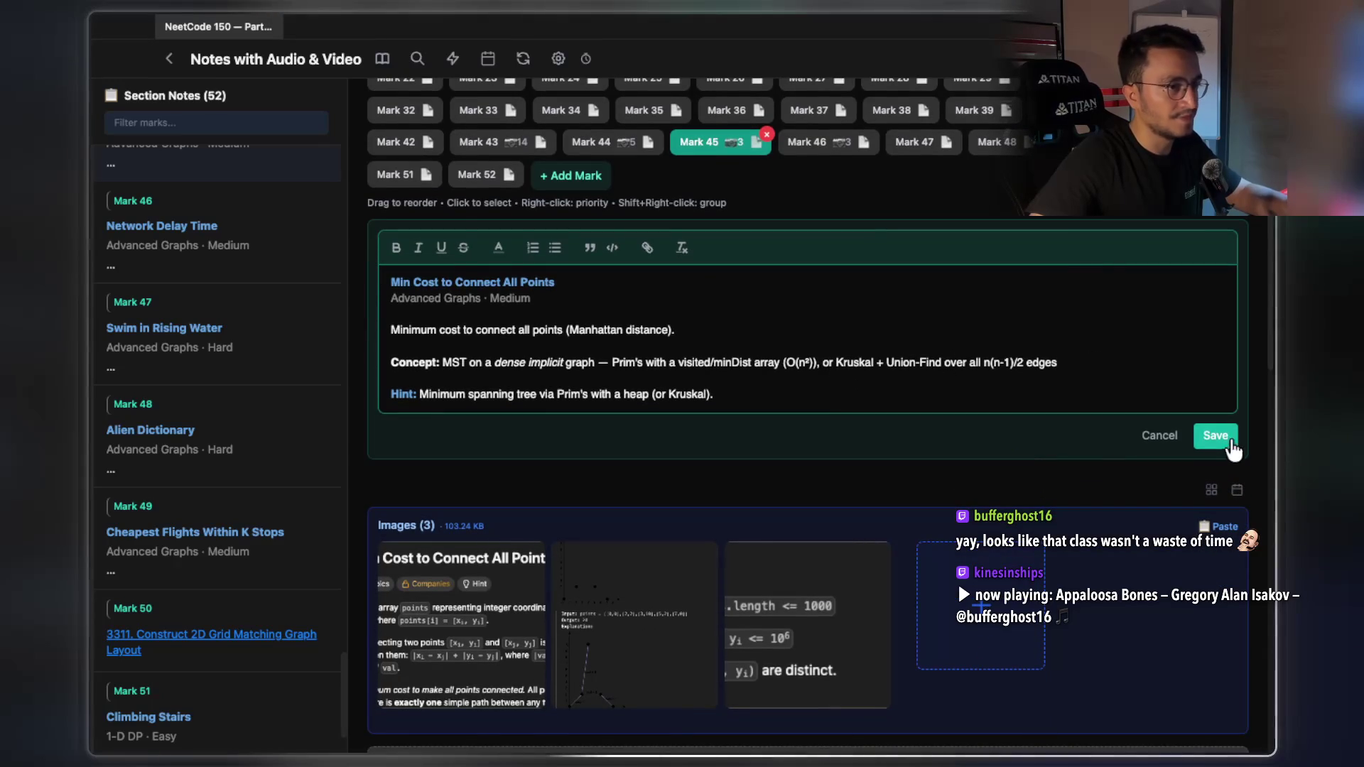
{"action": "left_click", "coordinate": [1207, 442]}
{"action": "key", "text": "super+Tab"}
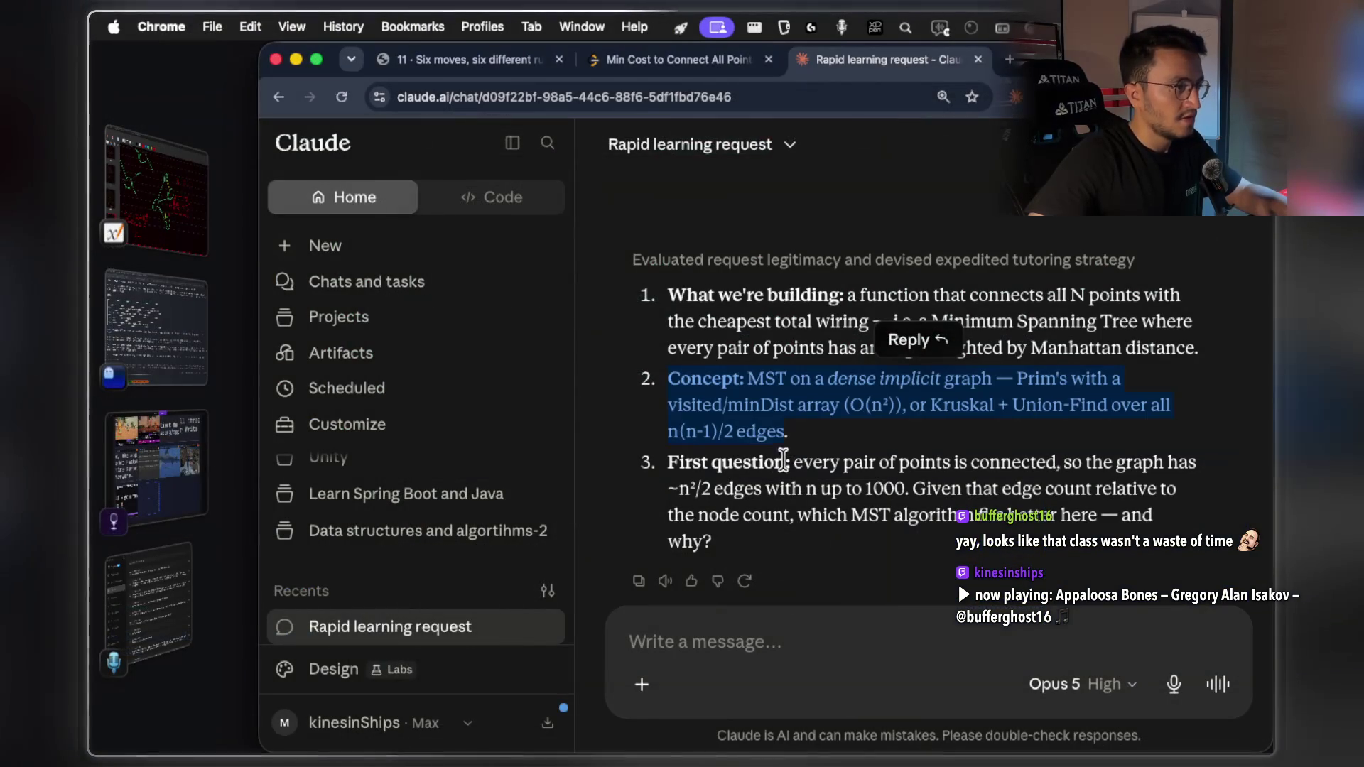
{"action": "left_click", "coordinate": [816, 461]}
{"action": "left_click", "coordinate": [709, 642]}
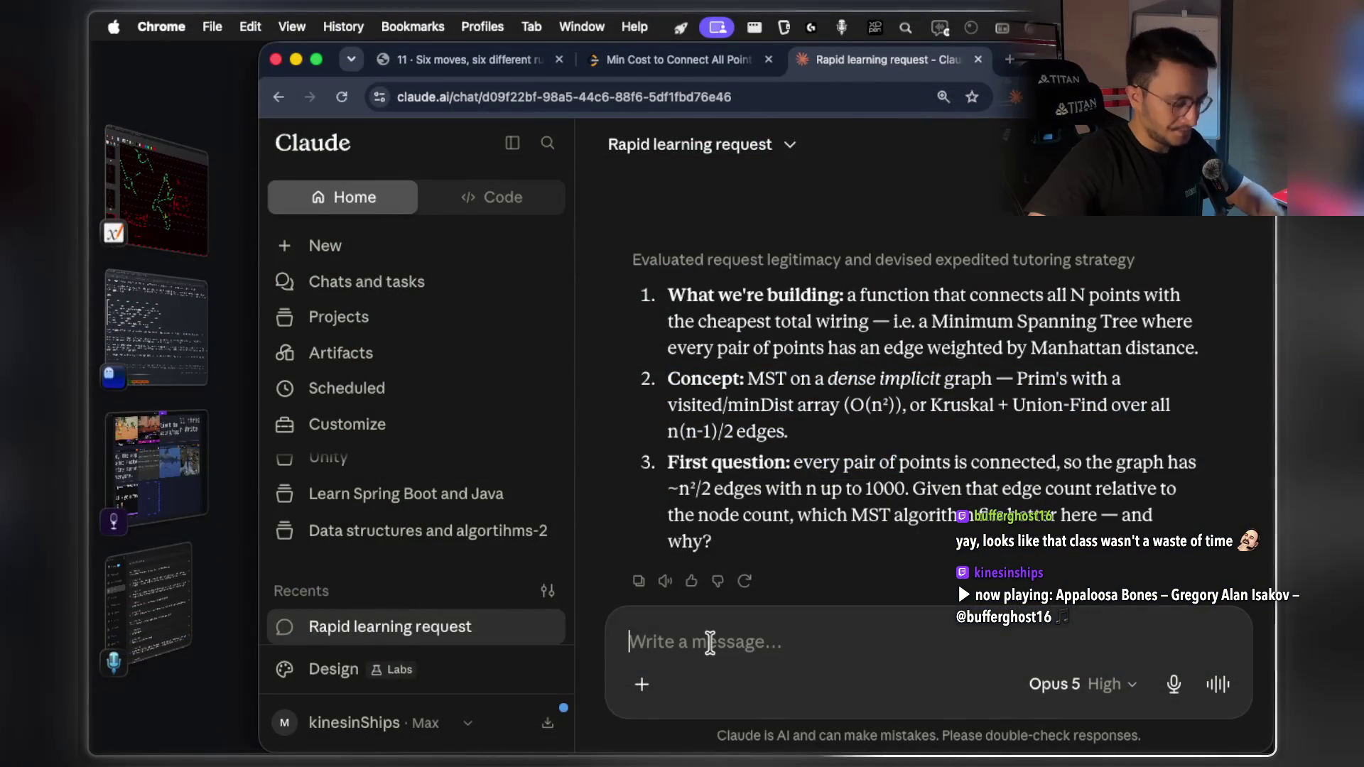
{"action": "key", "text": "super+Tab"}
{"action": "key", "text": "super+Tab"}
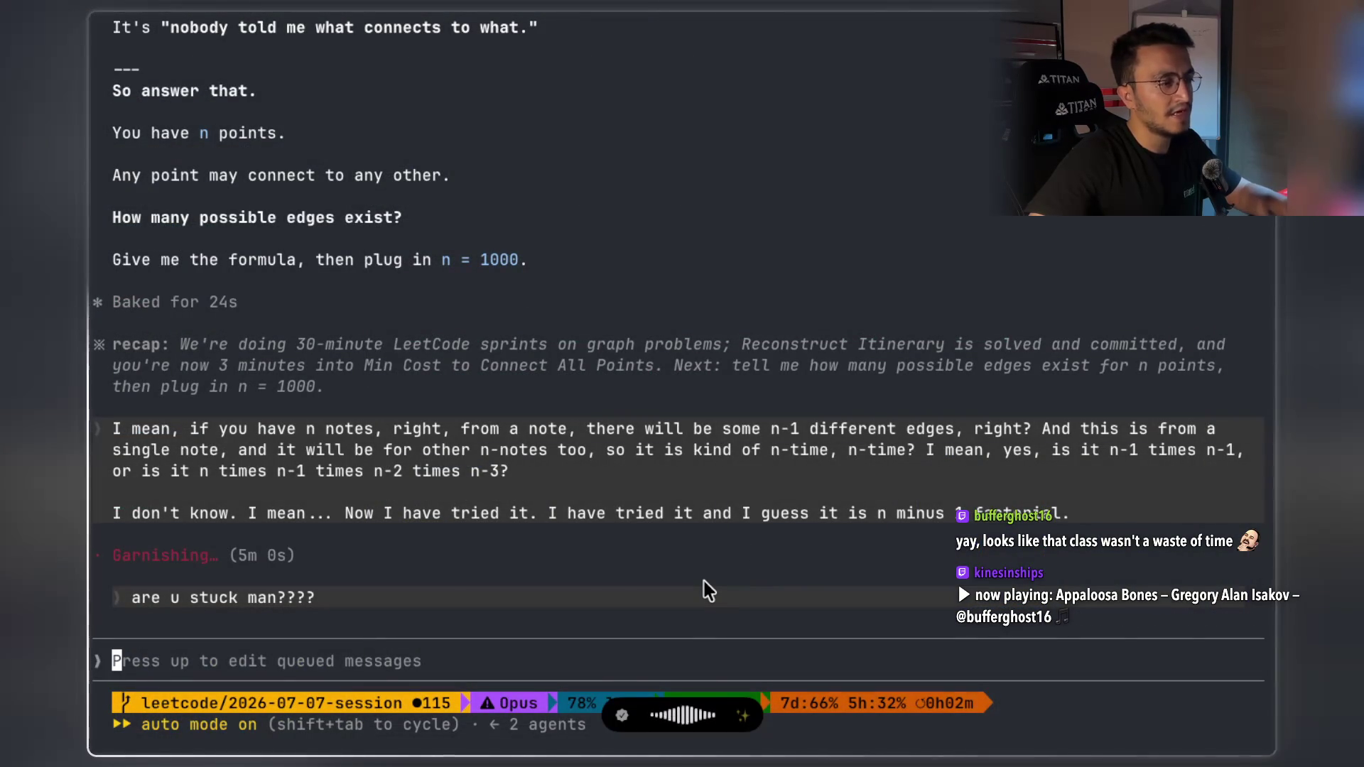
{"action": "key", "text": "super+Tab"}
{"action": "key", "text": "super+Tab"}
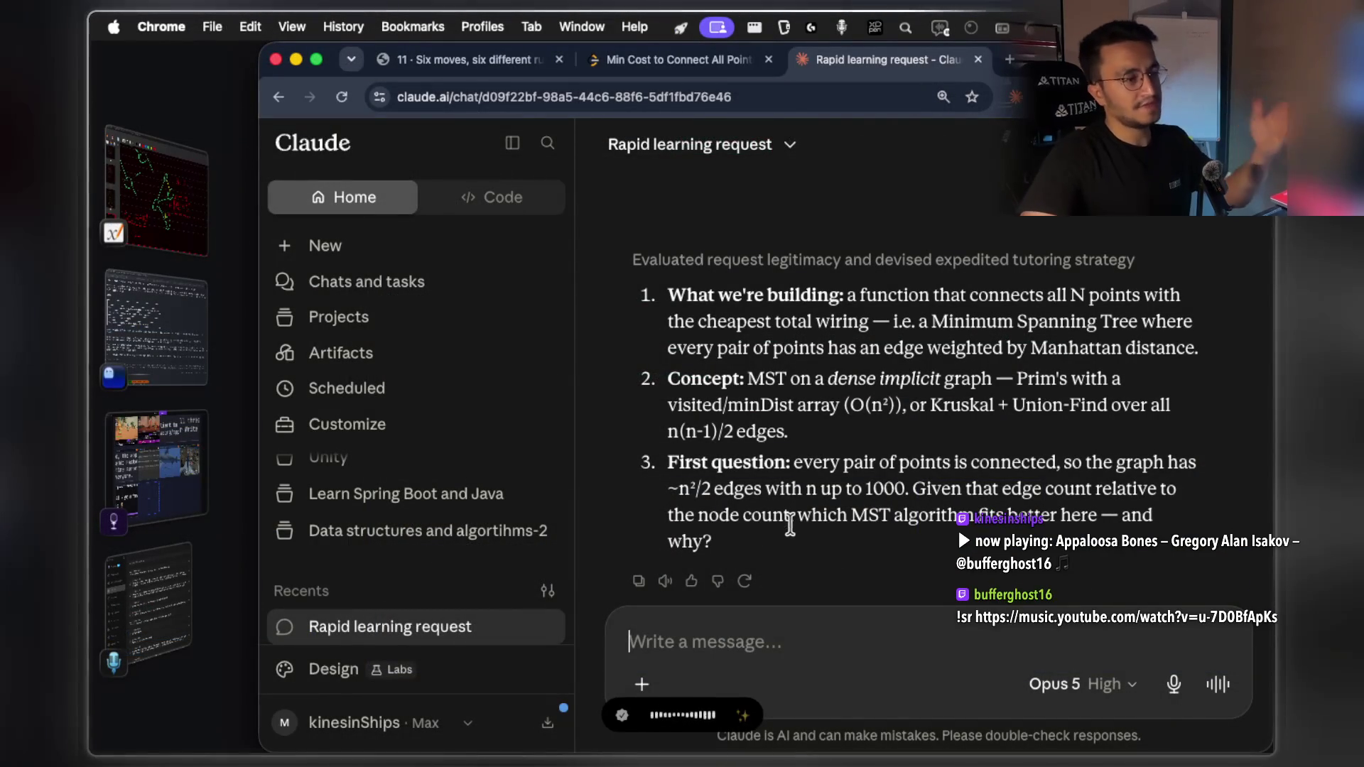
Ask Claude why the edge count isn't (n-1)! and maximise the browser window
{"action": "left_click", "coordinate": [756, 647]}
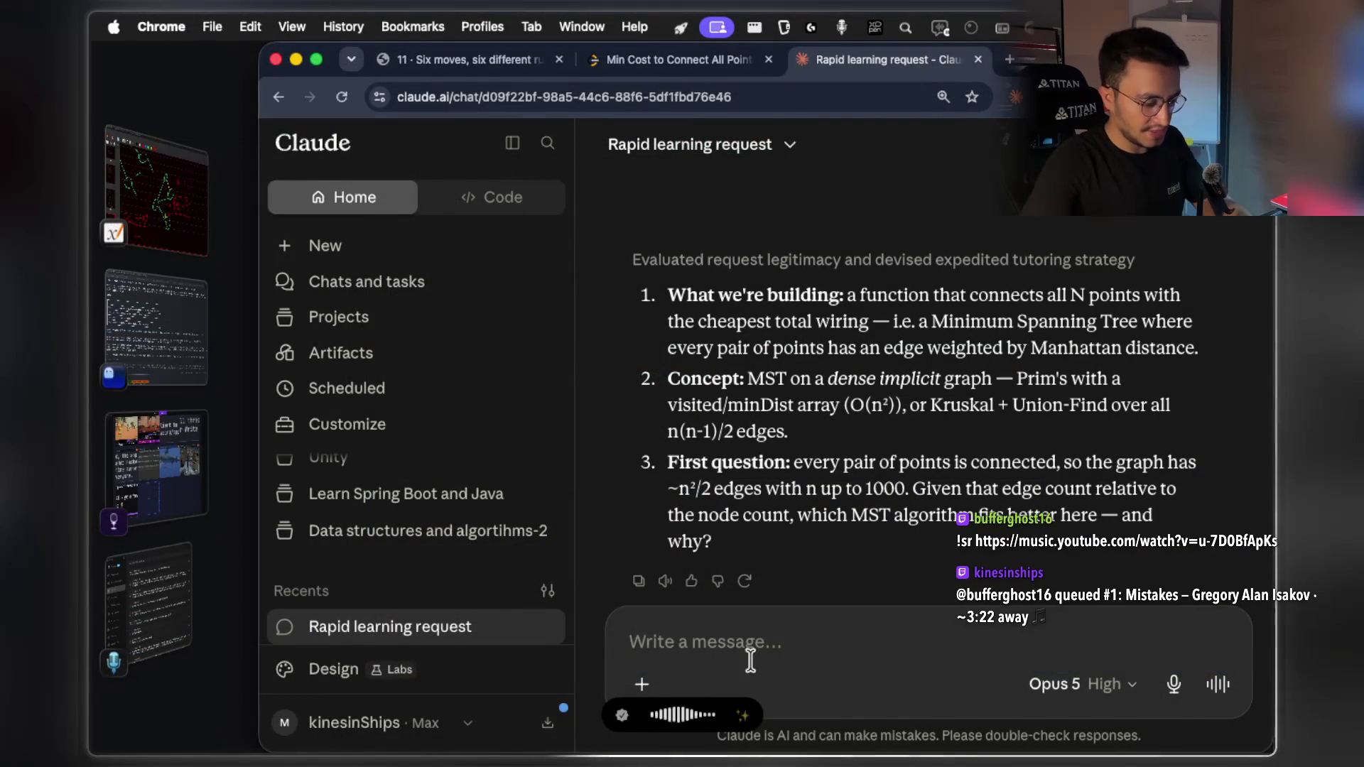
{"action": "type", "text": "(n-"}
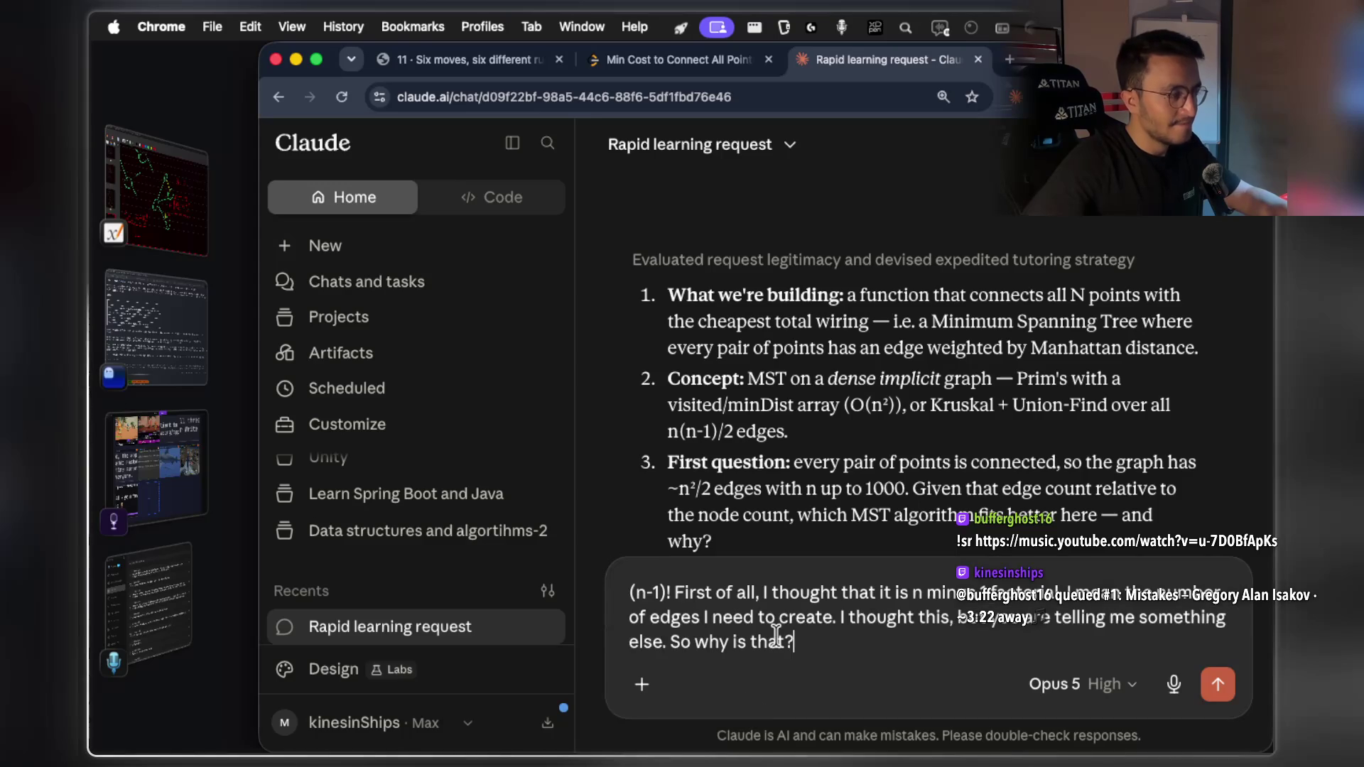
{"action": "key", "text": "Return"}
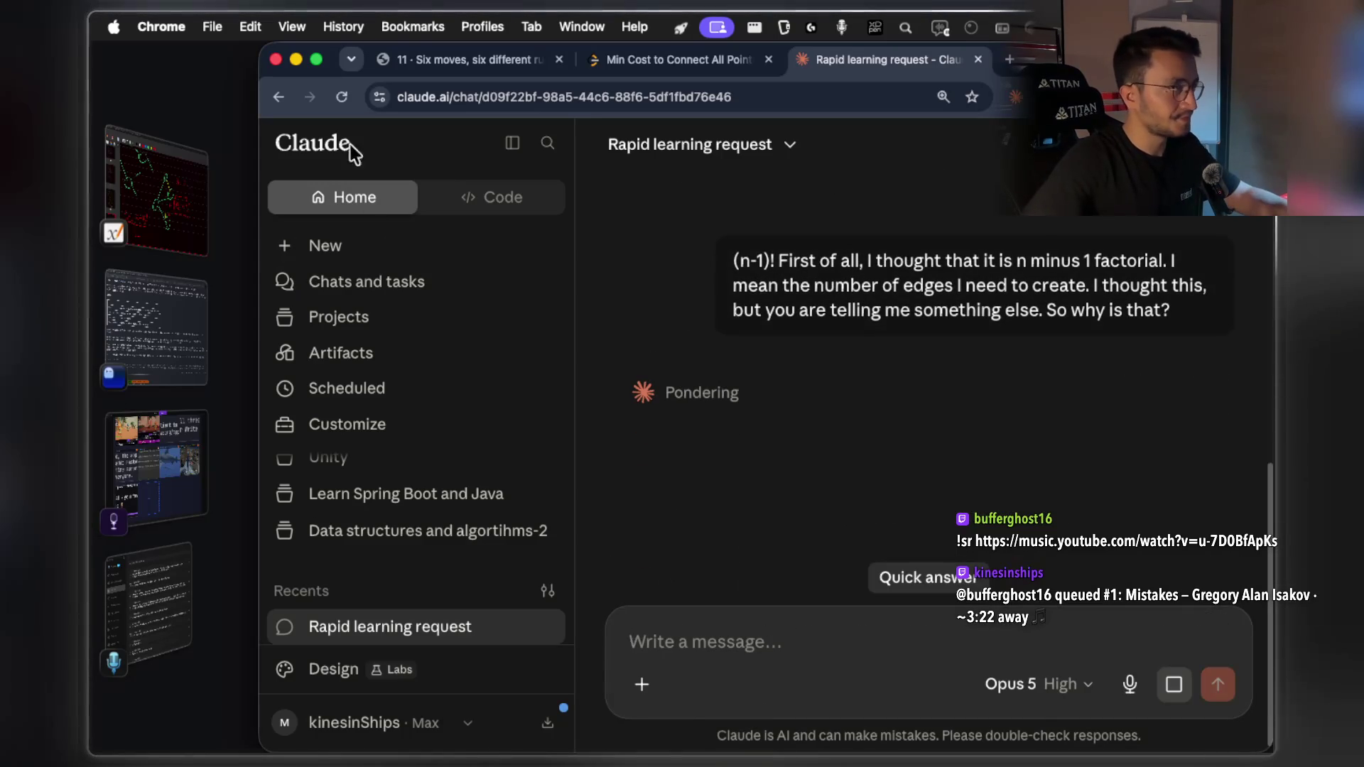
{"action": "left_click", "coordinate": [318, 60]}
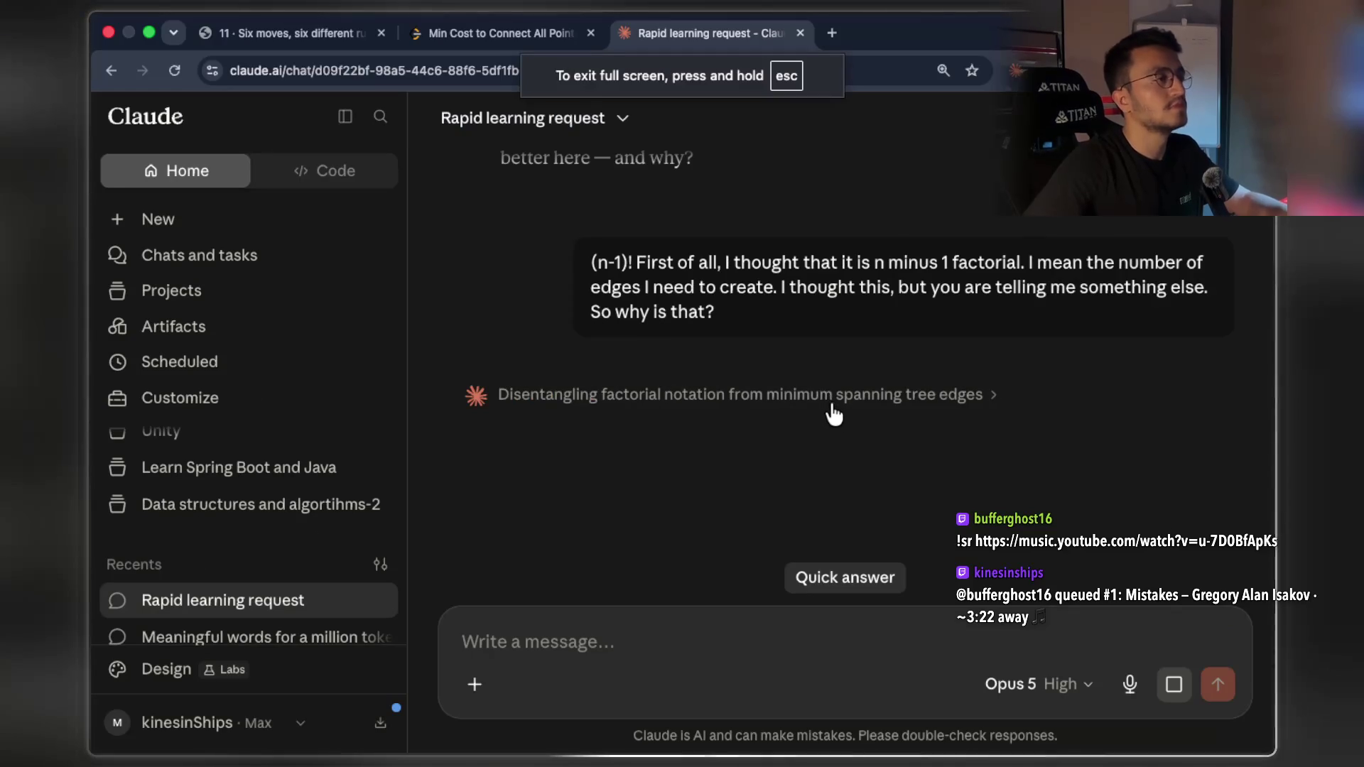
{"action": "key", "text": "super+Tab"}
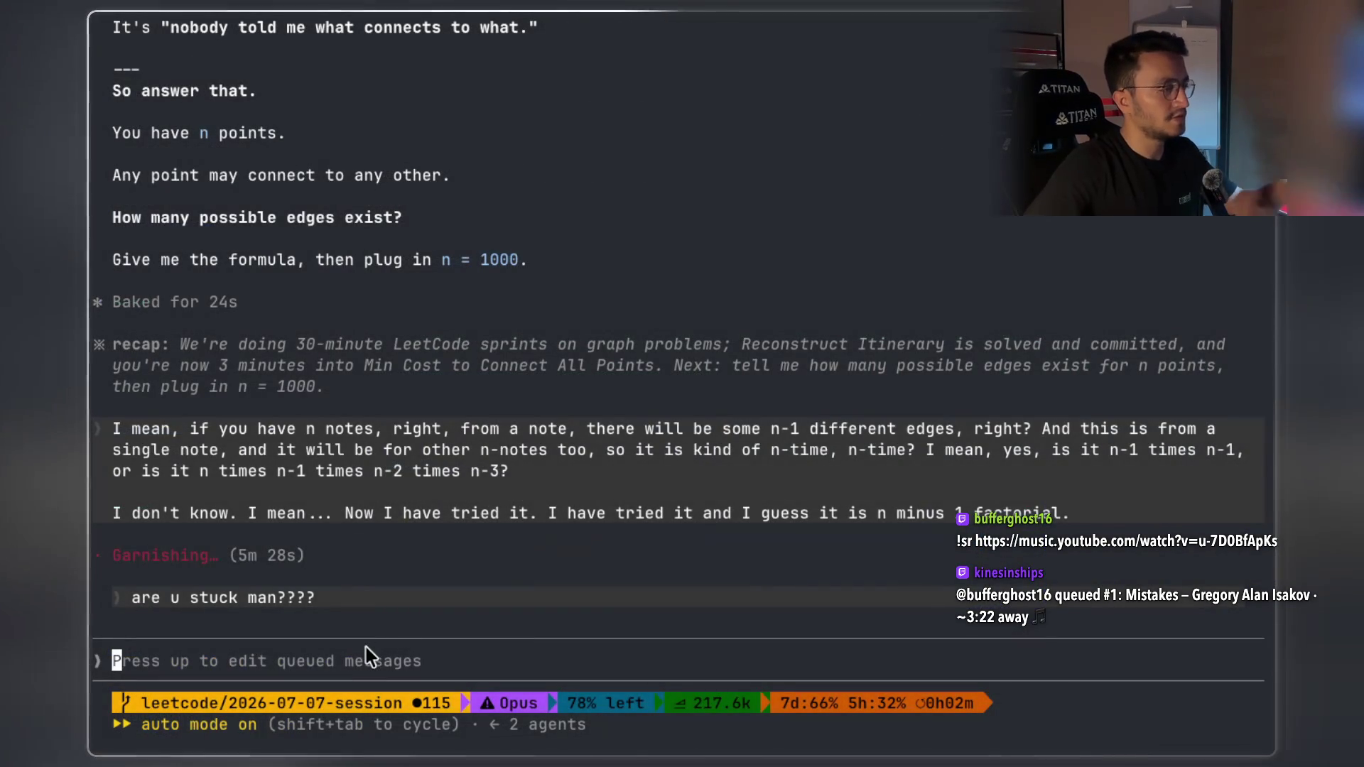
Interrupt the stalled Claude Code reply and resubmit the earlier (n-1)! edge-count answer as a prompt
{"action": "triple_click", "coordinate": [368, 645]}
{"action": "key", "text": "Escape"}
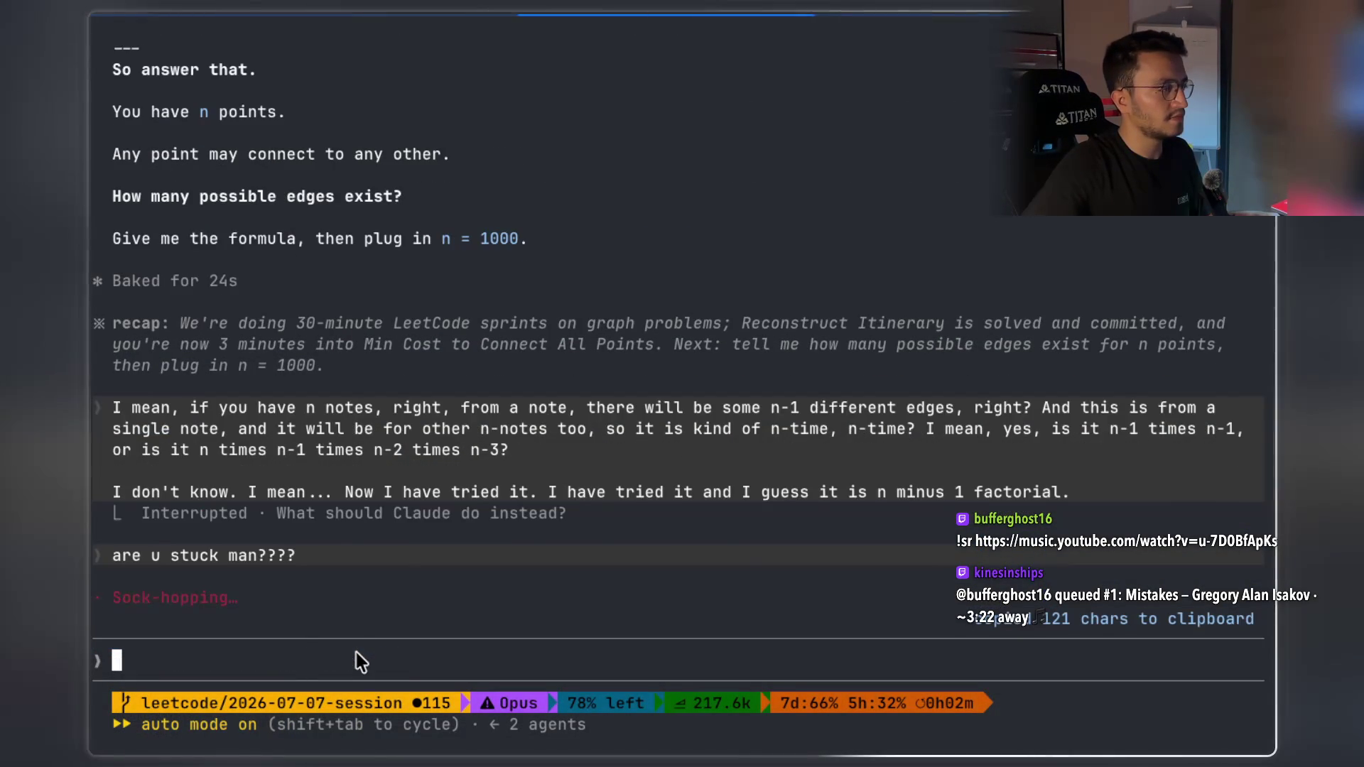
{"action": "key", "text": "Escape"}
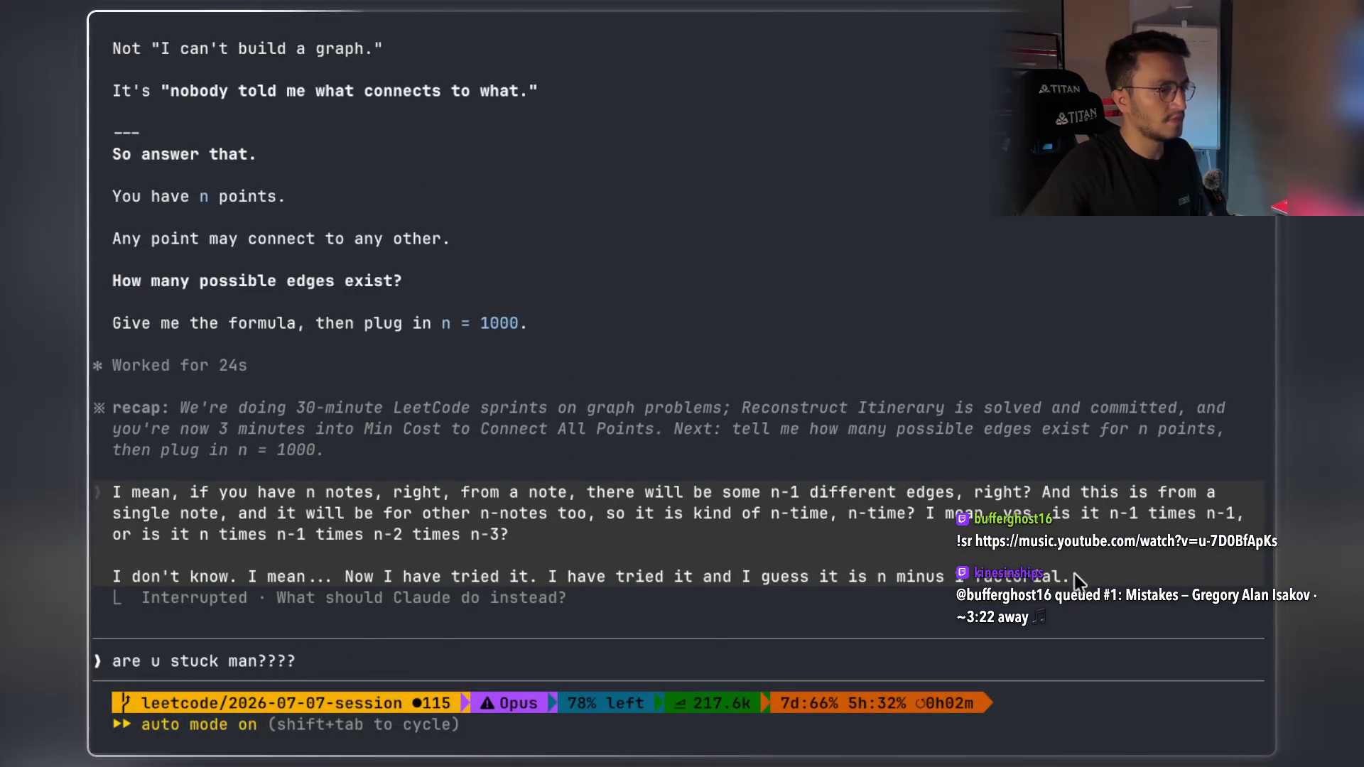
{"action": "left_click_drag", "start_coordinate": [978, 578], "coordinate": [219, 495]}
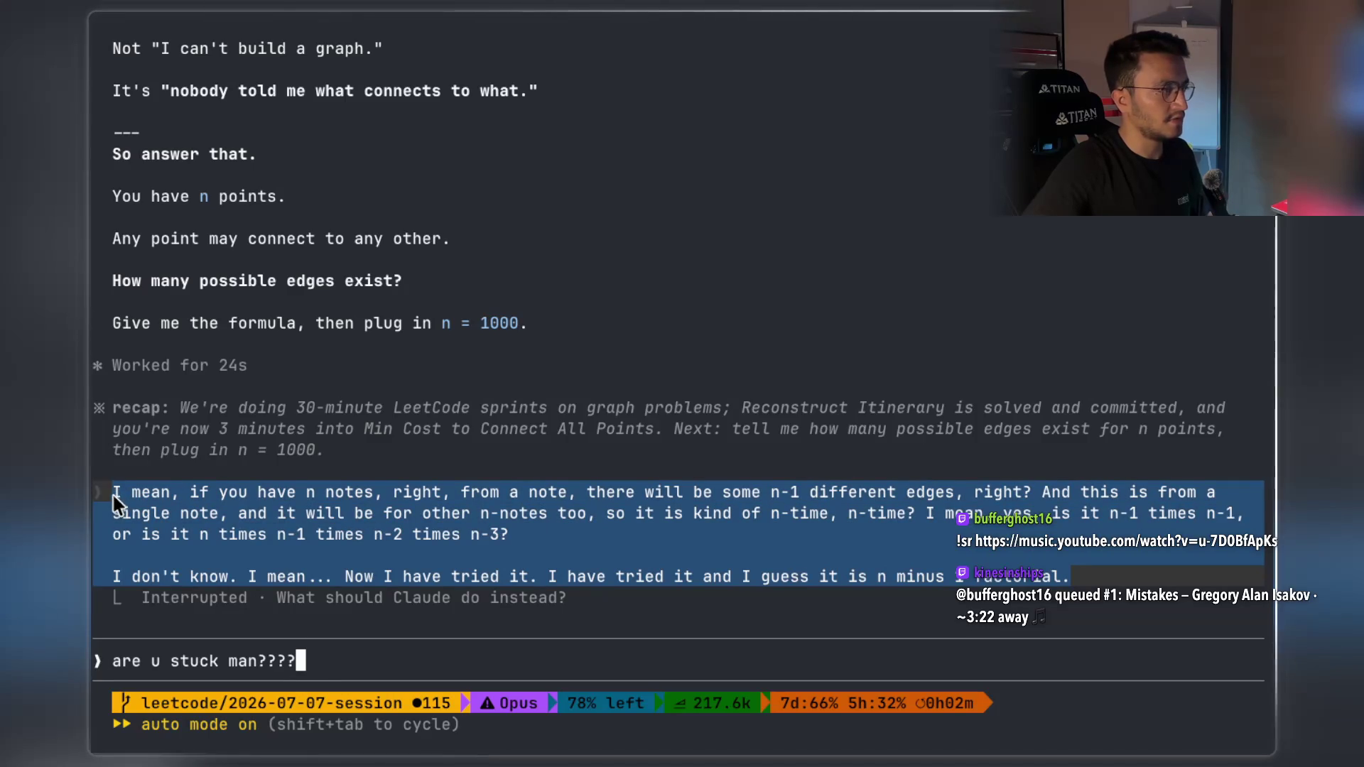
{"action": "left_click_drag", "start_coordinate": [114, 496], "coordinate": [114, 496]}
{"action": "type", "text": "I mean, if you have n notes, right, from a note, there will be some n-1 different edges, right? And this is from a single note, and it will be for other n-notes too, so it is kind of n-time, n-time? I mean, yes, is it n-1 times n-1, or is it n times n-1 times n-2 times n-3?    I don't know. I mean... Now I have tried it. I have tried it and I guess it is n minus 1 factorial."}
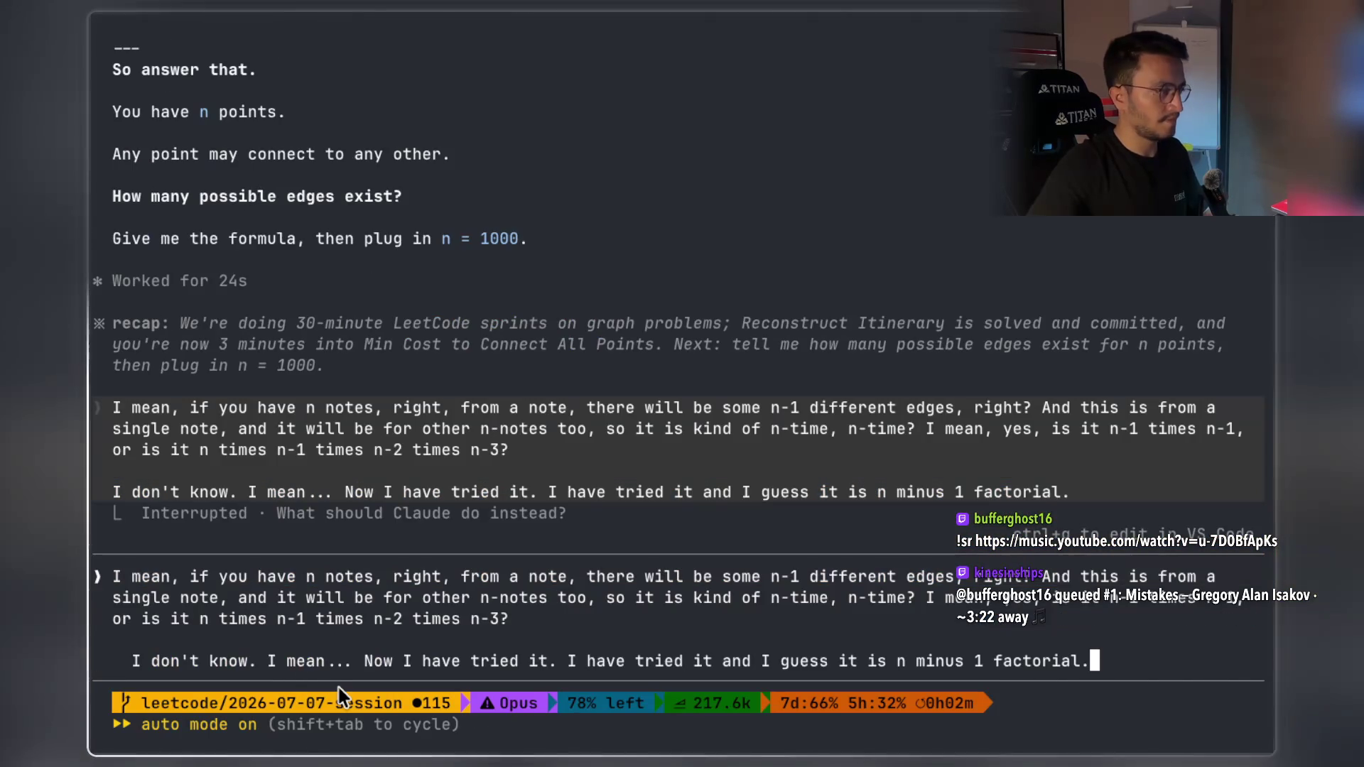
{"action": "key", "text": "Return"}
{"action": "key", "text": "super+Tab"}
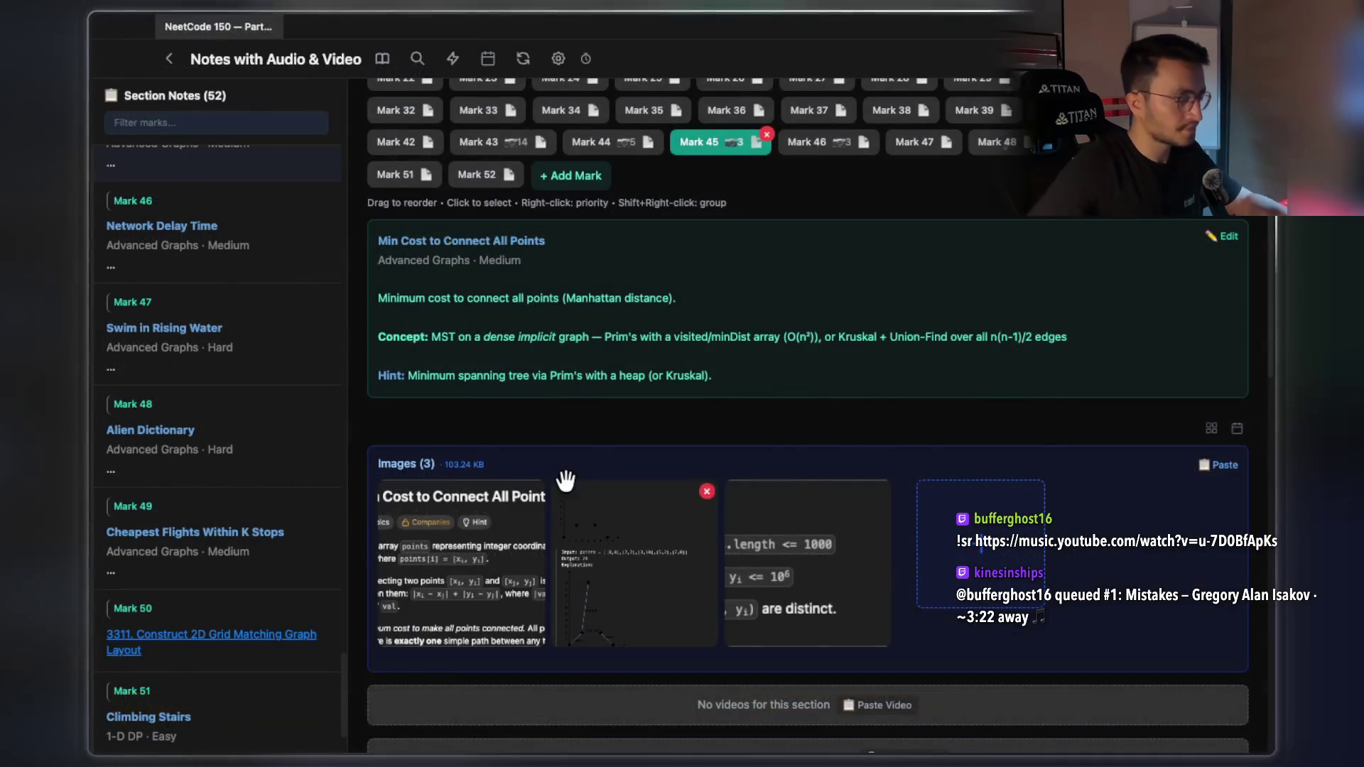
{"action": "key", "text": "super+Tab"}
{"action": "scroll", "coordinate": [680, 434], "scroll_direction": "down", "scroll_amount": 1}
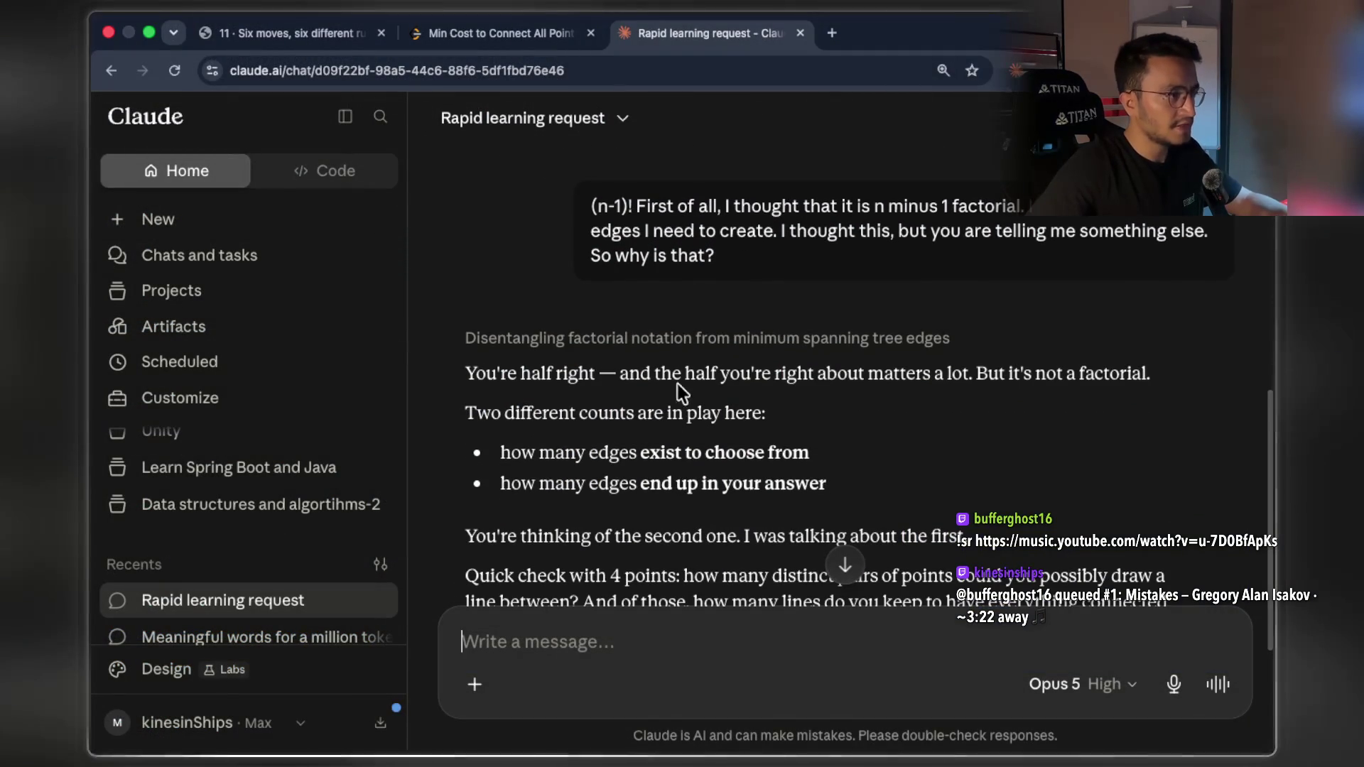
{"action": "left_click_drag", "start_coordinate": [654, 374], "coordinate": [803, 373]}
{"action": "left_click_drag", "start_coordinate": [902, 367], "coordinate": [1142, 374]}
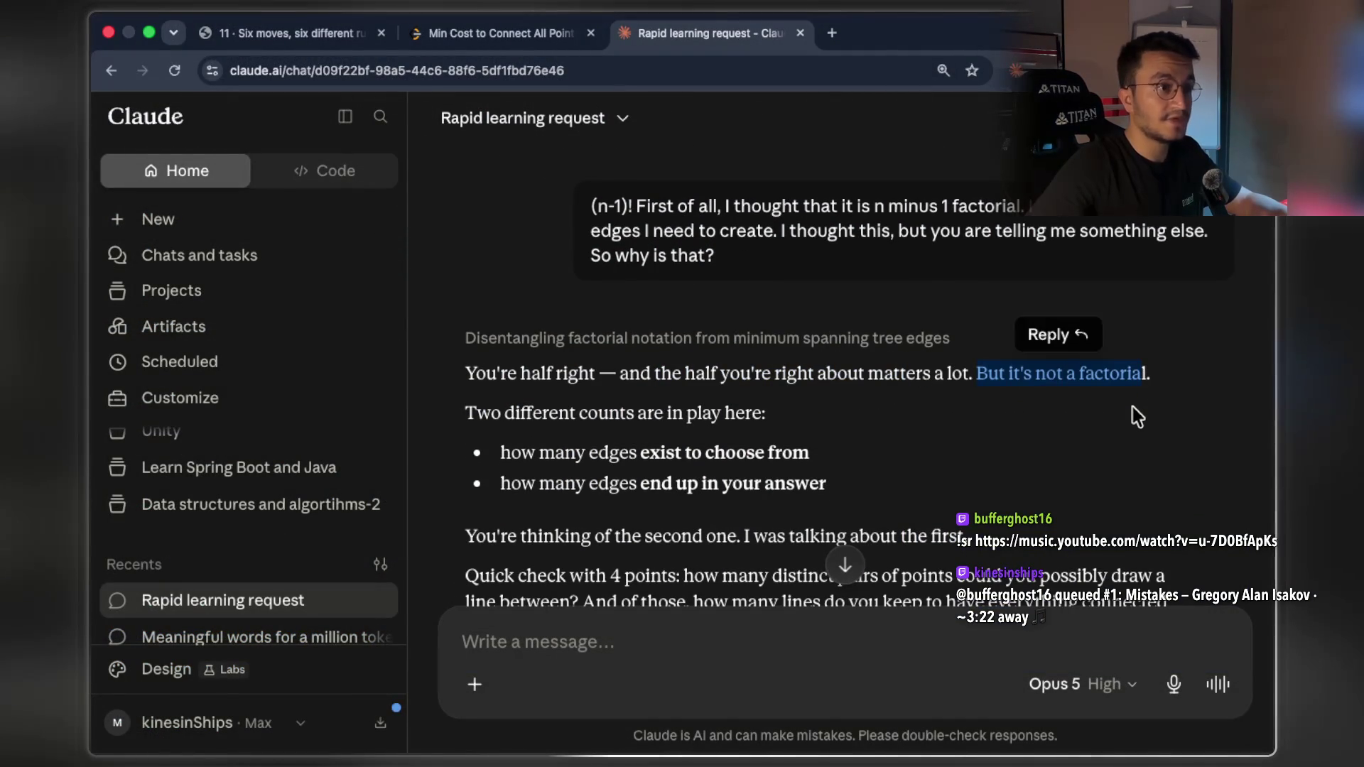
{"action": "scroll", "coordinate": [994, 426], "scroll_direction": "down", "scroll_amount": 1}
{"action": "left_click_drag", "start_coordinate": [503, 368], "coordinate": [756, 366]}
{"action": "left_click", "coordinate": [757, 367]}
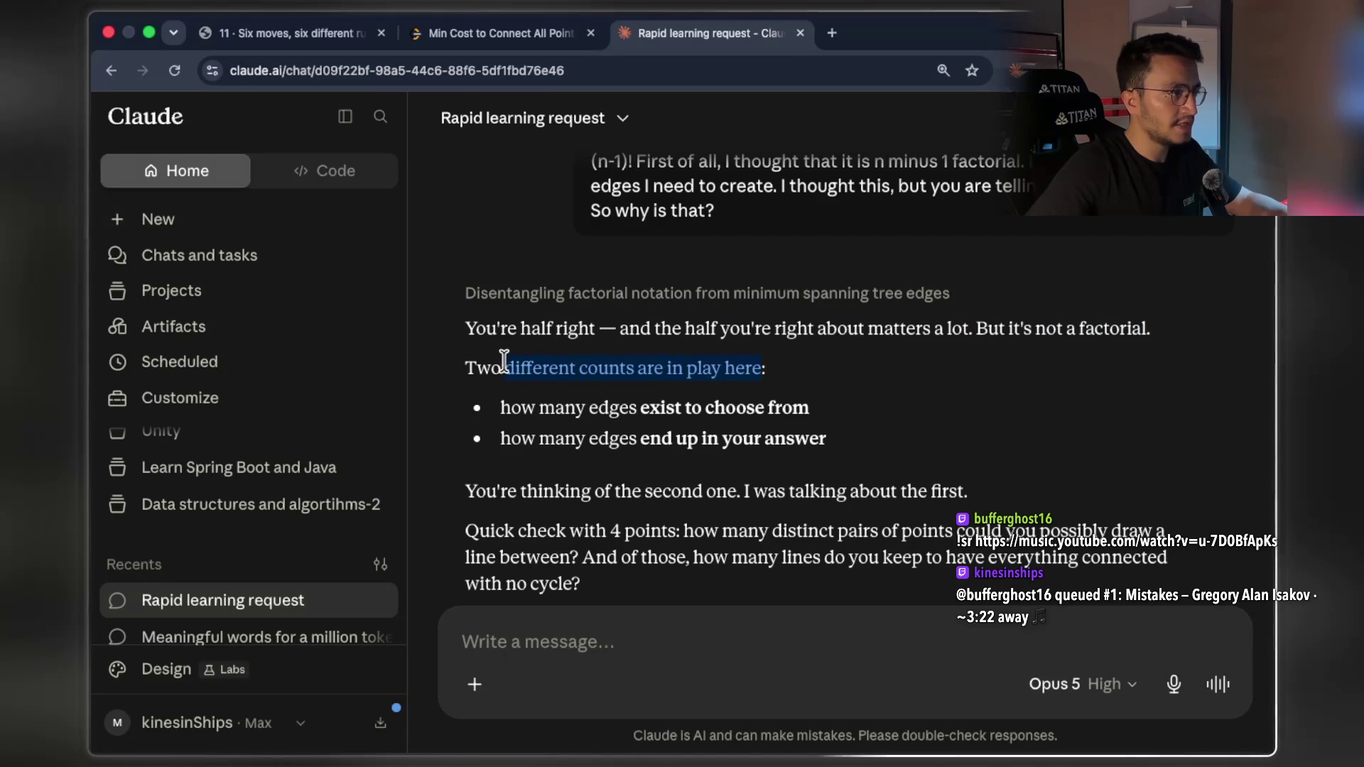
{"action": "left_click_drag", "start_coordinate": [652, 406], "coordinate": [801, 410]}
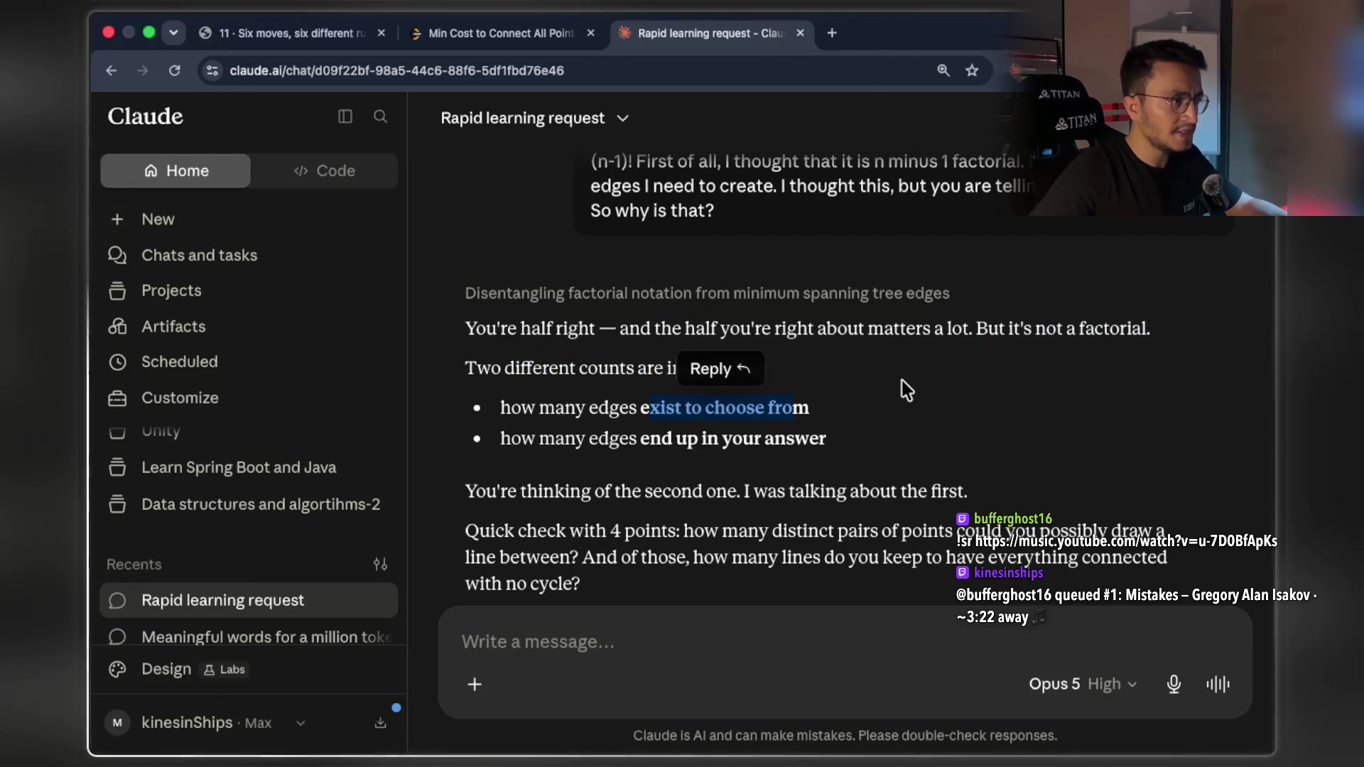
{"action": "scroll", "coordinate": [906, 390], "scroll_direction": "down", "scroll_amount": 2}
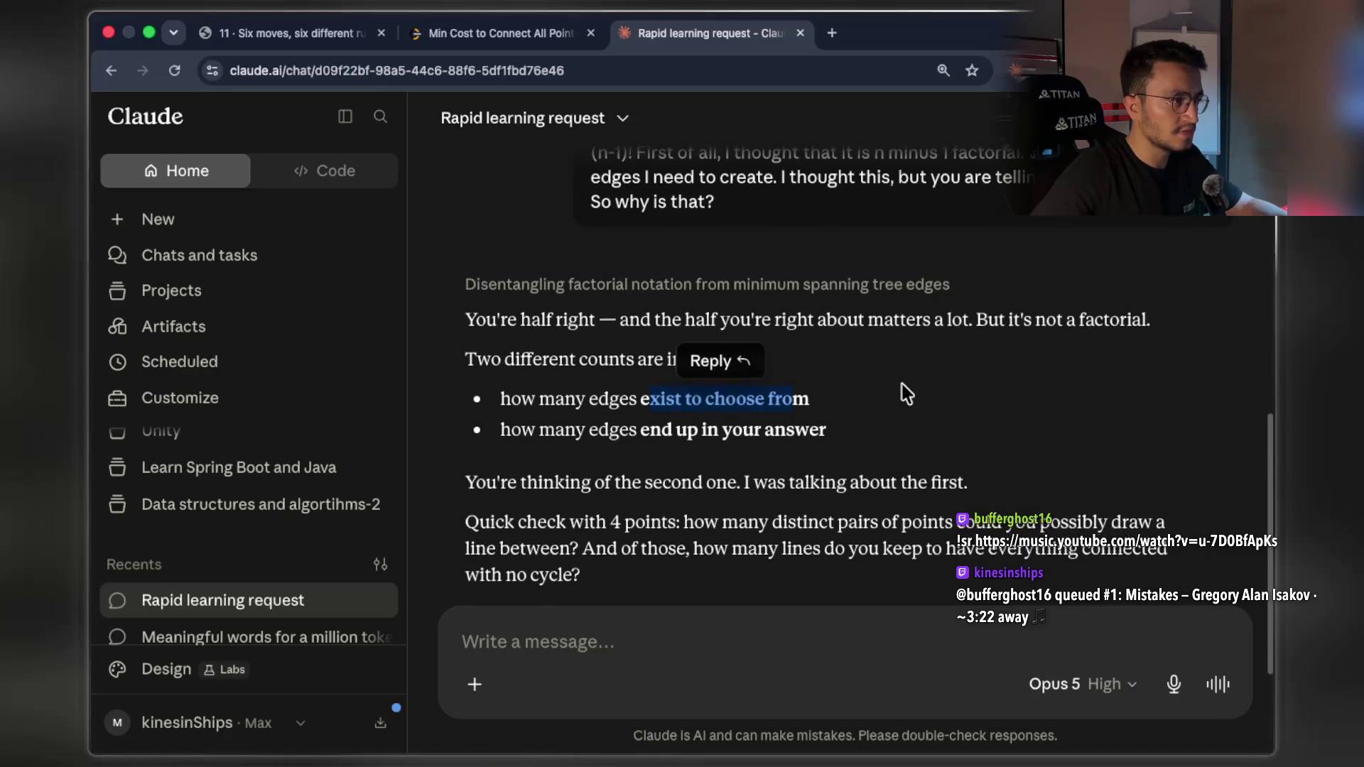
{"action": "scroll", "coordinate": [906, 393], "scroll_direction": "down", "scroll_amount": 1}
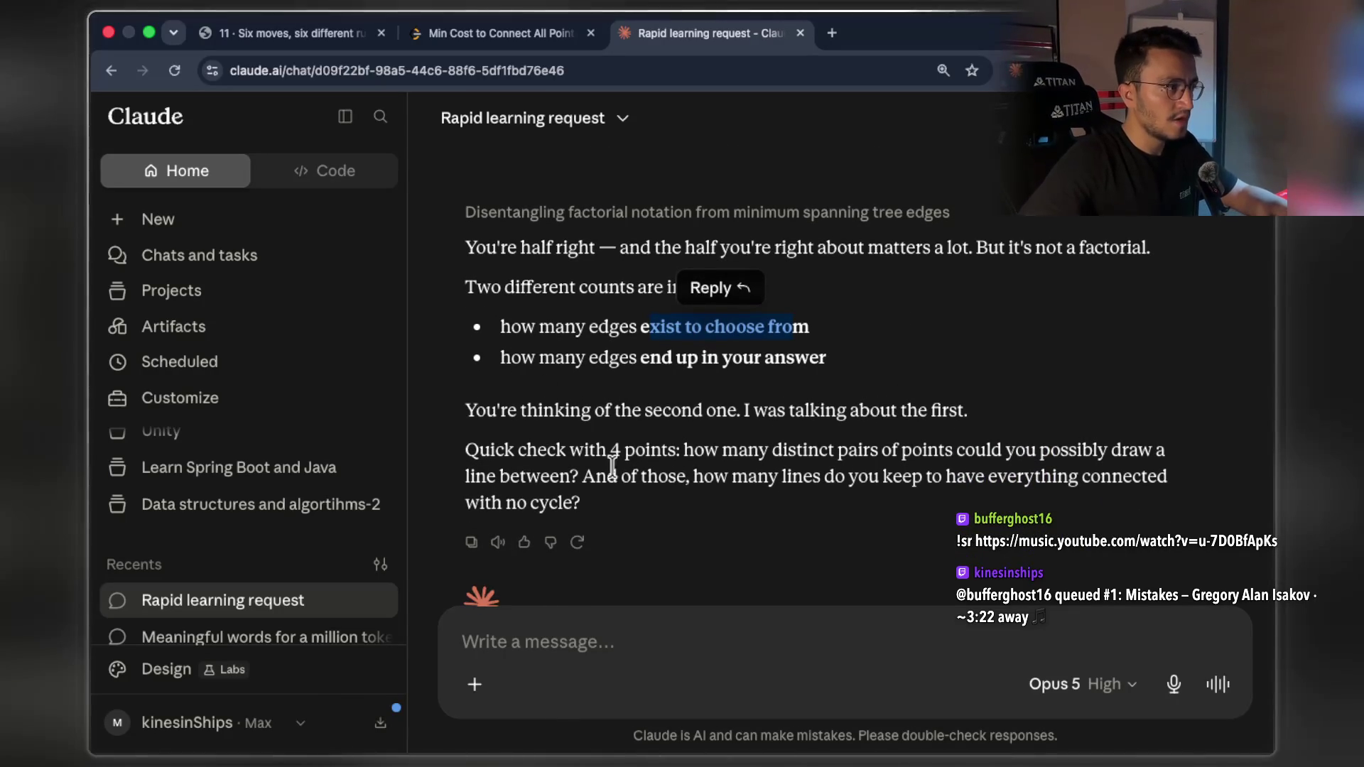
{"action": "left_click", "coordinate": [573, 450]}
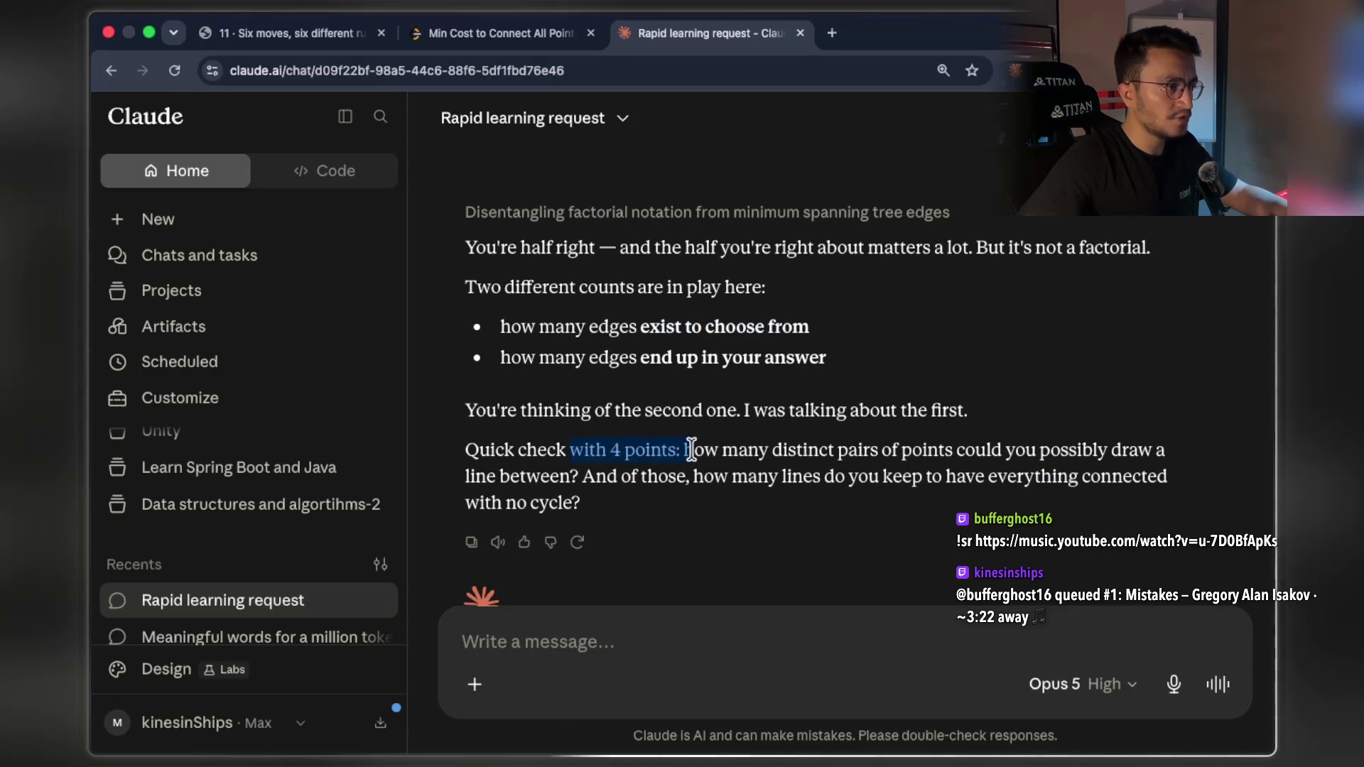
{"action": "left_click_drag", "start_coordinate": [843, 452], "coordinate": [912, 458]}
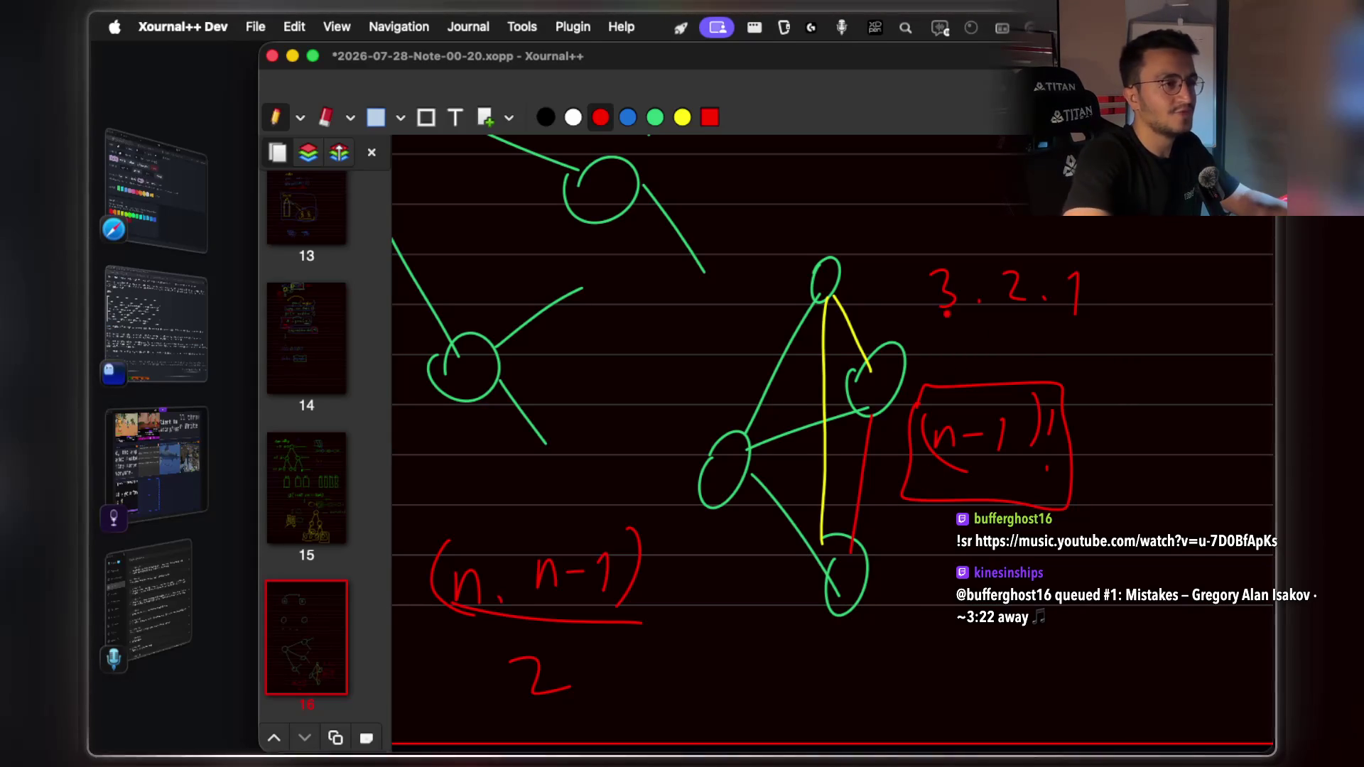
Box 3.2.1 in red and write red numbers, including a 4 with a multiplication dot
{"action": "mouse_move", "coordinate": [929, 248]}
{"action": "left_mouse_down"}
{"action": "mouse_move", "coordinate": [1079, 340]}
{"action": "mouse_move", "coordinate": [976, 226]}
{"action": "left_mouse_up"}
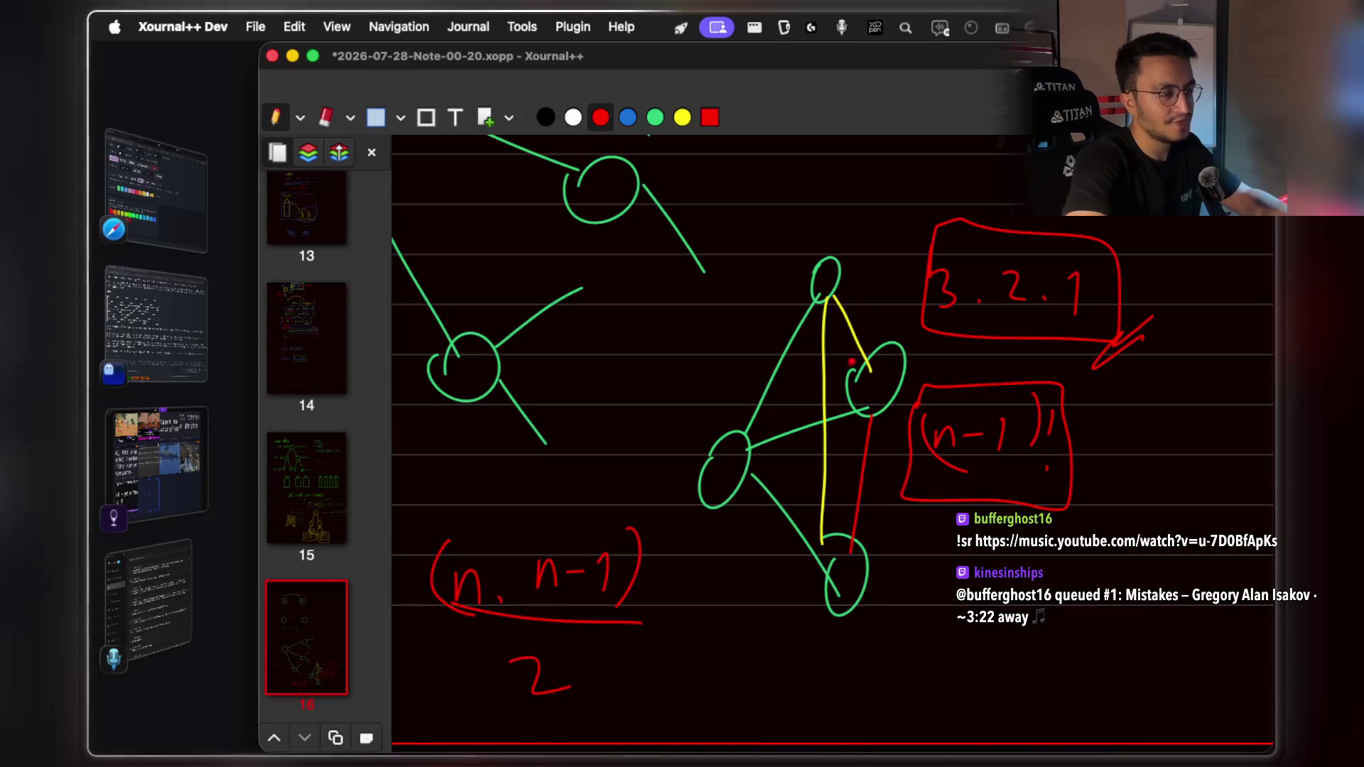
{"action": "mouse_move", "coordinate": [1000, 581]}
{"action": "left_mouse_down"}
{"action": "mouse_move", "coordinate": [1002, 625]}
{"action": "mouse_move", "coordinate": [1012, 614]}
{"action": "mouse_move", "coordinate": [1050, 636]}
{"action": "left_mouse_up"}
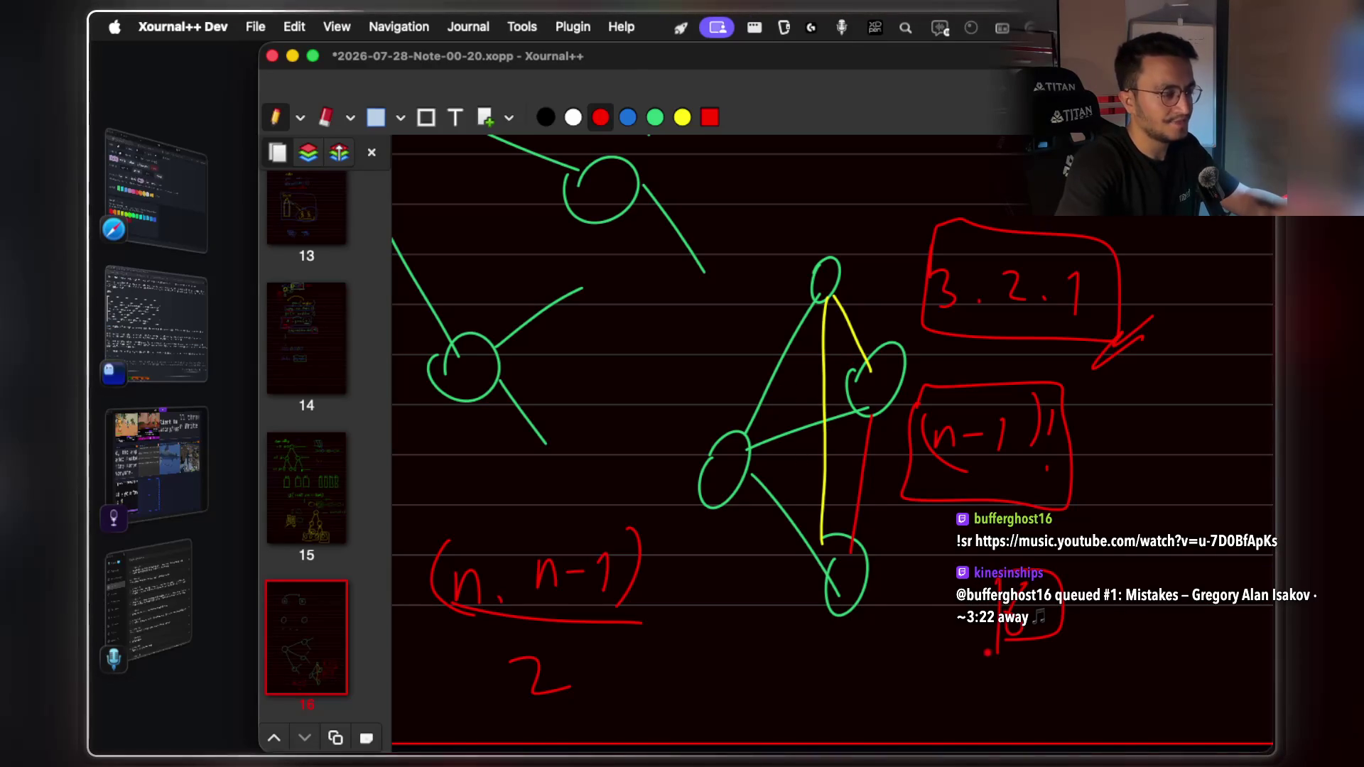
{"action": "scroll", "coordinate": [923, 604], "scroll_direction": "left", "scroll_amount": 1}
{"action": "mouse_move", "coordinate": [911, 645]}
{"action": "left_mouse_down"}
{"action": "mouse_move", "coordinate": [936, 676]}
{"action": "mouse_move", "coordinate": [921, 696]}
{"action": "left_mouse_up"}
{"action": "scroll", "coordinate": [921, 618], "scroll_direction": "right", "scroll_amount": 2}
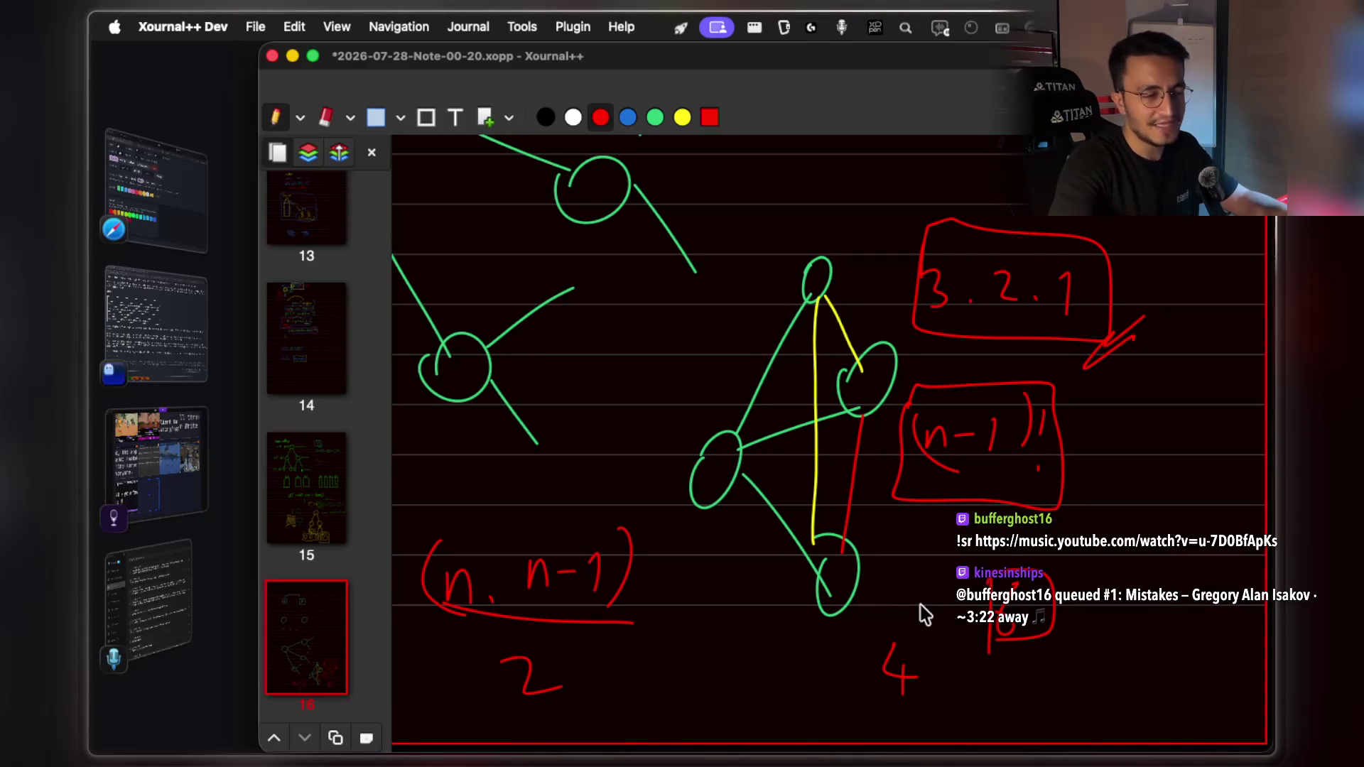
{"action": "left_click_drag", "start_coordinate": [802, 162], "coordinate": [817, 186]}
{"action": "mouse_move", "coordinate": [811, 165]}
{"action": "left_mouse_down"}
{"action": "mouse_move", "coordinate": [810, 194]}
{"action": "mouse_move", "coordinate": [863, 163]}
{"action": "left_mouse_up"}
{"action": "left_click", "coordinate": [837, 190]}
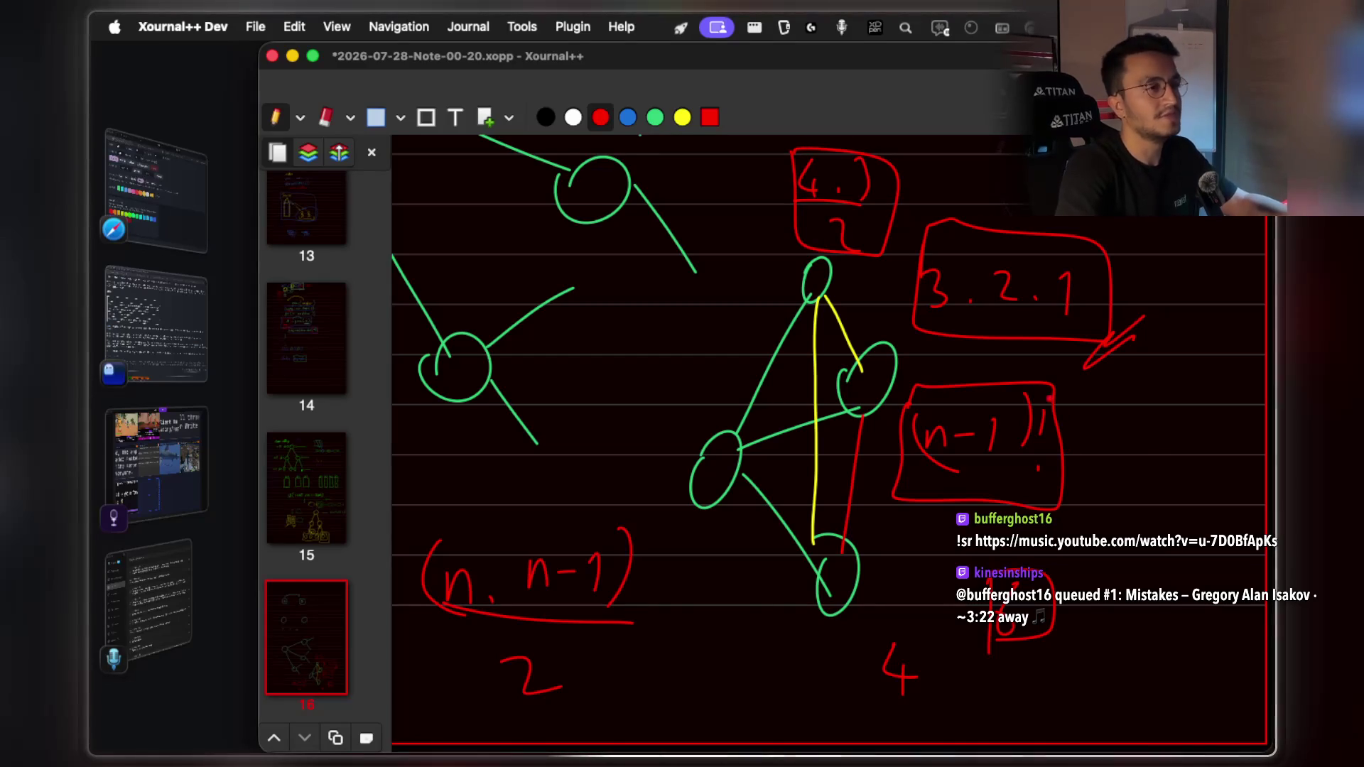
Loop blue around the 3.2.1 box and draw a blue arrow stroke below it
{"action": "key", "text": "b"}
{"action": "left_click_drag", "start_coordinate": [1121, 305], "coordinate": [924, 204]}
{"action": "left_click_drag", "start_coordinate": [1135, 335], "coordinate": [1104, 375]}
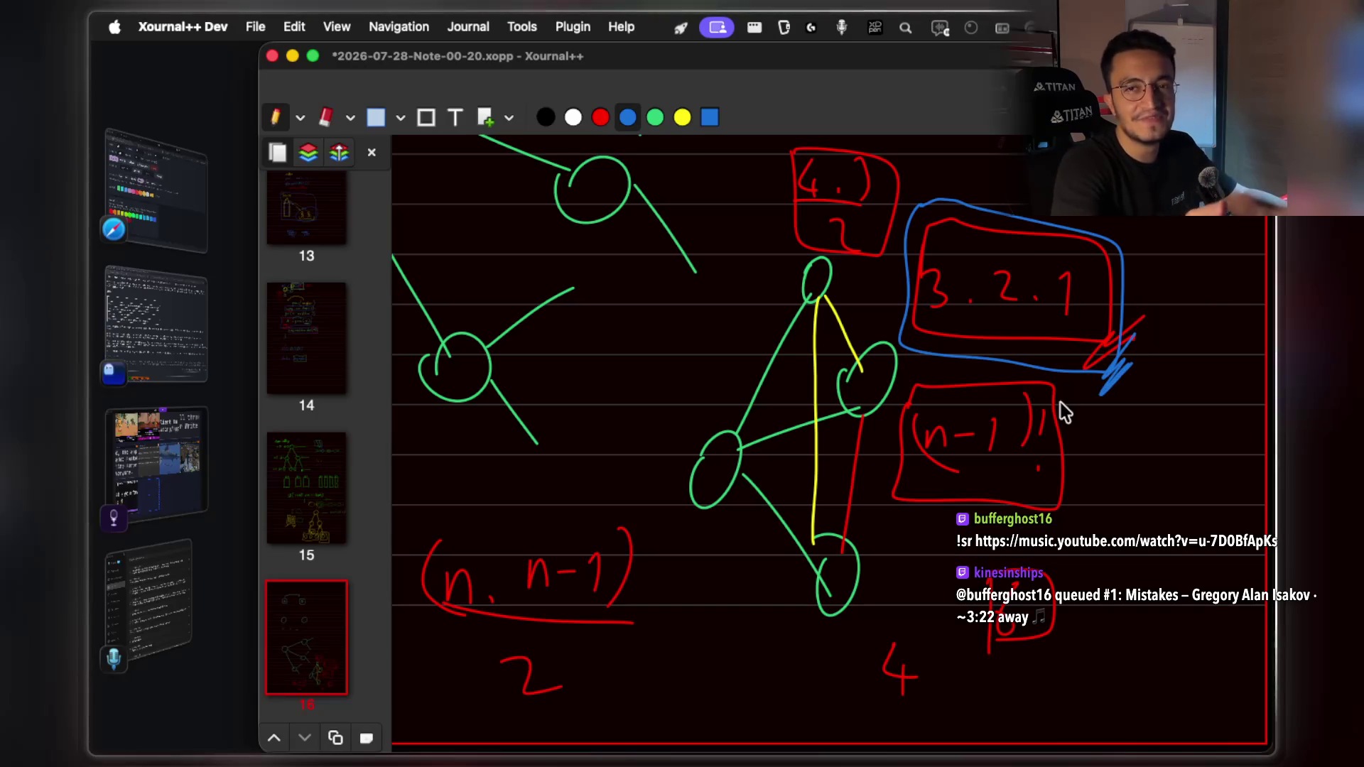
{"action": "key", "text": "super+Tab"}
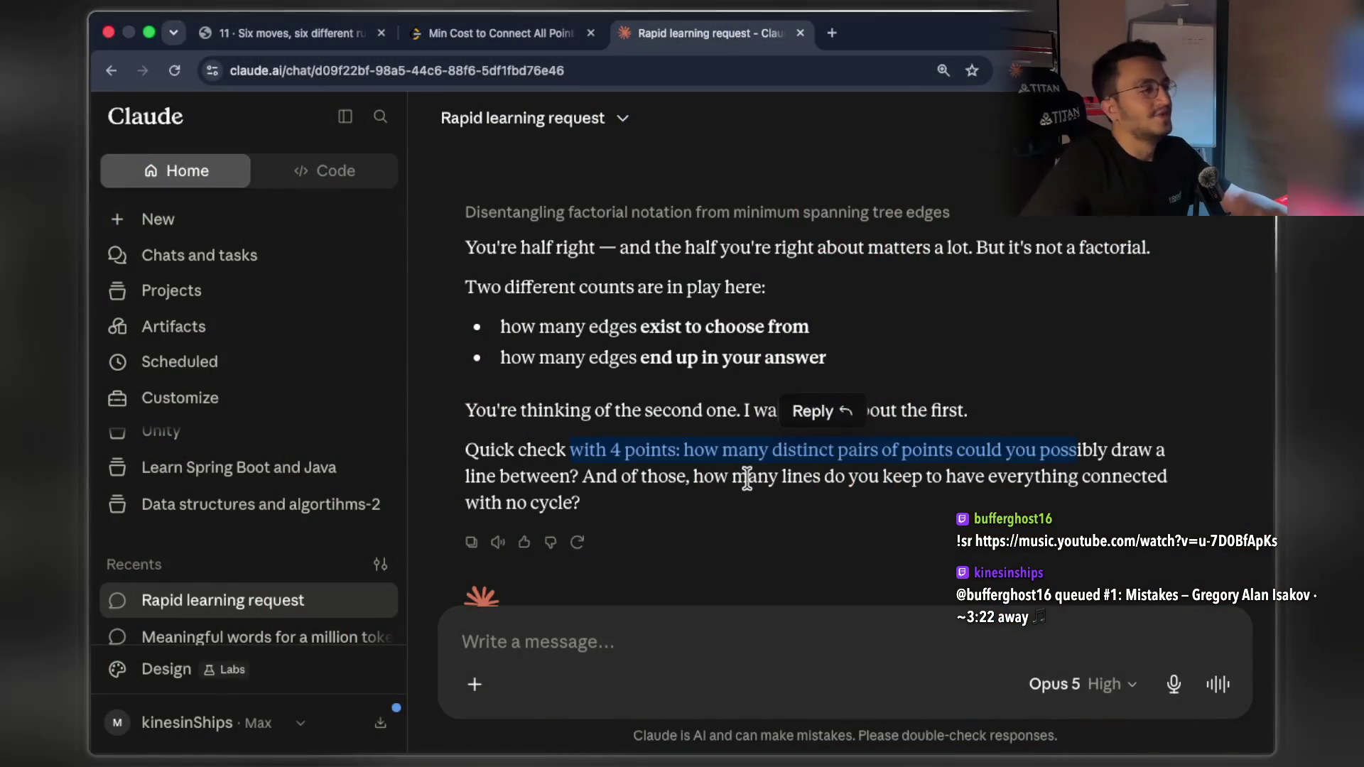
Dictate and send a reply saying total edges are basically n squared divided by 2
{"action": "left_click", "coordinate": [523, 655]}
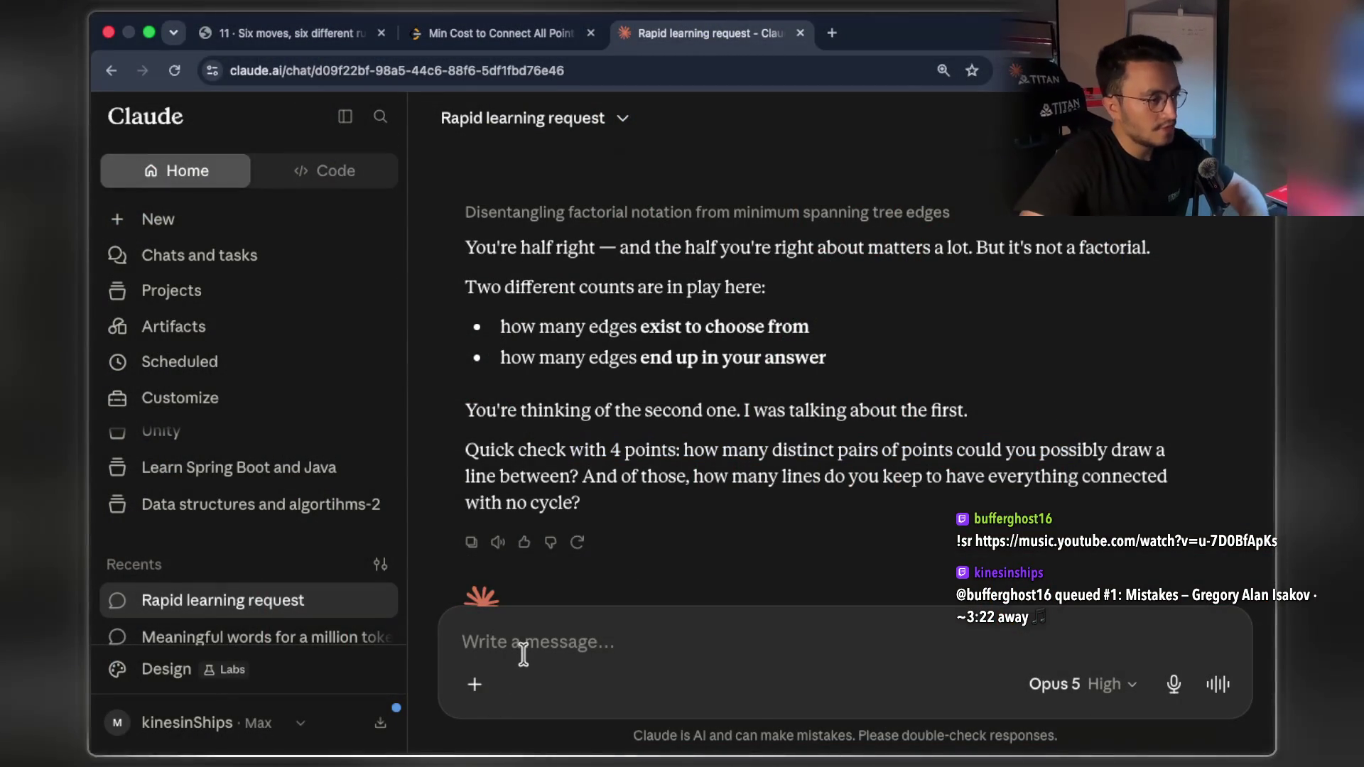
{"action": "key", "text": "fn"}
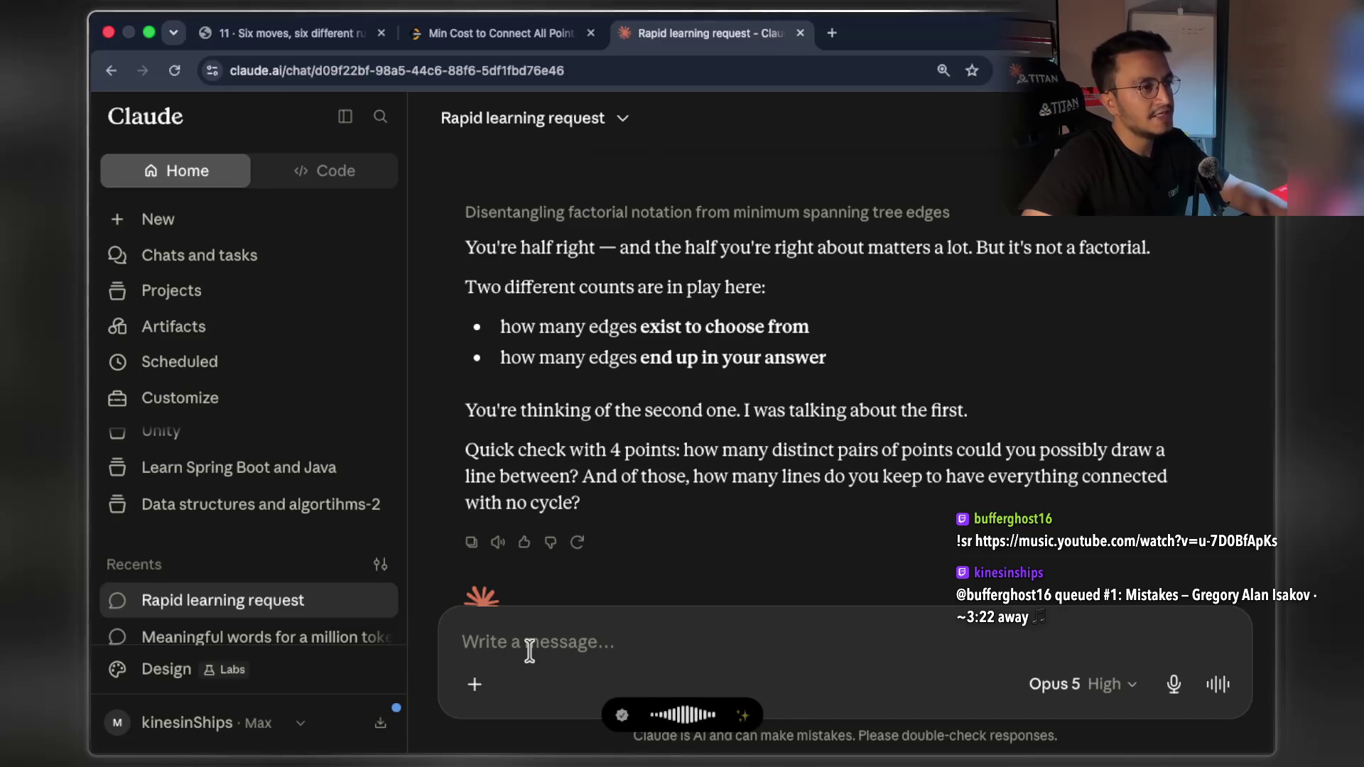
{"action": "right_click", "coordinate": [638, 467]}
{"action": "left_click", "coordinate": [631, 457]}
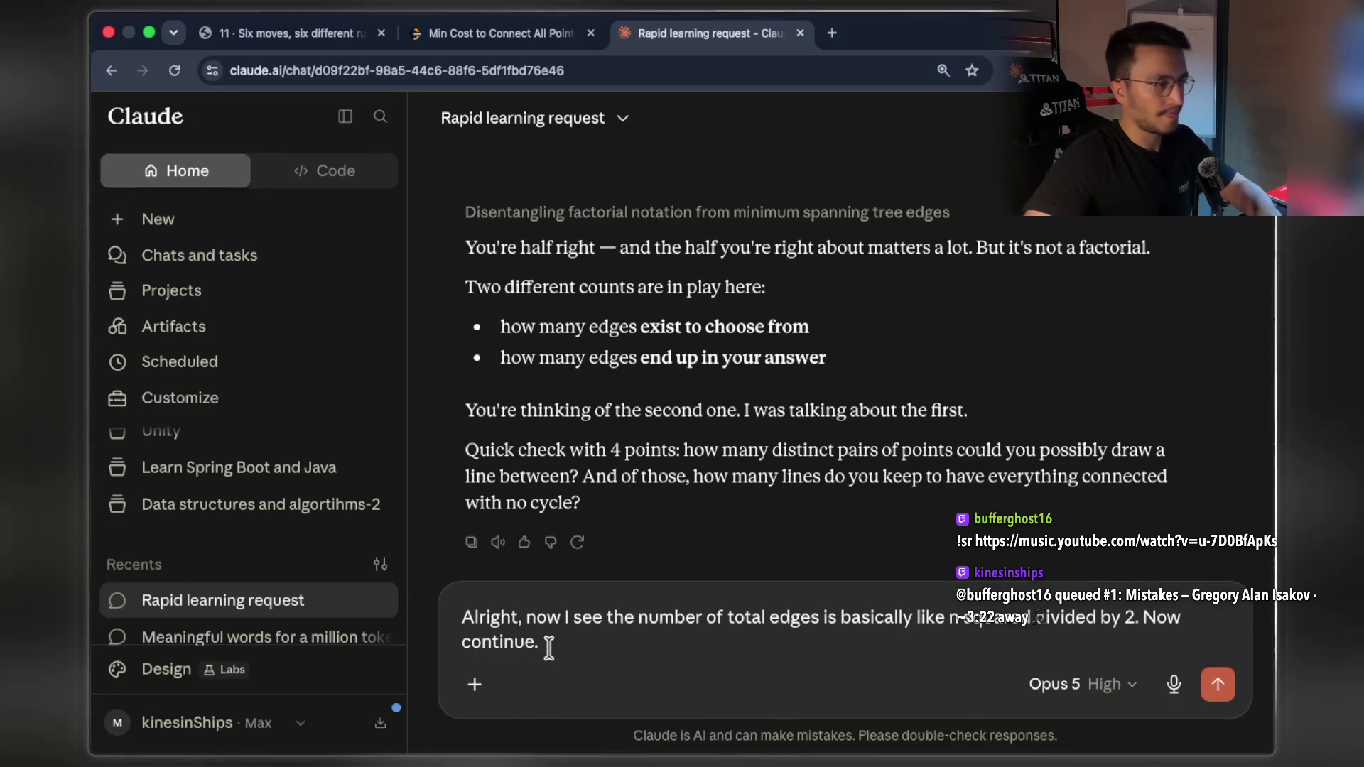
{"action": "key", "text": "Return"}
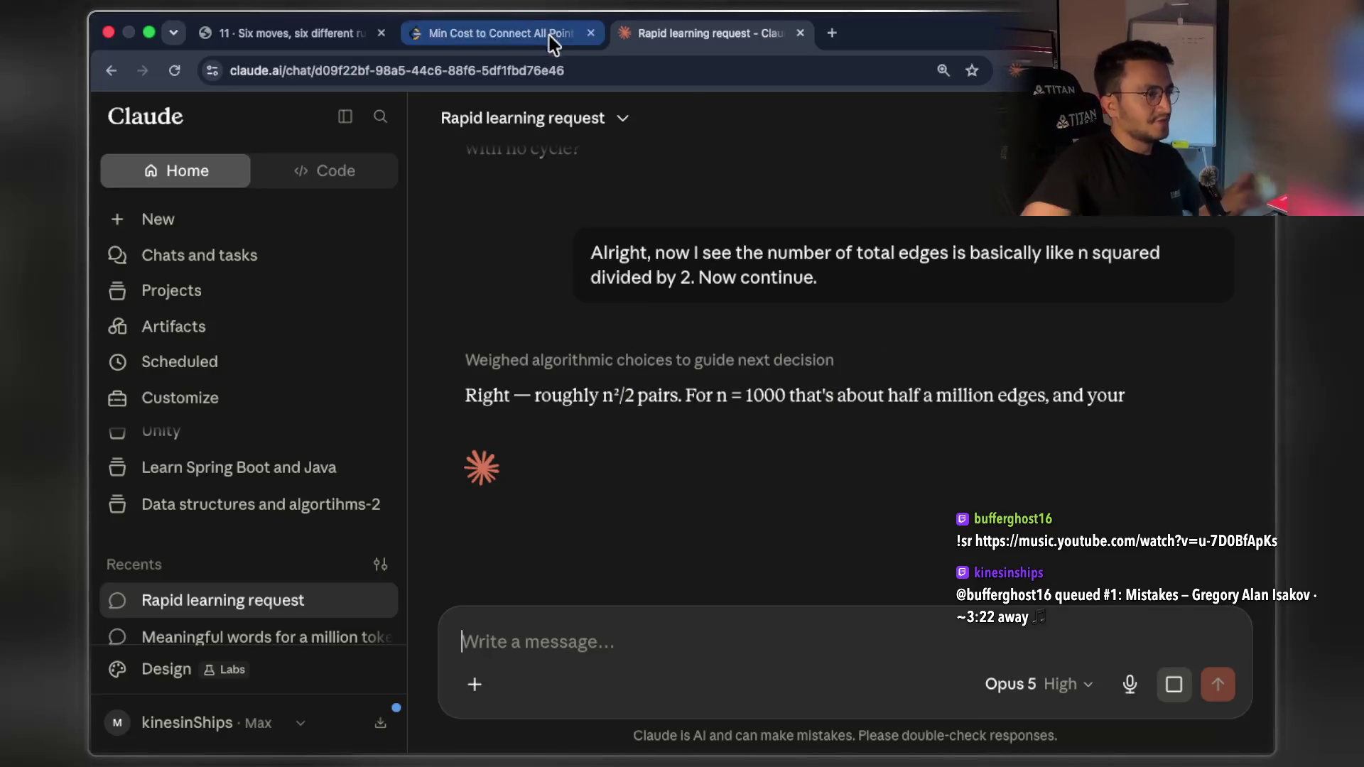
Mark the n²/2, n = 1000 and half-a-million-edges passages in Claude's reply
{"action": "double_click", "coordinate": [625, 397]}
{"action": "left_click", "coordinate": [694, 399]}
{"action": "left_click_drag", "start_coordinate": [694, 399], "coordinate": [913, 399]}
{"action": "left_click", "coordinate": [884, 429]}
{"action": "double_click", "coordinate": [768, 398]}
{"action": "mouse_move", "coordinate": [881, 398]}
{"action": "left_mouse_down"}
{"action": "mouse_move", "coordinate": [1051, 396]}
{"action": "mouse_move", "coordinate": [1083, 381]}
{"action": "mouse_move", "coordinate": [470, 389]}
{"action": "left_mouse_up"}
{"action": "left_click", "coordinate": [1037, 391]}
{"action": "left_click", "coordinate": [714, 462]}
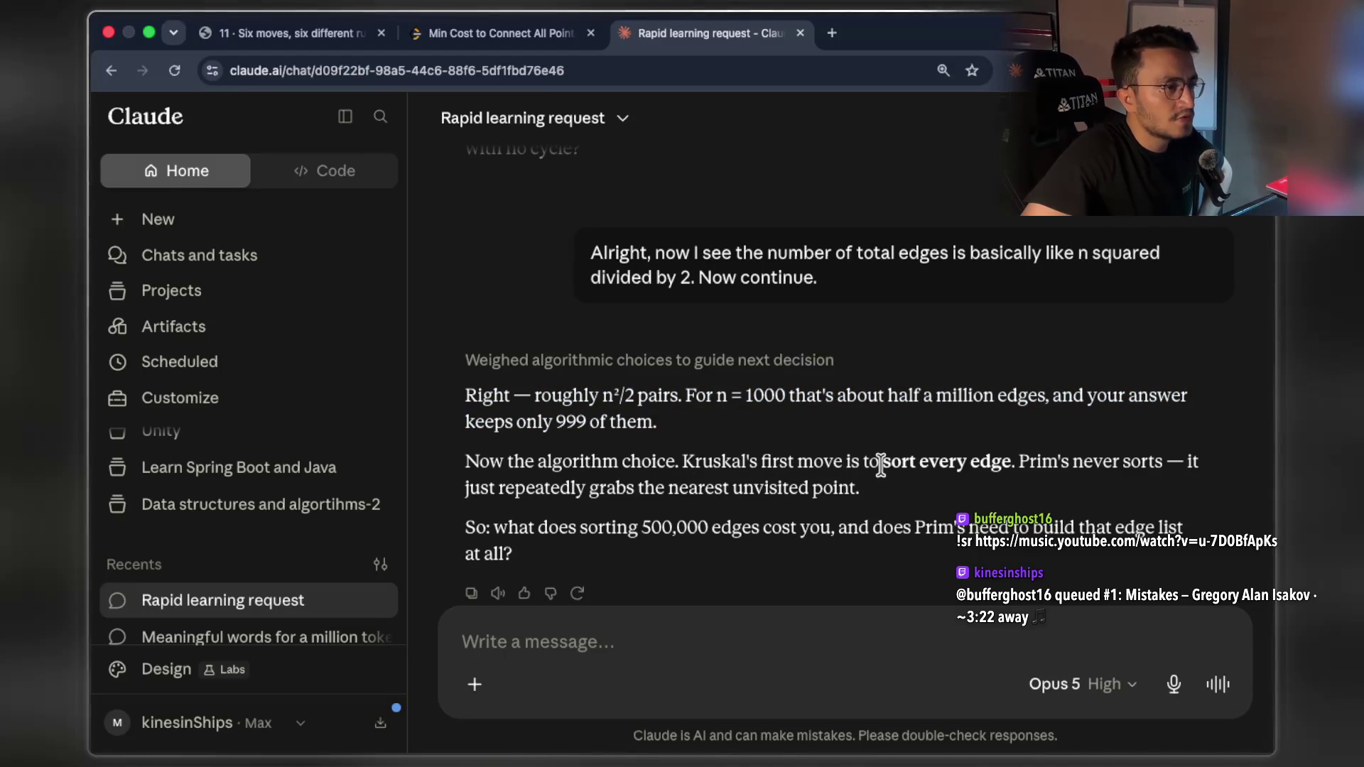
Select and copy the Kruskal-sorts-every-edge versus Prim's-never-sorts sentences
{"action": "left_click_drag", "start_coordinate": [881, 465], "coordinate": [1006, 466]}
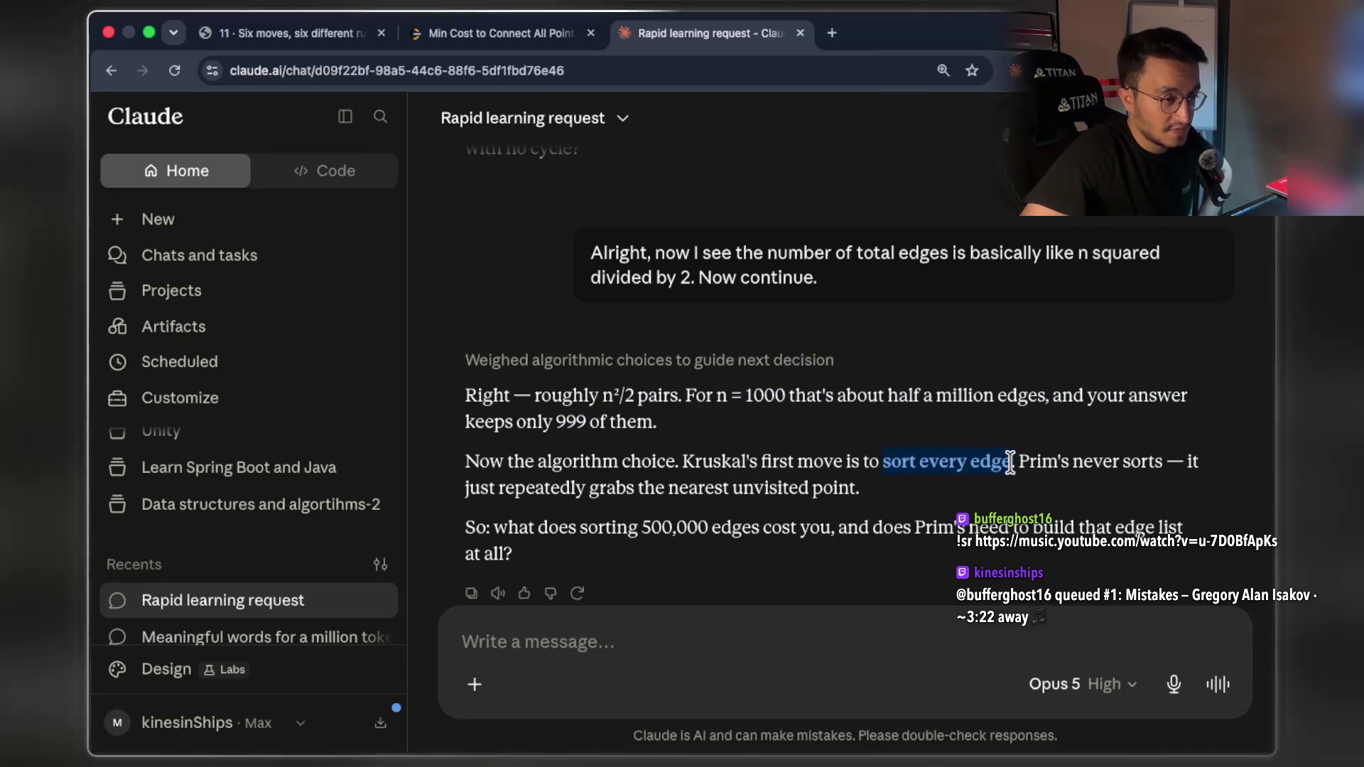
{"action": "left_click", "coordinate": [1020, 461]}
{"action": "left_click_drag", "start_coordinate": [1020, 460], "coordinate": [1163, 463]}
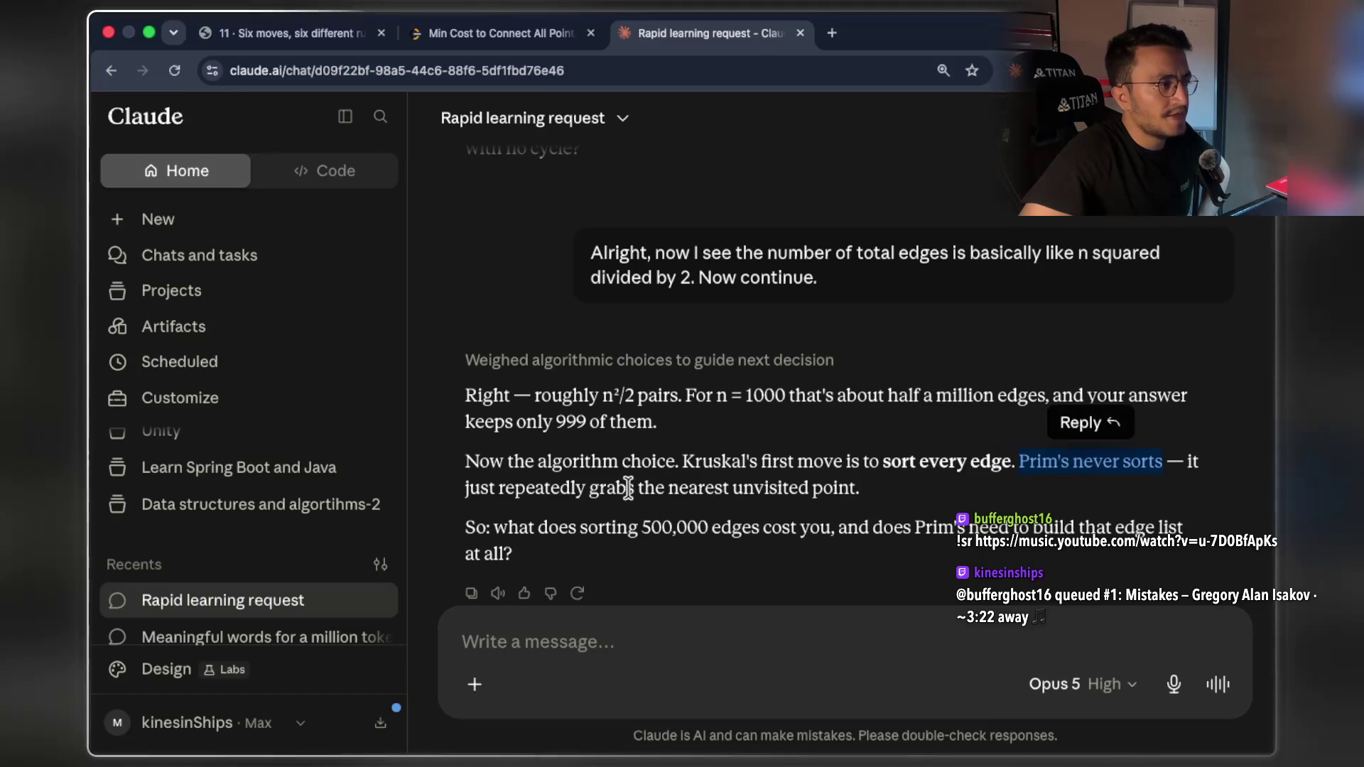
{"action": "left_click_drag", "start_coordinate": [505, 489], "coordinate": [742, 488]}
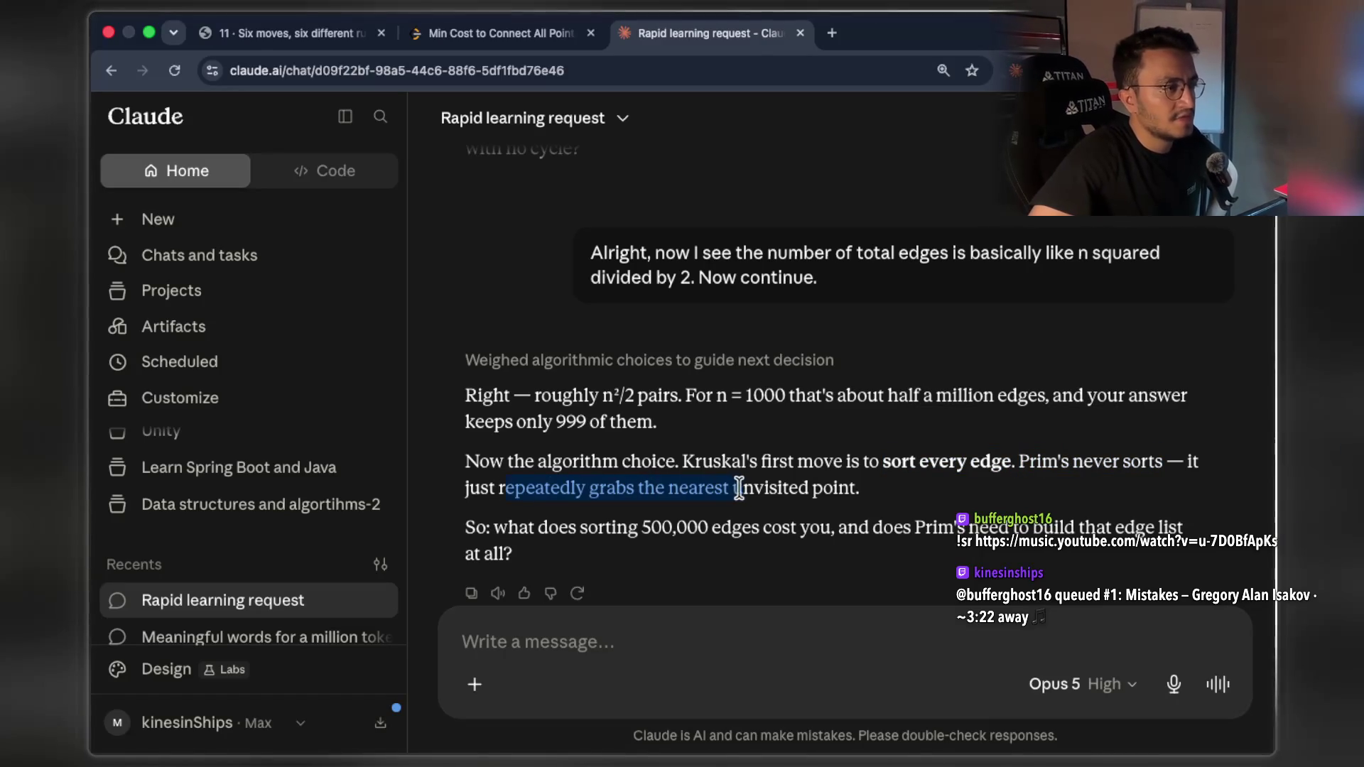
{"action": "mouse_move", "coordinate": [856, 487]}
{"action": "left_mouse_down"}
{"action": "mouse_move", "coordinate": [849, 478]}
{"action": "mouse_move", "coordinate": [1108, 462]}
{"action": "mouse_move", "coordinate": [1020, 463]}
{"action": "left_mouse_up"}
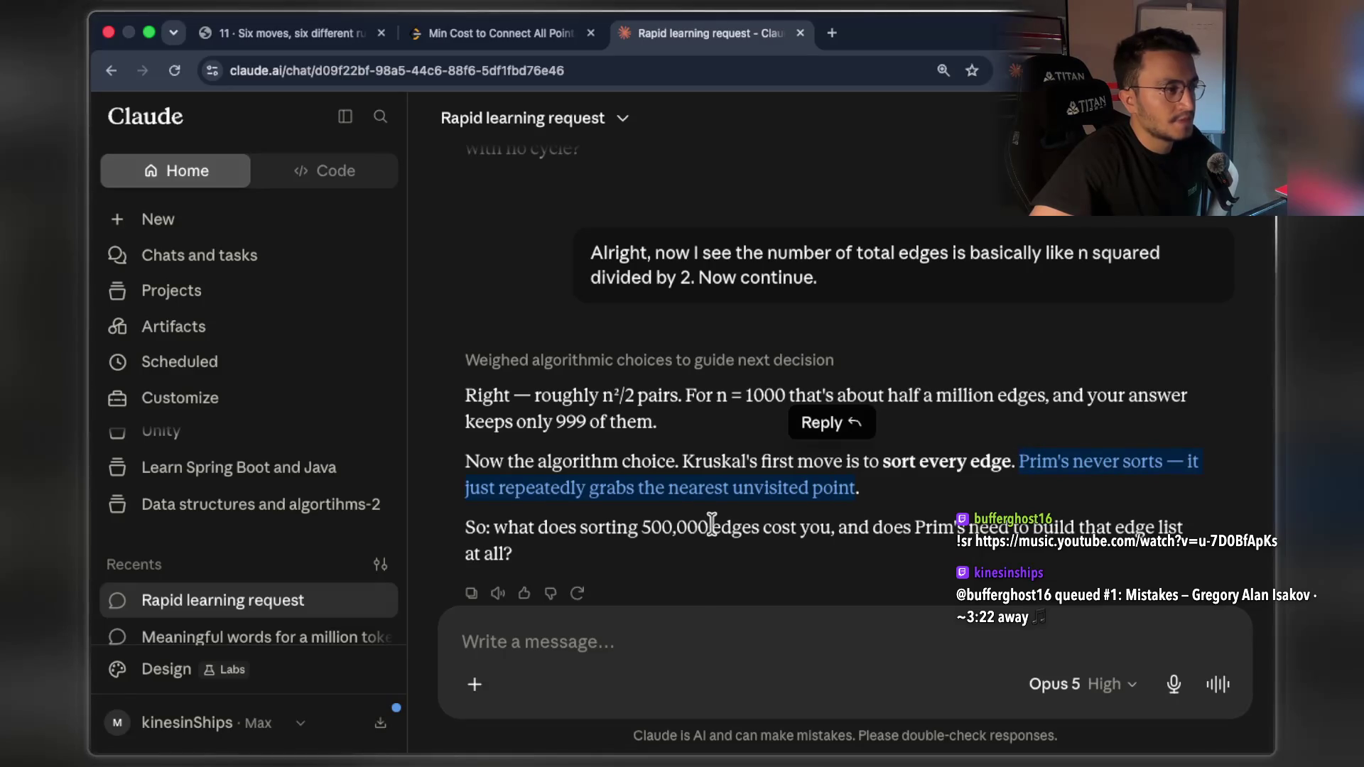
{"action": "left_click_drag", "start_coordinate": [630, 528], "coordinate": [761, 515]}
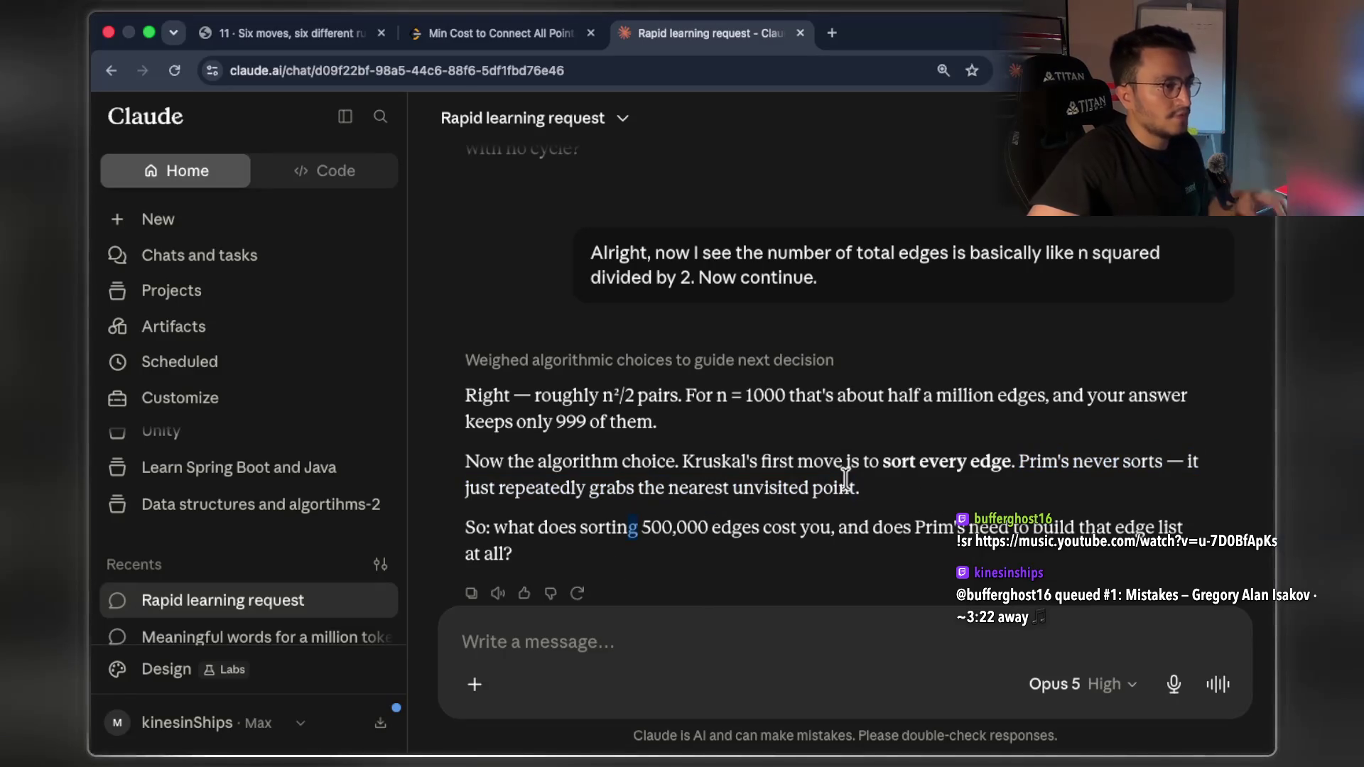
{"action": "left_click_drag", "start_coordinate": [684, 464], "coordinate": [881, 480]}
{"action": "key", "text": "ctrl+c"}
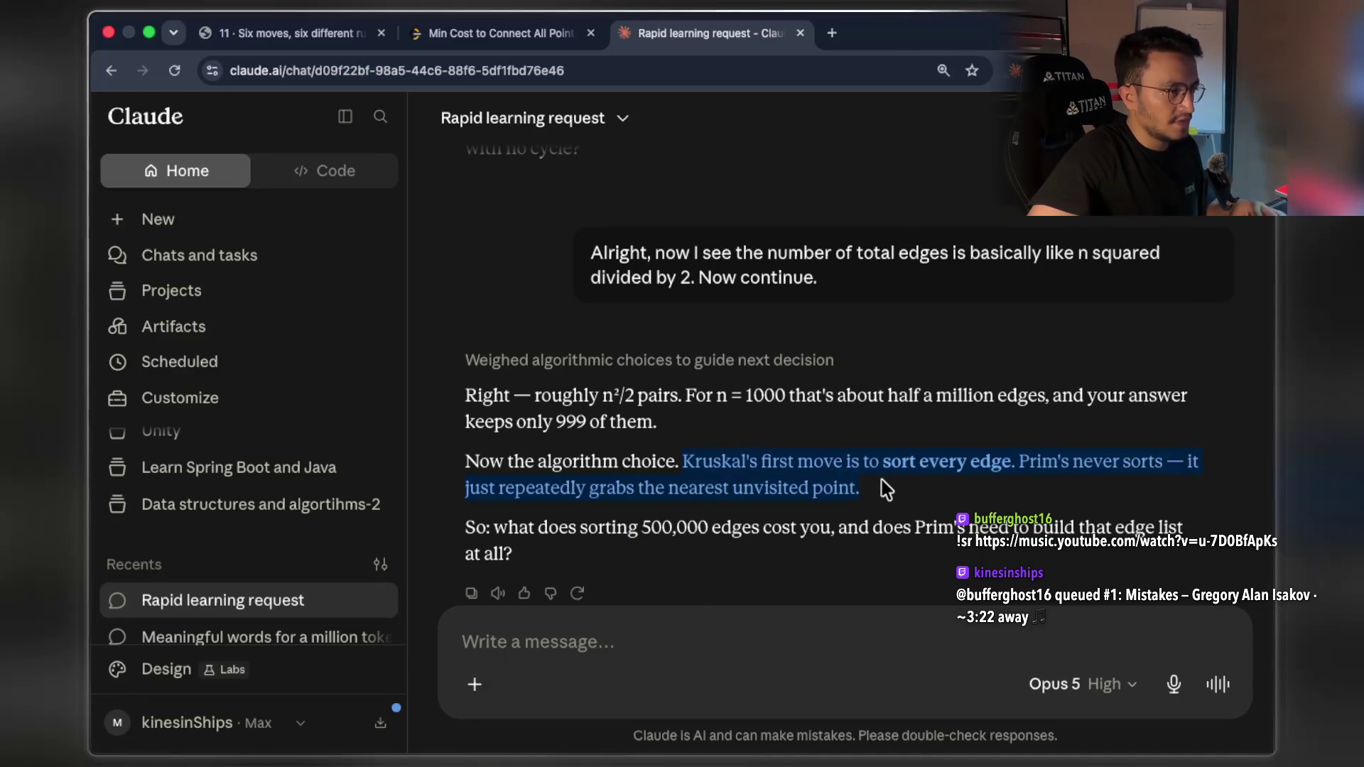
{"action": "key", "text": "super+Tab"}
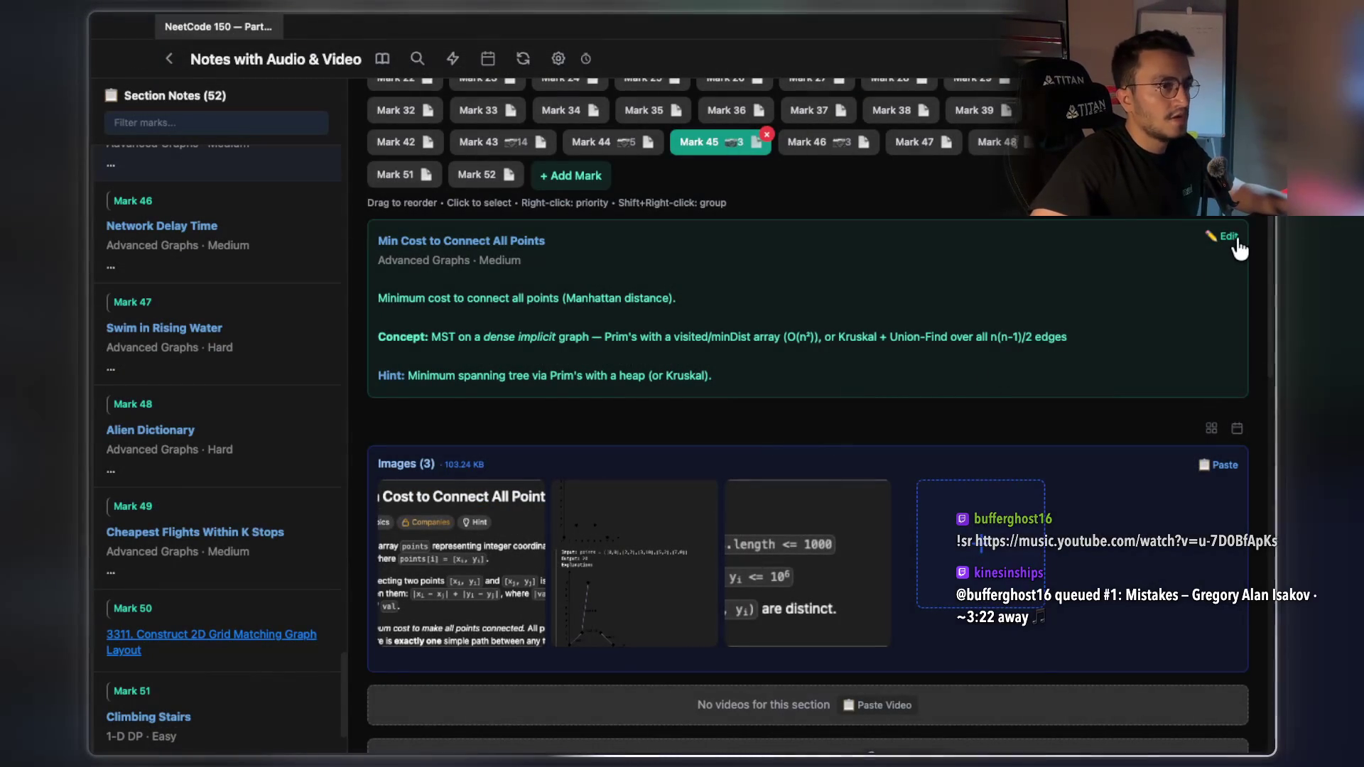
Paste the Kruskal/Prim line under Concept in Mark 45's note, colour both lines yellow, and save
{"action": "left_click", "coordinate": [1227, 236]}
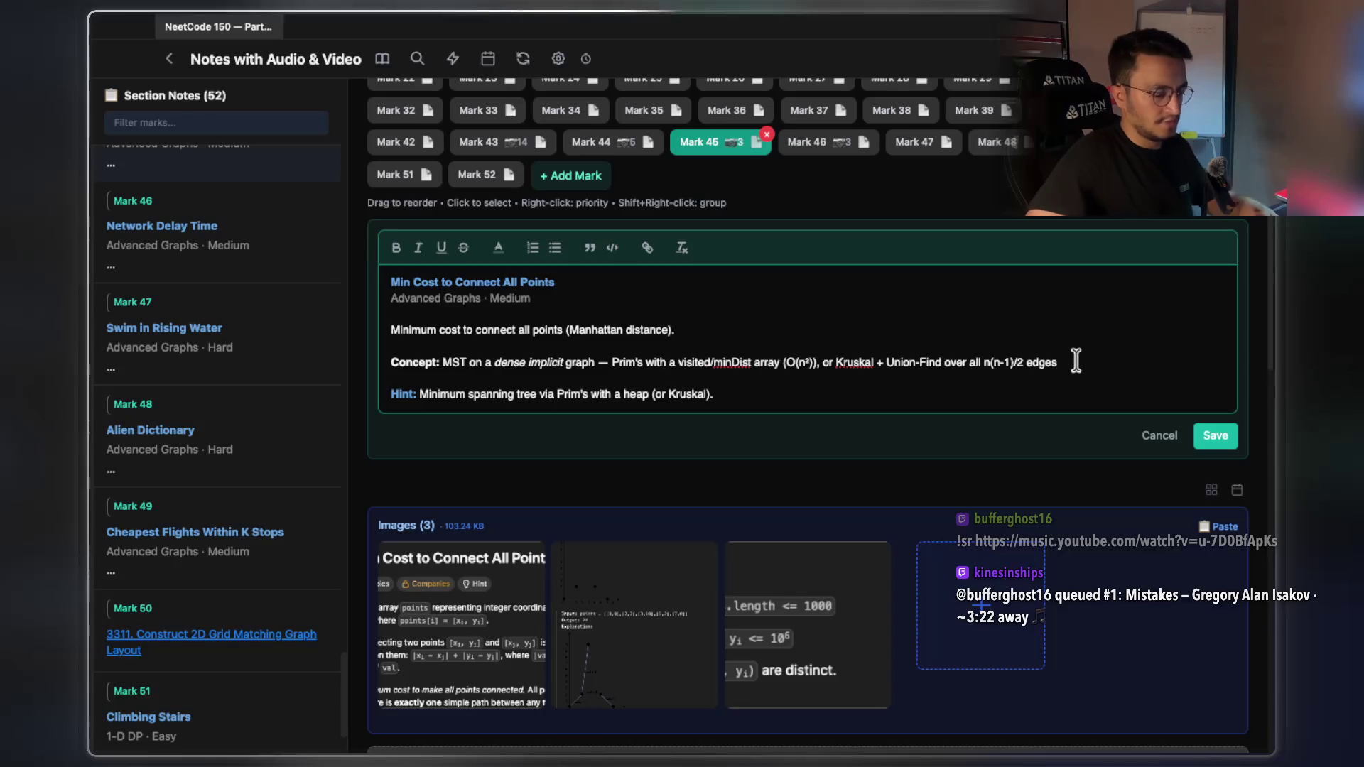
{"action": "key", "text": "shift+Return"}
{"action": "key", "text": "ctrl+v"}
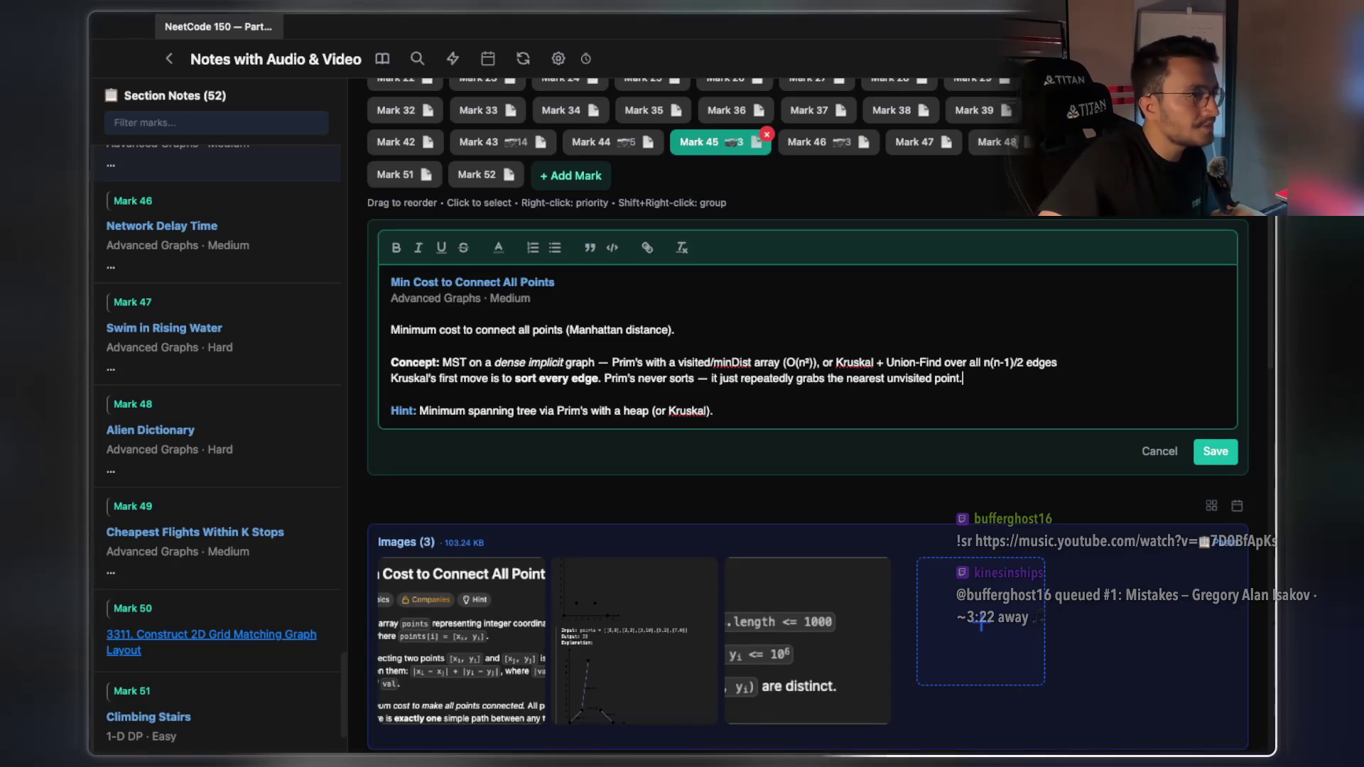
{"action": "mouse_move", "coordinate": [977, 370]}
{"action": "left_mouse_down"}
{"action": "mouse_move", "coordinate": [427, 380]}
{"action": "mouse_move", "coordinate": [320, 356]}
{"action": "mouse_move", "coordinate": [374, 366]}
{"action": "left_mouse_up"}
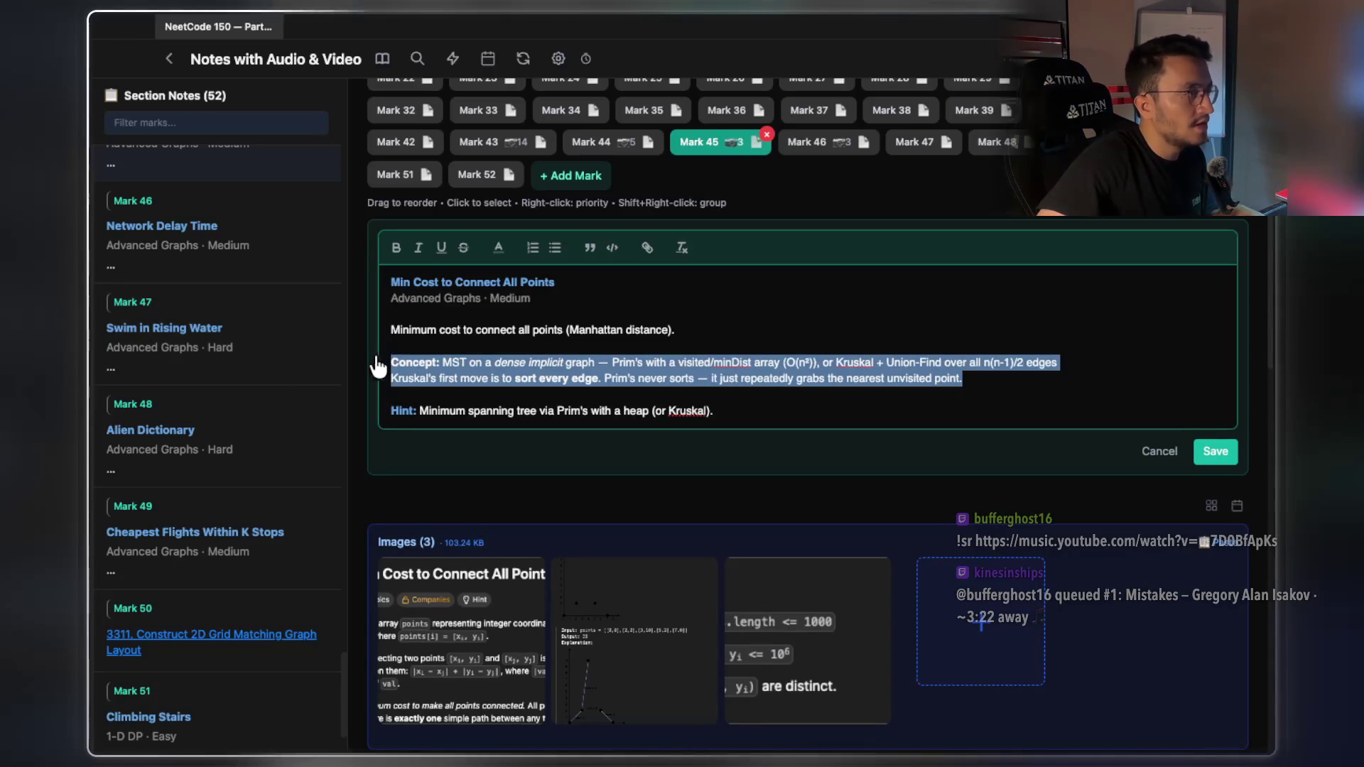
{"action": "left_click", "coordinate": [500, 250]}
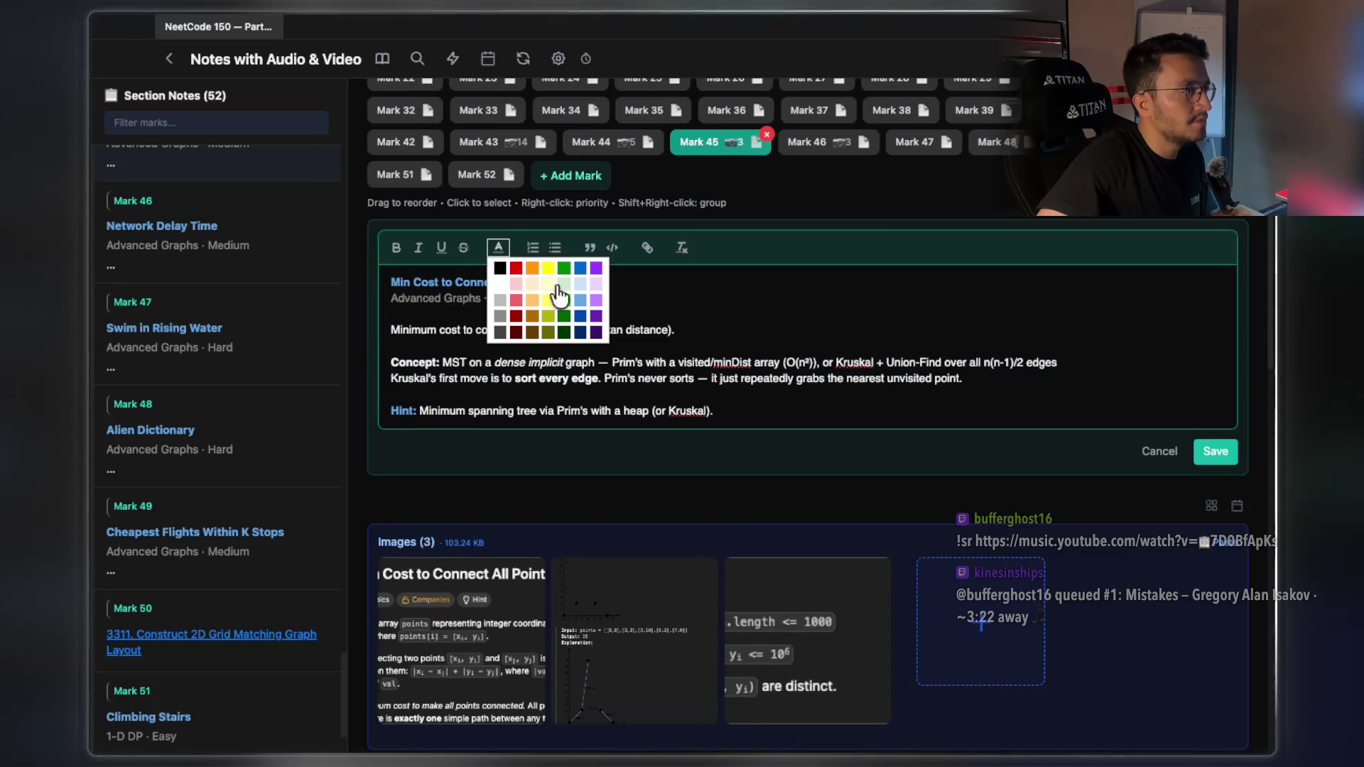
{"action": "left_click", "coordinate": [554, 299]}
{"action": "left_click", "coordinate": [982, 386]}
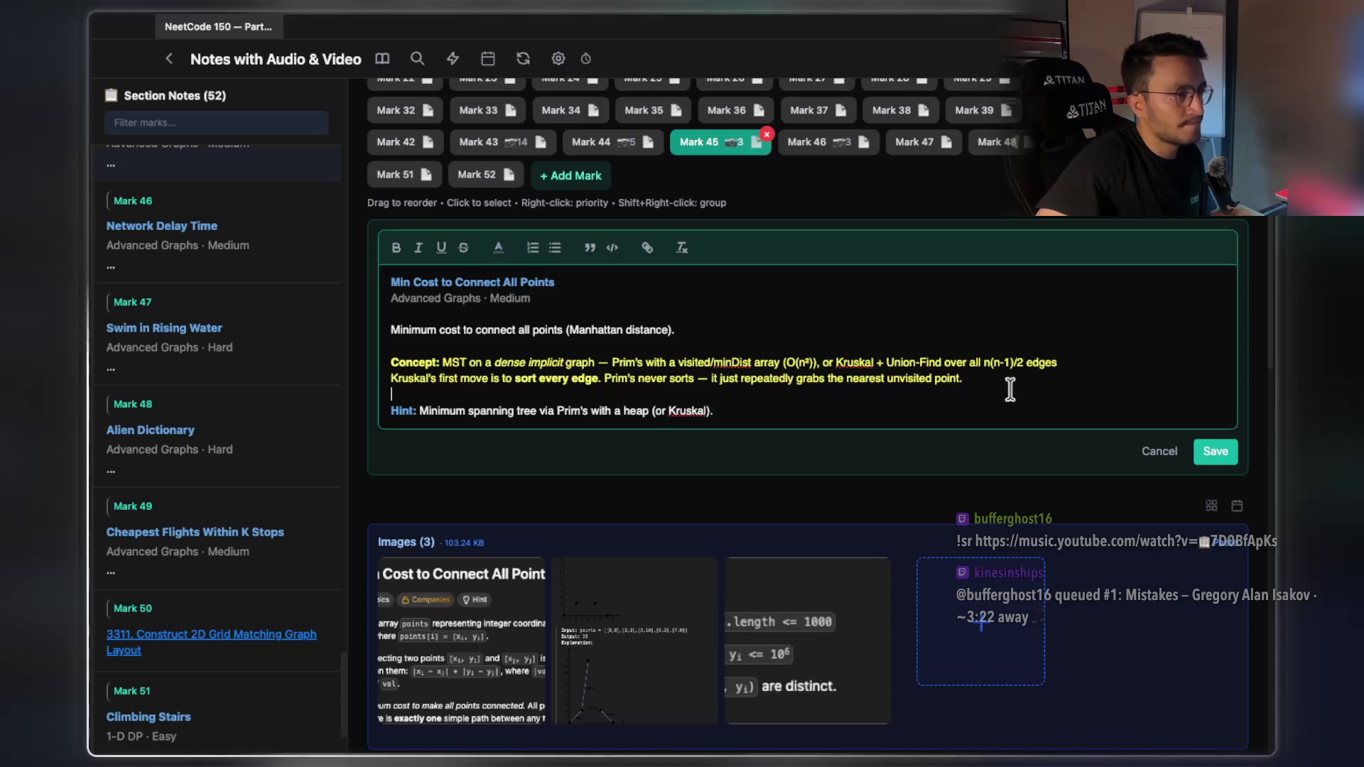
{"action": "left_click", "coordinate": [1214, 451]}
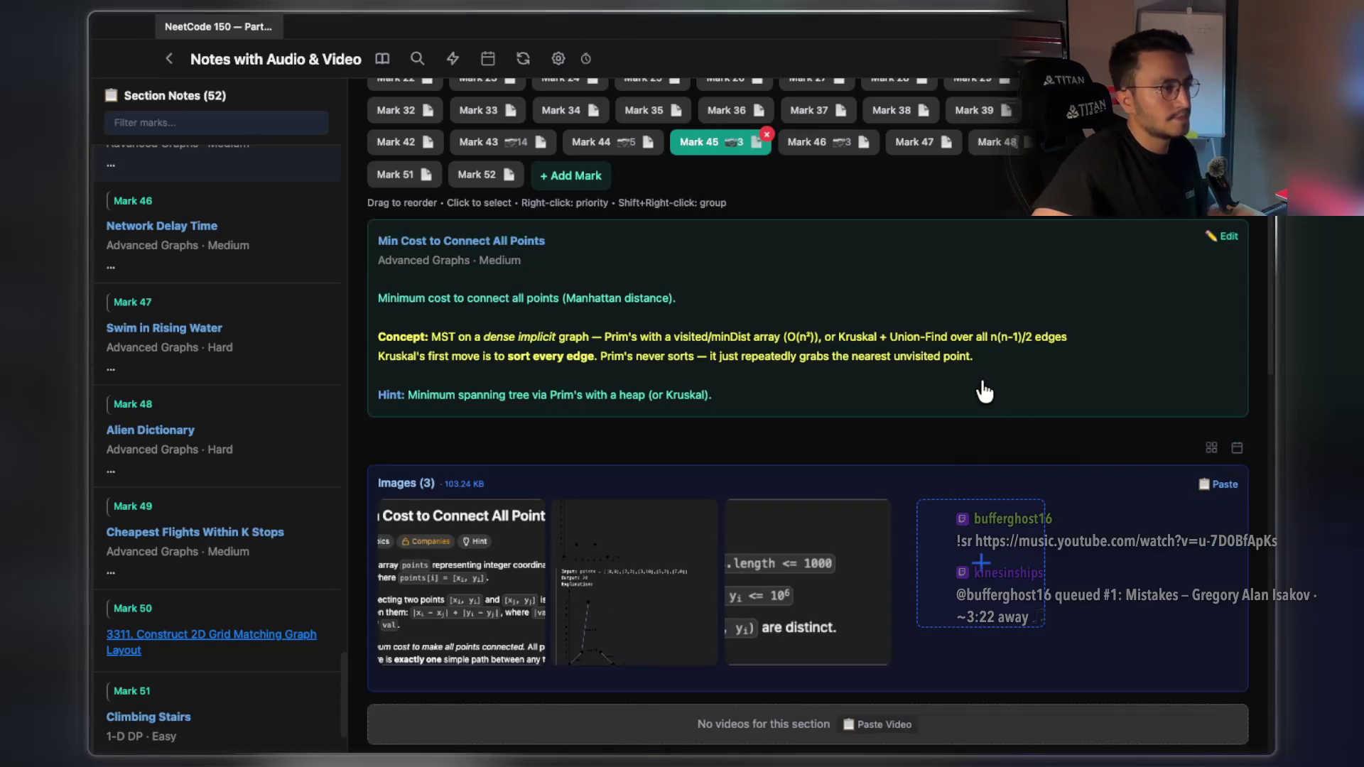
{"action": "key", "text": "super+Tab"}
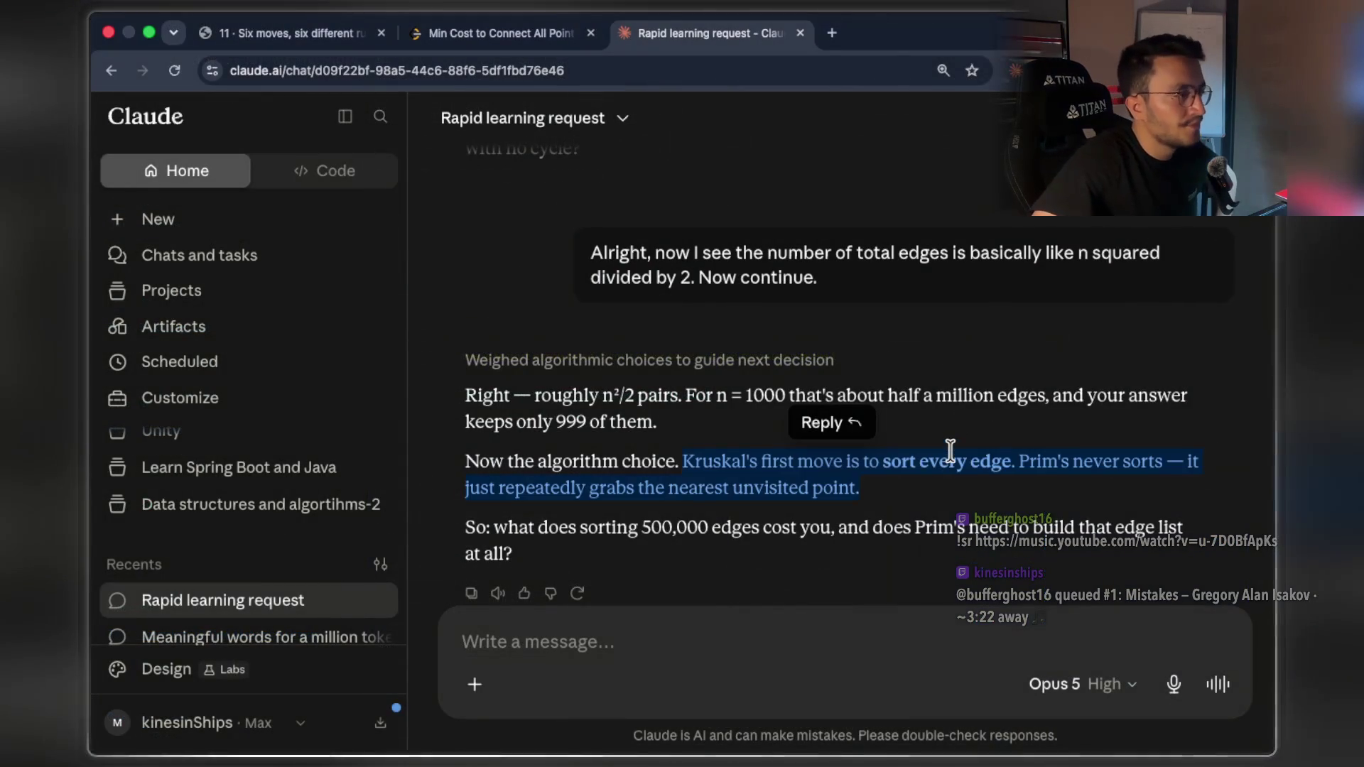
{"action": "left_click", "coordinate": [956, 444]}
{"action": "scroll", "coordinate": [794, 529], "scroll_direction": "down", "scroll_amount": 1}
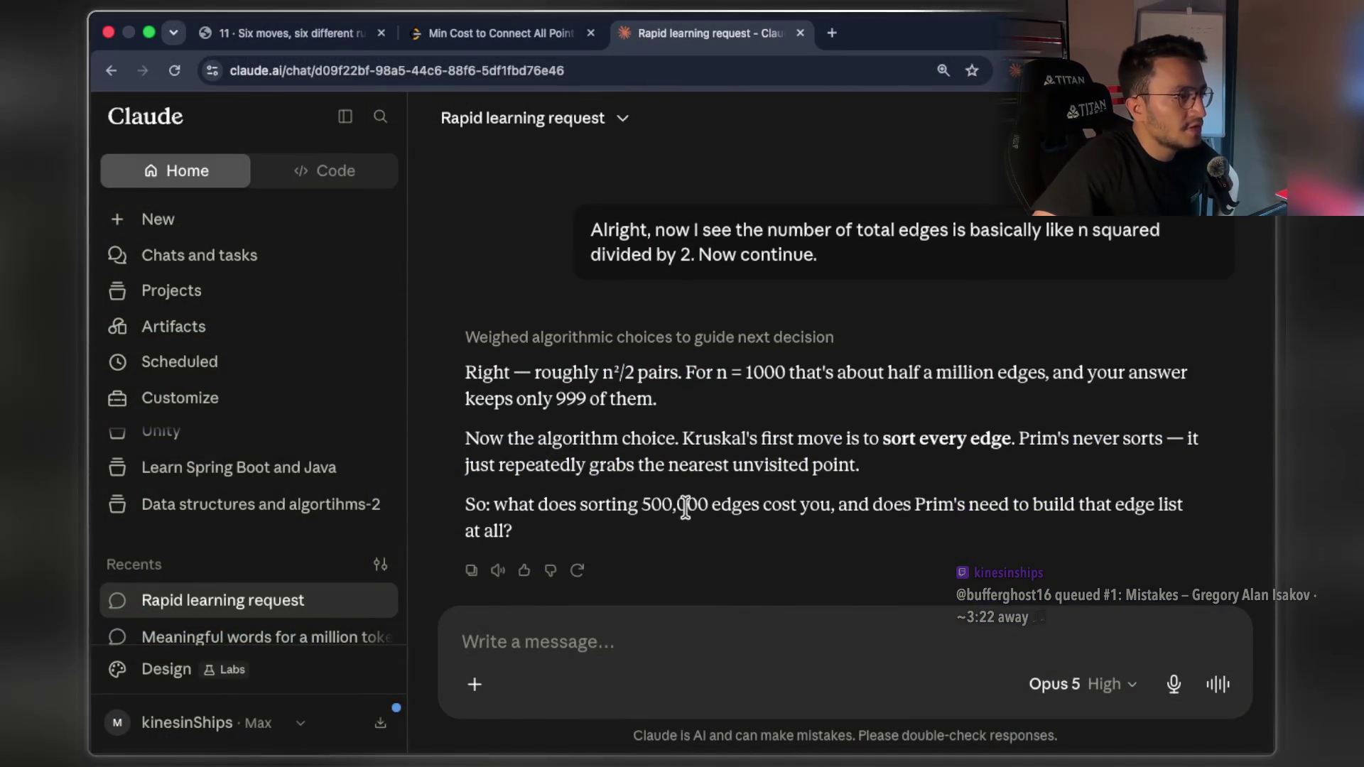
{"action": "left_click_drag", "start_coordinate": [642, 506], "coordinate": [703, 505]}
{"action": "key", "text": "super+c"}
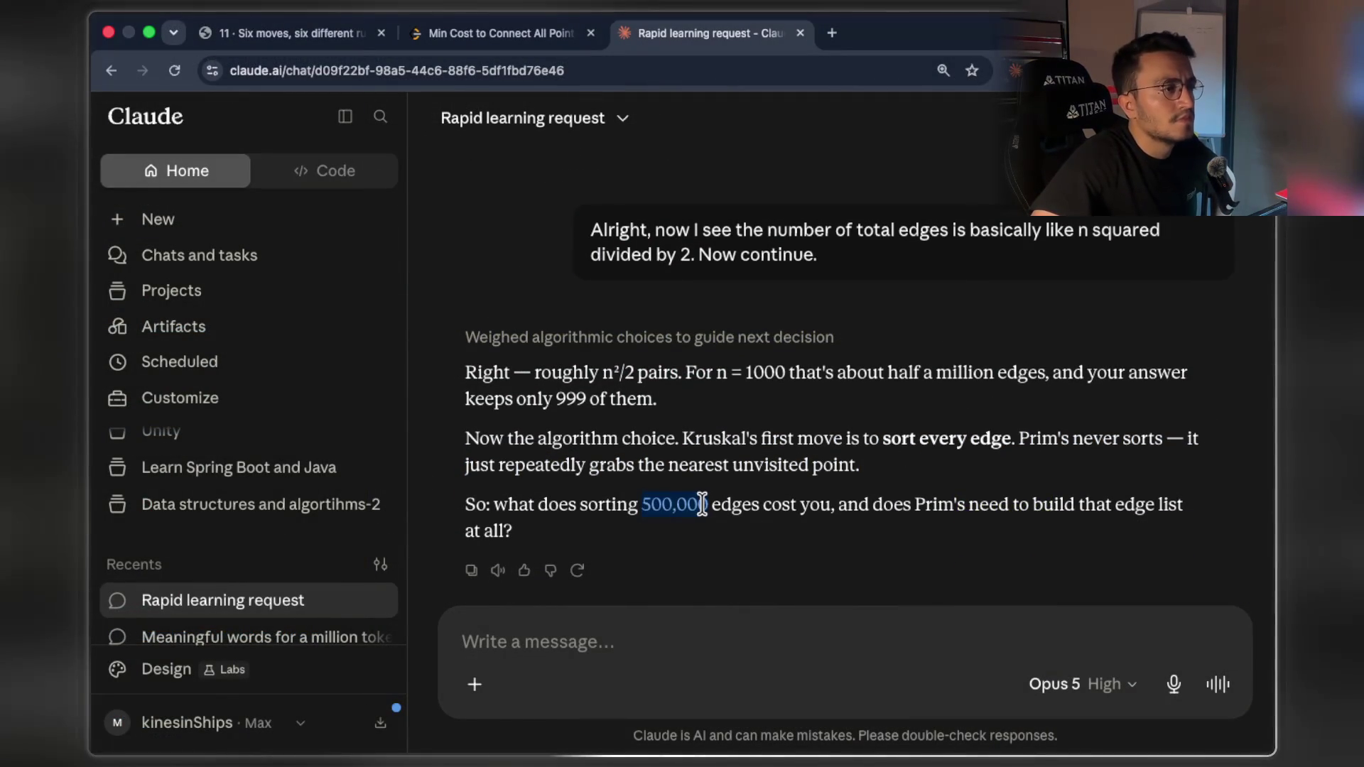
{"action": "left_click", "coordinate": [814, 489]}
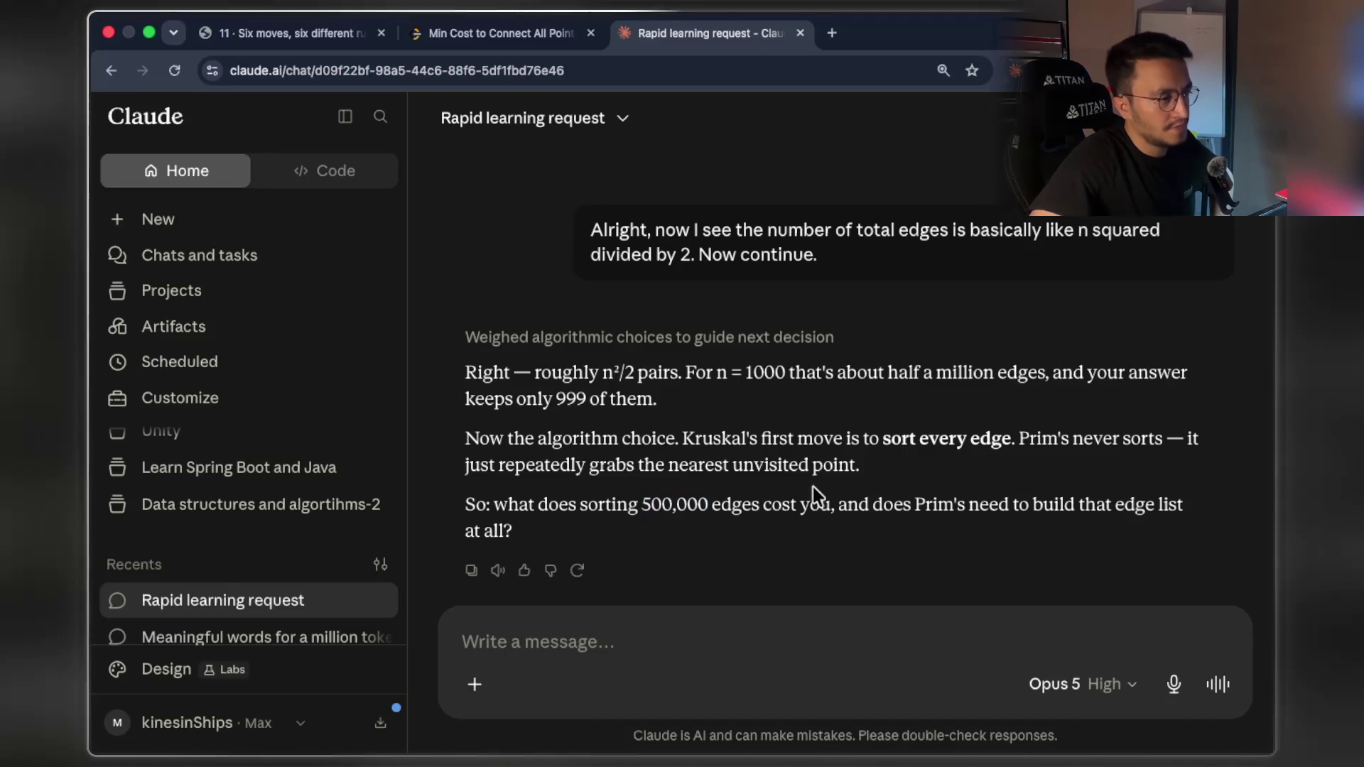
{"action": "left_click_drag", "start_coordinate": [506, 505], "coordinate": [507, 526]}
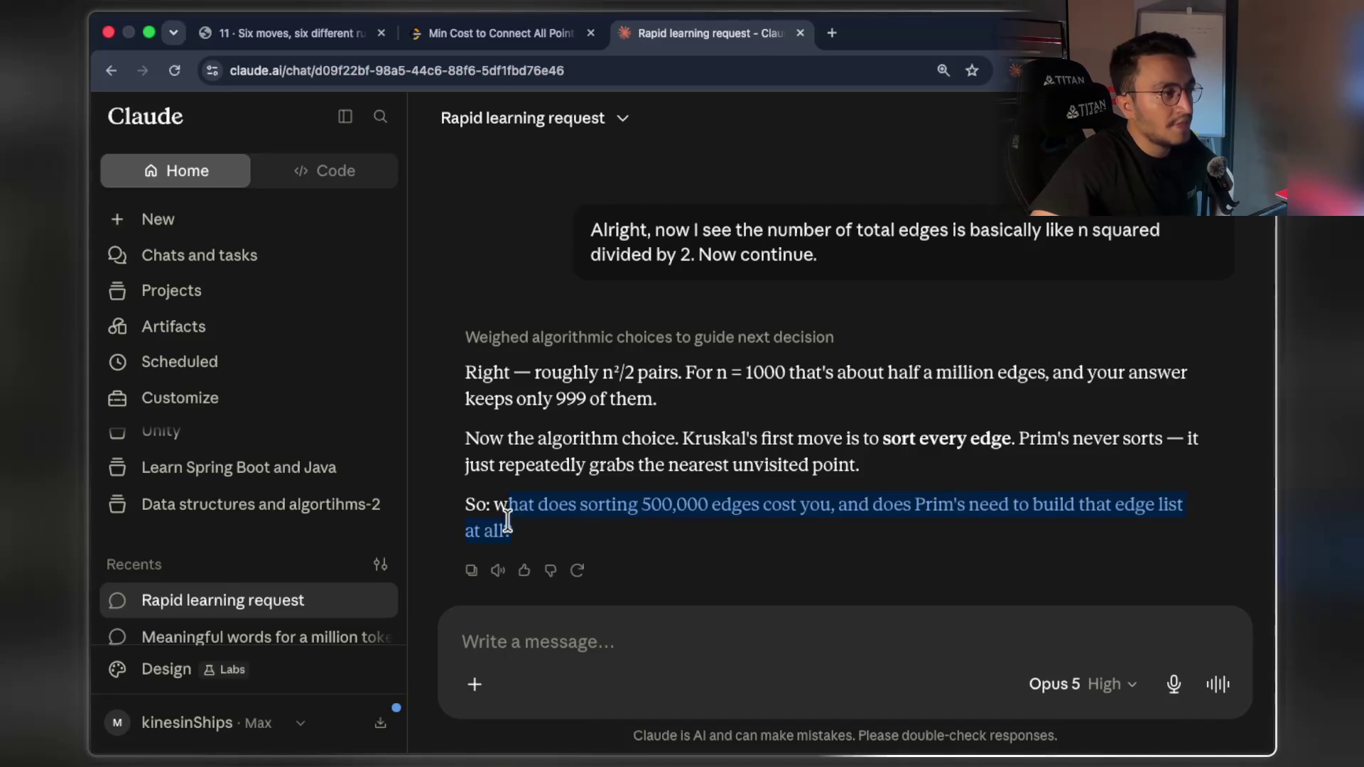
{"action": "left_click", "coordinate": [558, 527]}
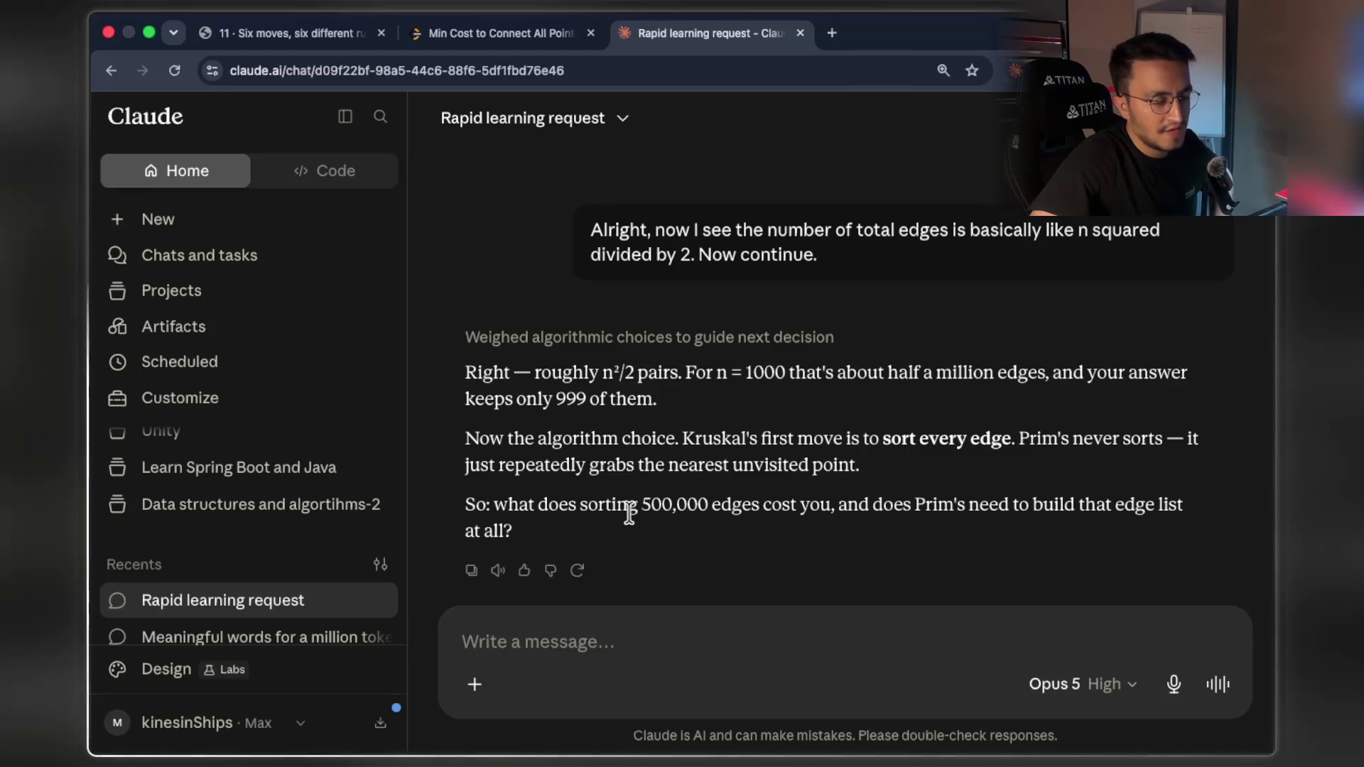
{"action": "left_click_drag", "start_coordinate": [643, 504], "coordinate": [696, 503]}
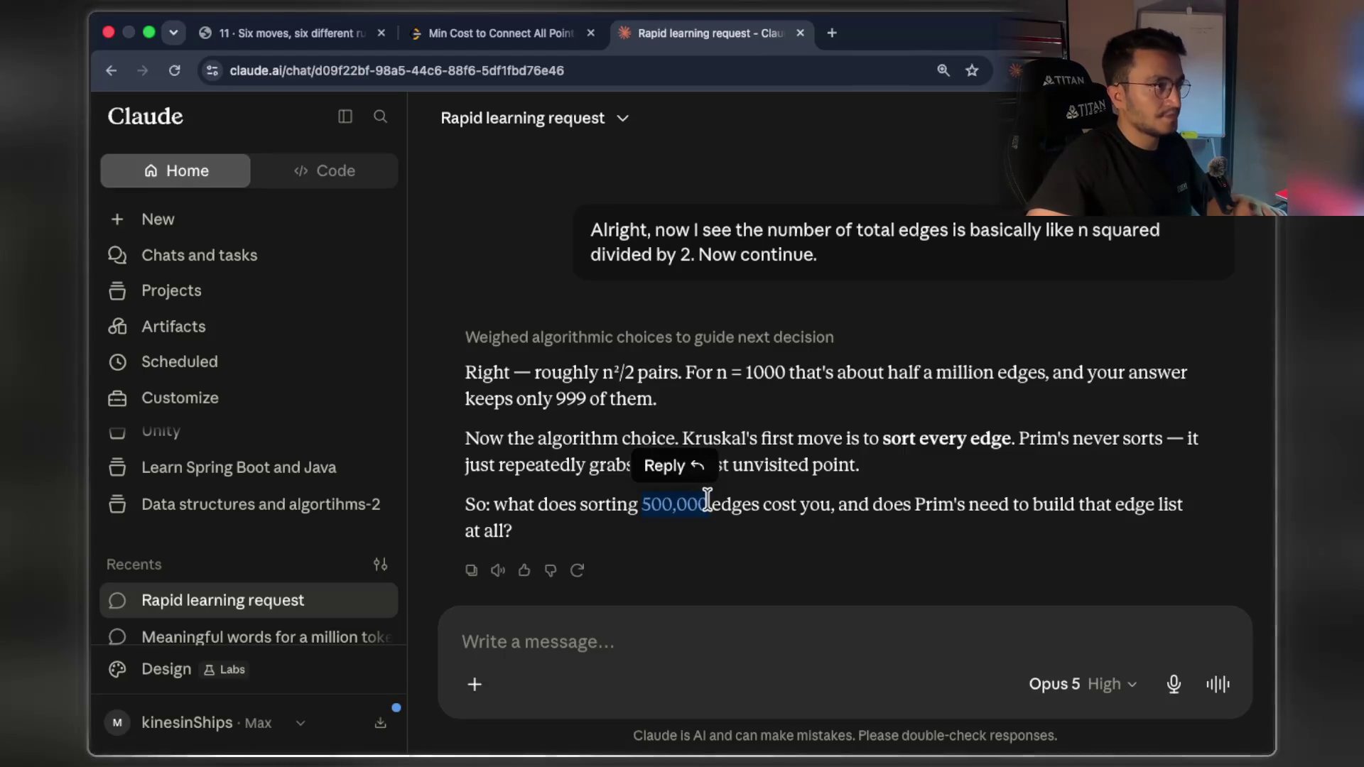
{"action": "key", "text": "super+t"}
In a new Claude chat, ask roughly what the log of 500,000 is (≈ 5.7)
{"action": "type", "text": "claude"}
{"action": "key", "text": "Return"}
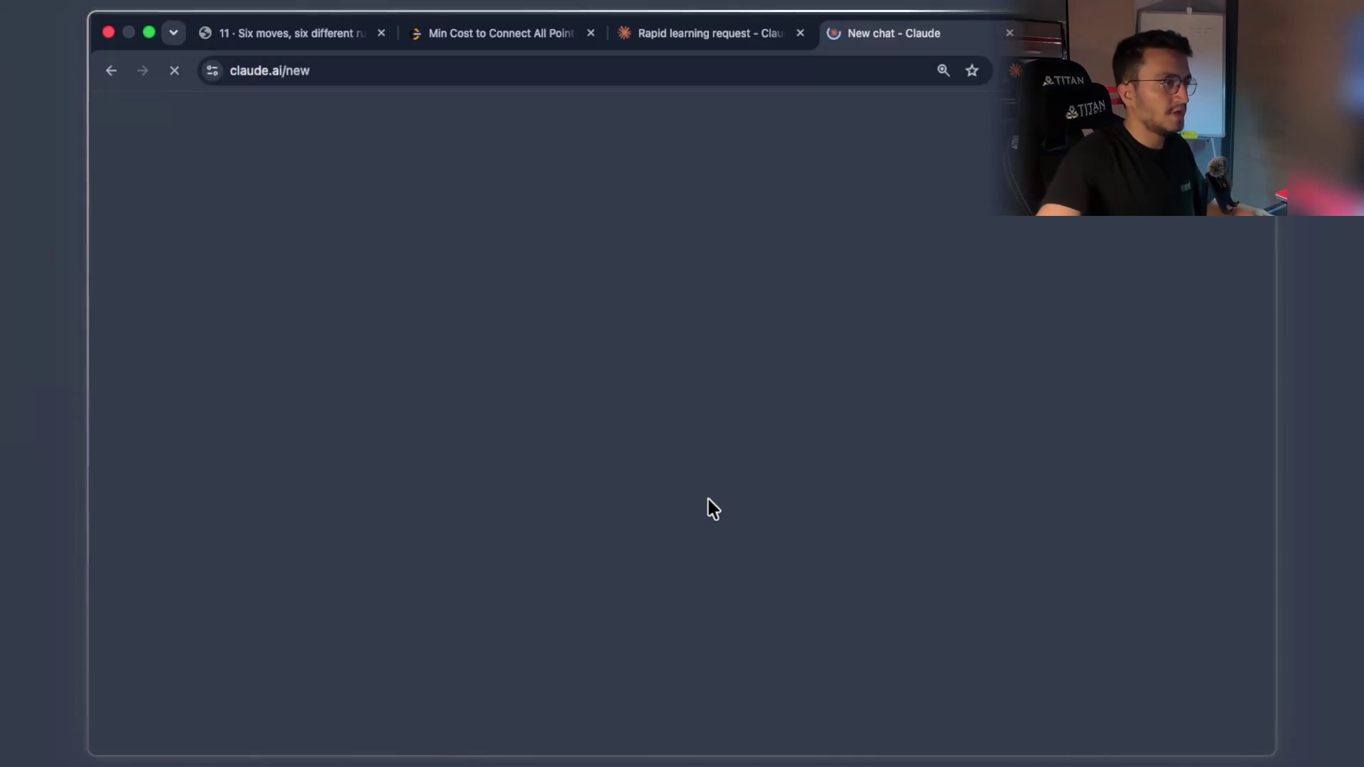
{"action": "key", "text": "super+v"}
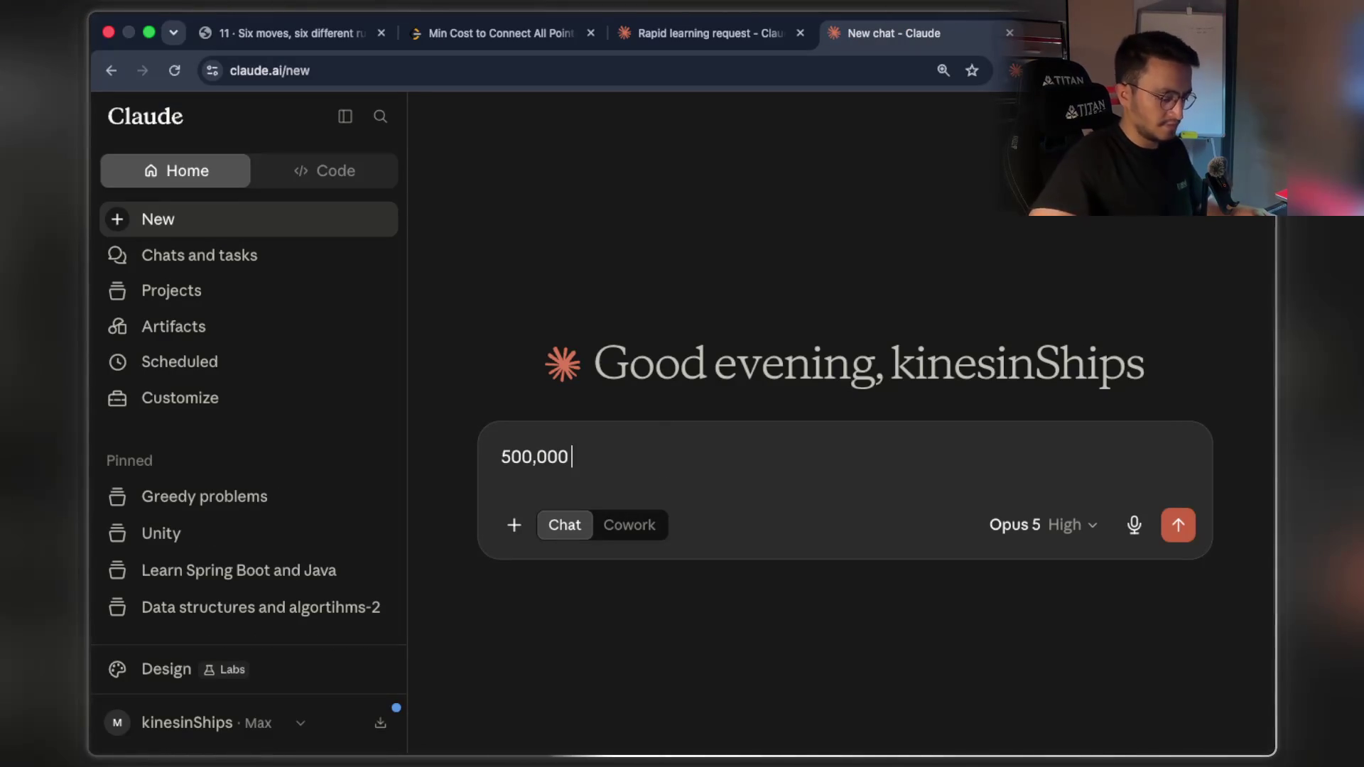
{"action": "type", "text": "what is the v"}
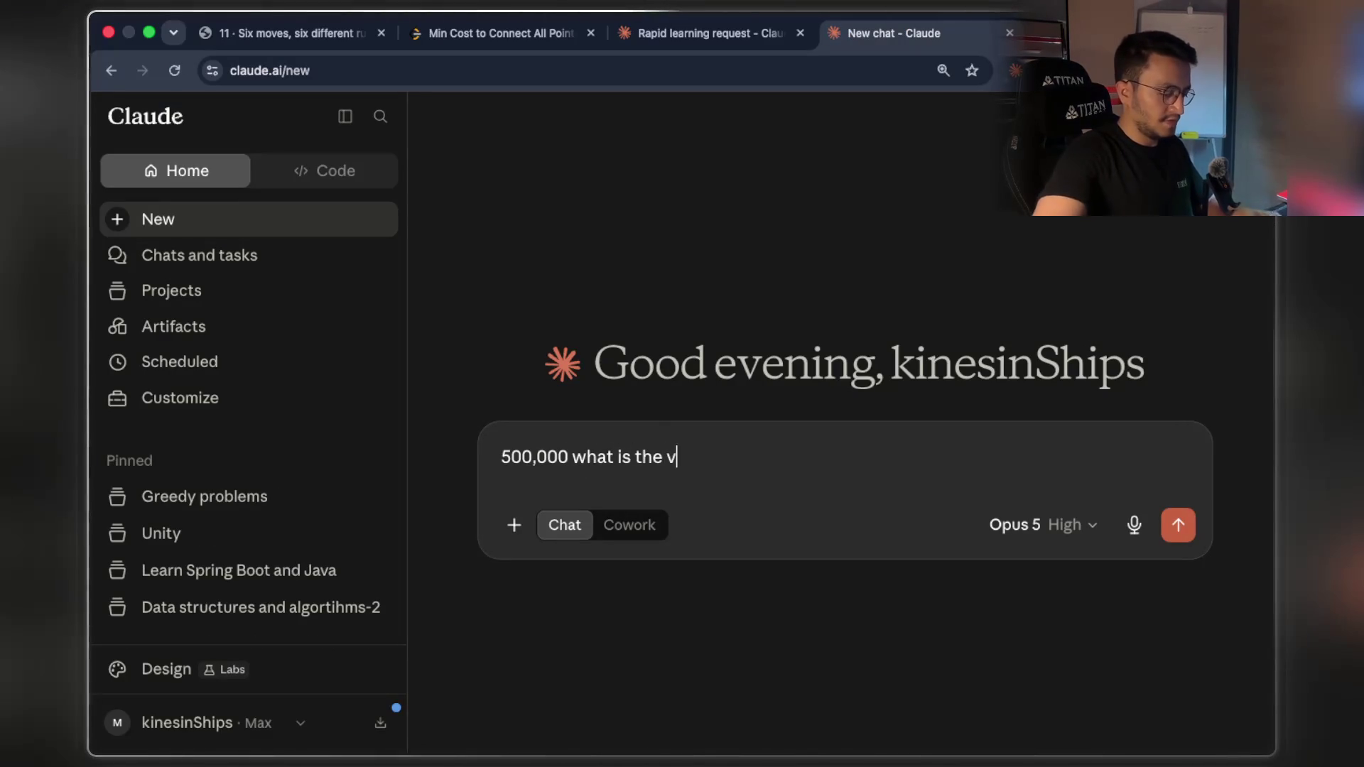
{"action": "type", "text": "laue of log"}
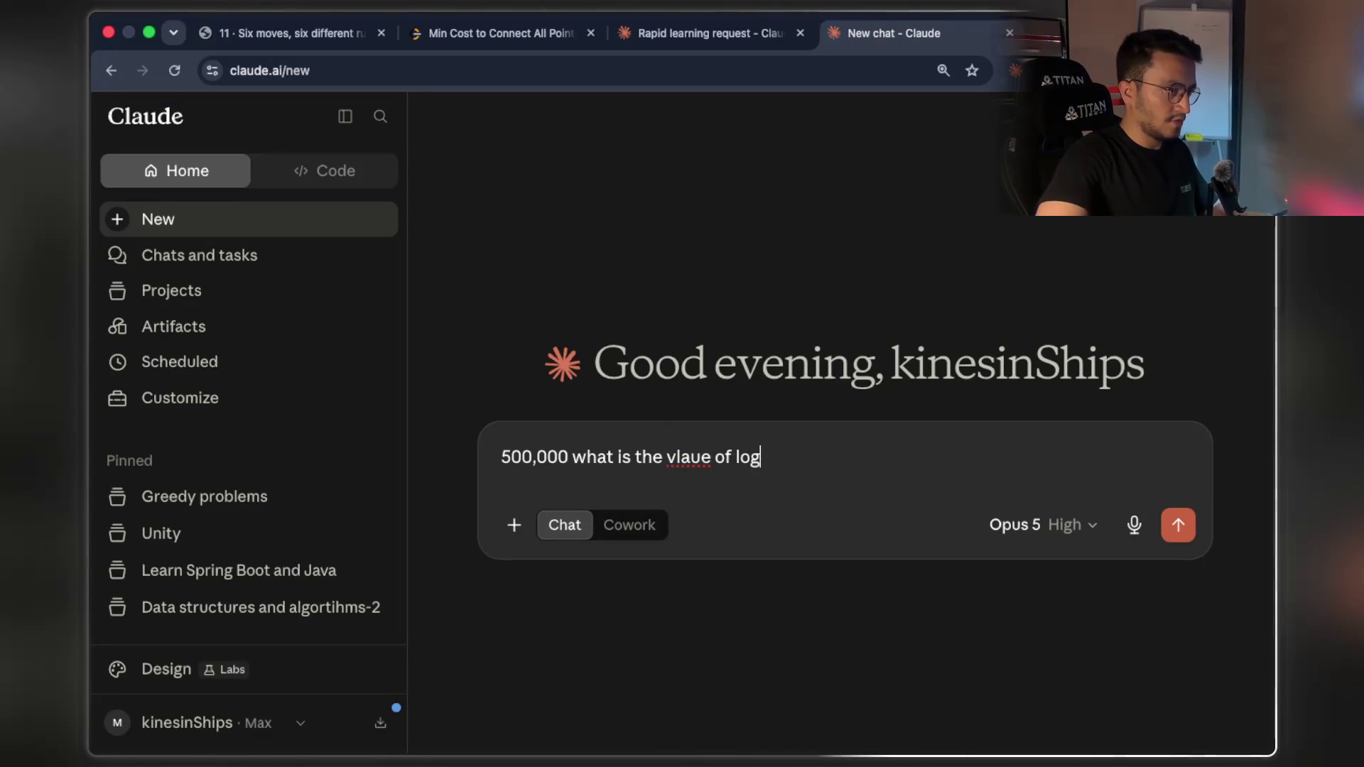
{"action": "type", "text": " of this n"}
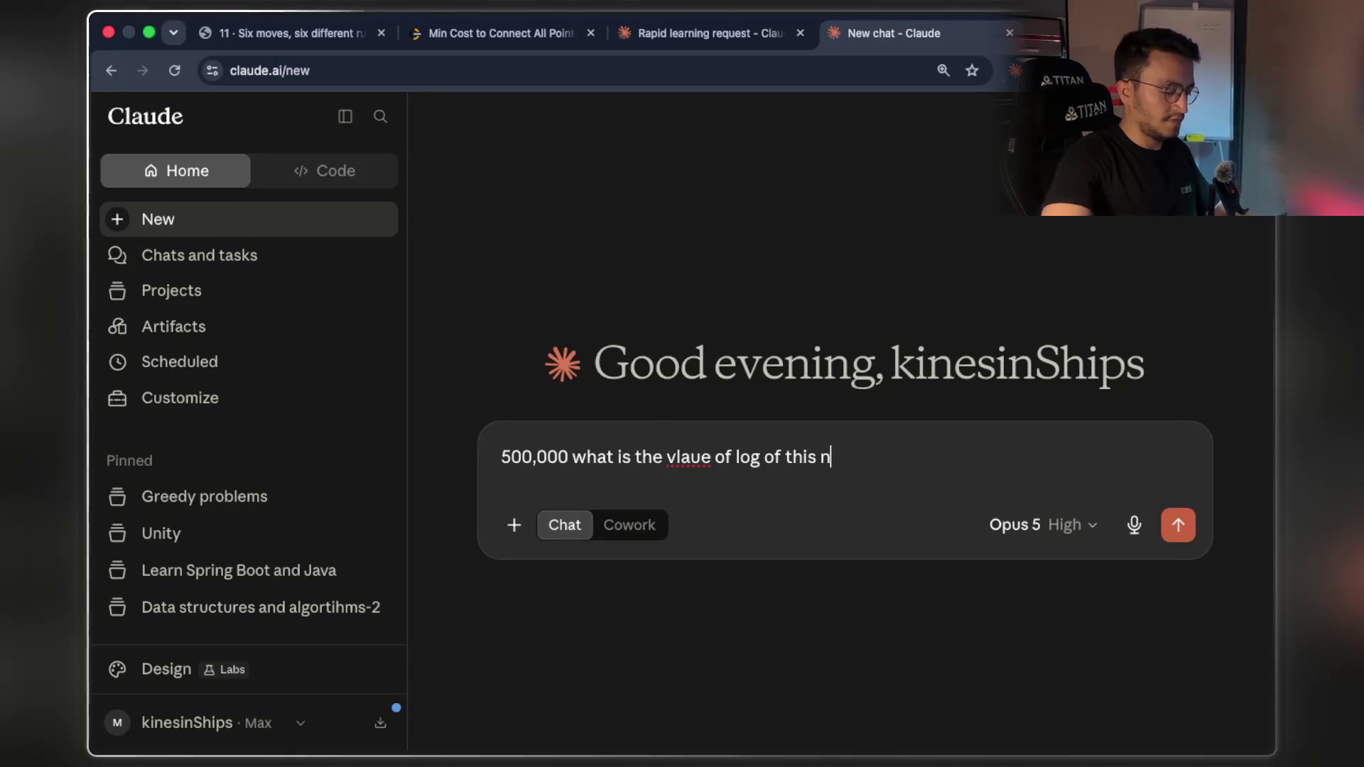
{"action": "type", "text": "oughly?"}
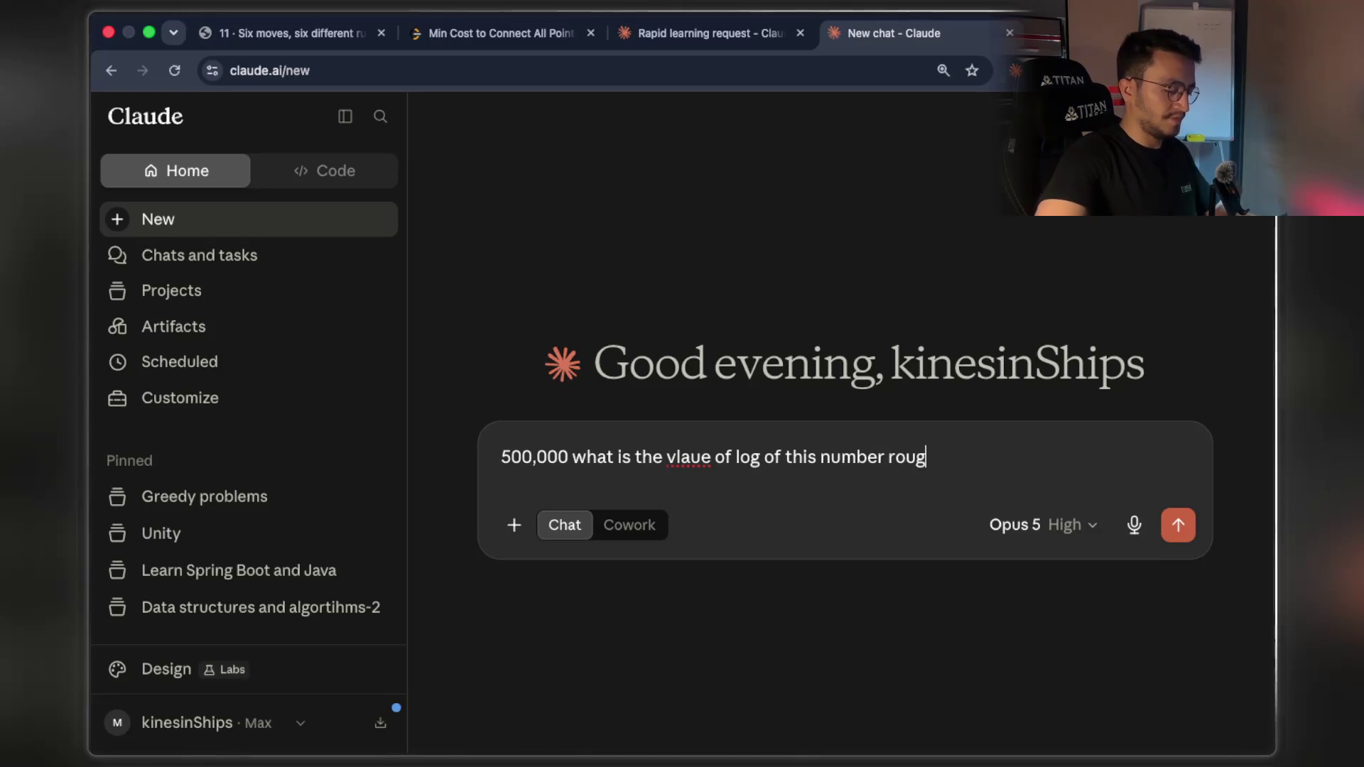
{"action": "key", "text": "Return"}
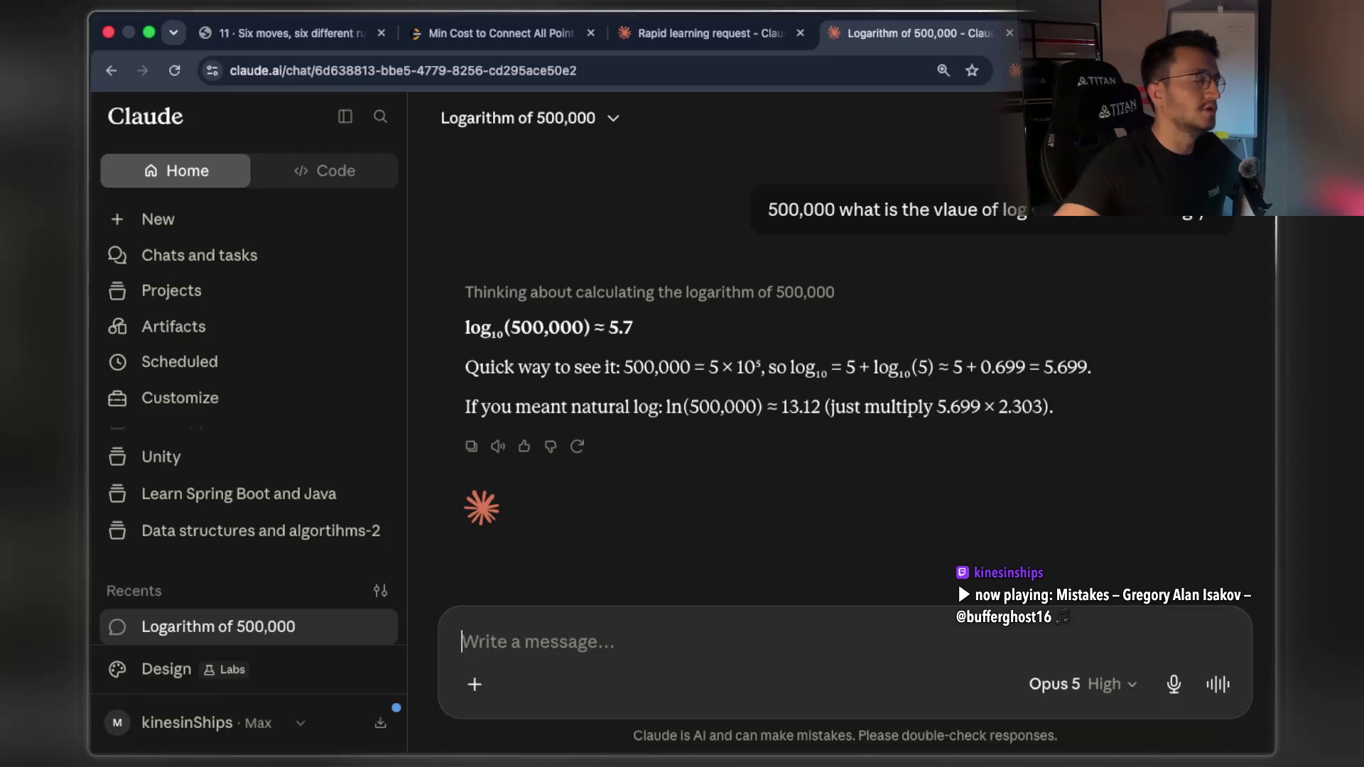
{"action": "left_click", "coordinate": [660, 39]}
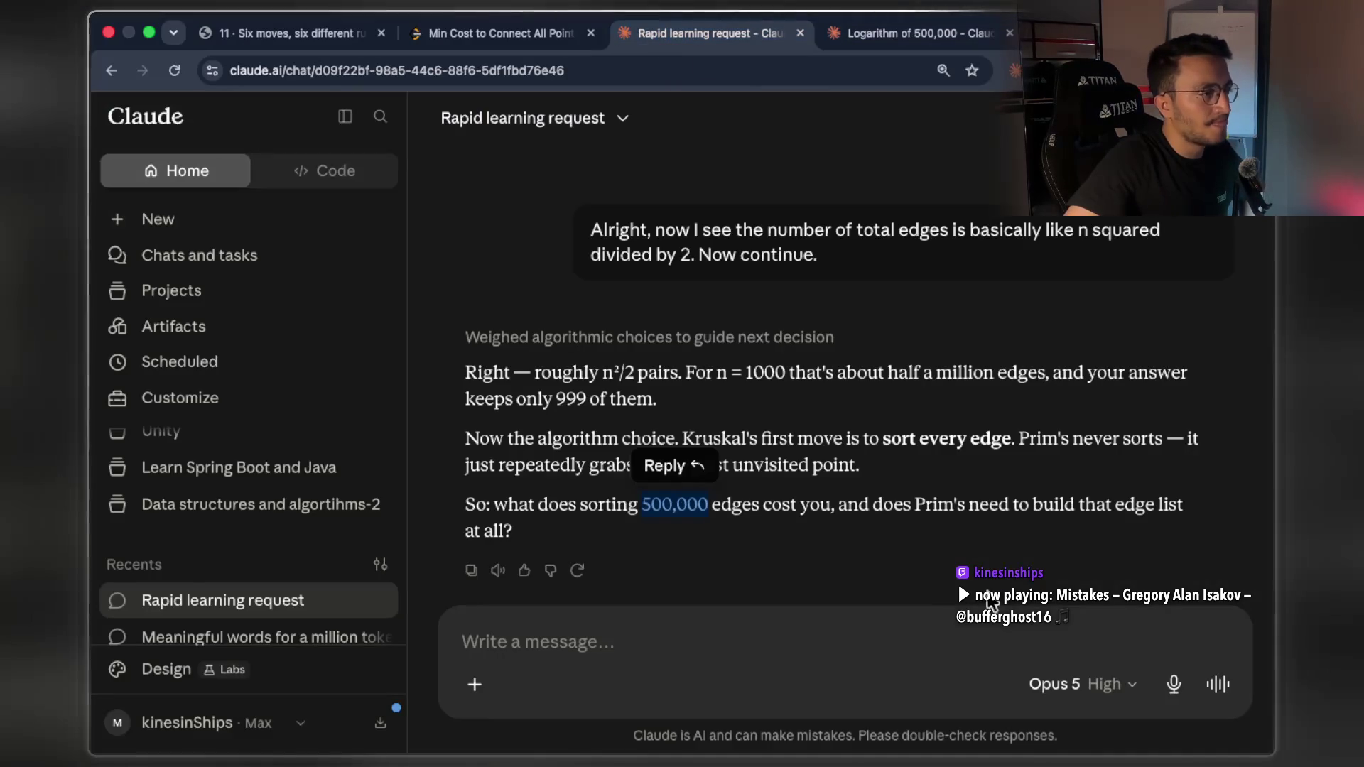
Send the message '500,000 times 5.7 is the cost, roughly' in the Rapid learning request chat
{"action": "left_click", "coordinate": [721, 509]}
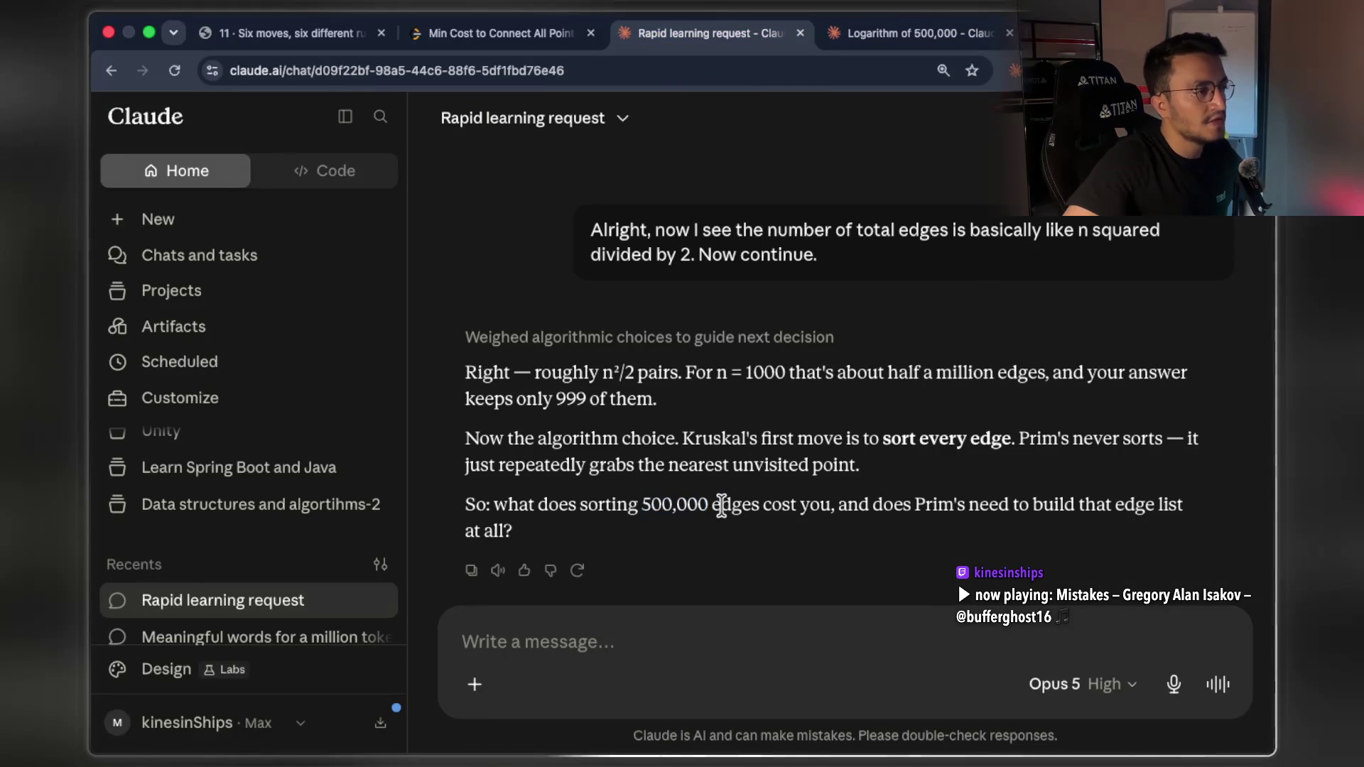
{"action": "mouse_move", "coordinate": [712, 507]}
{"action": "left_mouse_down"}
{"action": "mouse_move", "coordinate": [642, 507]}
{"action": "mouse_move", "coordinate": [710, 497]}
{"action": "left_mouse_up"}
{"action": "left_click", "coordinate": [700, 584]}
{"action": "key", "text": "ctrl+c"}
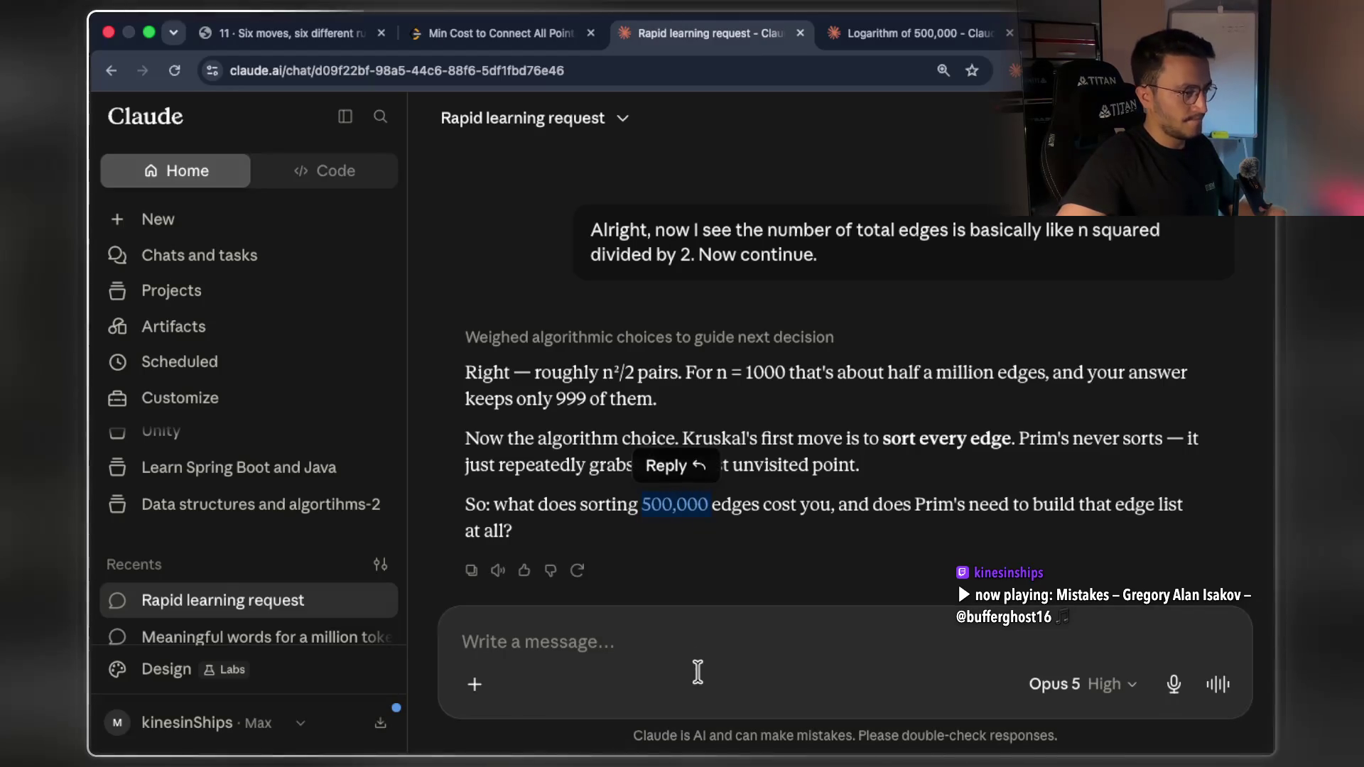
{"action": "left_click", "coordinate": [697, 682]}
{"action": "key", "text": "ctrl+v"}
{"action": "type", "text": "times "}
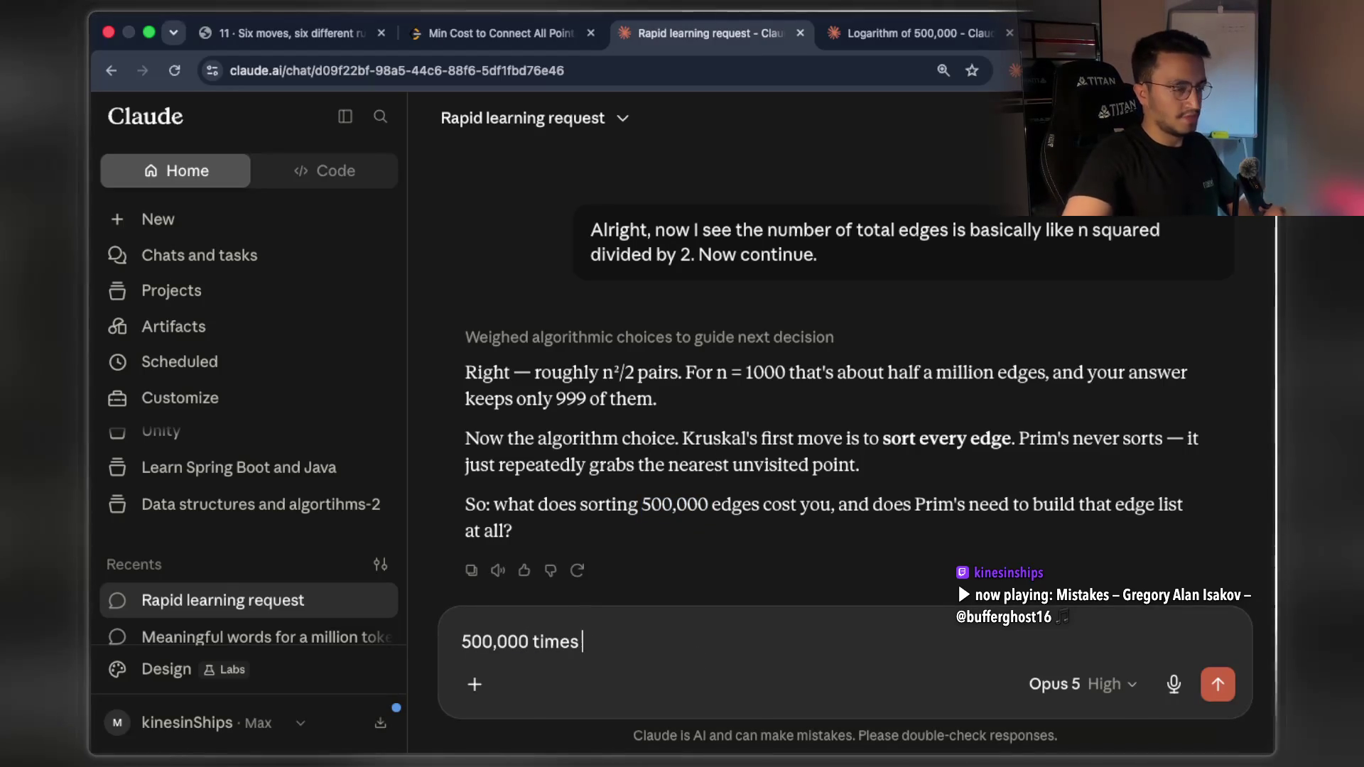
{"action": "type", "text": "5"}
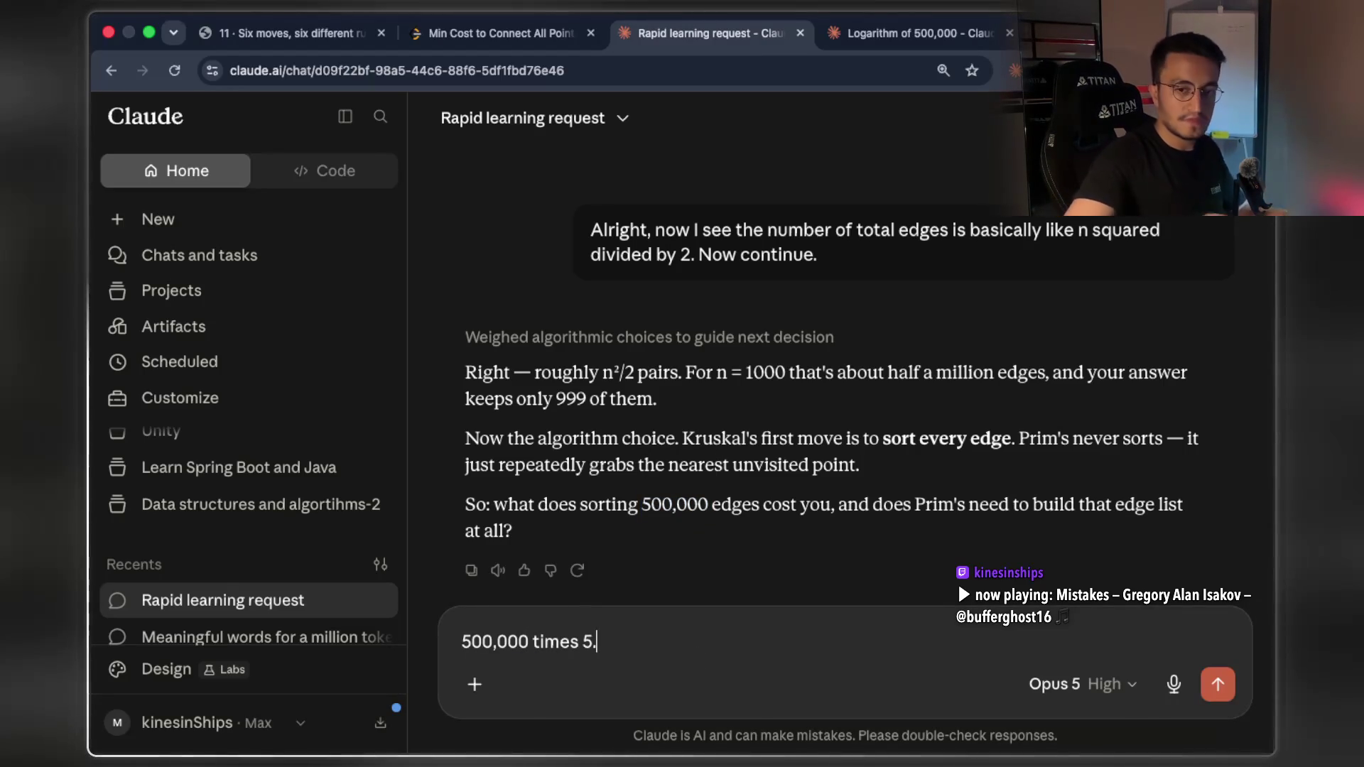
{"action": "type", "text": ".7 is the cost, rougly"}
{"action": "key", "text": "Return"}
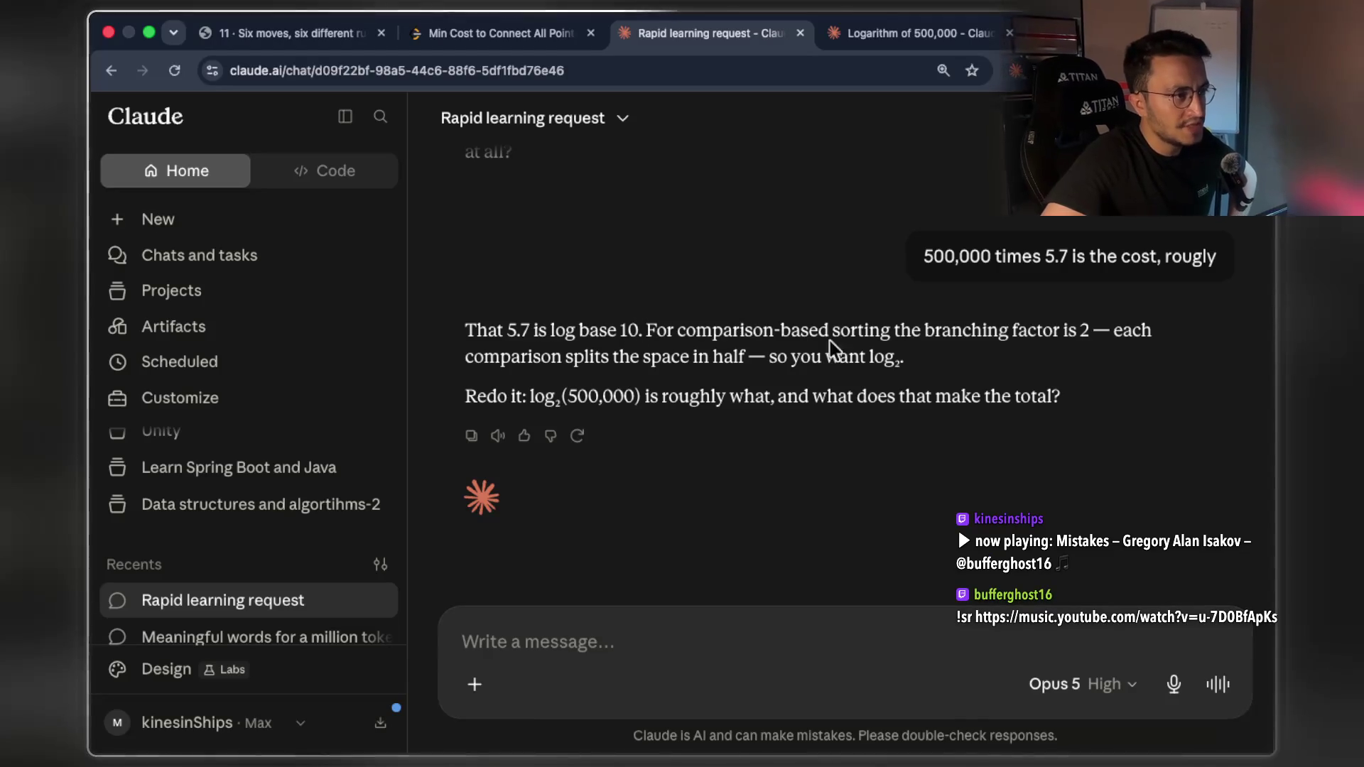
Select the branching and space-splitting phrases and log₂(500,000) in Claude's reply
{"action": "mouse_move", "coordinate": [924, 331]}
{"action": "left_mouse_down"}
{"action": "mouse_move", "coordinate": [1019, 332]}
{"action": "mouse_move", "coordinate": [657, 331]}
{"action": "left_mouse_up"}
{"action": "left_click_drag", "start_coordinate": [572, 357], "coordinate": [730, 359]}
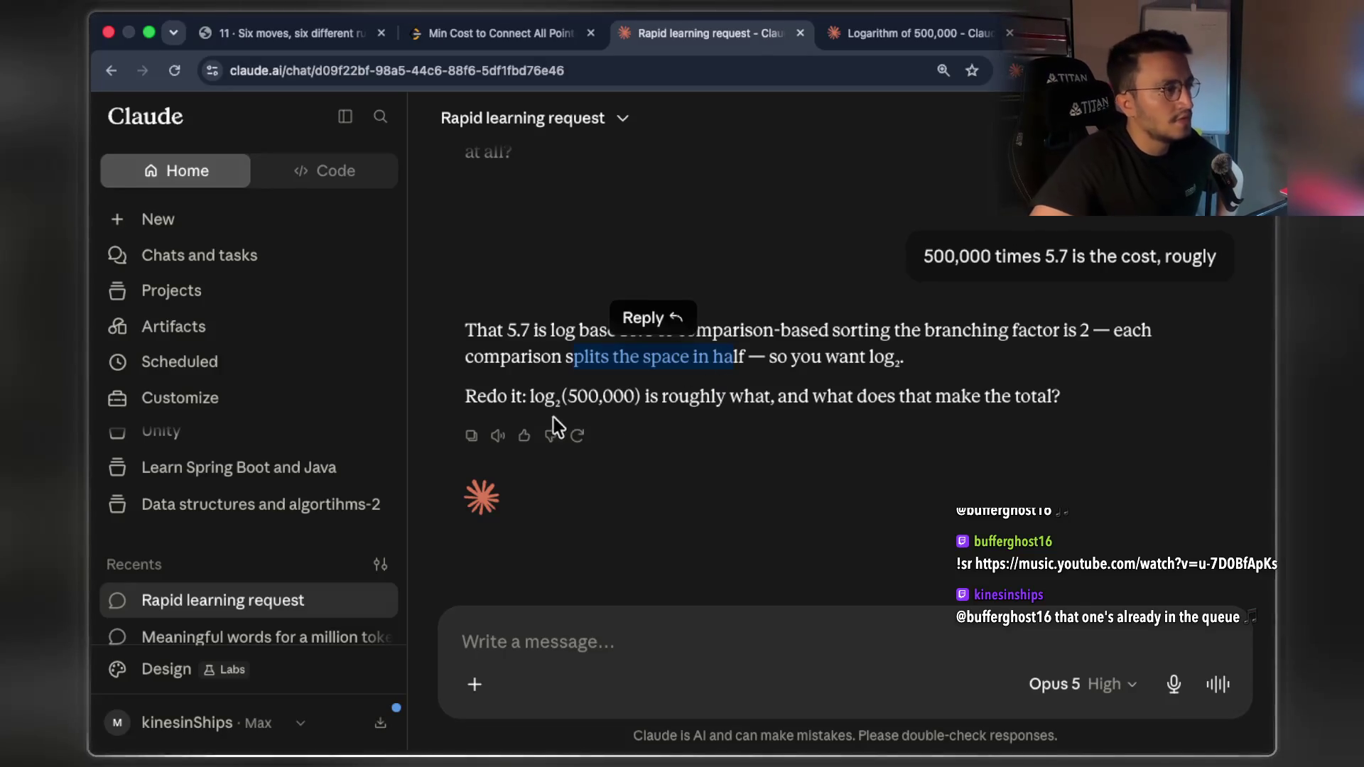
{"action": "left_click_drag", "start_coordinate": [530, 395], "coordinate": [641, 398]}
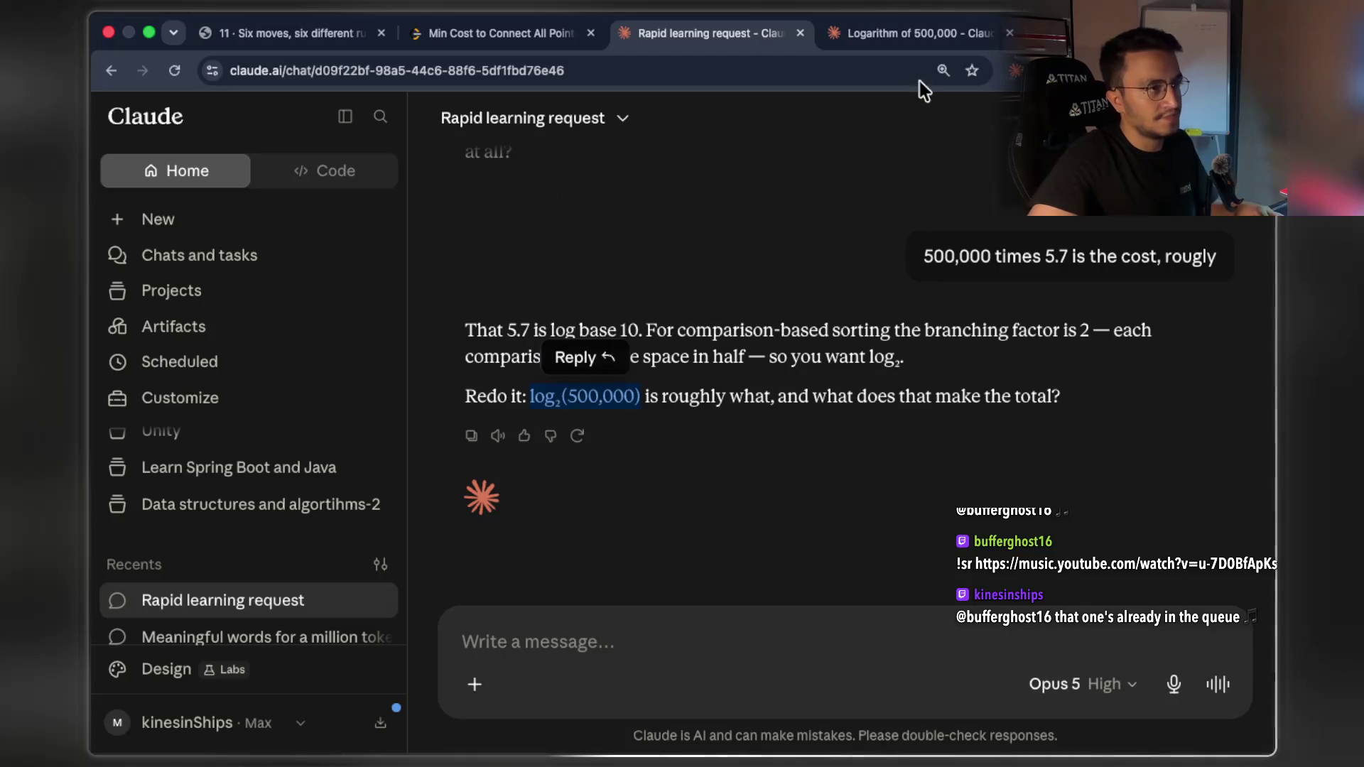
{"action": "left_click", "coordinate": [922, 41]}
Ask the side chat 'log₂(500,000)?' and select its 18.93 result
{"action": "key", "text": "super+v"}
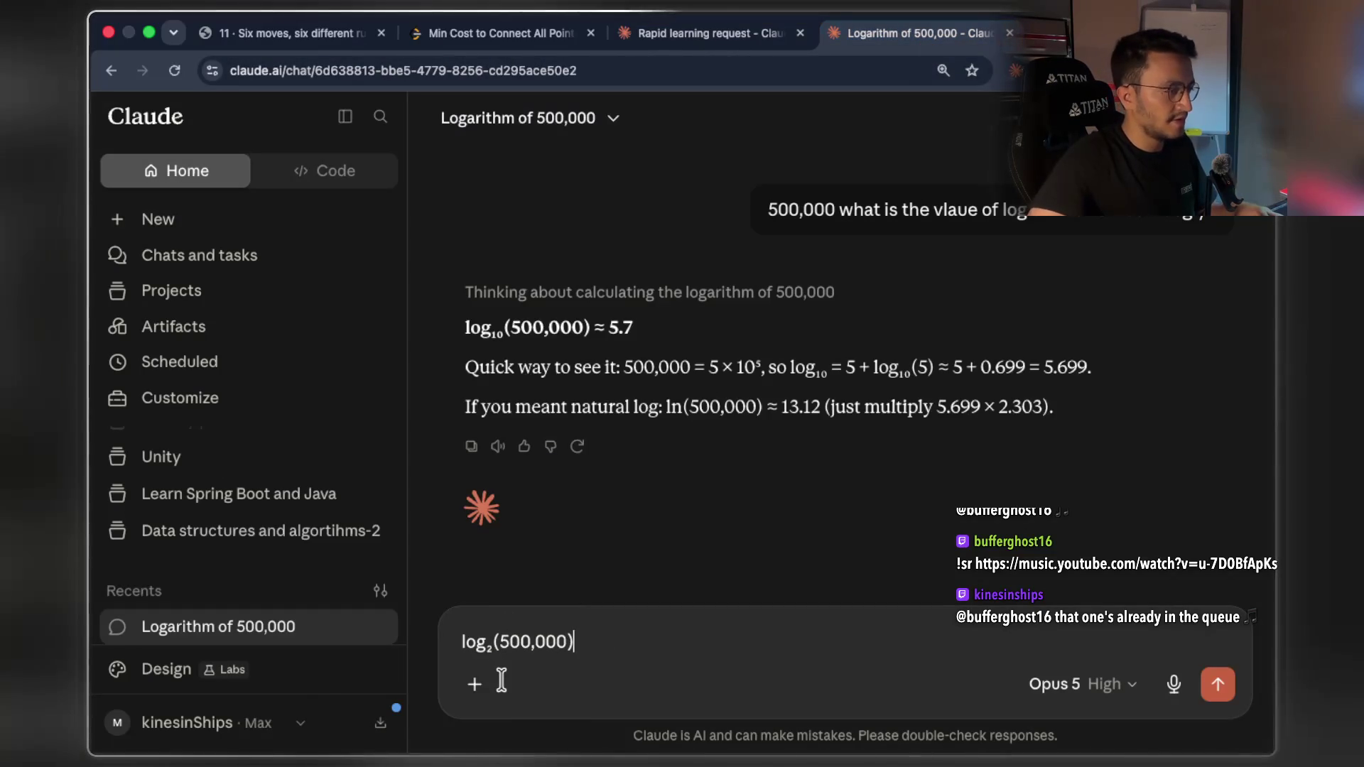
{"action": "type", "text": "?"}
{"action": "key", "text": "Return"}
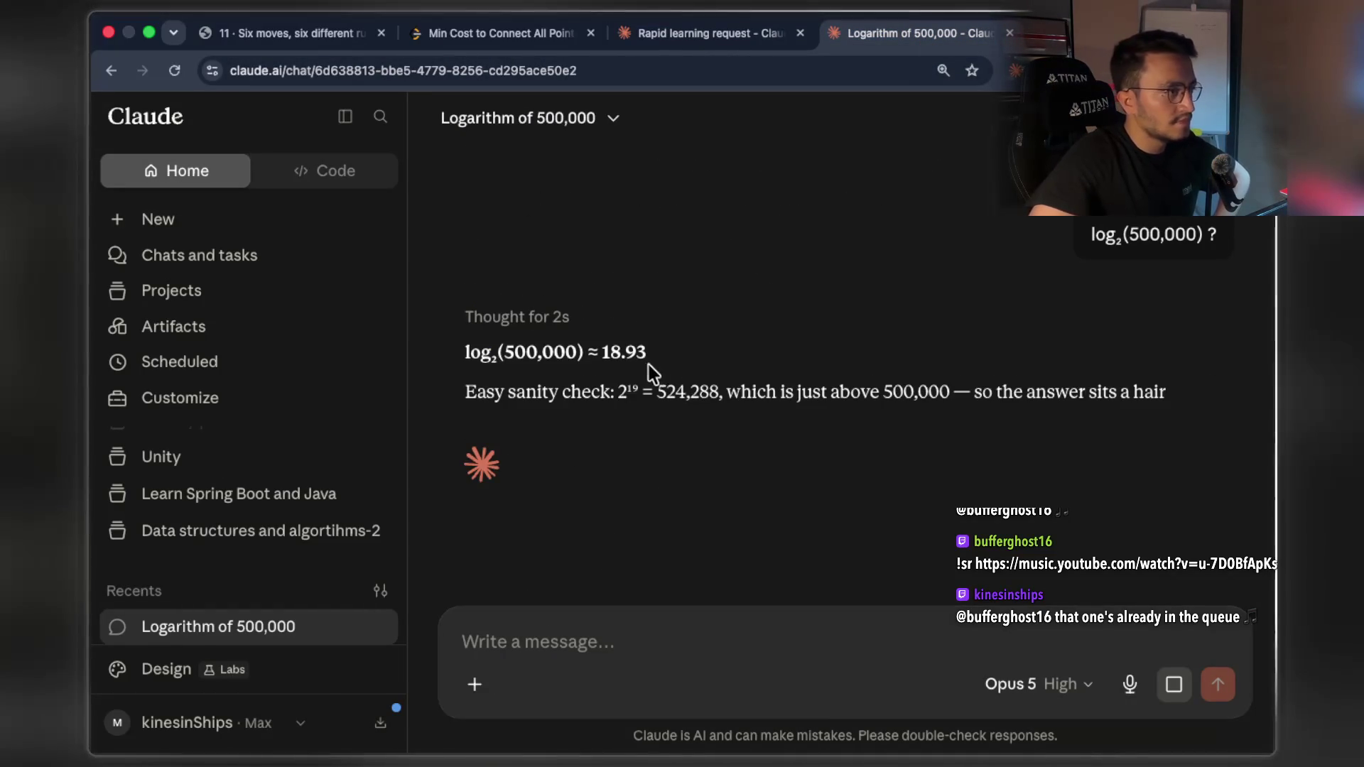
{"action": "left_click_drag", "start_coordinate": [603, 310], "coordinate": [654, 305]}
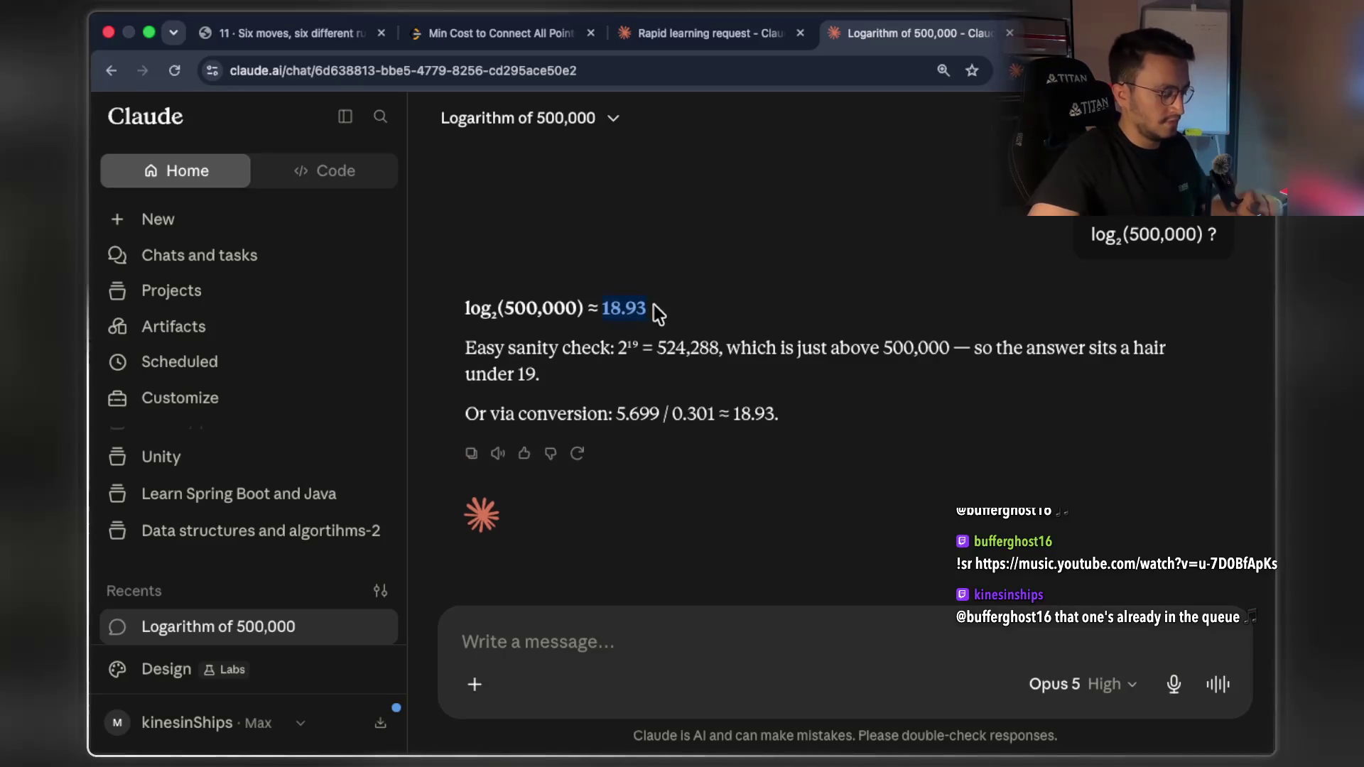
{"action": "left_click", "coordinate": [701, 44]}
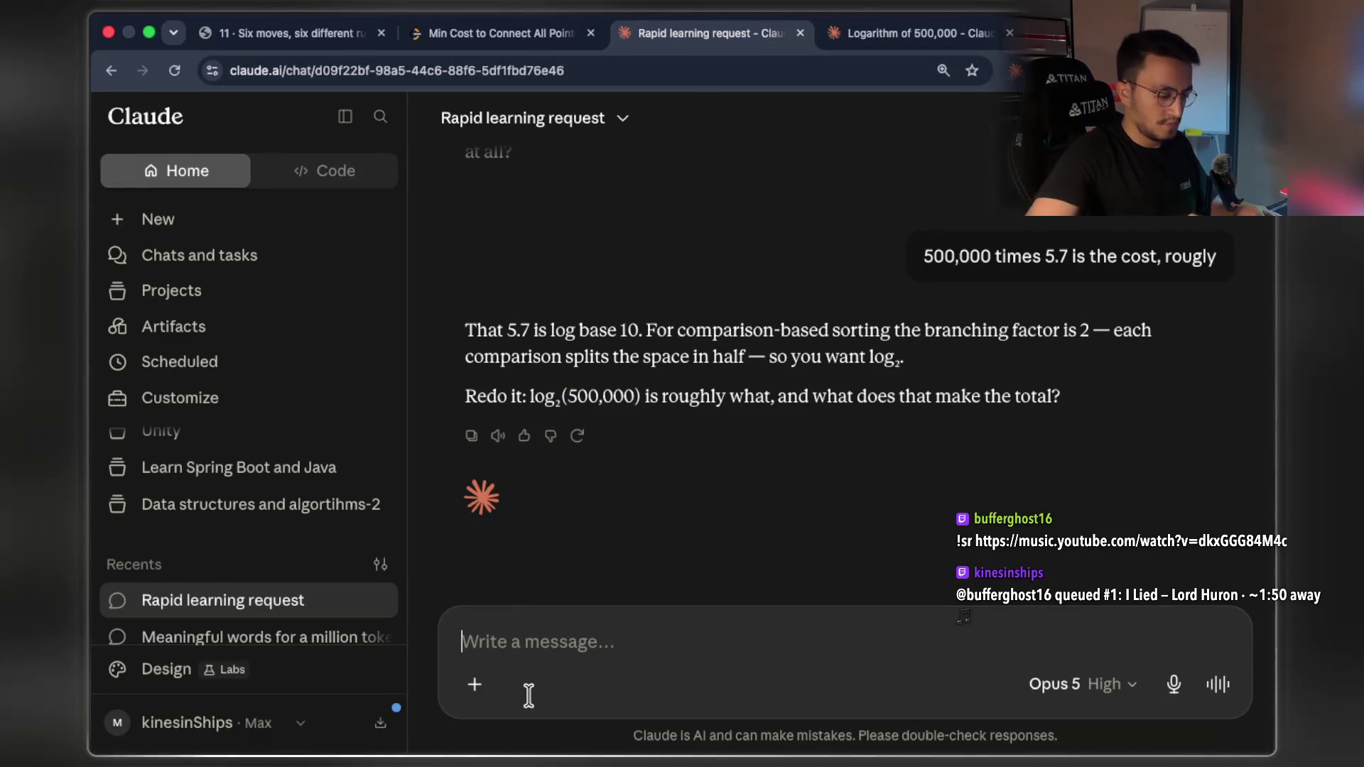
{"action": "type", "text": "500.000"}
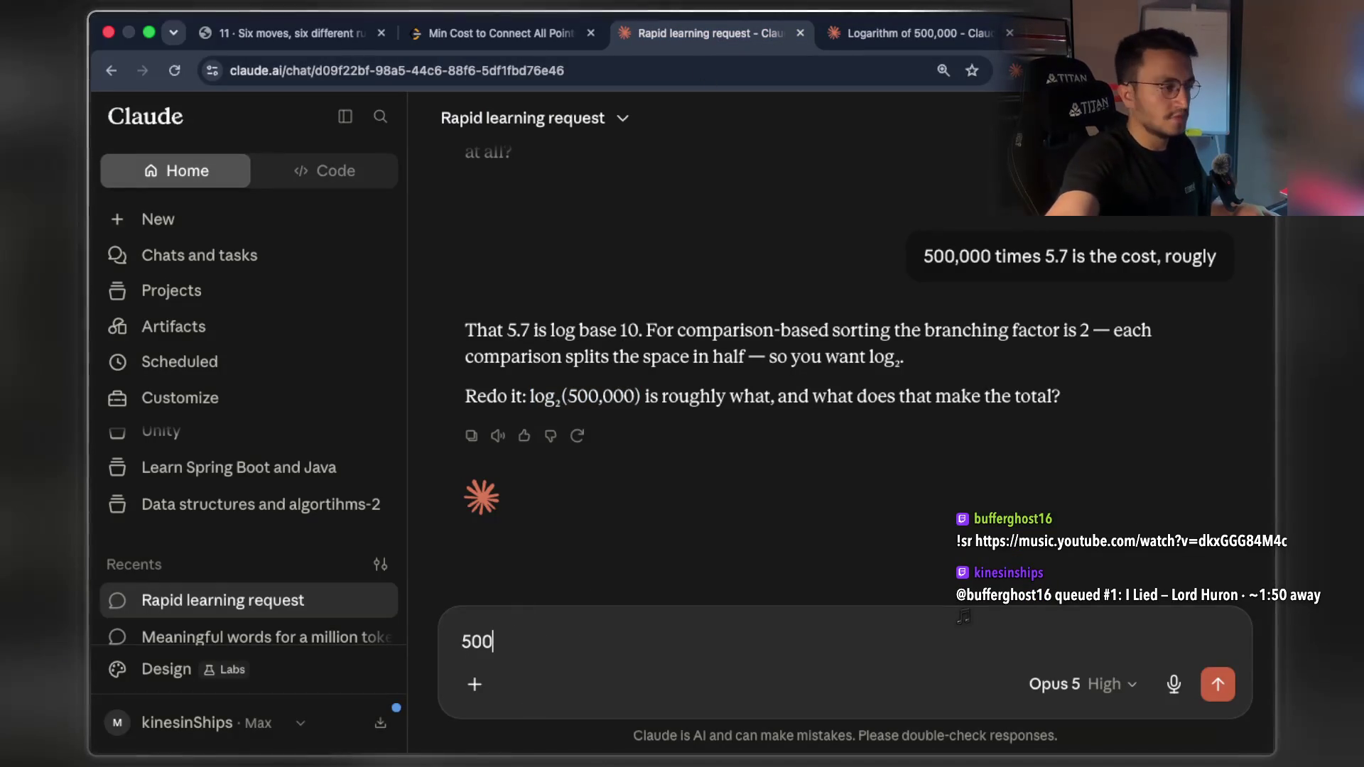
{"action": "type", "text": " times 18.93"}
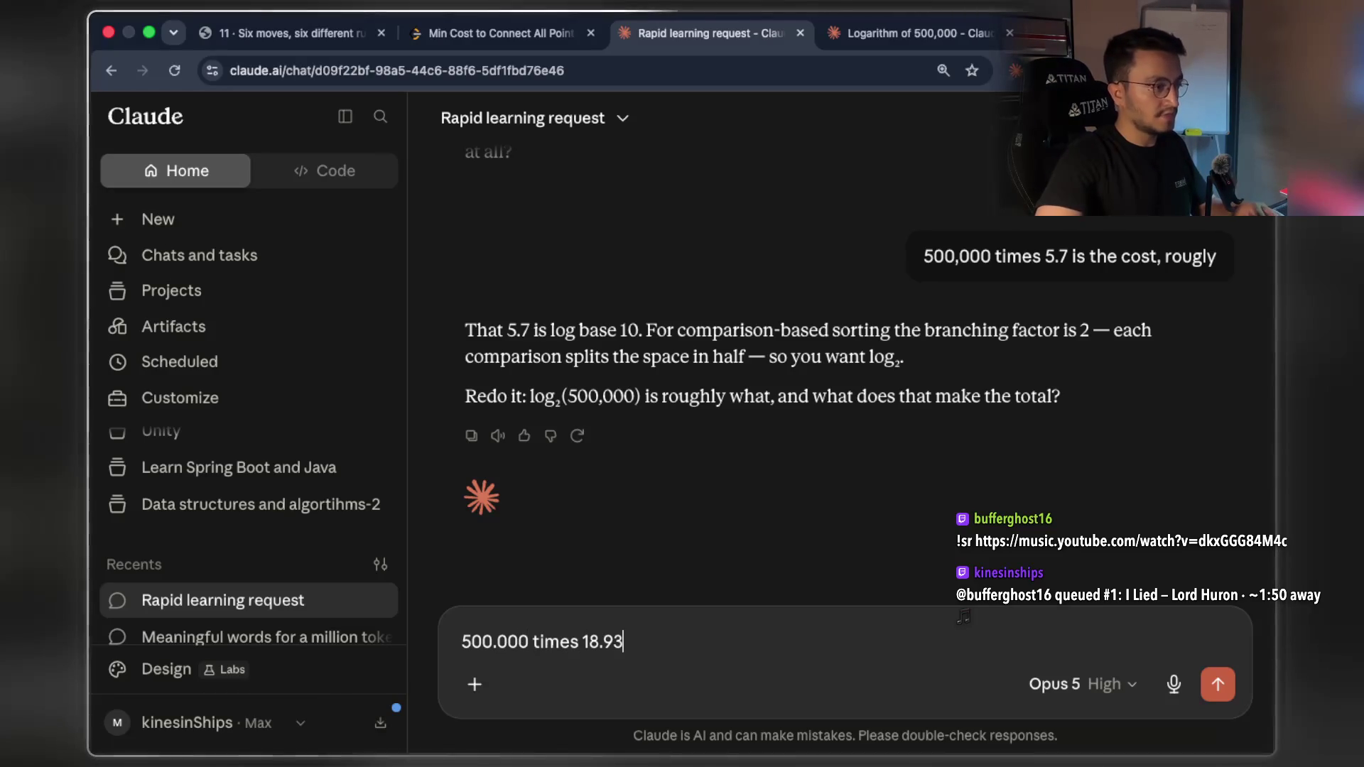
{"action": "type", "text": " i"}
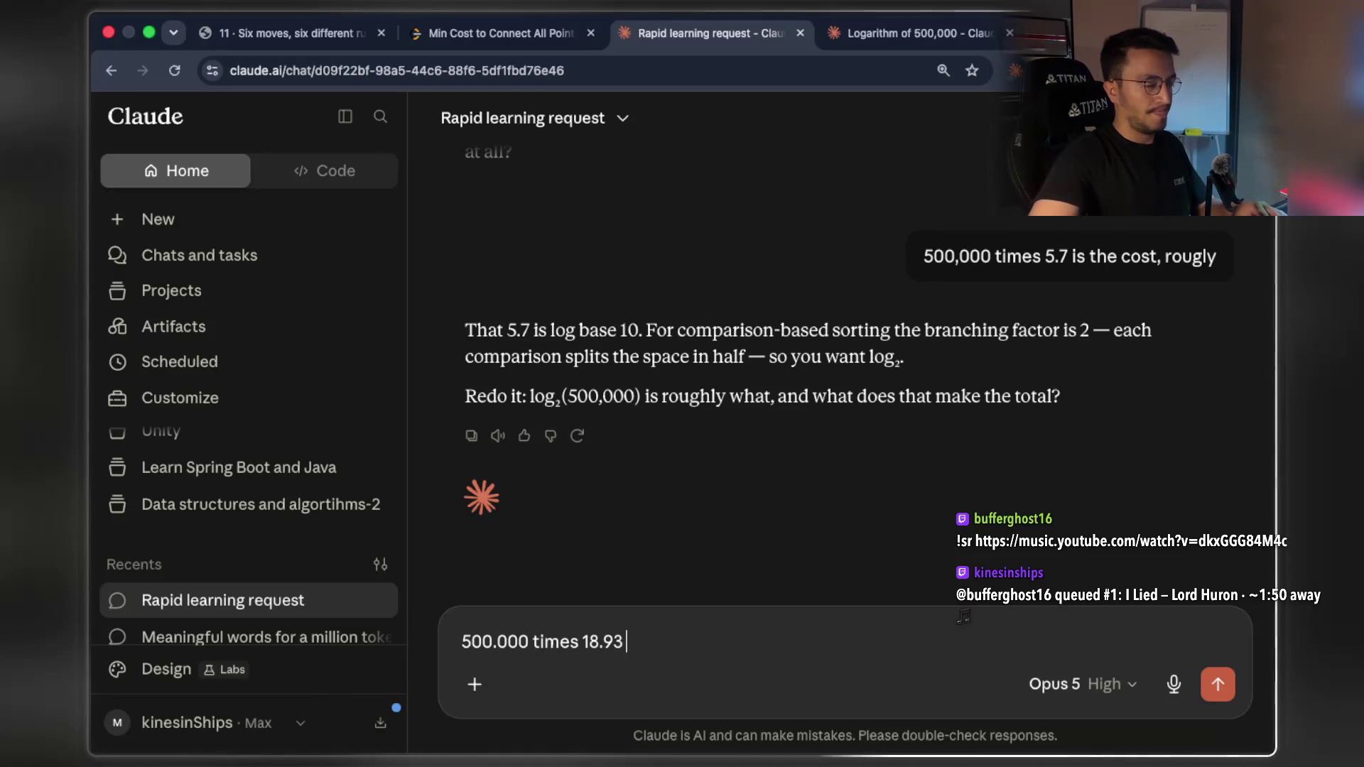
{"action": "key", "text": "BackSpace"}
{"action": "key", "text": "BackSpace"}
{"action": "key", "text": "Return"}
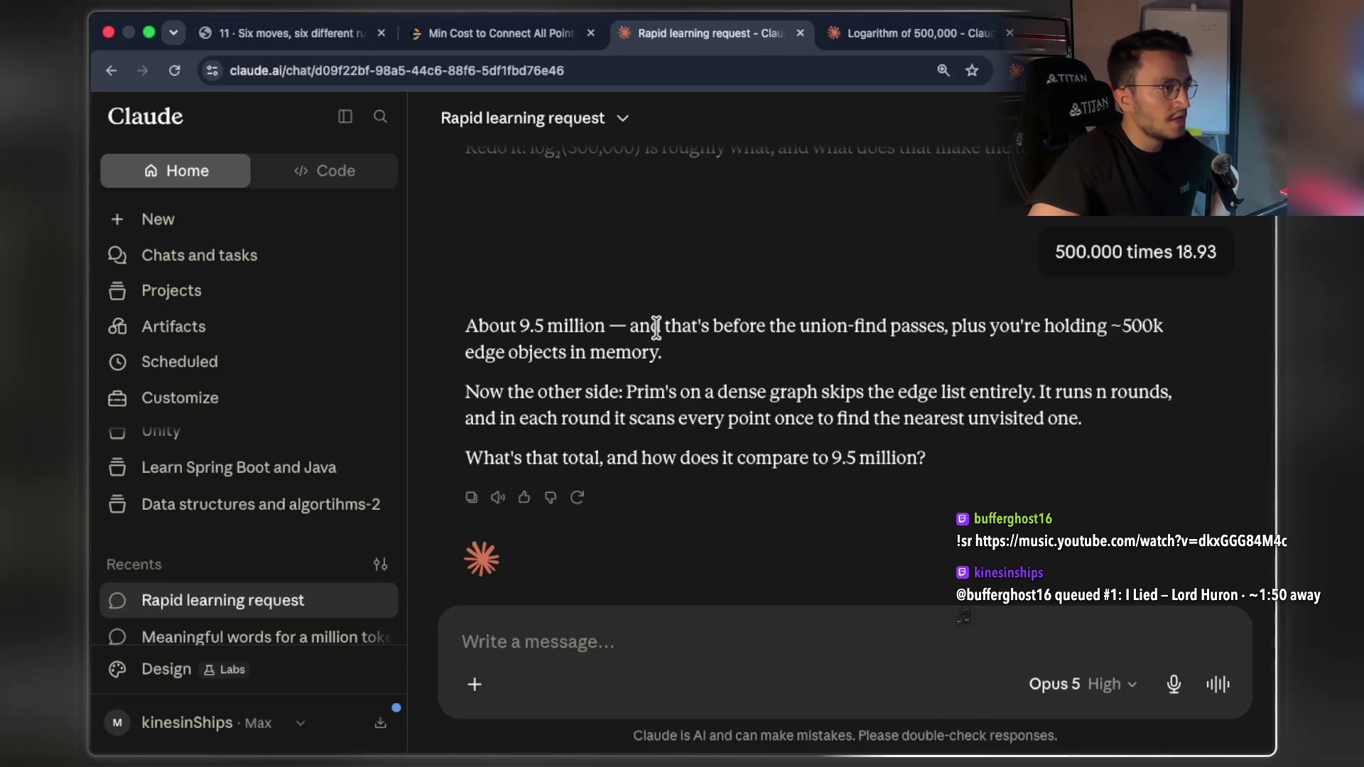
{"action": "mouse_move", "coordinate": [625, 326]}
{"action": "left_mouse_down"}
{"action": "mouse_move", "coordinate": [759, 326]}
{"action": "mouse_move", "coordinate": [766, 346]}
{"action": "mouse_move", "coordinate": [1070, 328]}
{"action": "left_mouse_up"}
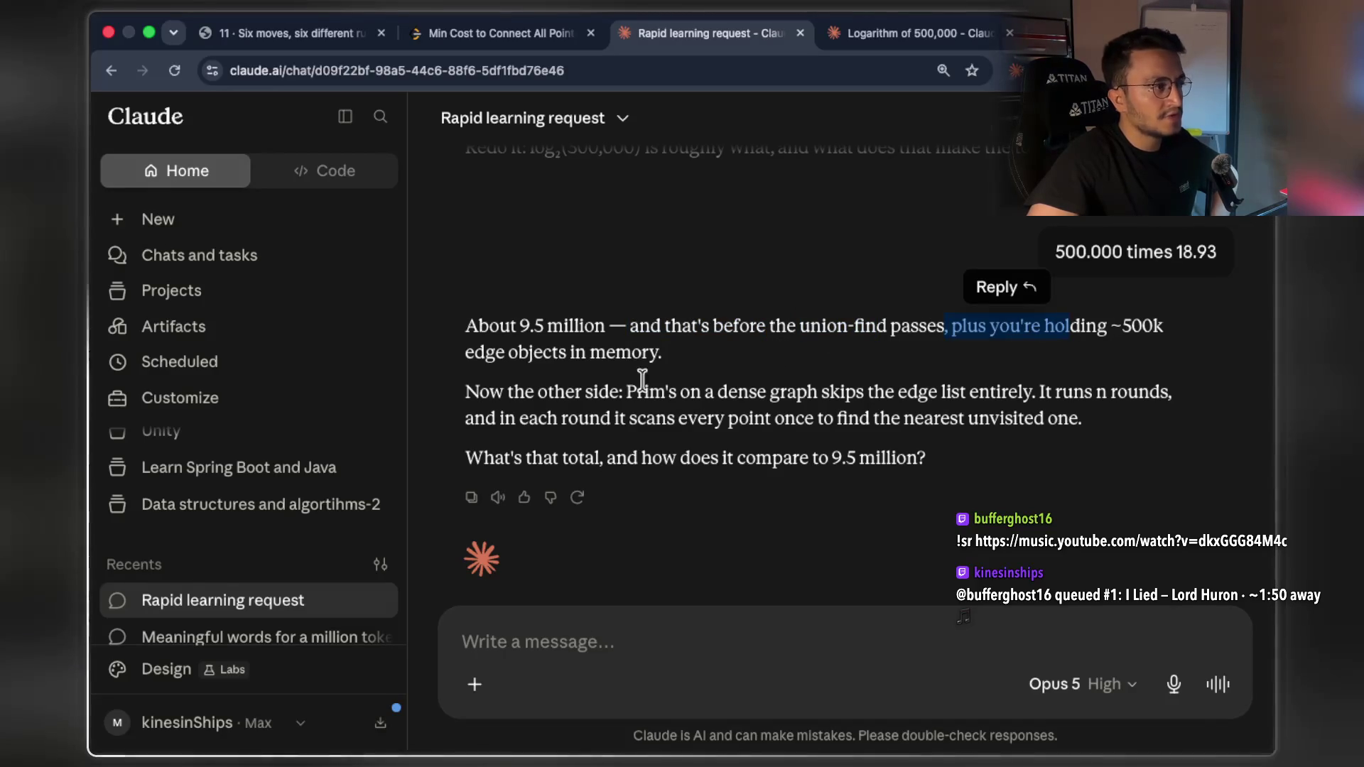
{"action": "mouse_move", "coordinate": [509, 351]}
{"action": "left_mouse_down"}
{"action": "mouse_move", "coordinate": [610, 352]}
{"action": "mouse_move", "coordinate": [465, 328]}
{"action": "left_mouse_up"}
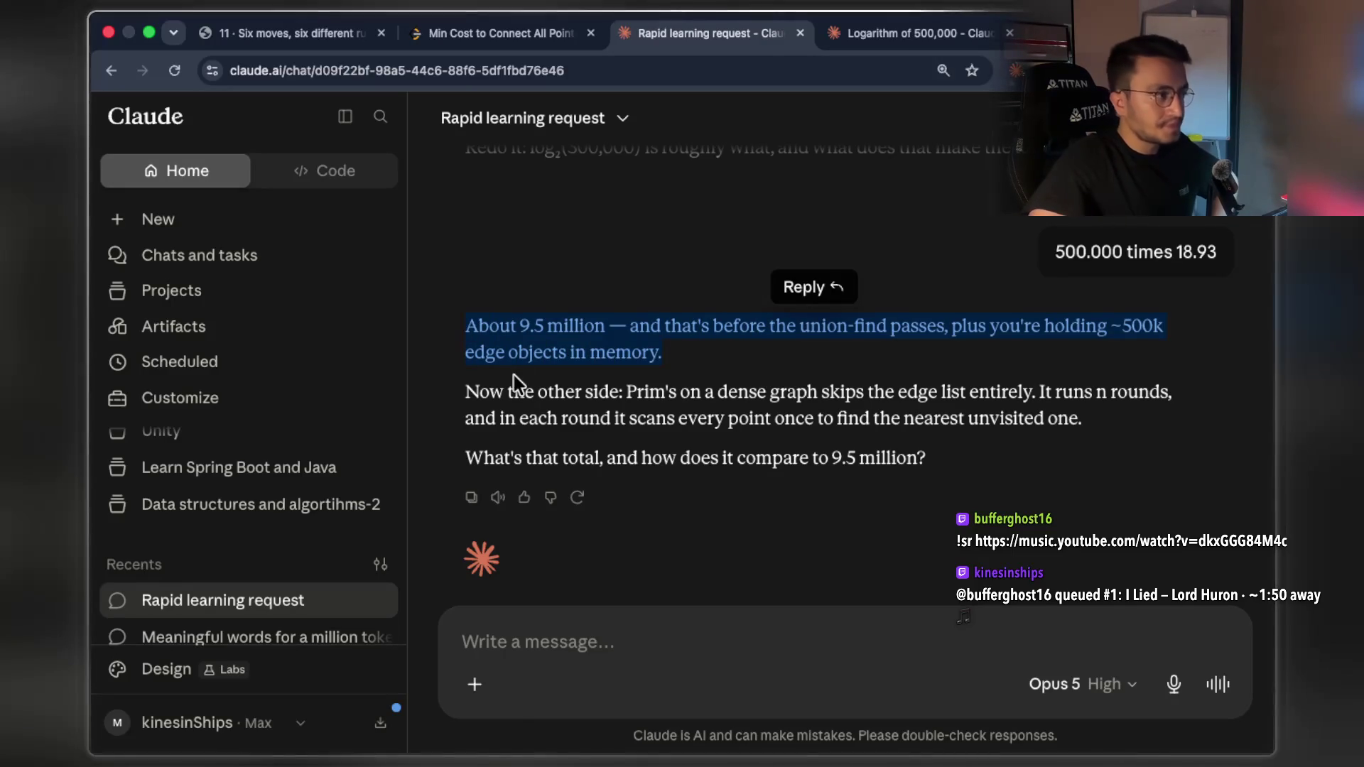
{"action": "left_click_drag", "start_coordinate": [626, 392], "coordinate": [1171, 393]}
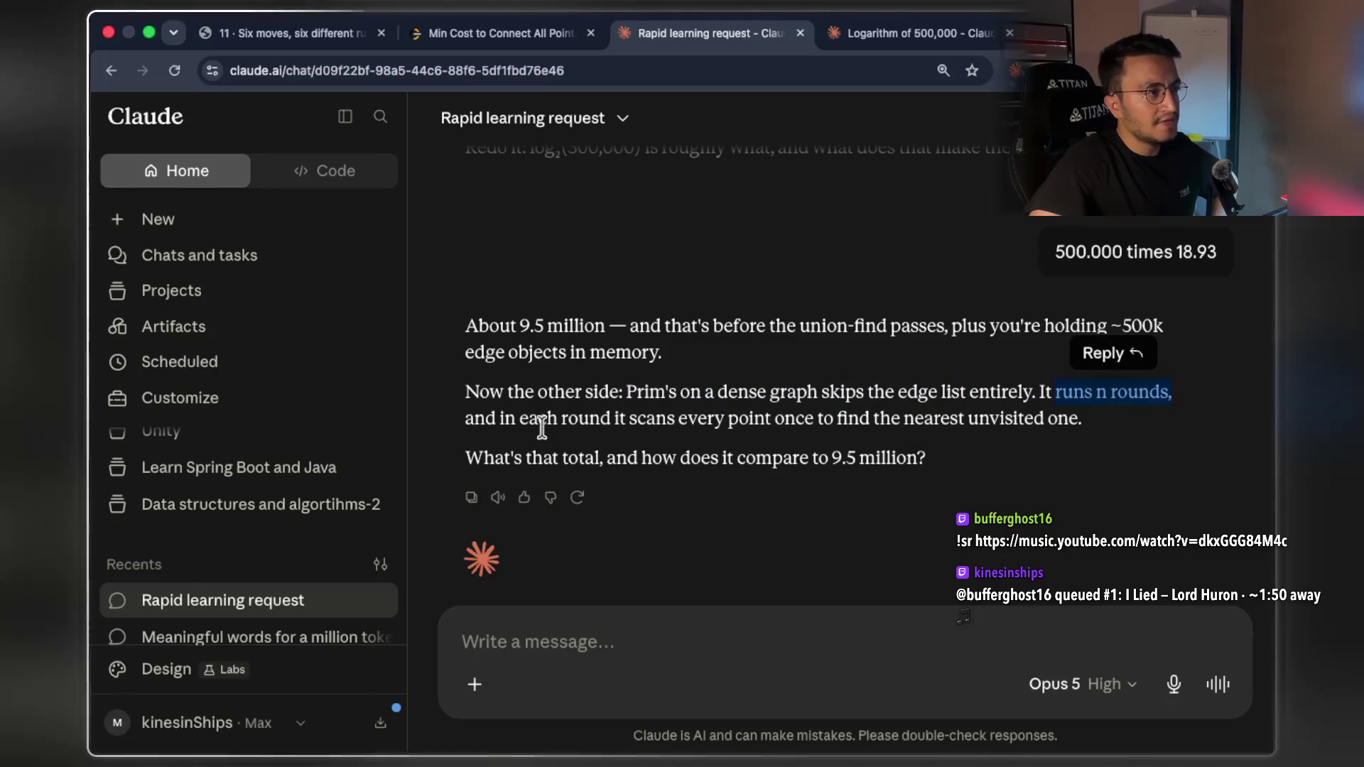
{"action": "left_click_drag", "start_coordinate": [475, 419], "coordinate": [767, 419]}
Collapse the chat sidebar and highlight the nearest-unvisited-point and Prim's phrases in the reply
{"action": "key", "text": "super+period"}
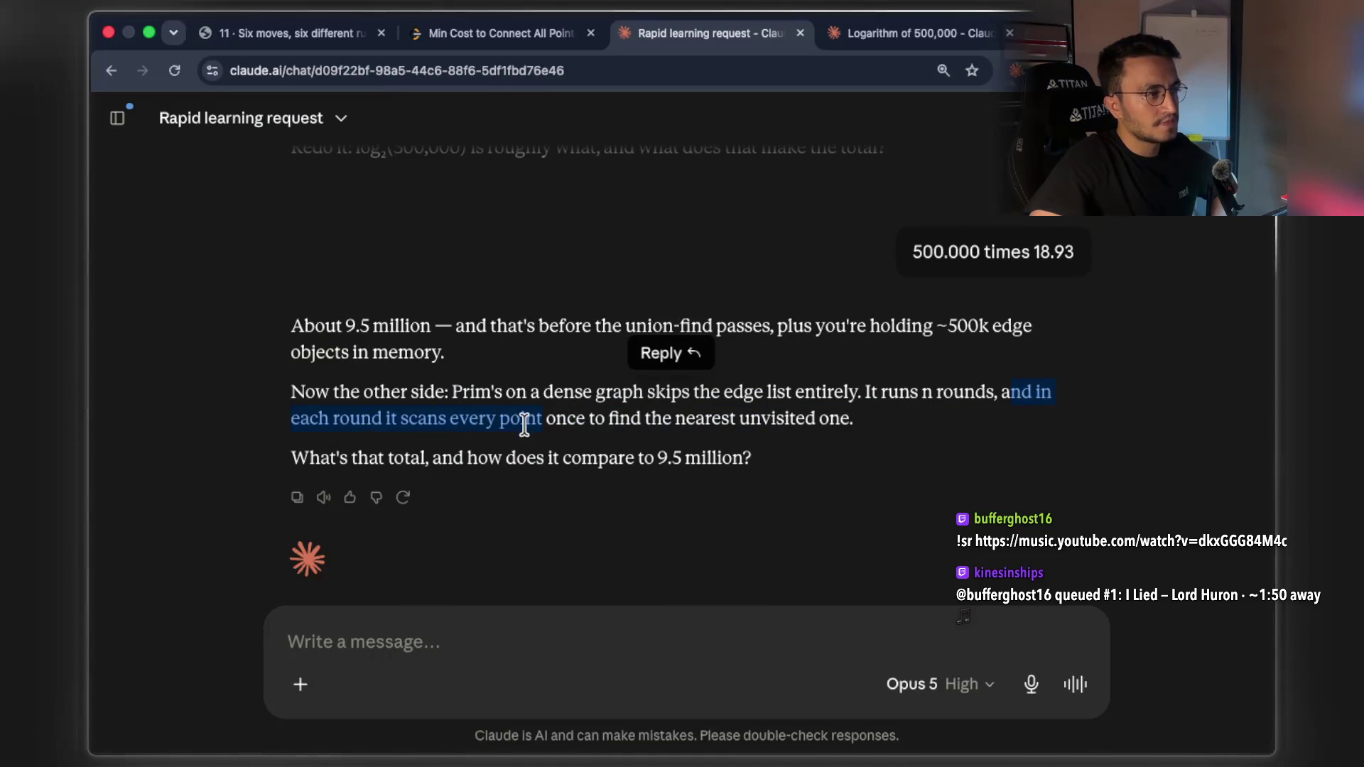
{"action": "left_click", "coordinate": [526, 426]}
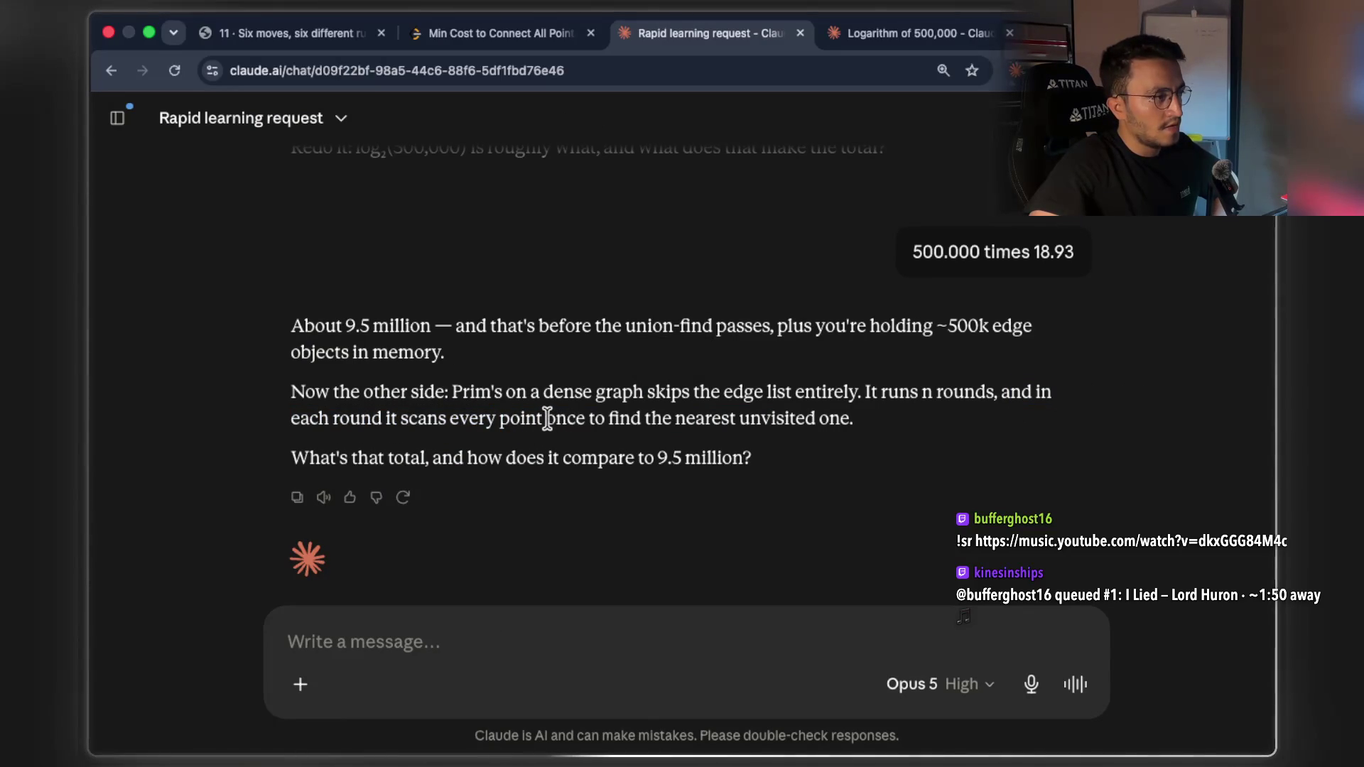
{"action": "left_click_drag", "start_coordinate": [547, 418], "coordinate": [687, 428]}
{"action": "left_click", "coordinate": [642, 418]}
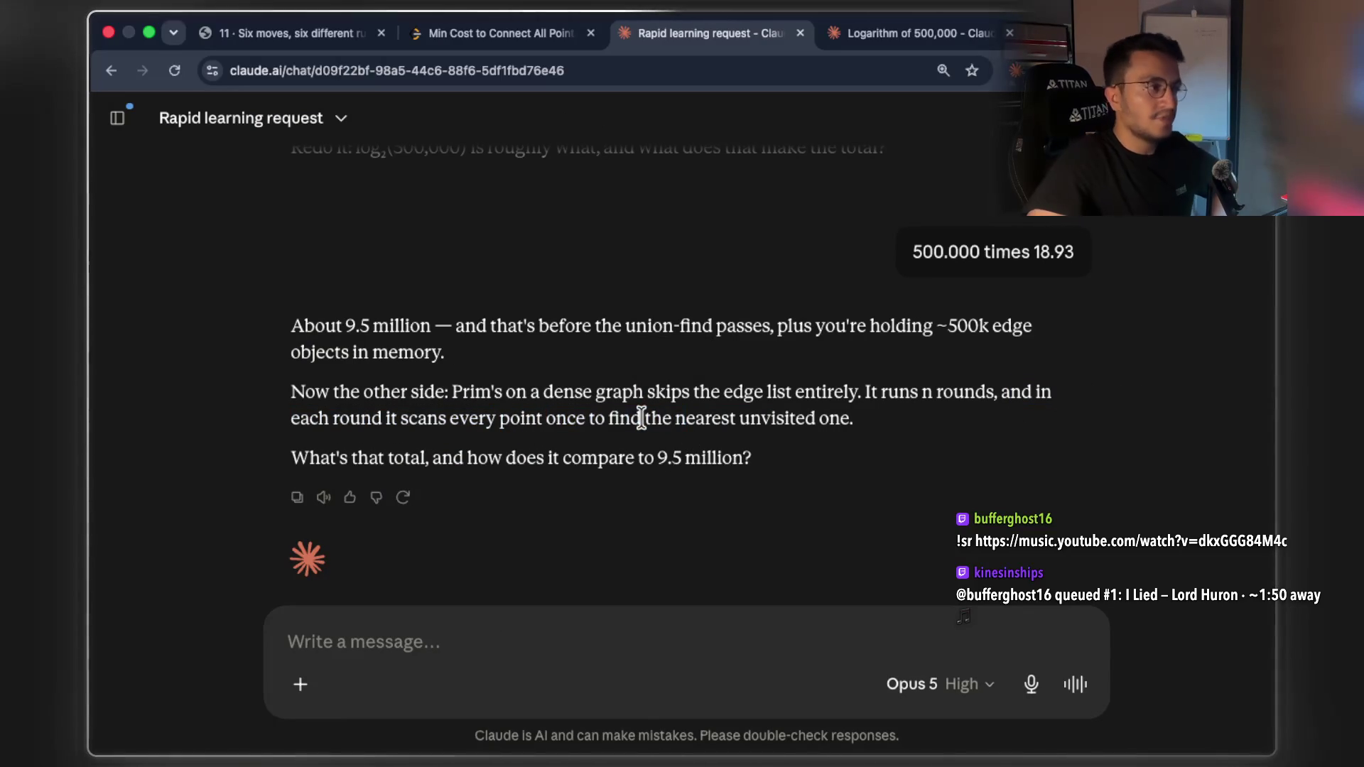
{"action": "left_click_drag", "start_coordinate": [585, 425], "coordinate": [761, 420]}
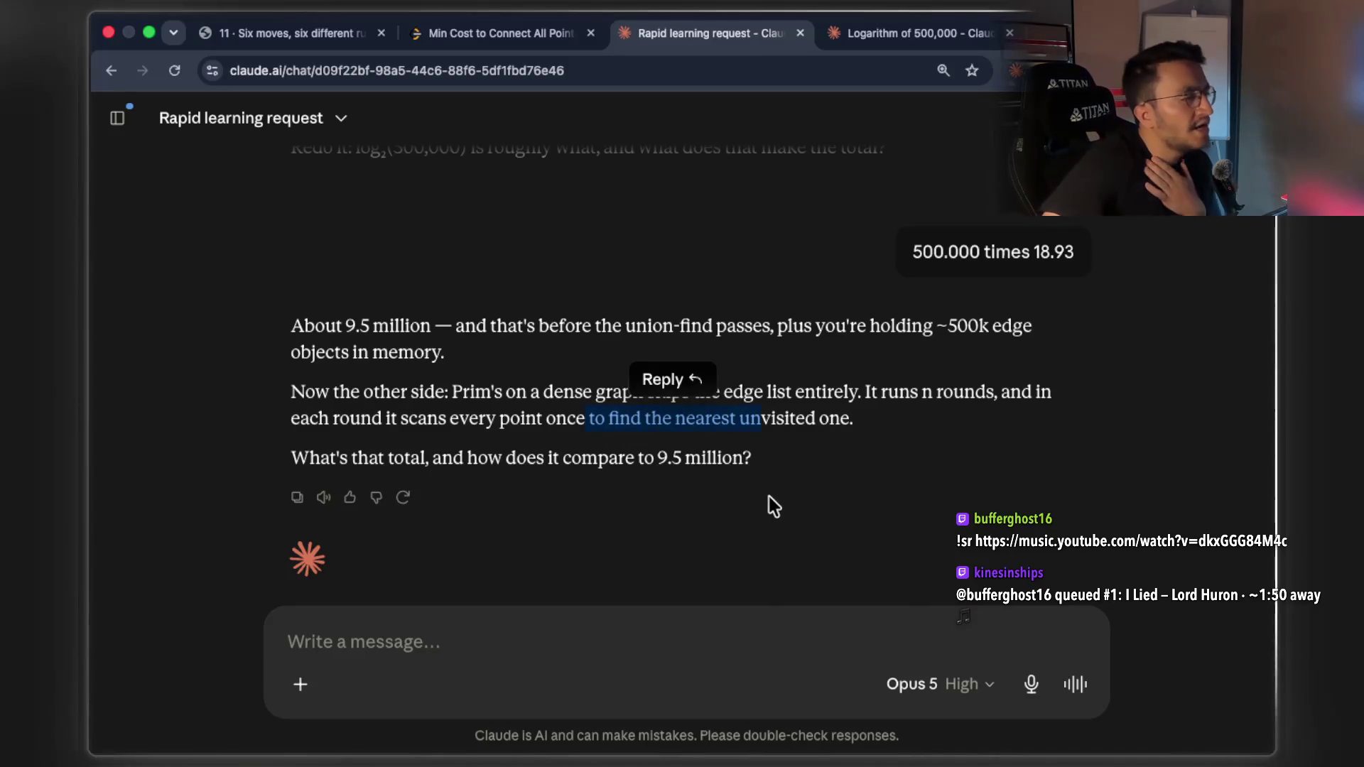
{"action": "left_click", "coordinate": [401, 639]}
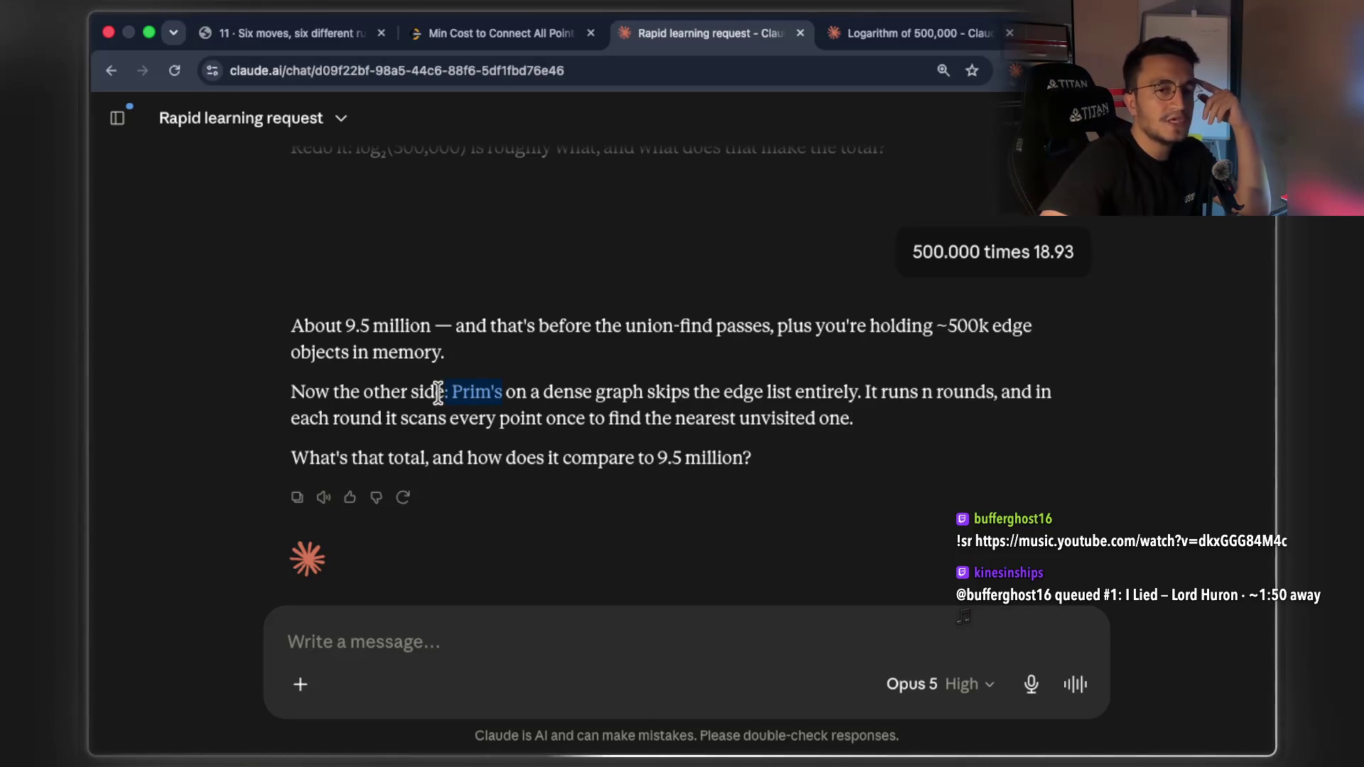
{"action": "left_click_drag", "start_coordinate": [438, 391], "coordinate": [435, 390]}
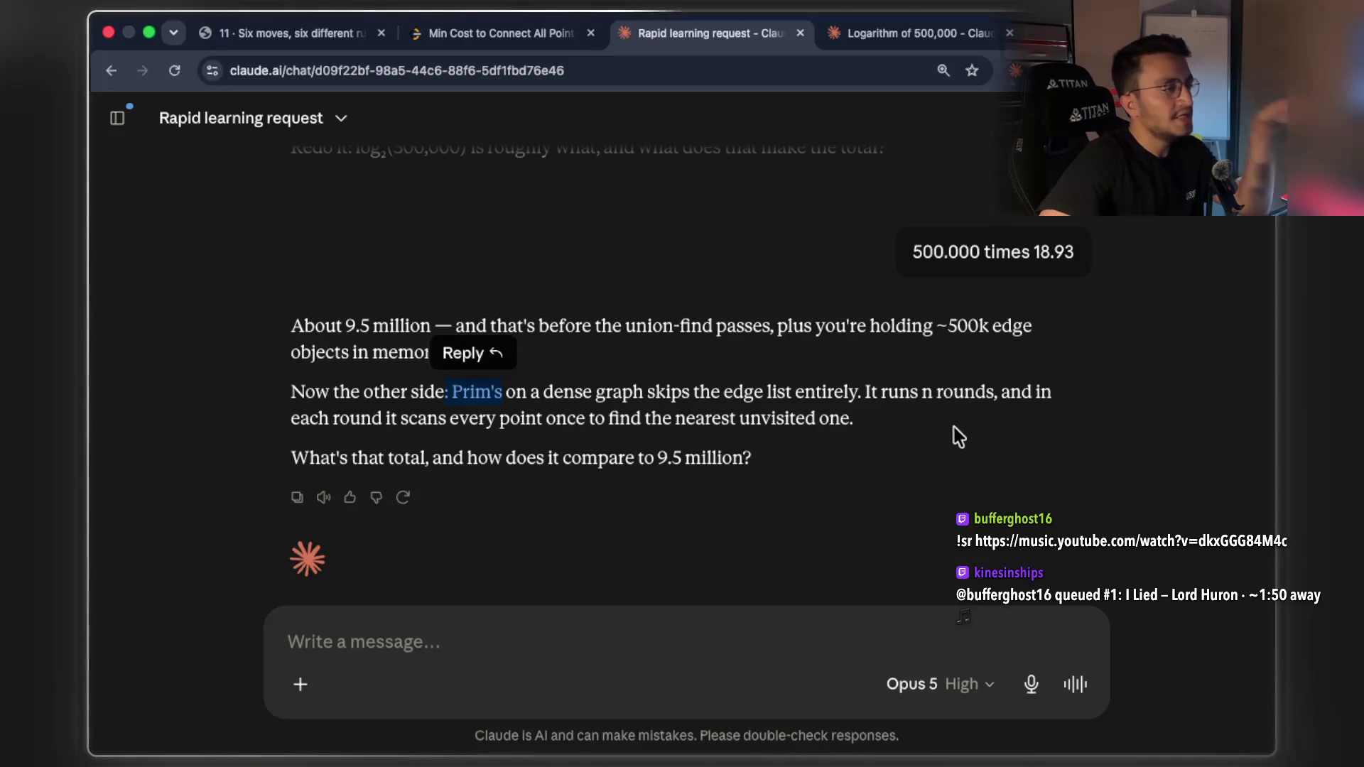
{"action": "key", "text": "super+Tab"}
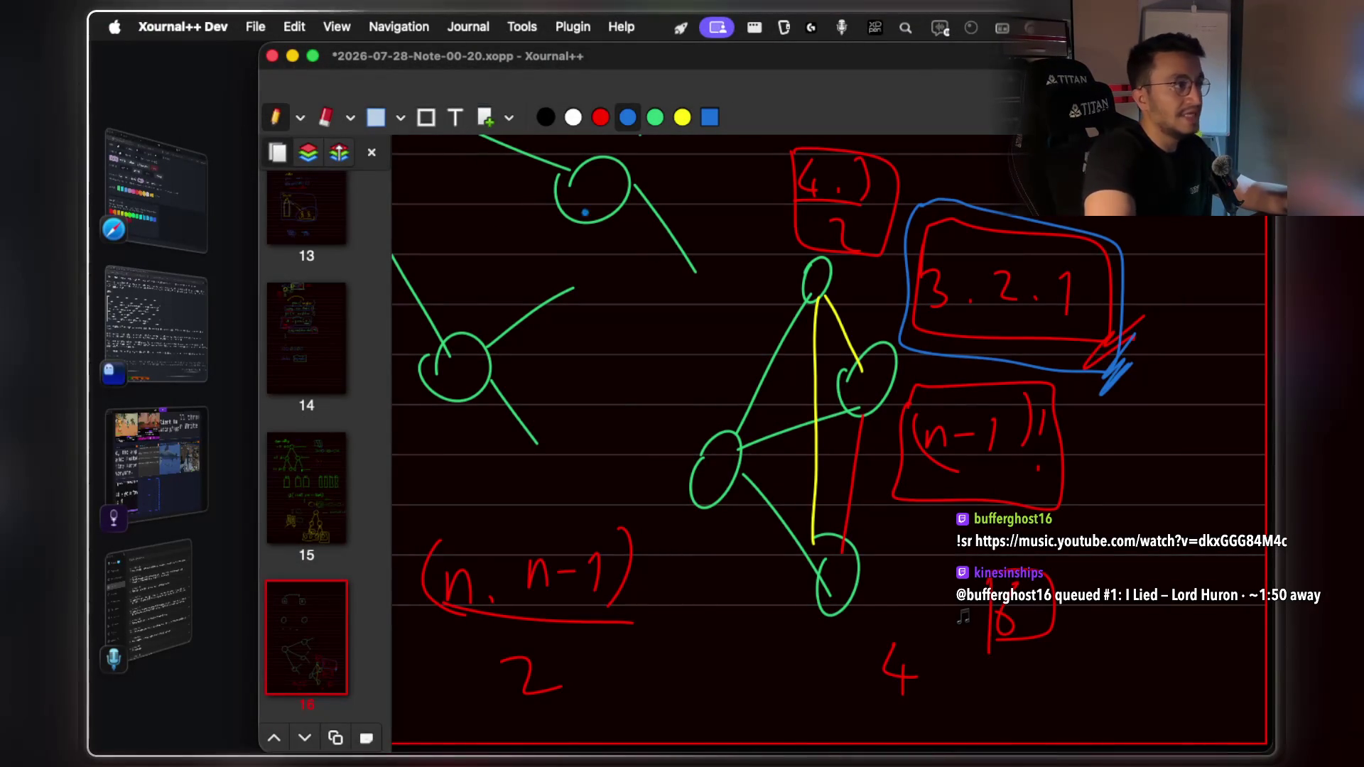
Insert page 17 and sketch in green a node with three edges and a lower circle
{"action": "left_click", "coordinate": [485, 118]}
{"action": "left_click", "coordinate": [657, 118]}
{"action": "left_click_drag", "start_coordinate": [668, 343], "coordinate": [906, 272]}
{"action": "left_click_drag", "start_coordinate": [666, 377], "coordinate": [815, 457]}
{"action": "left_click_drag", "start_coordinate": [644, 398], "coordinate": [664, 533]}
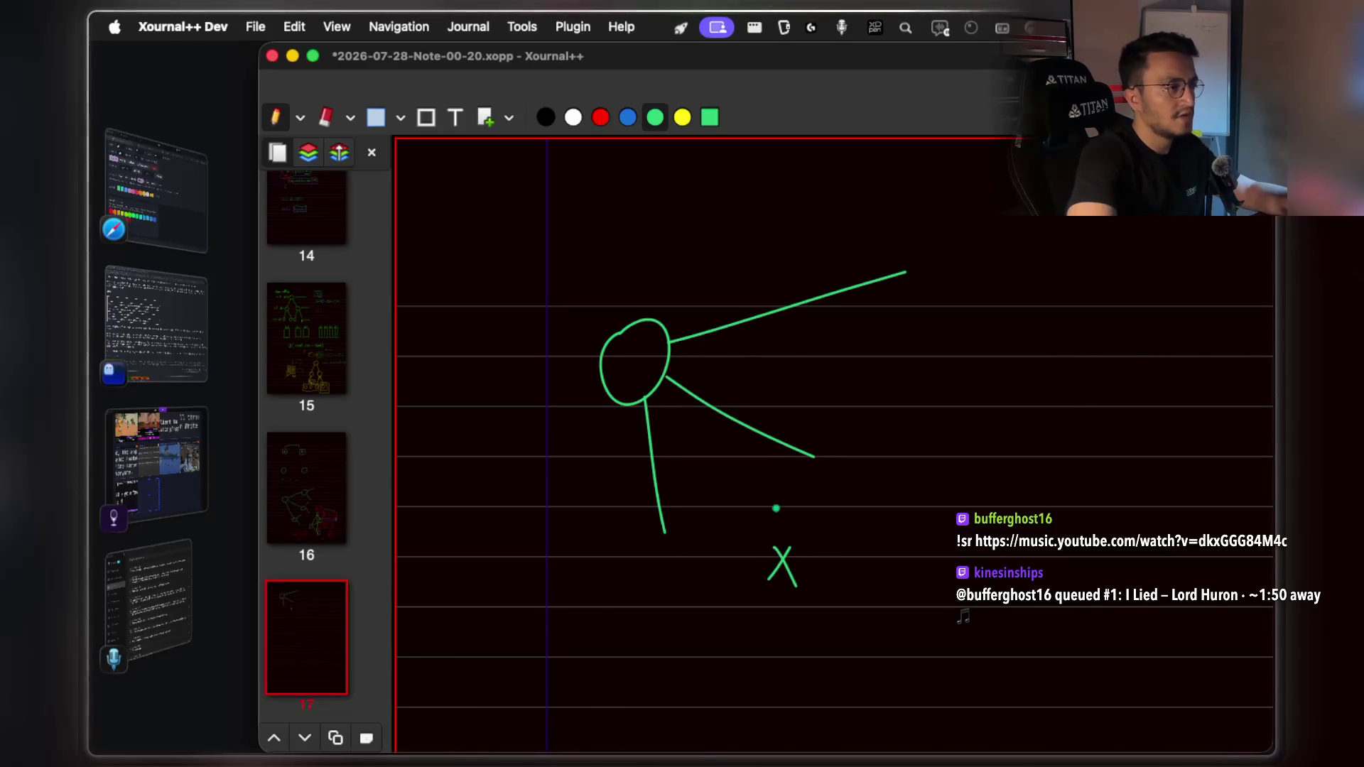
{"action": "left_click_drag", "start_coordinate": [685, 584], "coordinate": [662, 531]}
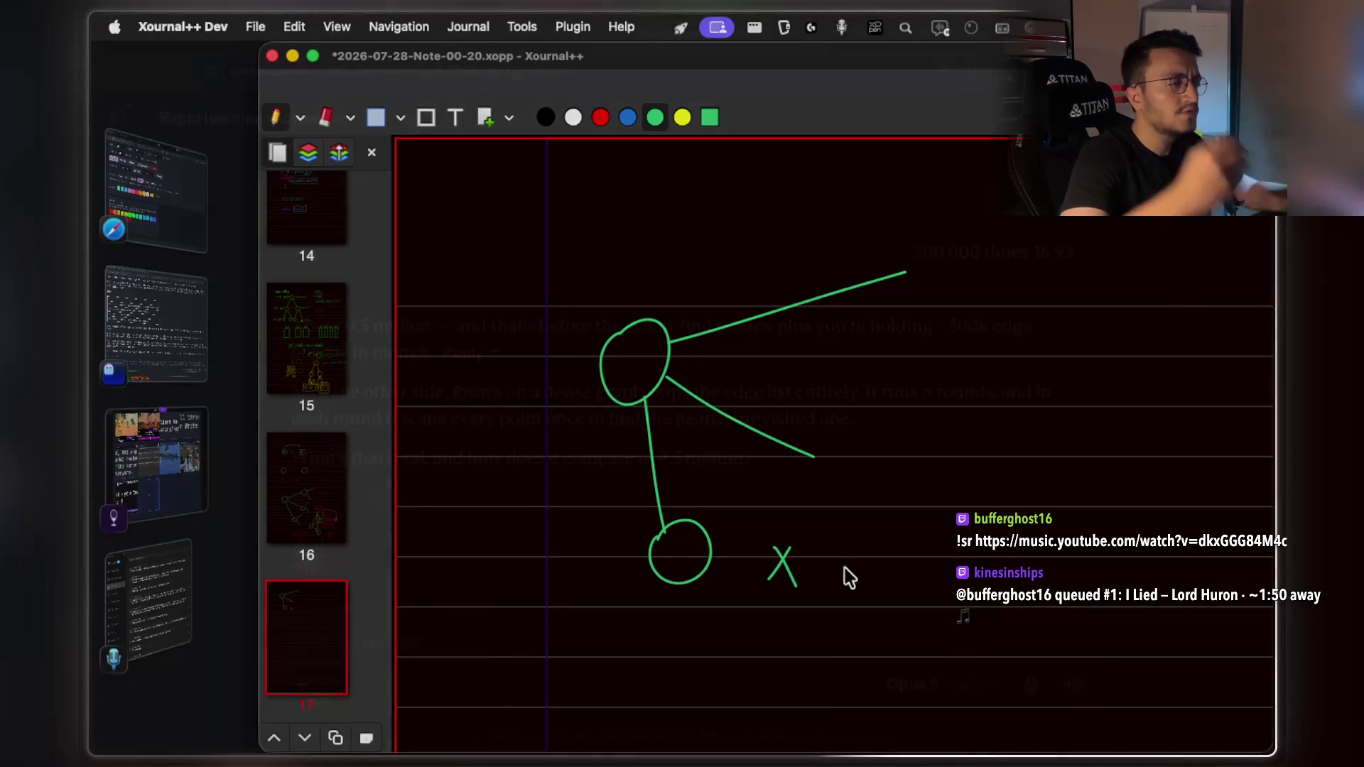
{"action": "key", "text": "super+Tab"}
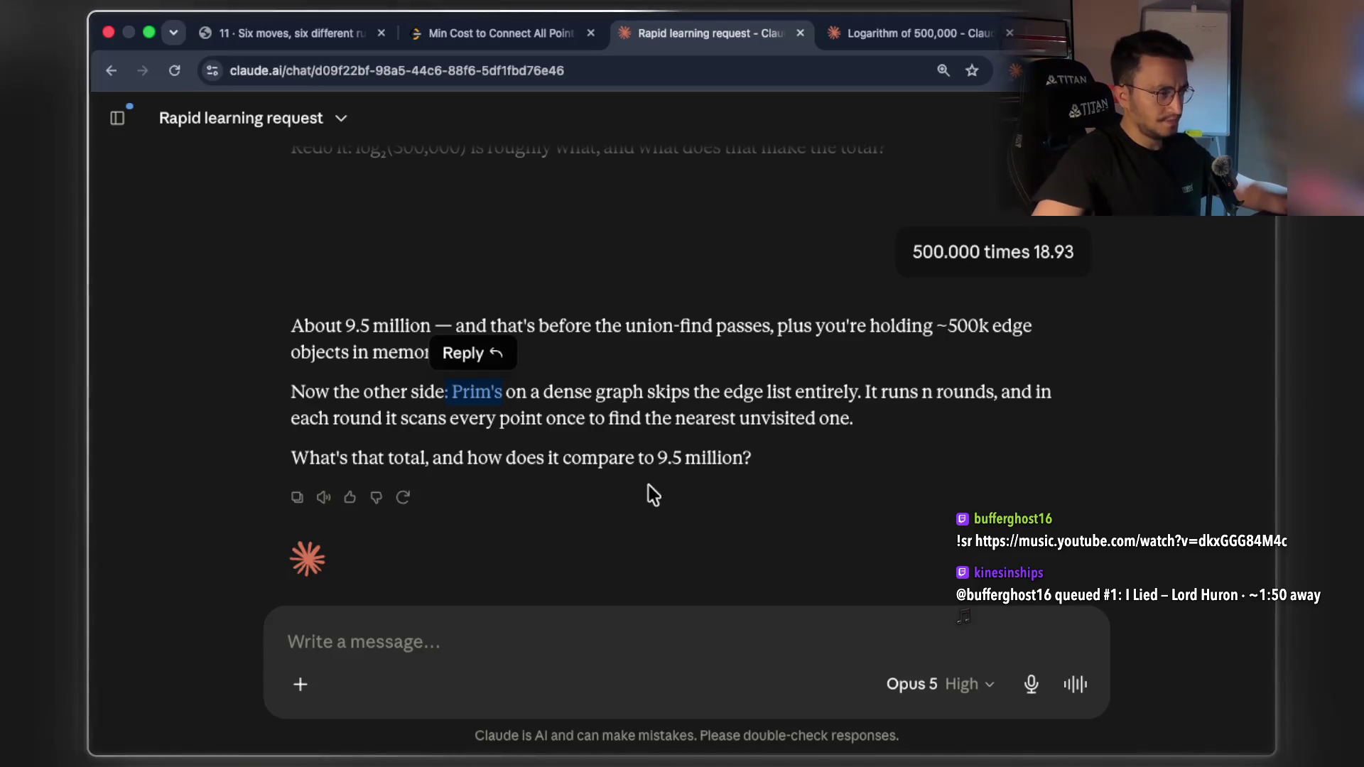
Highlight part of the dense-graph sentence and start voice dictation of a new message
{"action": "left_click_drag", "start_coordinate": [583, 391], "coordinate": [815, 393]}
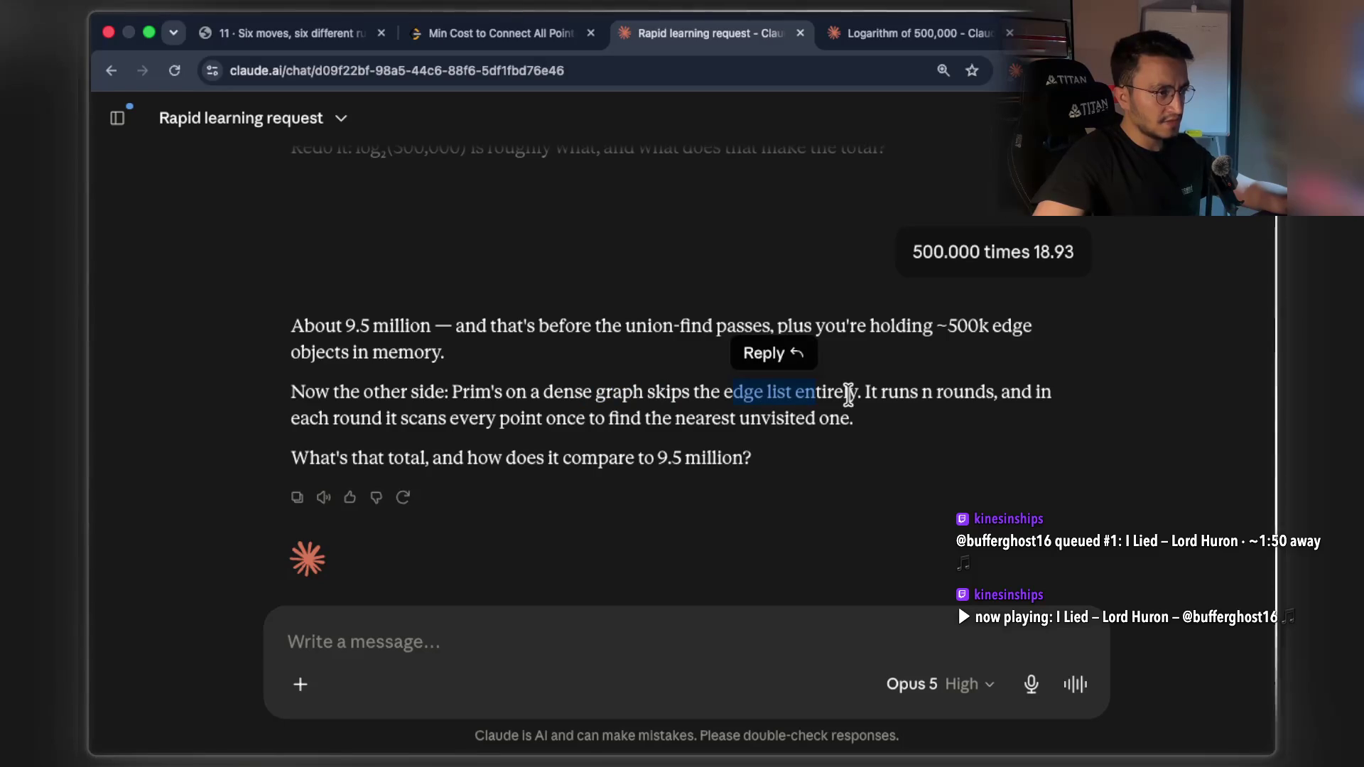
{"action": "left_click", "coordinate": [382, 633]}
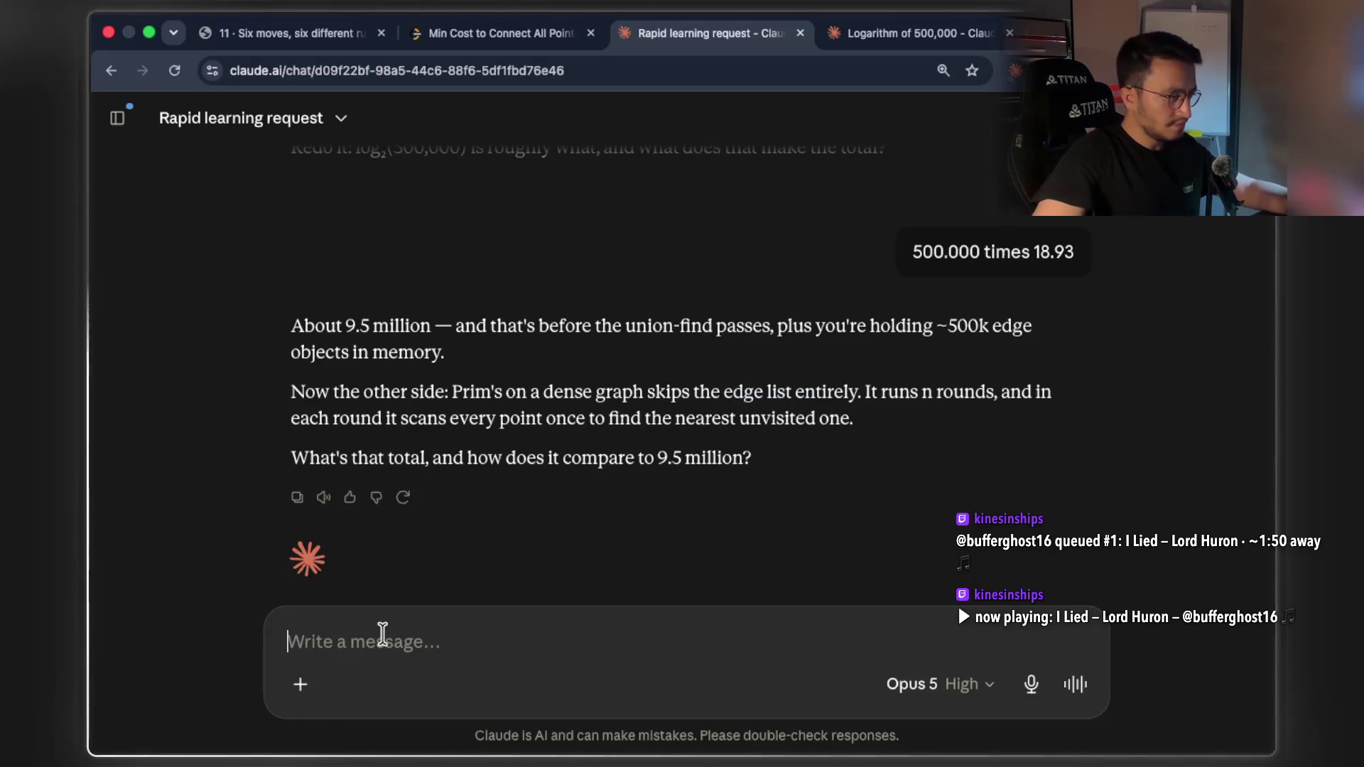
{"action": "key", "text": "fn"}
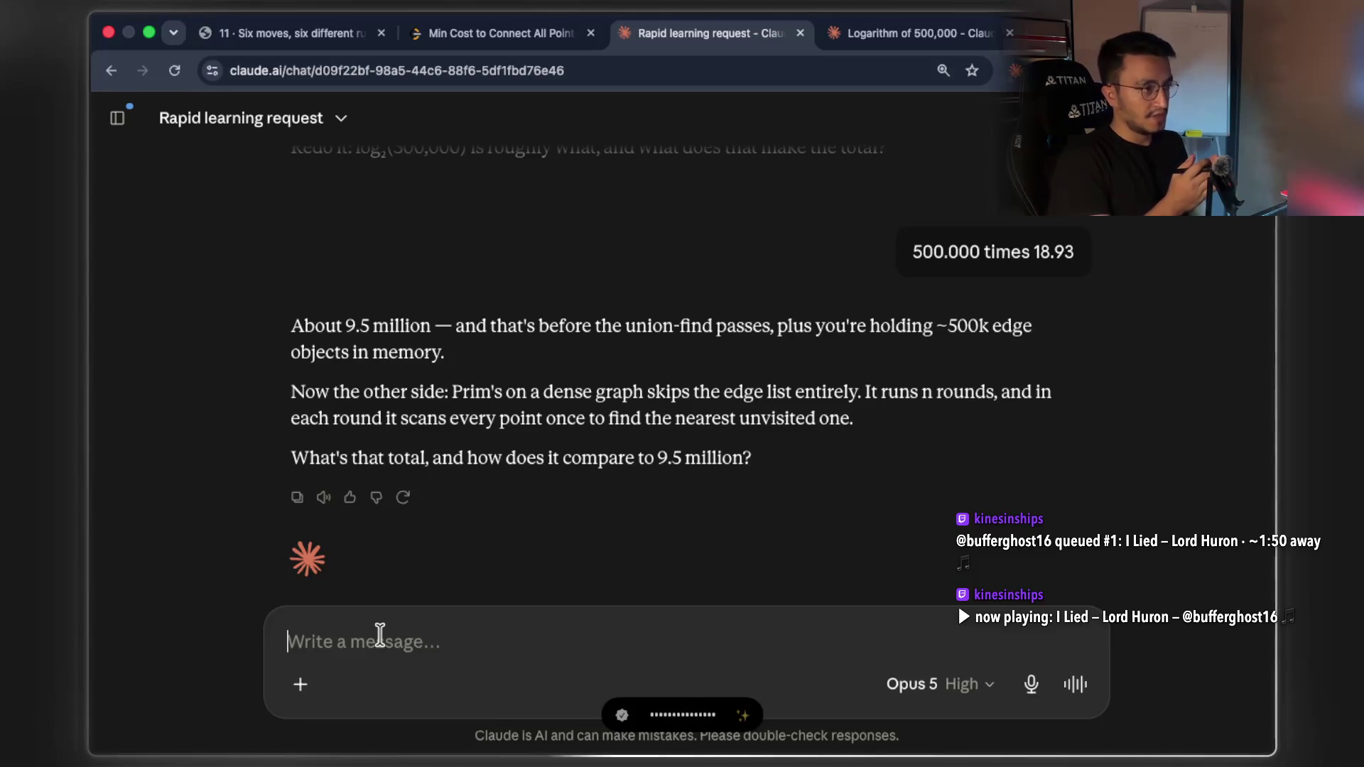
Reread the earlier cost discussion and highlight the nearest-unvisited phrase
{"action": "scroll", "coordinate": [393, 419], "scroll_direction": "up", "scroll_amount": 1}
{"action": "scroll", "coordinate": [393, 419], "scroll_direction": "up", "scroll_amount": 5}
{"action": "scroll", "coordinate": [398, 429], "scroll_direction": "up", "scroll_amount": 1}
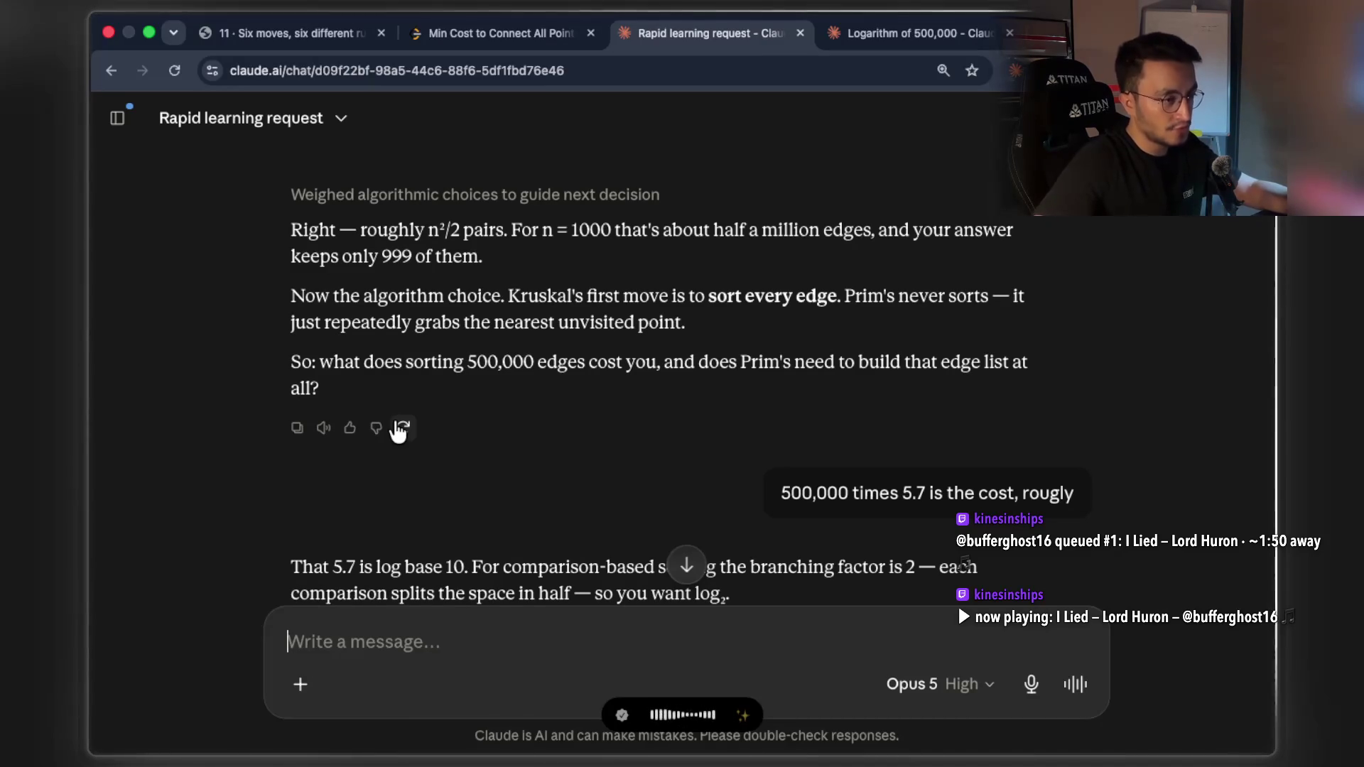
{"action": "scroll", "coordinate": [399, 429], "scroll_direction": "down", "scroll_amount": 1}
{"action": "scroll", "coordinate": [398, 429], "scroll_direction": "down", "scroll_amount": 1}
{"action": "scroll", "coordinate": [398, 429], "scroll_direction": "down", "scroll_amount": 5}
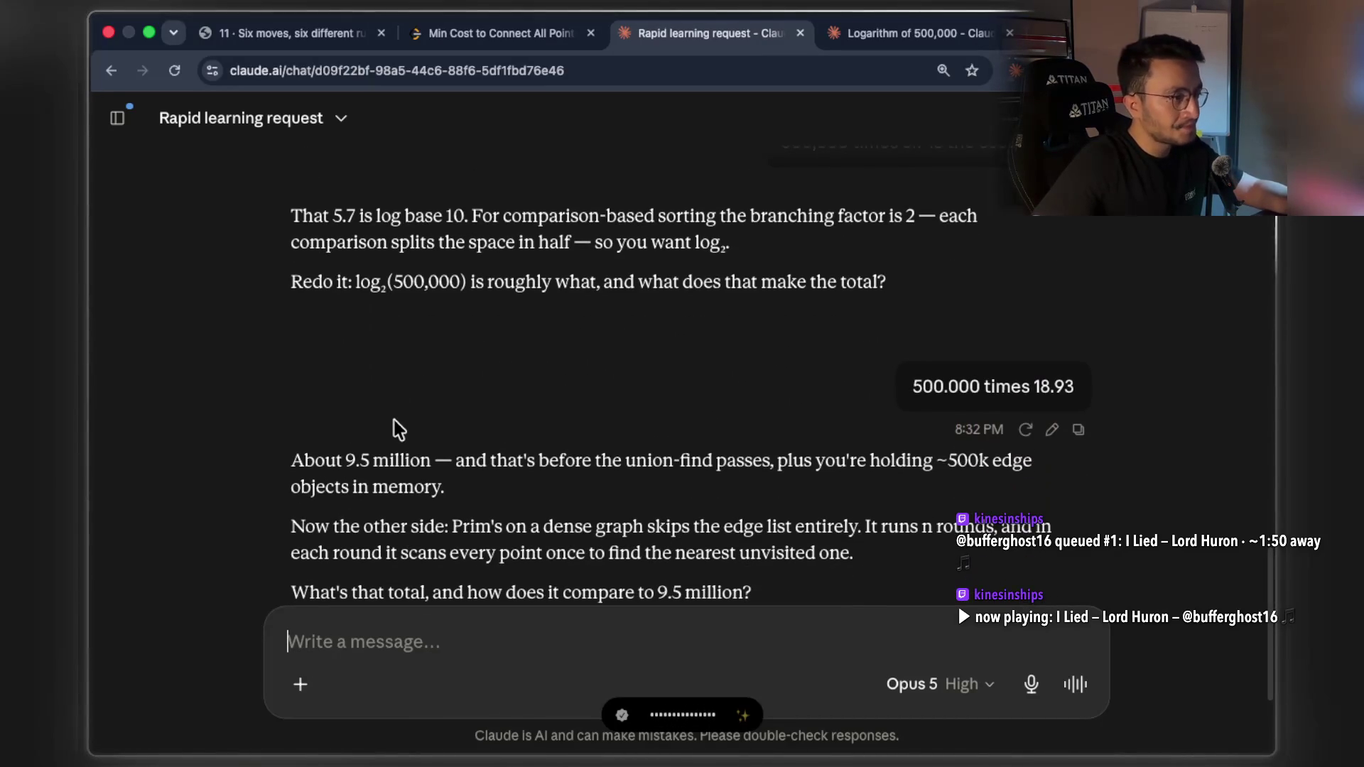
{"action": "scroll", "coordinate": [399, 429], "scroll_direction": "up", "scroll_amount": 2}
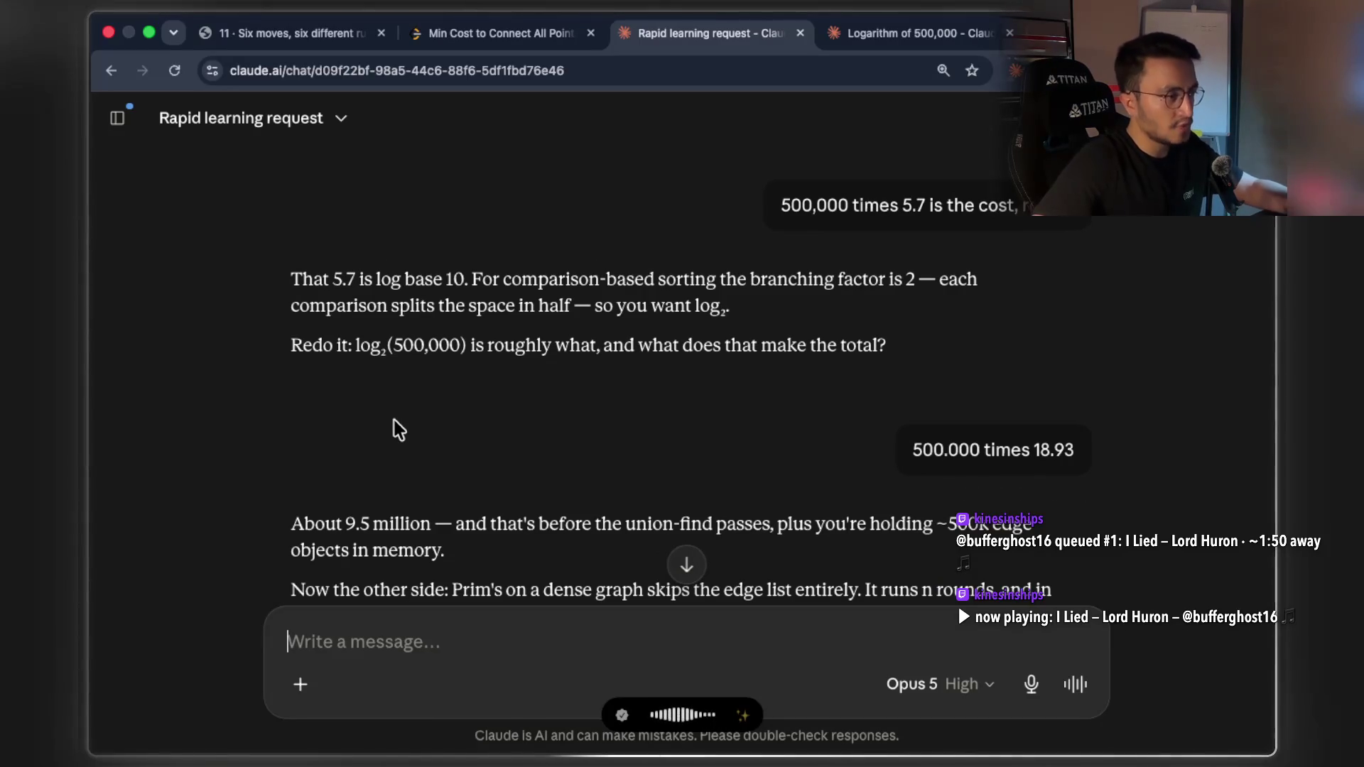
{"action": "scroll", "coordinate": [393, 424], "scroll_direction": "down", "scroll_amount": 3}
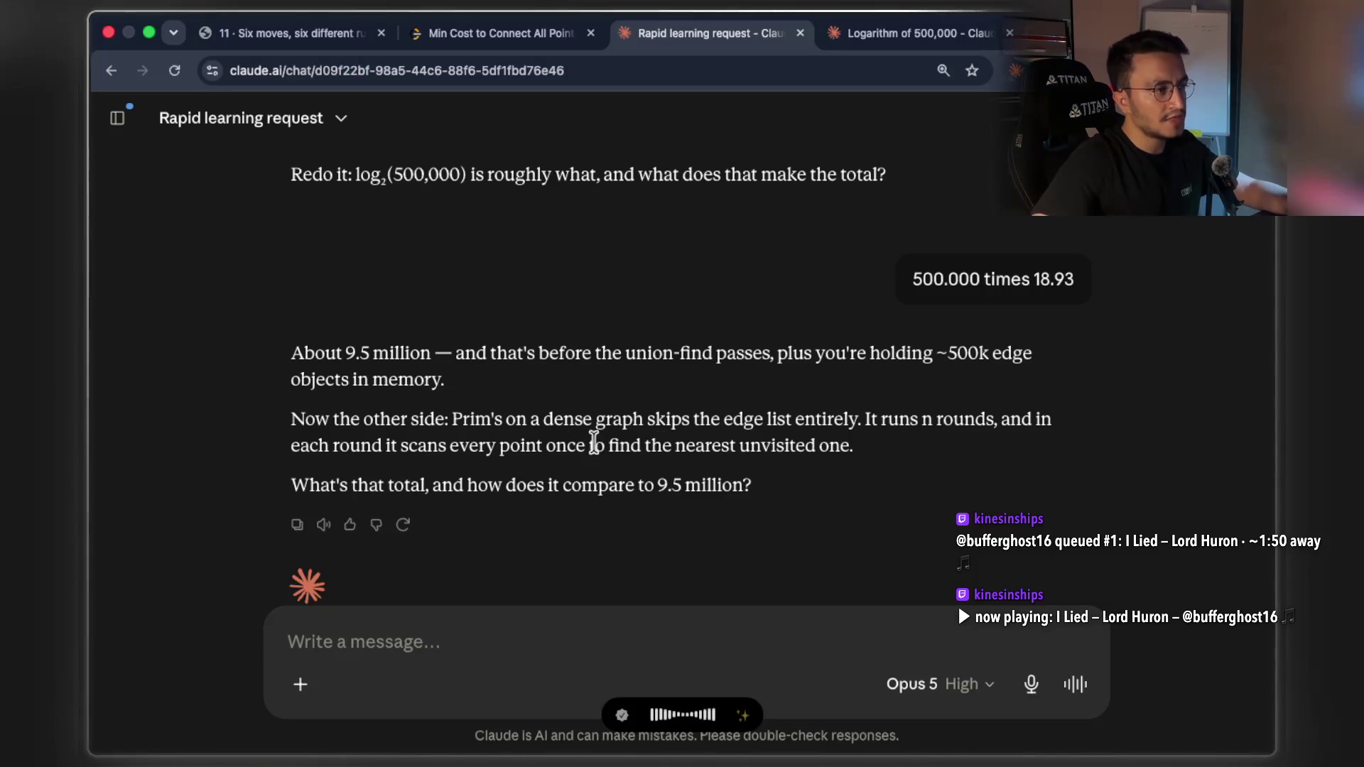
{"action": "left_click_drag", "start_coordinate": [692, 446], "coordinate": [812, 445]}
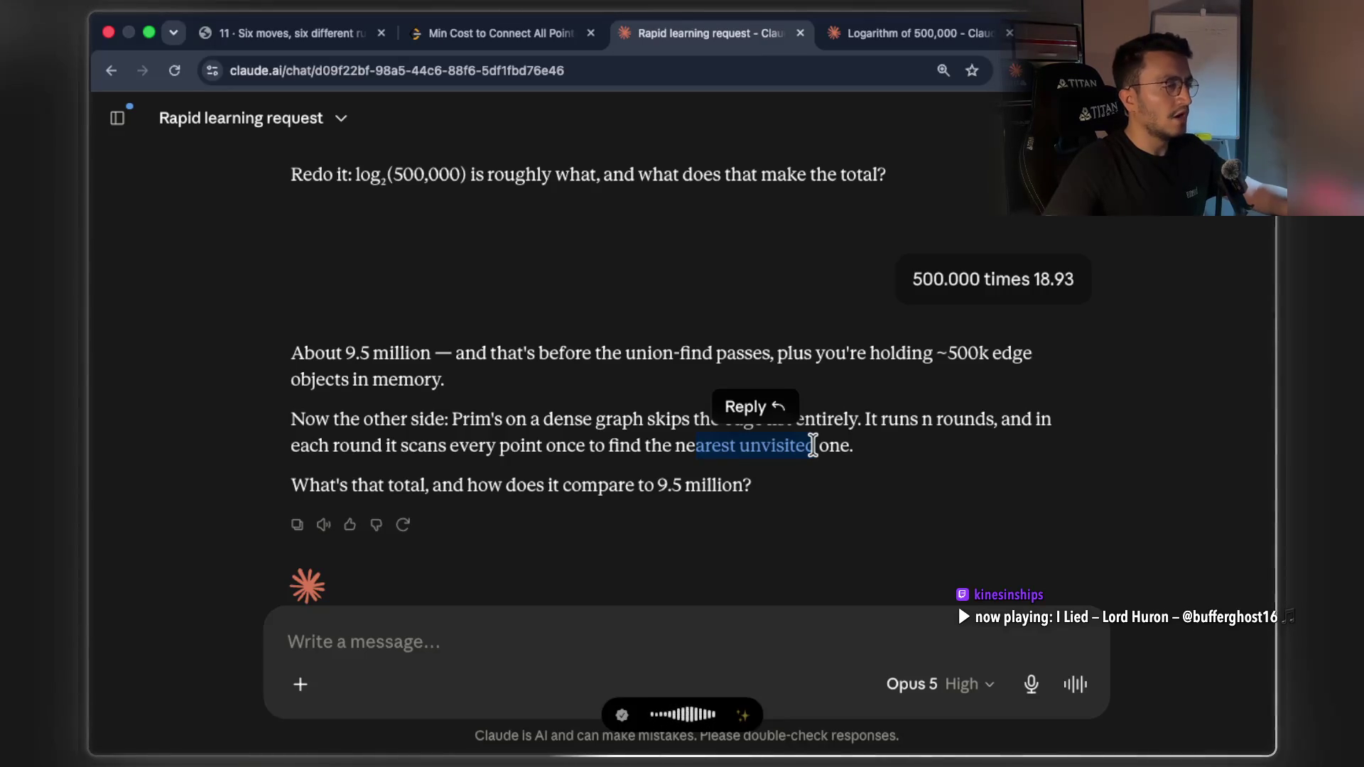
{"action": "key", "text": "super+Tab"}
{"action": "scroll", "coordinate": [938, 481], "scroll_direction": "down", "scroll_amount": 5}
{"action": "scroll", "coordinate": [895, 469], "scroll_direction": "up", "scroll_amount": 3}
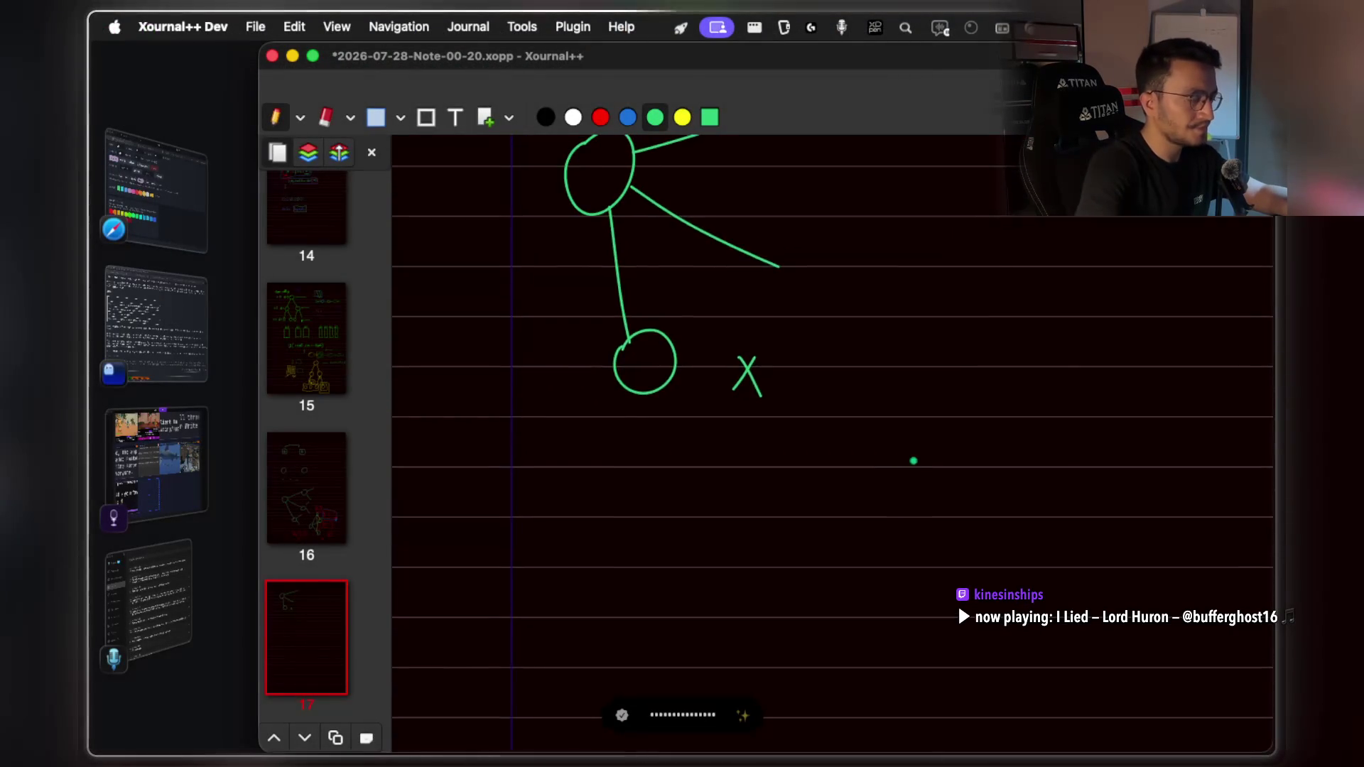
Grow the green sketch into a tree with three child nodes, branches and a J+ mark, then stop dictation
{"action": "scroll", "coordinate": [925, 462], "scroll_direction": "up", "scroll_amount": 2}
{"action": "mouse_move", "coordinate": [790, 396]}
{"action": "left_mouse_down"}
{"action": "mouse_move", "coordinate": [783, 413]}
{"action": "mouse_move", "coordinate": [784, 395]}
{"action": "left_mouse_up"}
{"action": "mouse_move", "coordinate": [881, 208]}
{"action": "left_mouse_down"}
{"action": "mouse_move", "coordinate": [869, 213]}
{"action": "mouse_move", "coordinate": [899, 267]}
{"action": "mouse_move", "coordinate": [970, 297]}
{"action": "left_mouse_up"}
{"action": "mouse_move", "coordinate": [822, 387]}
{"action": "left_mouse_down"}
{"action": "mouse_move", "coordinate": [831, 480]}
{"action": "mouse_move", "coordinate": [889, 428]}
{"action": "left_mouse_up"}
{"action": "mouse_move", "coordinate": [670, 502]}
{"action": "left_mouse_down"}
{"action": "mouse_move", "coordinate": [668, 578]}
{"action": "mouse_move", "coordinate": [723, 584]}
{"action": "left_mouse_up"}
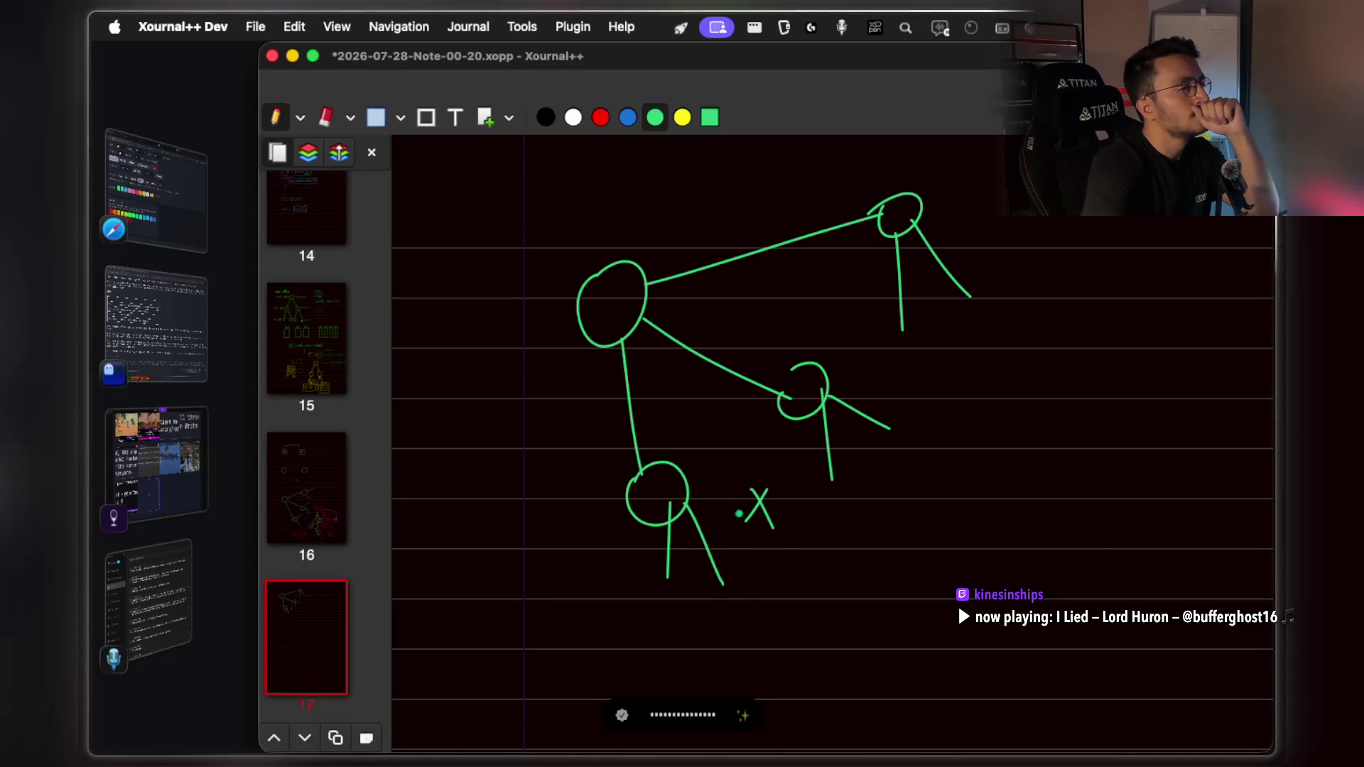
{"action": "scroll", "coordinate": [769, 555], "scroll_direction": "down", "scroll_amount": 3}
{"action": "mouse_move", "coordinate": [706, 568]}
{"action": "left_mouse_down"}
{"action": "mouse_move", "coordinate": [730, 598]}
{"action": "mouse_move", "coordinate": [718, 616]}
{"action": "left_mouse_up"}
{"action": "mouse_move", "coordinate": [746, 589]}
{"action": "left_mouse_down"}
{"action": "mouse_move", "coordinate": [771, 586]}
{"action": "mouse_move", "coordinate": [760, 622]}
{"action": "left_mouse_up"}
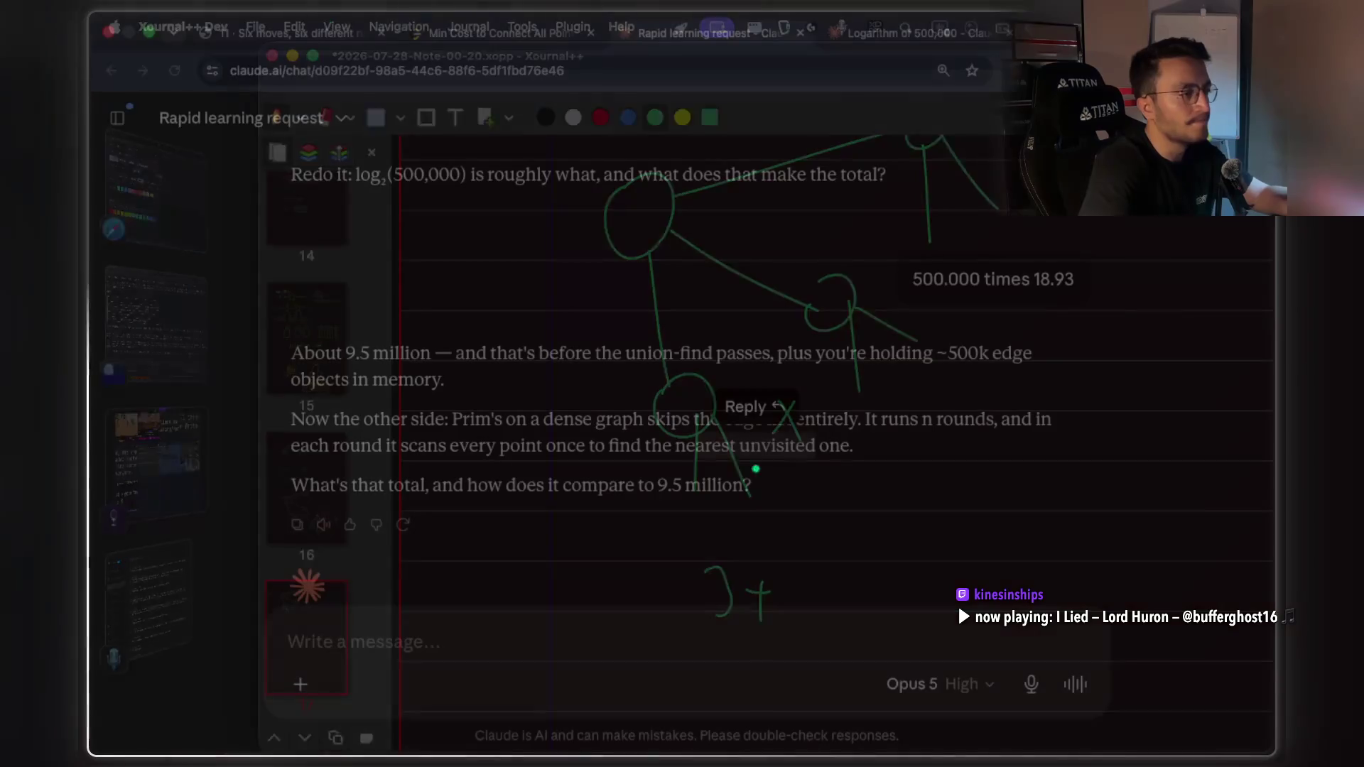
{"action": "left_click", "coordinate": [663, 639]}
{"action": "key", "text": "fn"}
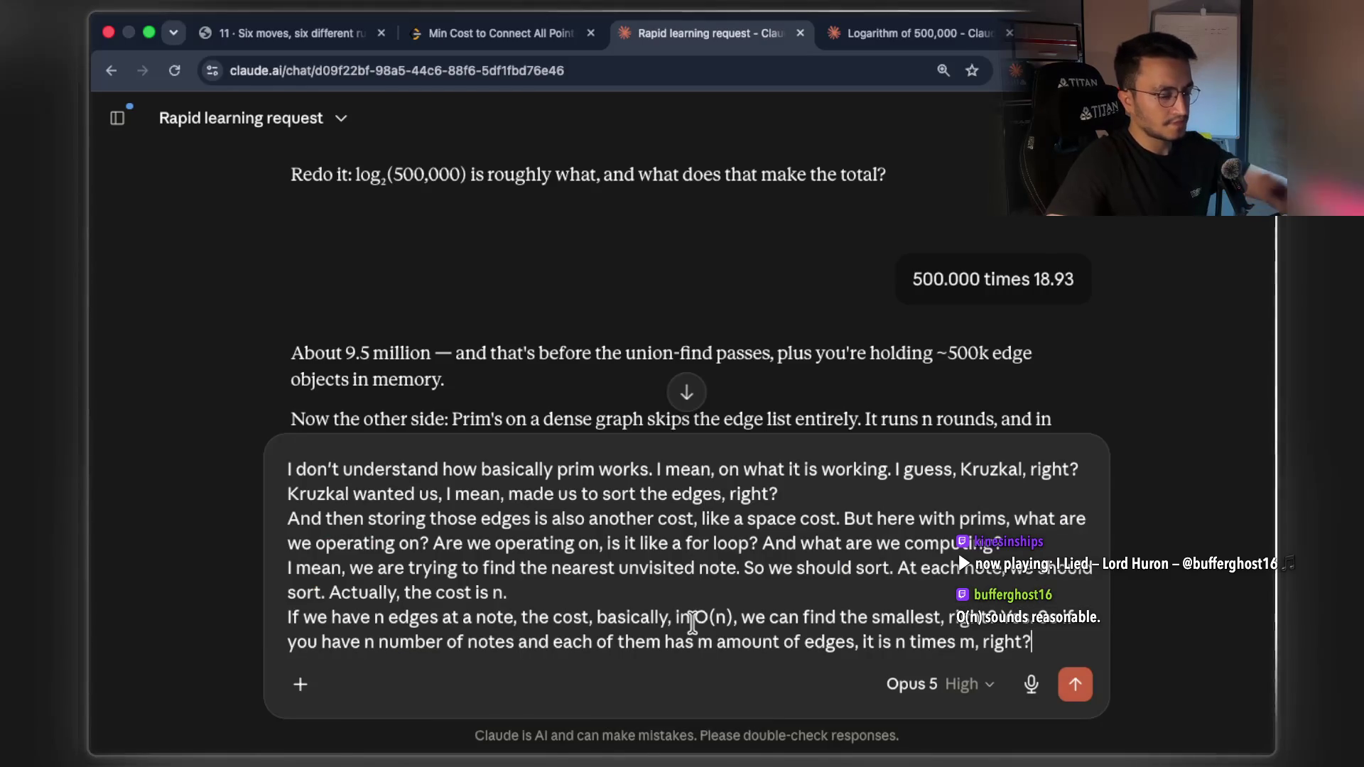
Send the dictated question on how Prim's works, ending 'it is n times m, right?'
{"action": "key", "text": "Return"}
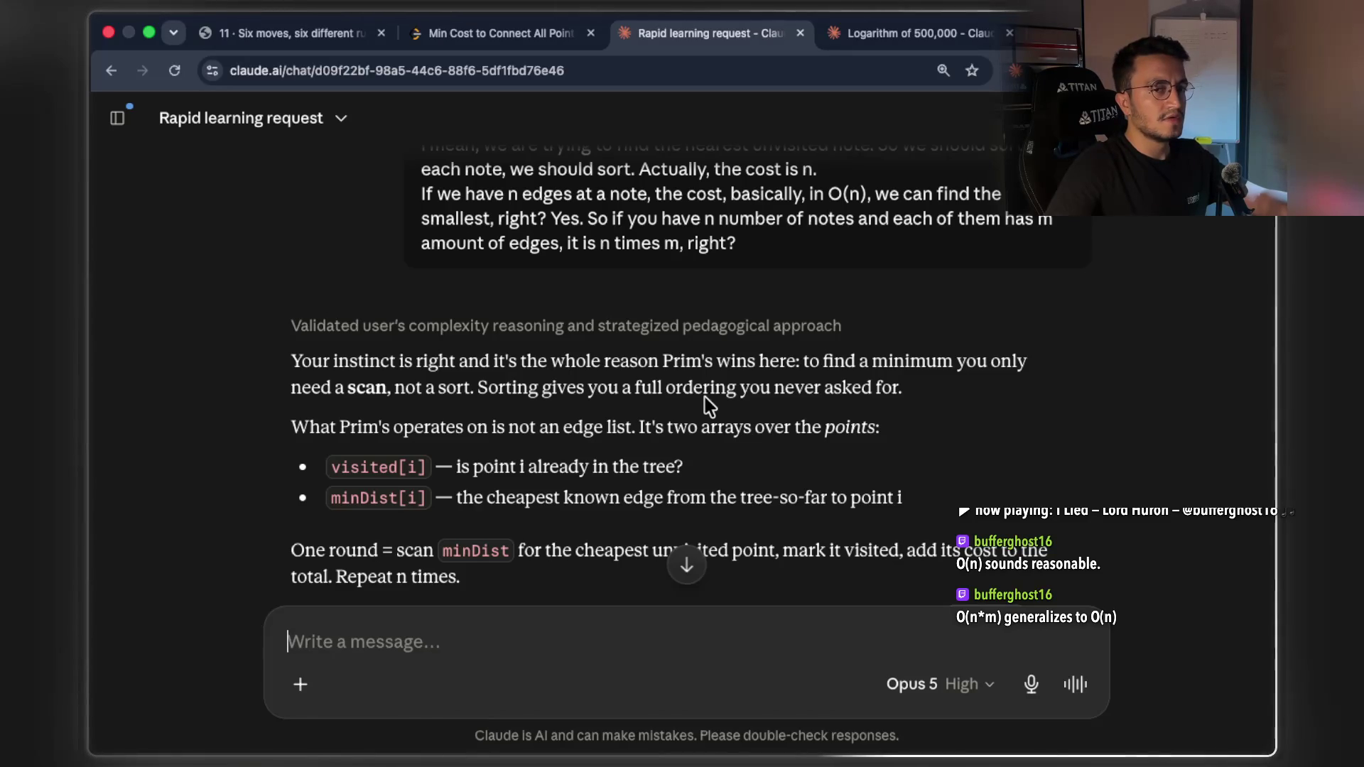
{"action": "key", "text": "super+Tab"}
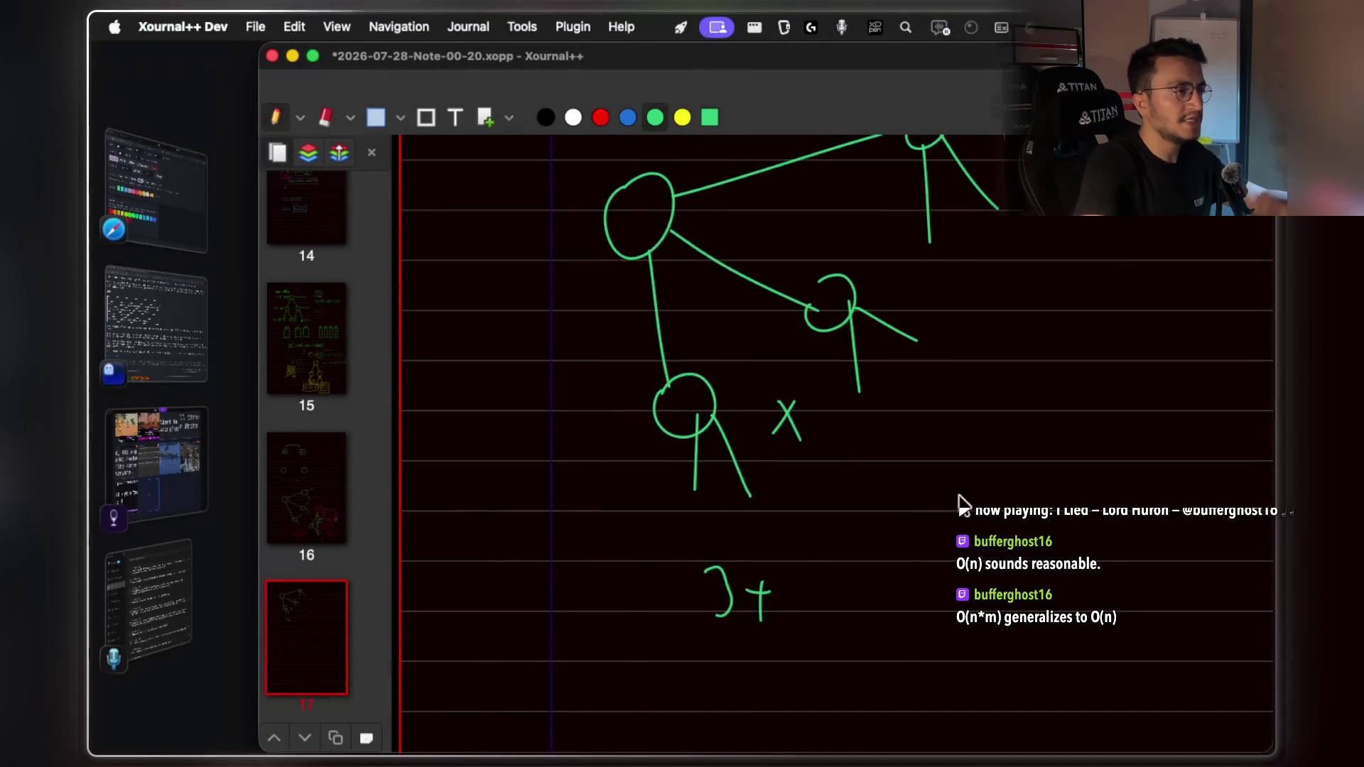
Handwrite the O(n*n) complexity expression on page 17 in Xournal++
{"action": "scroll", "coordinate": [923, 496], "scroll_direction": "down", "scroll_amount": 3}
{"action": "left_click_drag", "start_coordinate": [845, 498], "coordinate": [868, 480]}
{"action": "scroll", "coordinate": [888, 468], "scroll_direction": "right", "scroll_amount": 2}
{"action": "scroll", "coordinate": [887, 469], "scroll_direction": "down", "scroll_amount": 1}
{"action": "left_click_drag", "start_coordinate": [851, 426], "coordinate": [849, 526]}
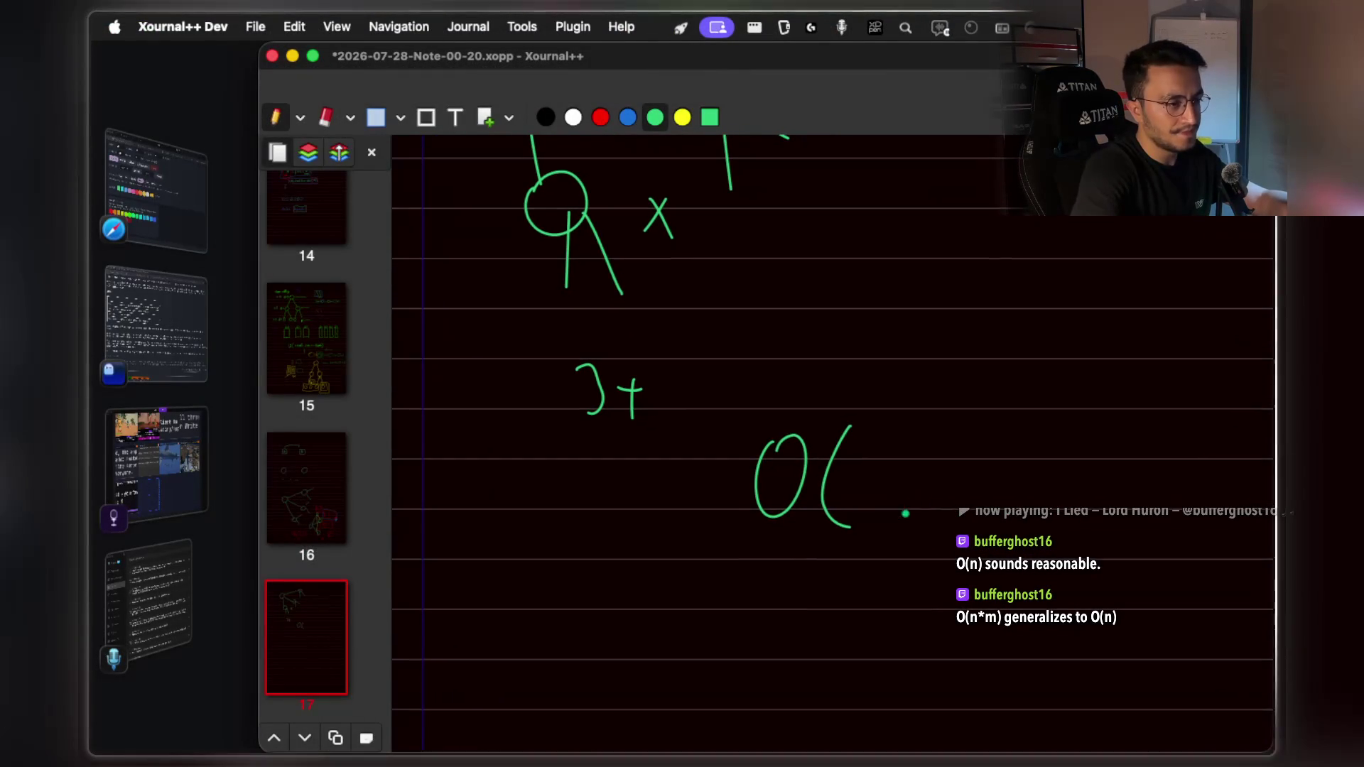
{"action": "left_click_drag", "start_coordinate": [905, 485], "coordinate": [988, 492]}
{"action": "left_click_drag", "start_coordinate": [1006, 427], "coordinate": [1021, 510]}
{"action": "scroll", "coordinate": [830, 522], "scroll_direction": "down", "scroll_amount": 2}
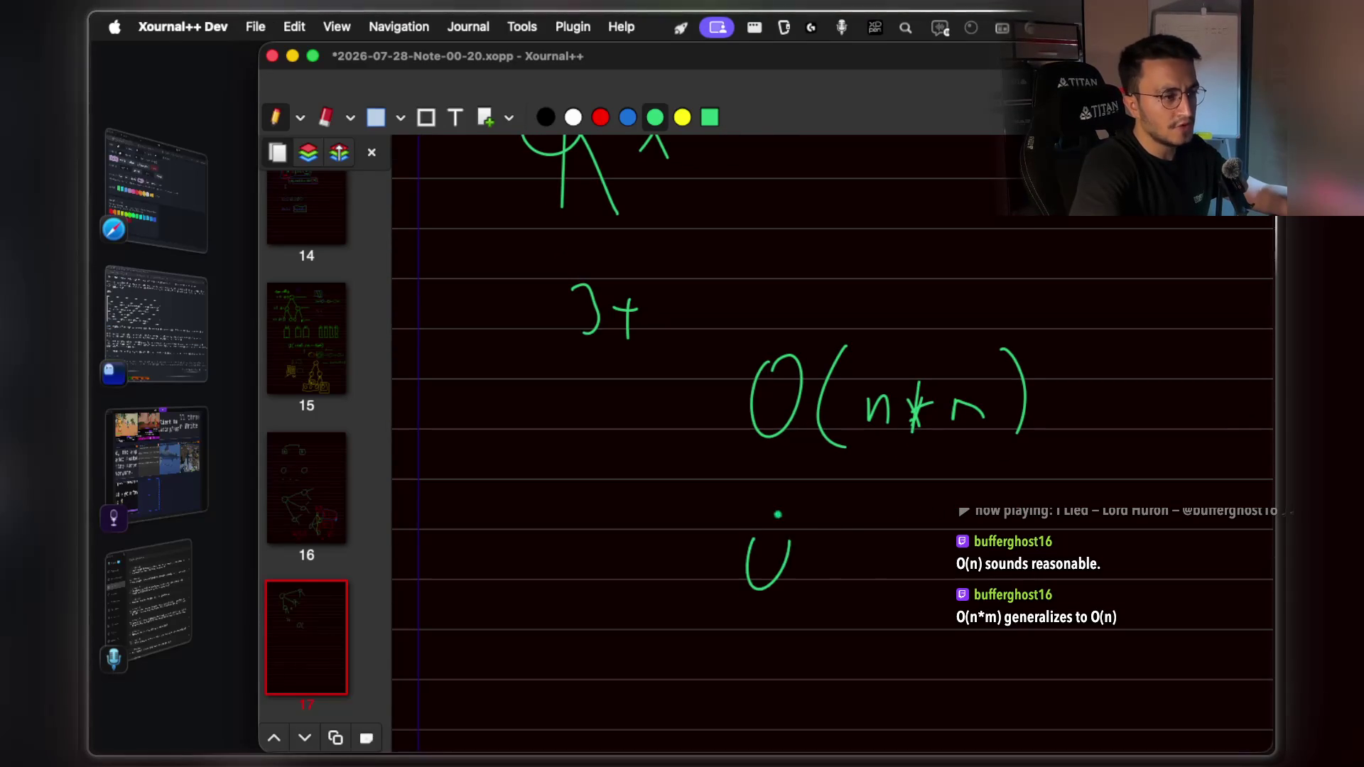
{"action": "scroll", "coordinate": [954, 514], "scroll_direction": "up", "scroll_amount": 2}
{"action": "left_click_drag", "start_coordinate": [968, 503], "coordinate": [967, 421]}
Write a k label above the arrow and draw a box around it
{"action": "left_click_drag", "start_coordinate": [954, 337], "coordinate": [958, 387]}
{"action": "mouse_move", "coordinate": [964, 359]}
{"action": "left_mouse_down"}
{"action": "mouse_move", "coordinate": [971, 389]}
{"action": "mouse_move", "coordinate": [925, 325]}
{"action": "left_mouse_up"}
{"action": "scroll", "coordinate": [925, 324], "scroll_direction": "right", "scroll_amount": 2}
{"action": "scroll", "coordinate": [925, 324], "scroll_direction": "down", "scroll_amount": 1}
{"action": "left_click_drag", "start_coordinate": [986, 570], "coordinate": [1012, 614]}
{"action": "scroll", "coordinate": [973, 582], "scroll_direction": "down", "scroll_amount": 1}
Write 'not' beside the hook and add the O(n²) note under O(n*m)
{"action": "mouse_move", "coordinate": [939, 551]}
{"action": "left_mouse_down"}
{"action": "mouse_move", "coordinate": [944, 529]}
{"action": "mouse_move", "coordinate": [955, 548]}
{"action": "mouse_move", "coordinate": [1003, 547]}
{"action": "left_mouse_up"}
{"action": "left_click_drag", "start_coordinate": [991, 532], "coordinate": [1023, 527]}
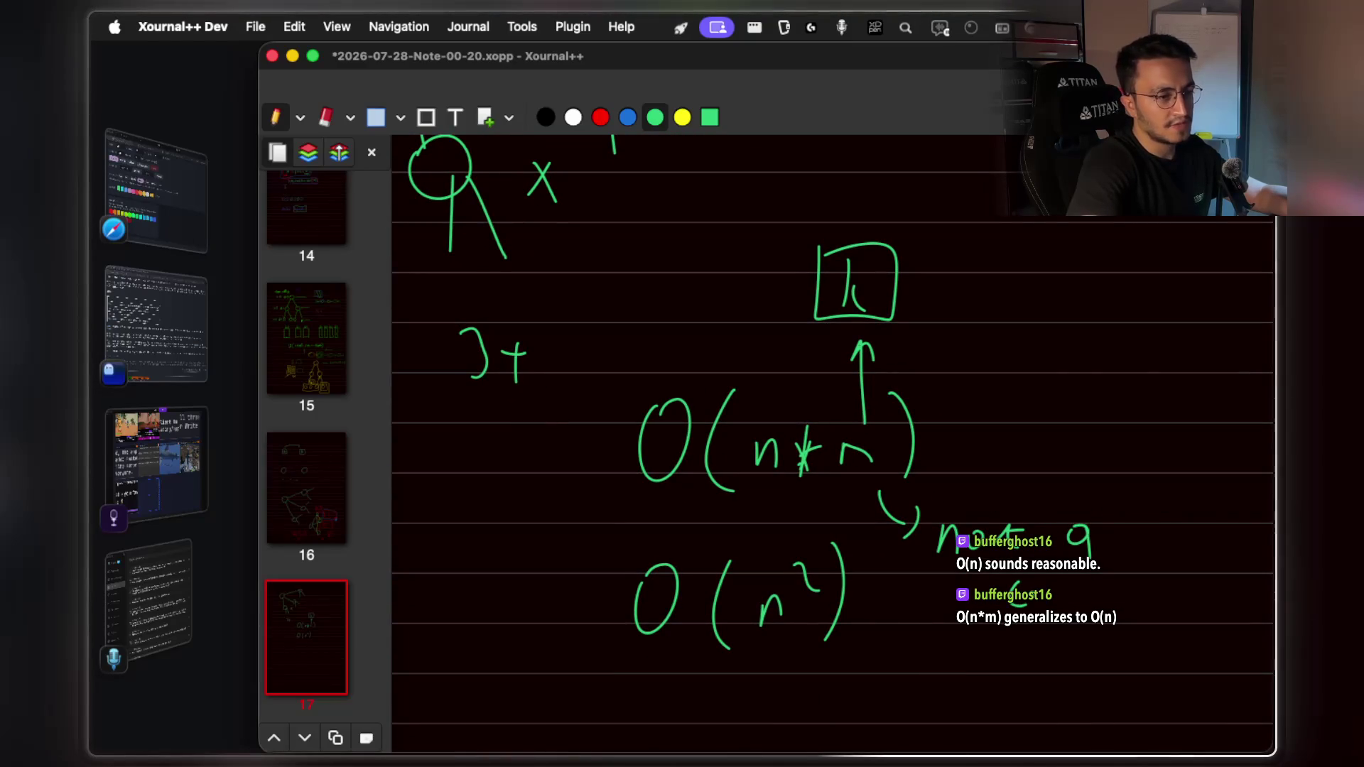
{"action": "mouse_move", "coordinate": [1105, 584]}
{"action": "left_mouse_down"}
{"action": "mouse_move", "coordinate": [1098, 598]}
{"action": "mouse_move", "coordinate": [1140, 586]}
{"action": "left_mouse_up"}
{"action": "left_click_drag", "start_coordinate": [1152, 574], "coordinate": [1153, 596]}
{"action": "scroll", "coordinate": [831, 440], "scroll_direction": "left", "scroll_amount": 2}
{"action": "scroll", "coordinate": [831, 440], "scroll_direction": "up", "scroll_amount": 1}
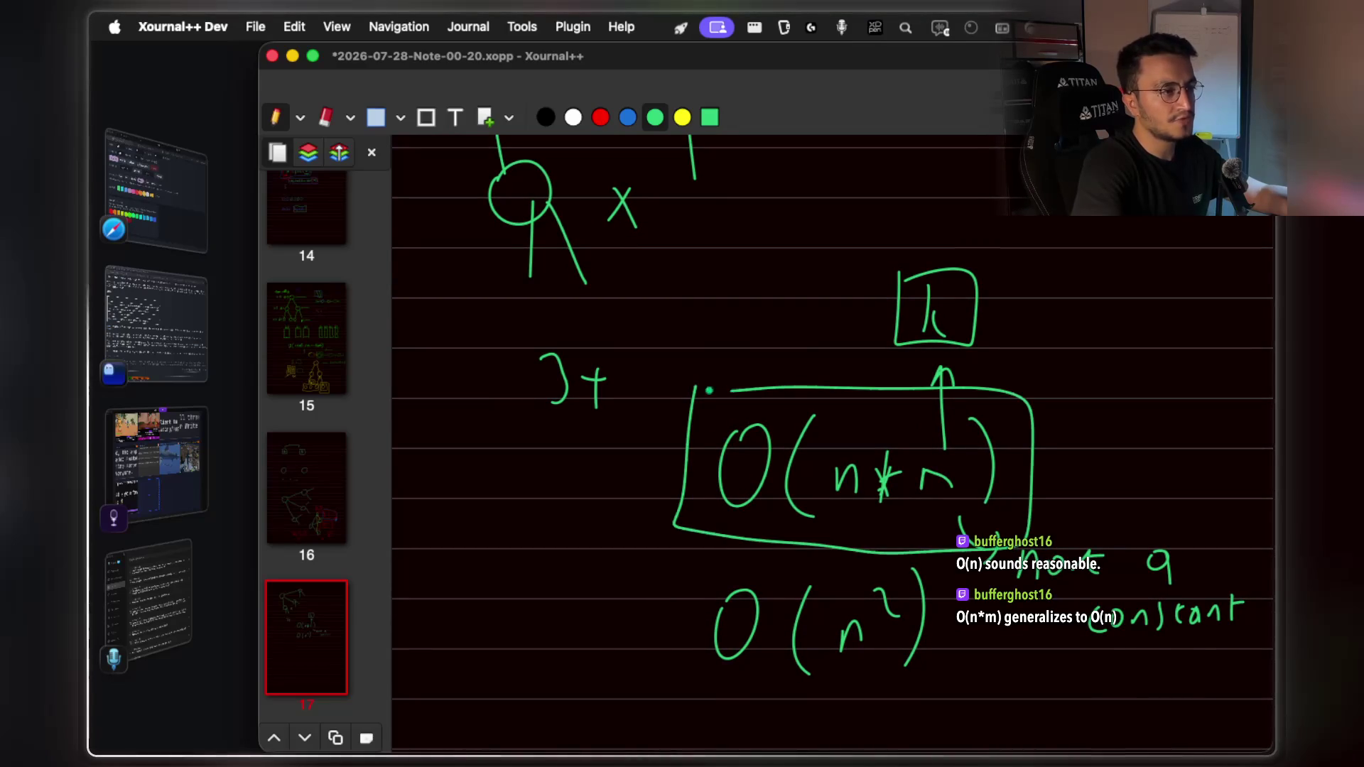
{"action": "key", "text": "super+Tab"}
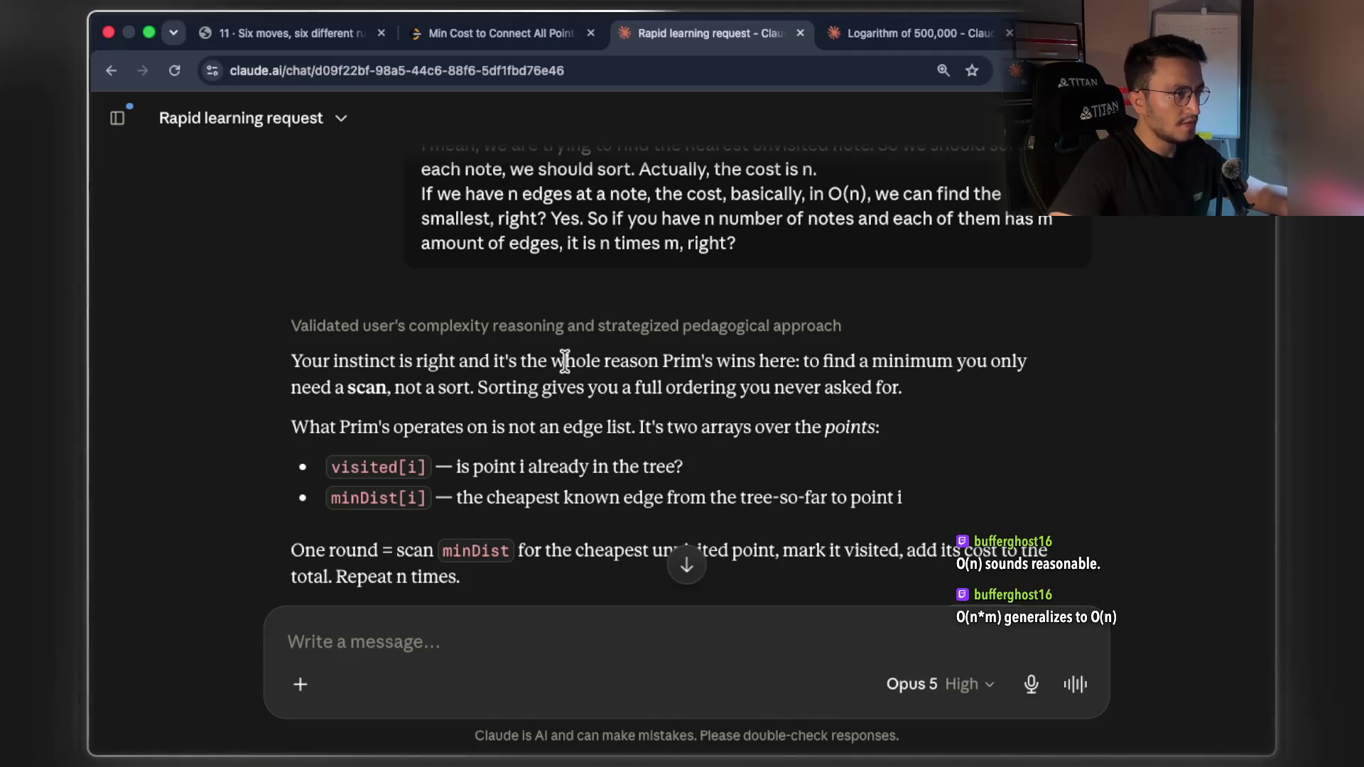
Highlight the visited[i] and minDist[i] definitions in Claude's reply while reading
{"action": "scroll", "coordinate": [574, 363], "scroll_direction": "up", "scroll_amount": 1}
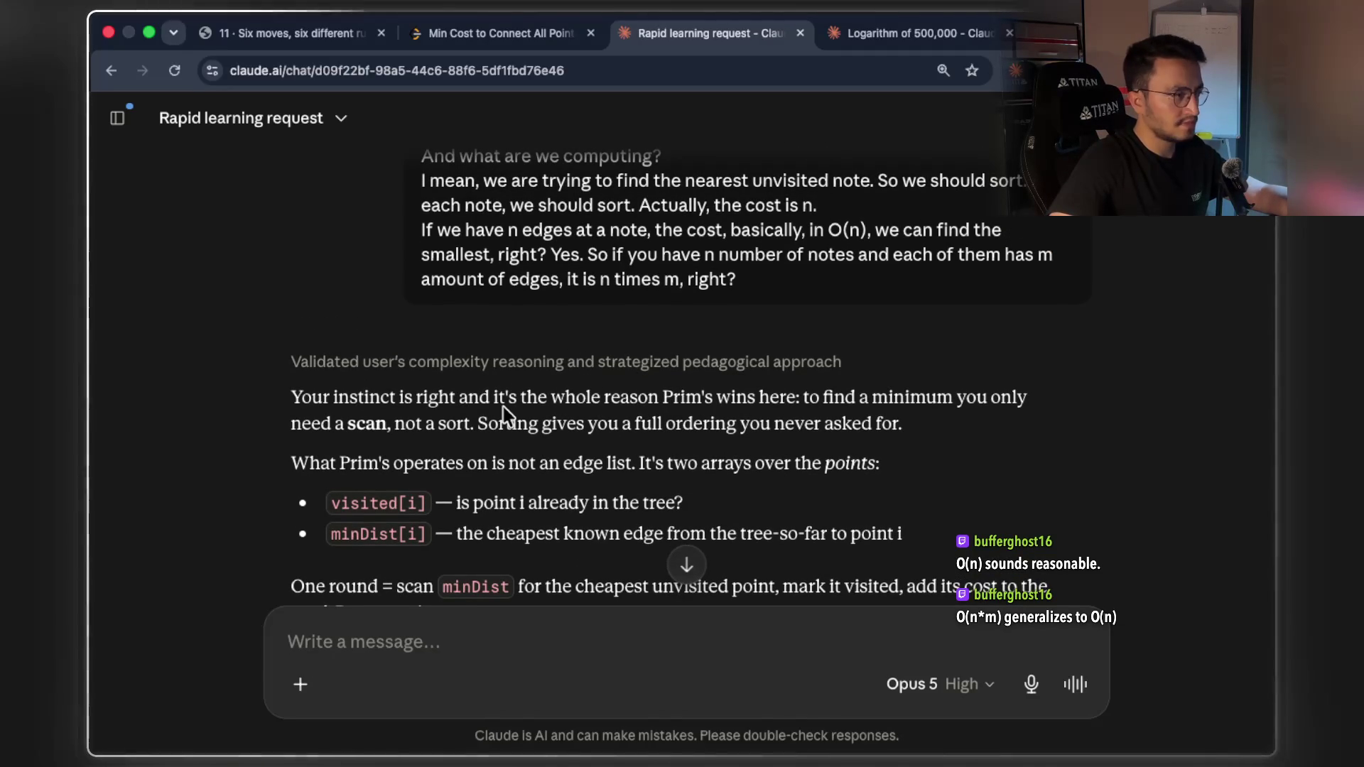
{"action": "left_click_drag", "start_coordinate": [485, 412], "coordinate": [822, 429]}
{"action": "scroll", "coordinate": [822, 428], "scroll_direction": "down", "scroll_amount": 1}
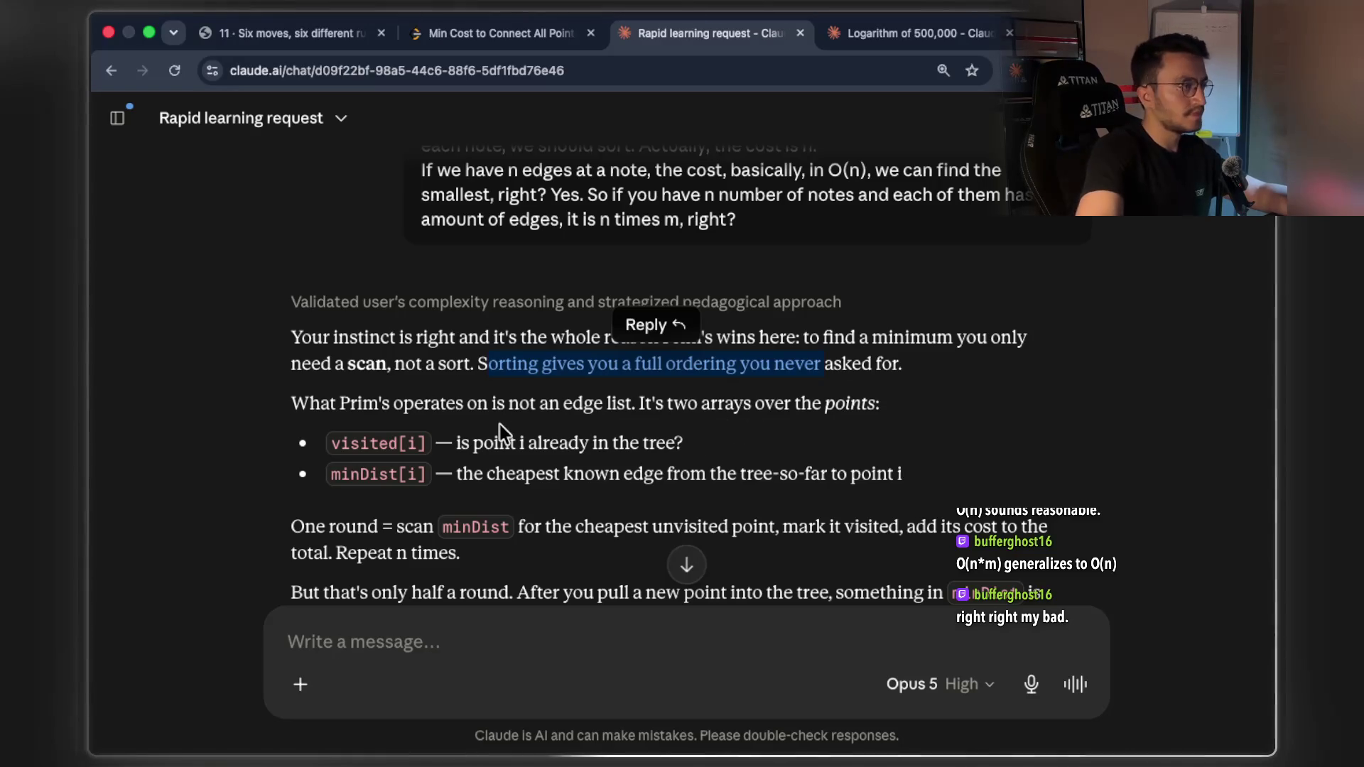
{"action": "double_click", "coordinate": [359, 443]}
{"action": "left_click_drag", "start_coordinate": [457, 443], "coordinate": [708, 441]}
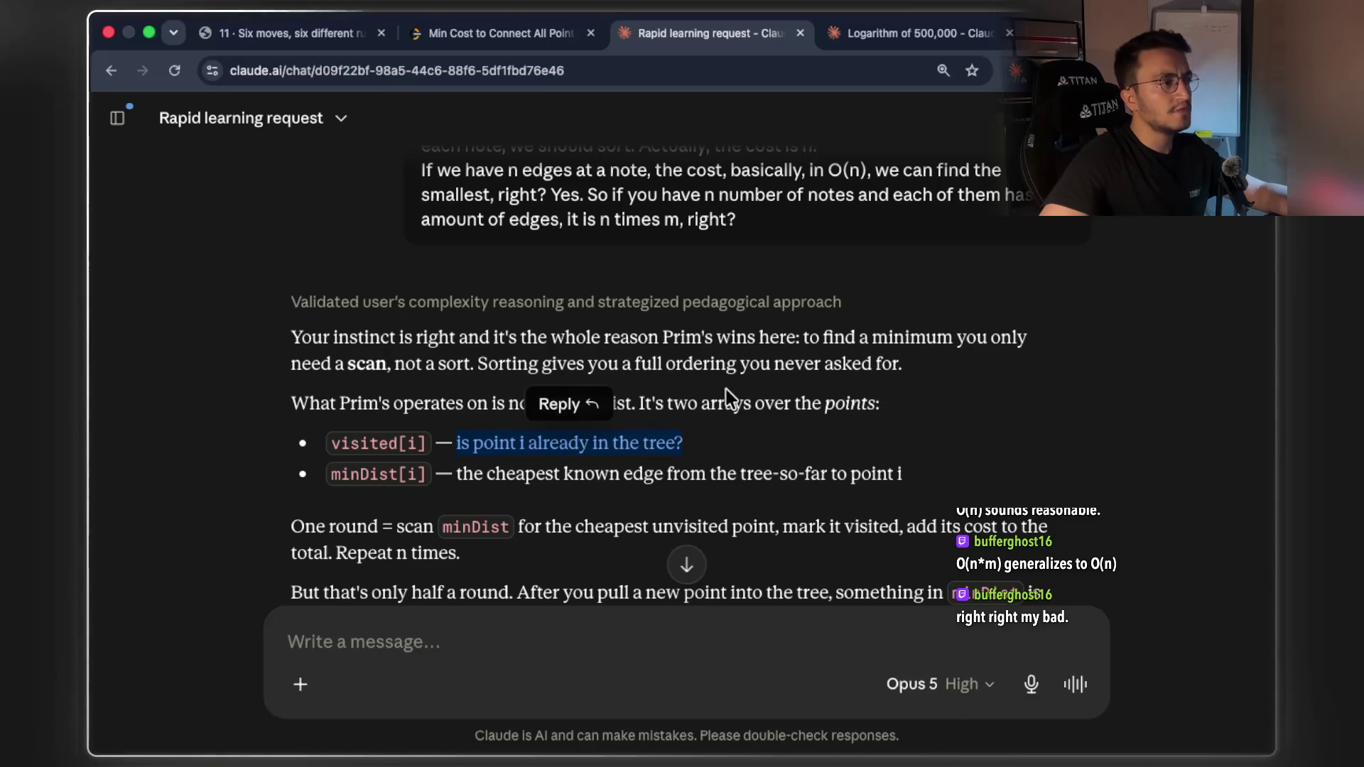
{"action": "mouse_move", "coordinate": [331, 475]}
{"action": "left_mouse_down"}
{"action": "mouse_move", "coordinate": [918, 475]}
{"action": "mouse_move", "coordinate": [458, 475]}
{"action": "left_mouse_up"}
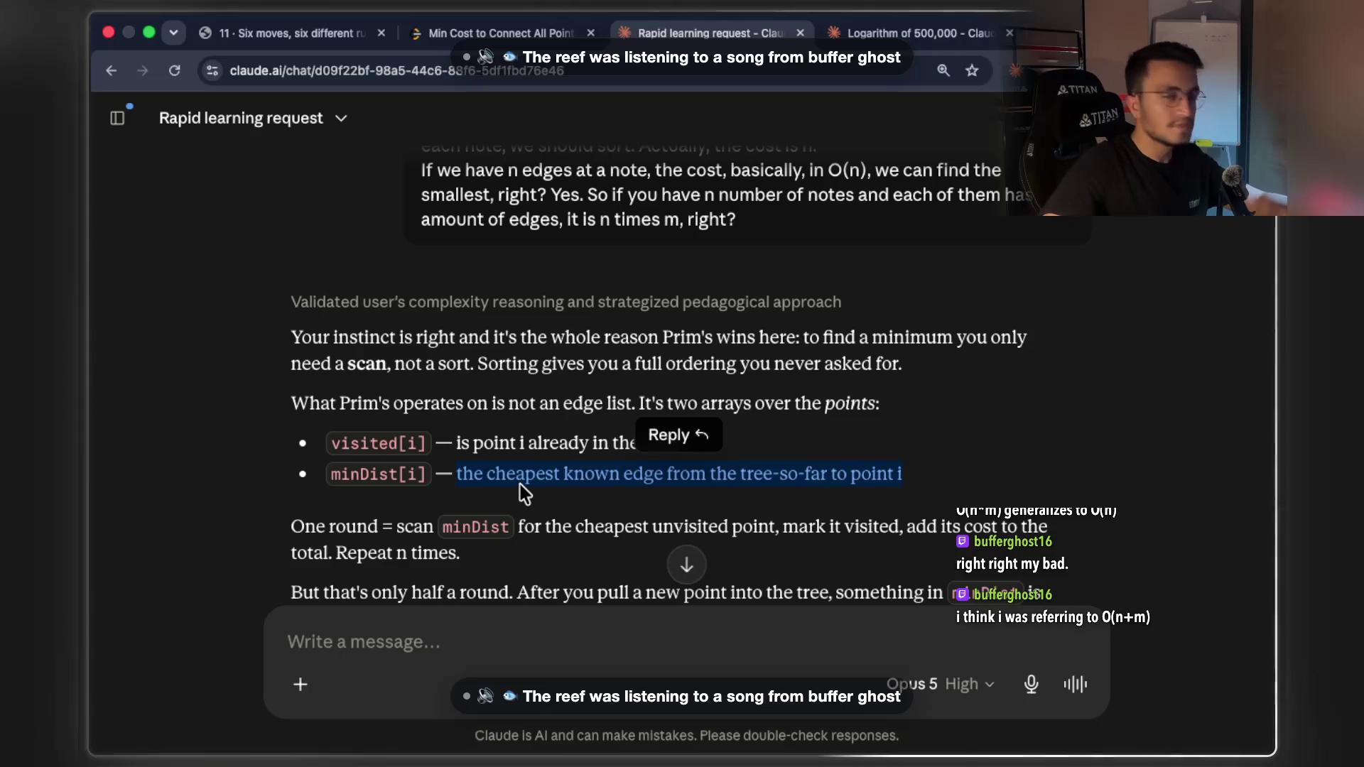
{"action": "left_click", "coordinate": [795, 446]}
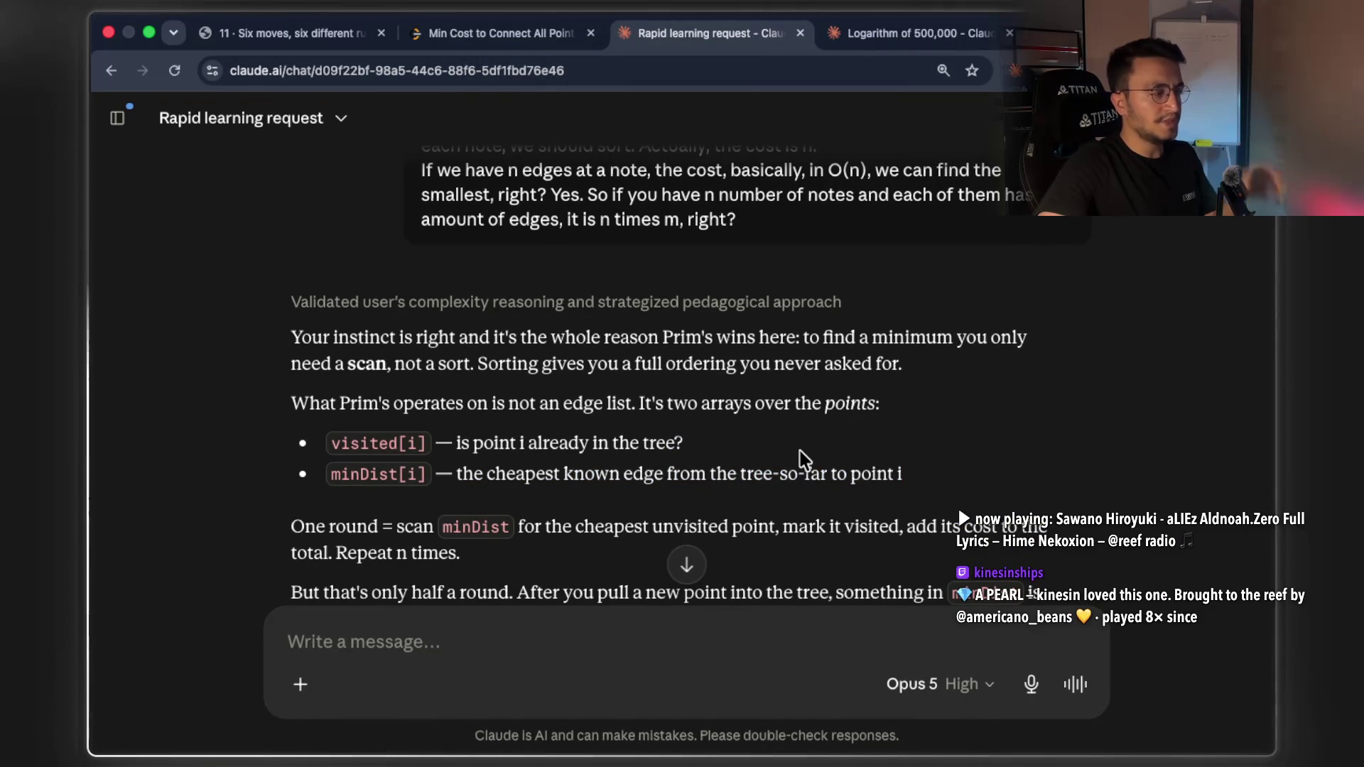
Screenshot the two-arrays paragraph as a region capture, then go to the NeetCode notes
{"action": "key", "text": "super+shift+4"}
{"action": "left_click_drag", "start_coordinate": [279, 379], "coordinate": [919, 488]}
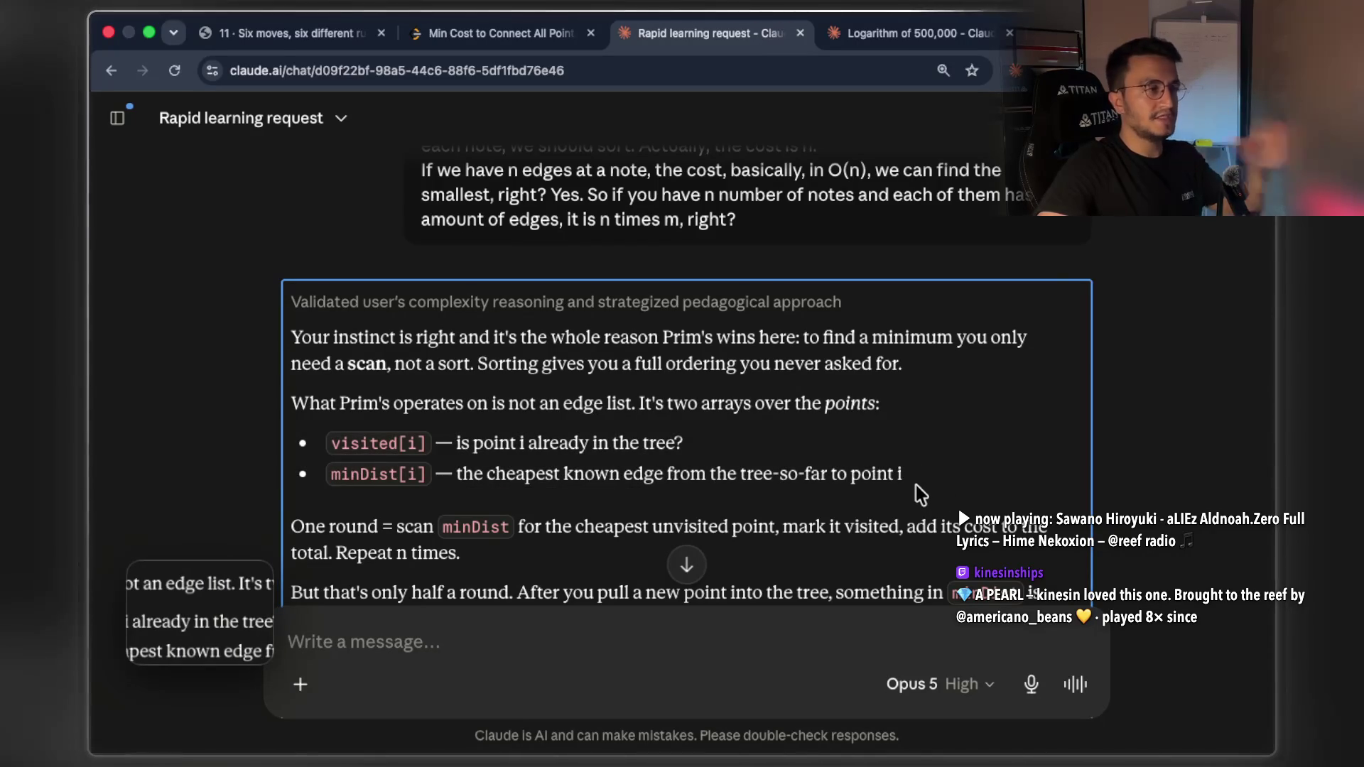
{"action": "key", "text": "super+Tab"}
{"action": "key", "text": "super+Tab"}
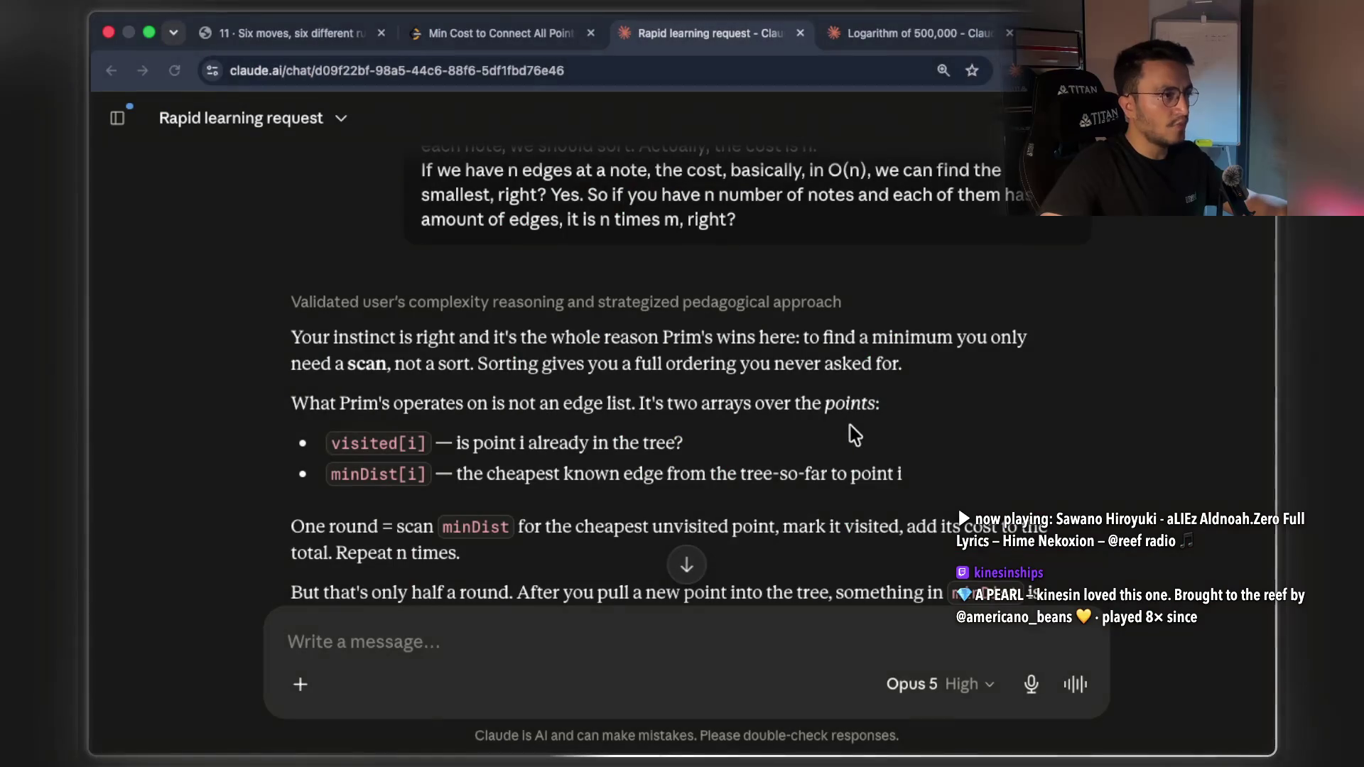
{"action": "key", "text": "super+Tab"}
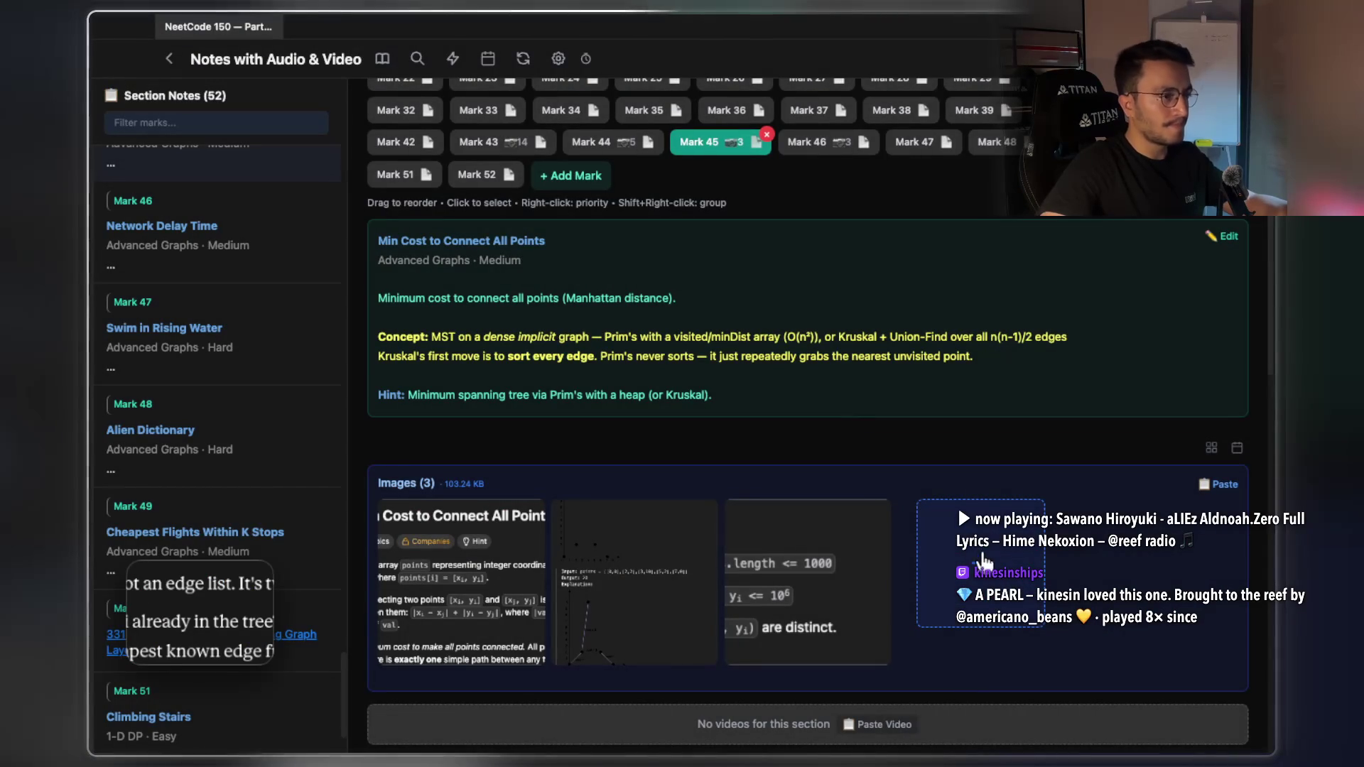
Paste the screenshot into Mark 45's Images as a fourth image and open it
{"action": "key", "text": "super+Tab"}
{"action": "key", "text": "super+Tab"}
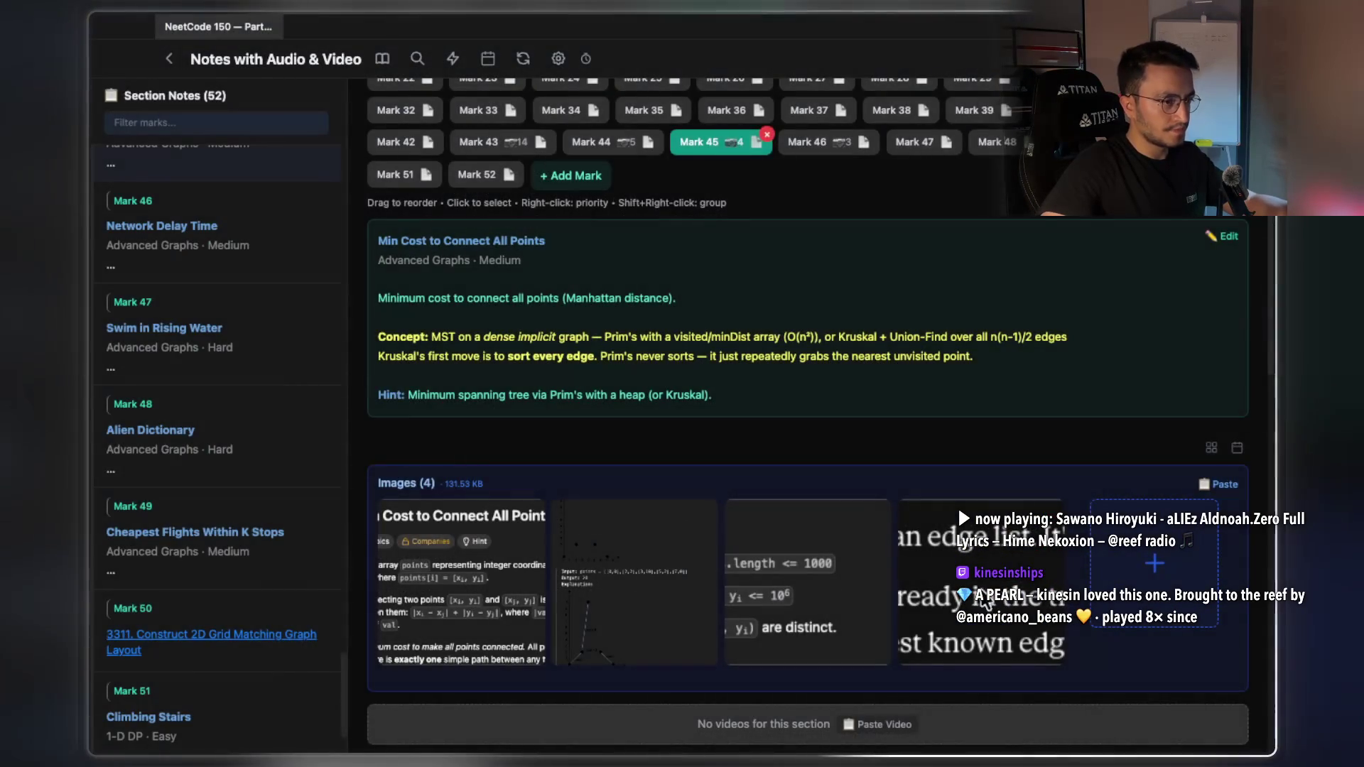
{"action": "left_click", "coordinate": [956, 528]}
{"action": "right_click", "coordinate": [806, 342]}
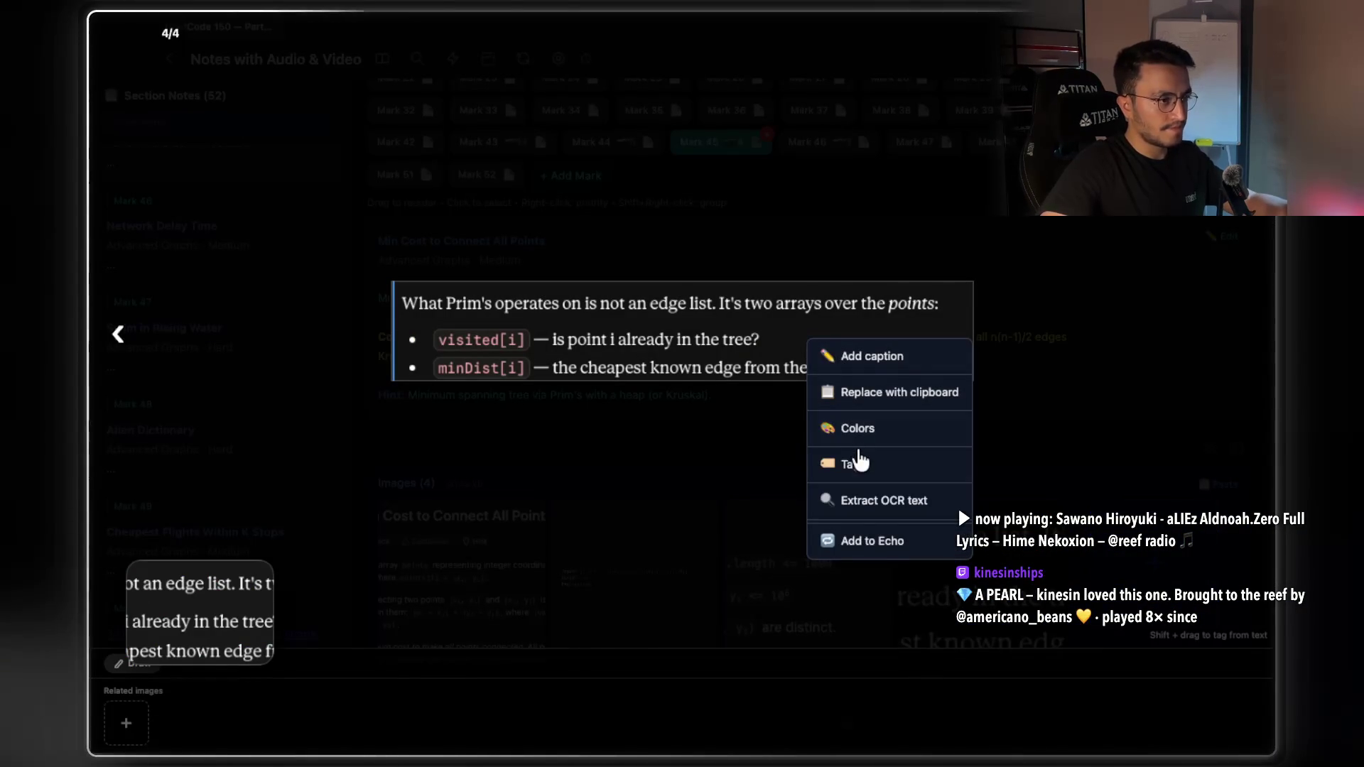
{"action": "left_click", "coordinate": [861, 462]}
{"action": "left_click", "coordinate": [660, 441]}
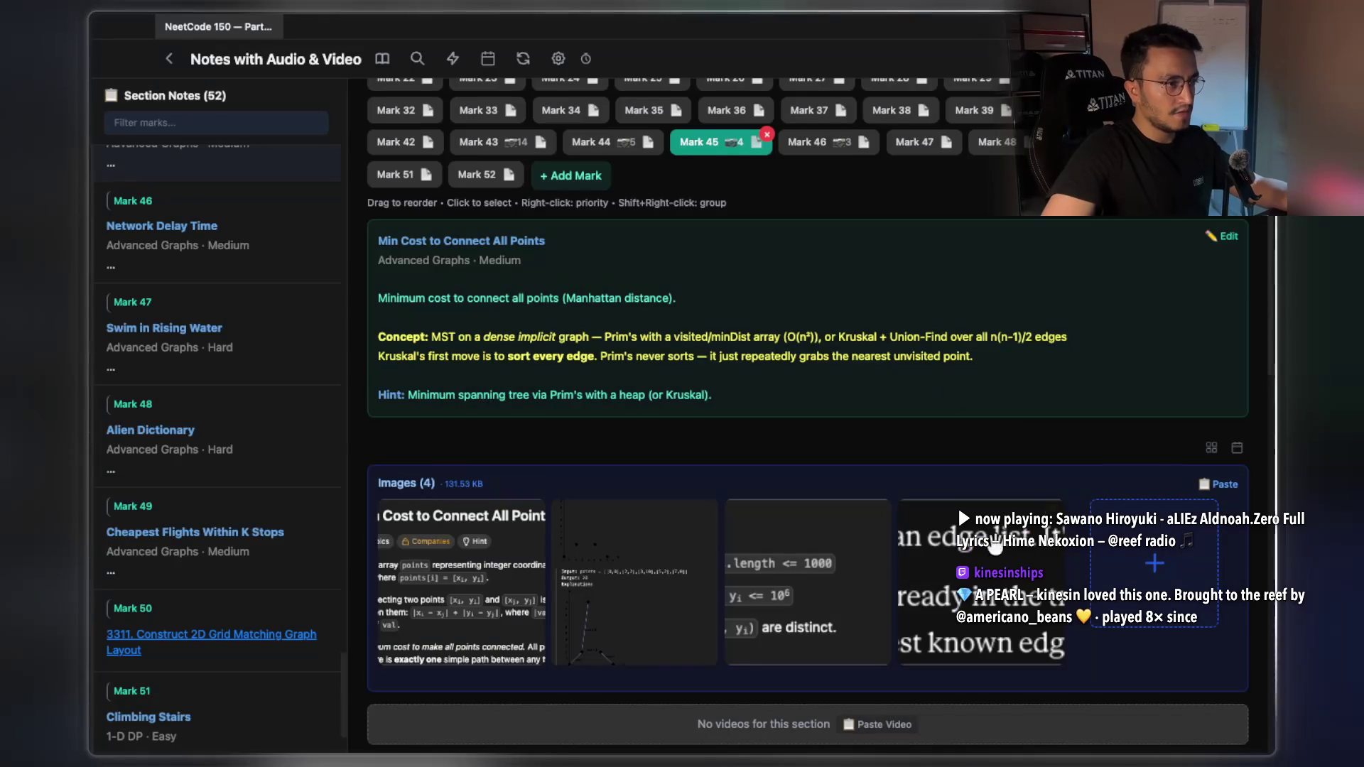
Tag the fourth image with red and orange colours, then return to the Claude chat
{"action": "left_click", "coordinate": [915, 511]}
{"action": "right_click", "coordinate": [834, 354]}
{"action": "left_click", "coordinate": [888, 462]}
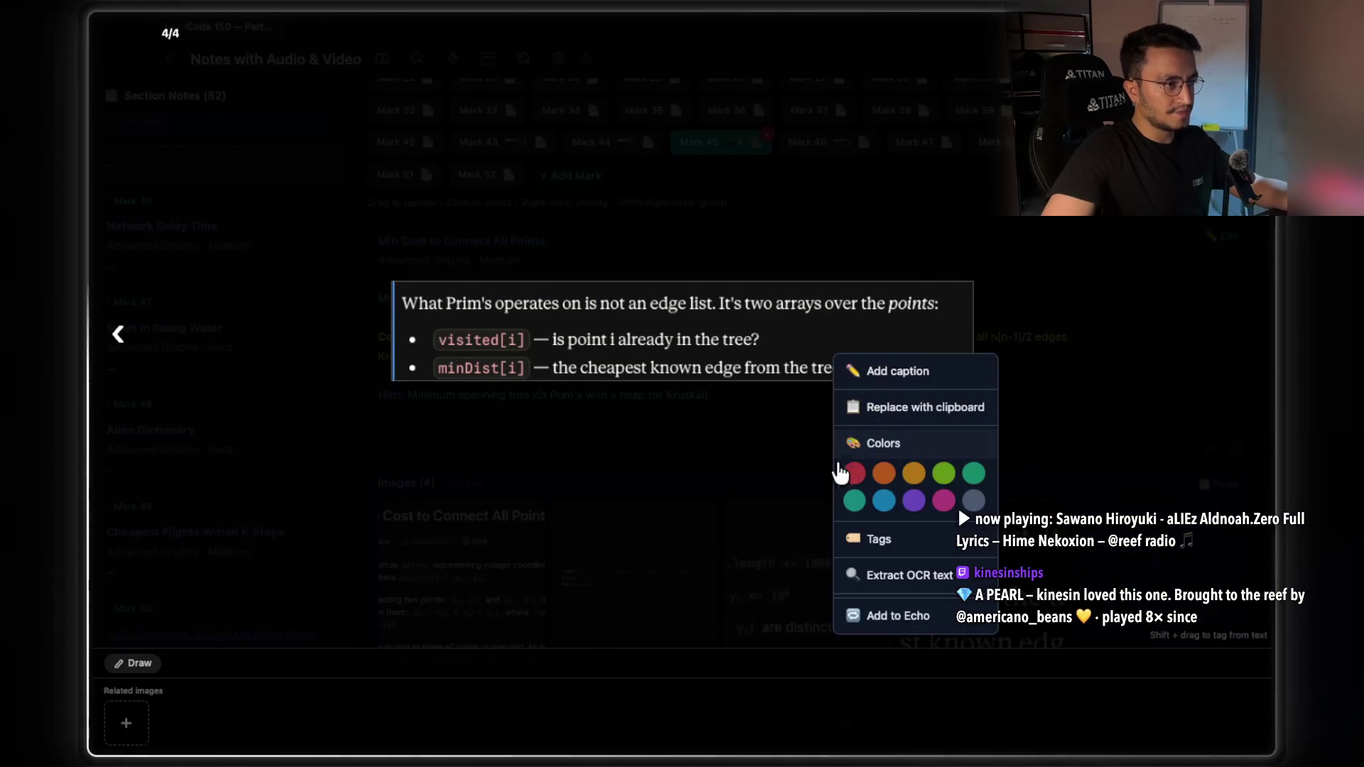
{"action": "left_click", "coordinate": [854, 473]}
{"action": "left_click", "coordinate": [883, 473]}
{"action": "key", "text": "Escape"}
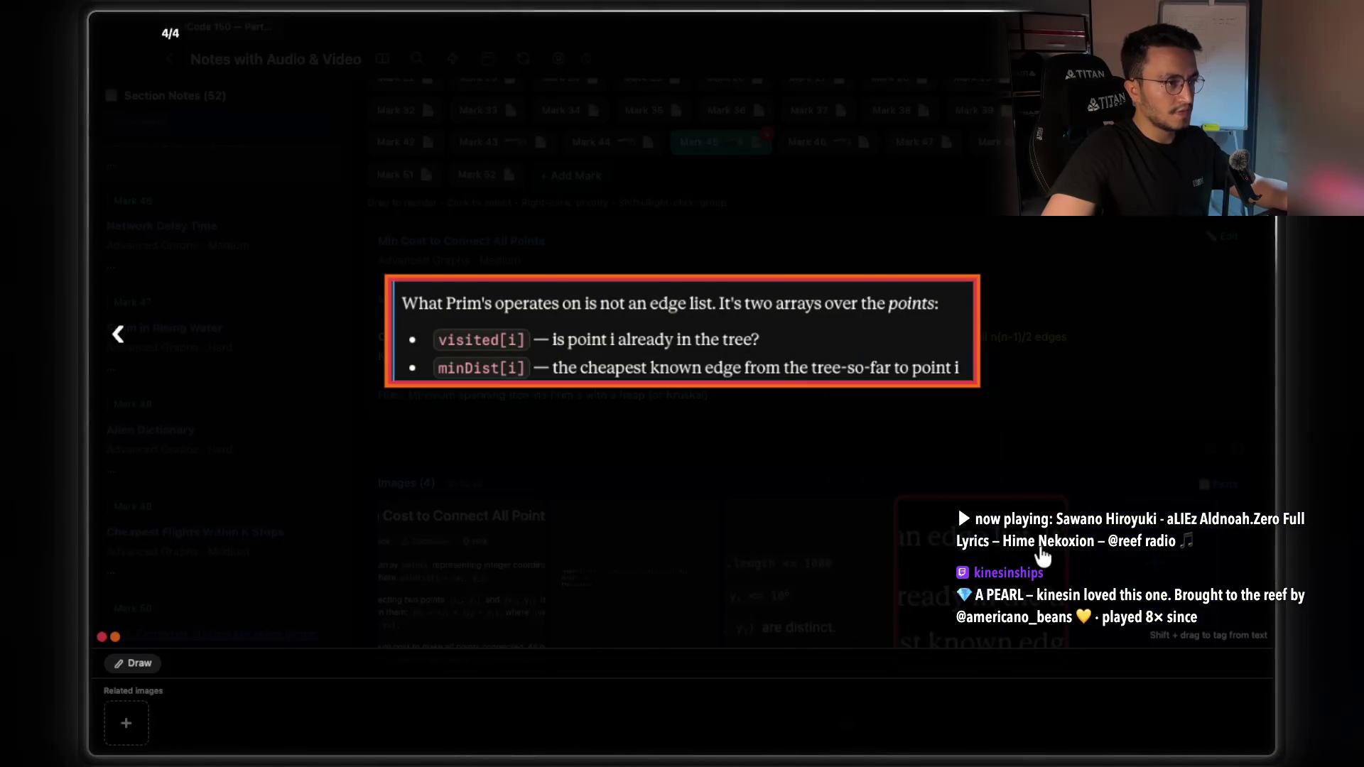
{"action": "key", "text": "Escape"}
{"action": "key", "text": "super+Tab"}
{"action": "left_click", "coordinate": [881, 537]}
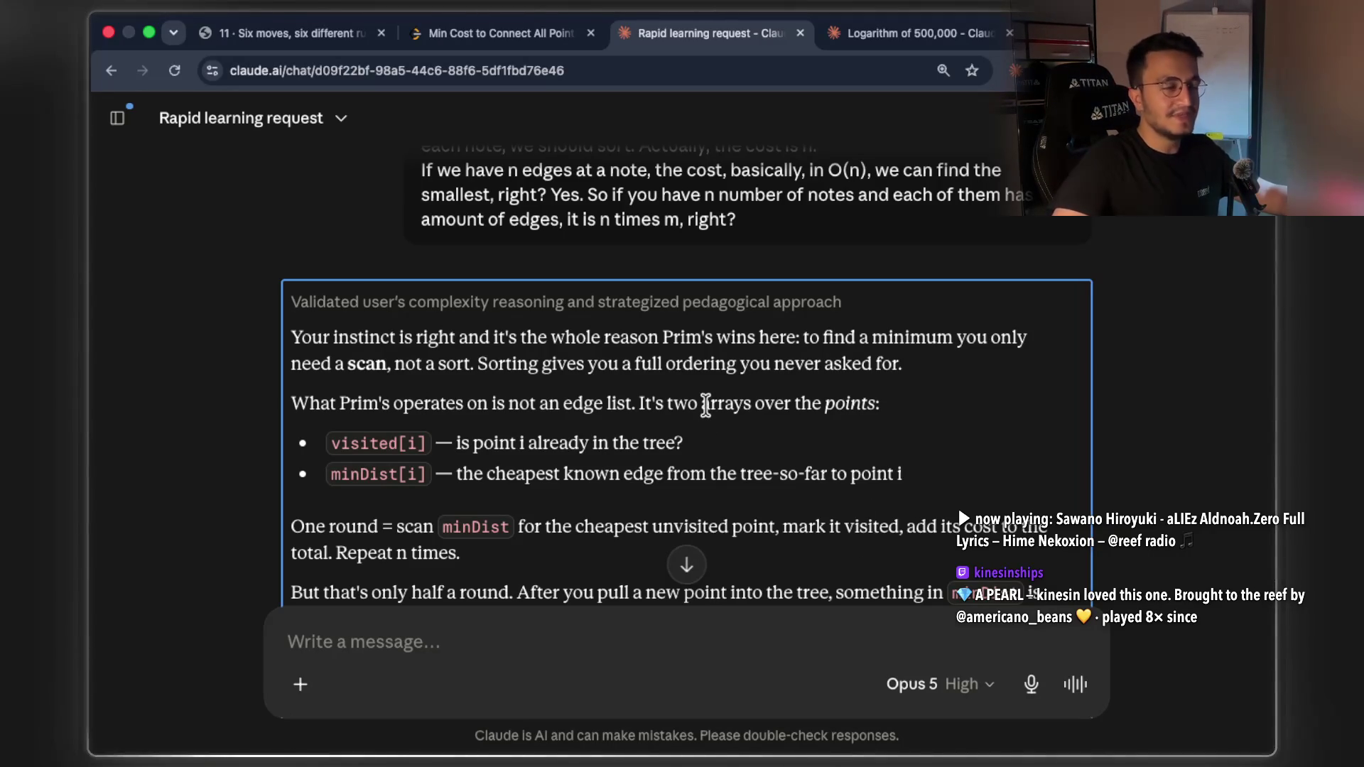
Highlight 'One round =', 'scan', 'the cheapest' and 'mark it visited' while reading
{"action": "scroll", "coordinate": [706, 404], "scroll_direction": "down", "scroll_amount": 3}
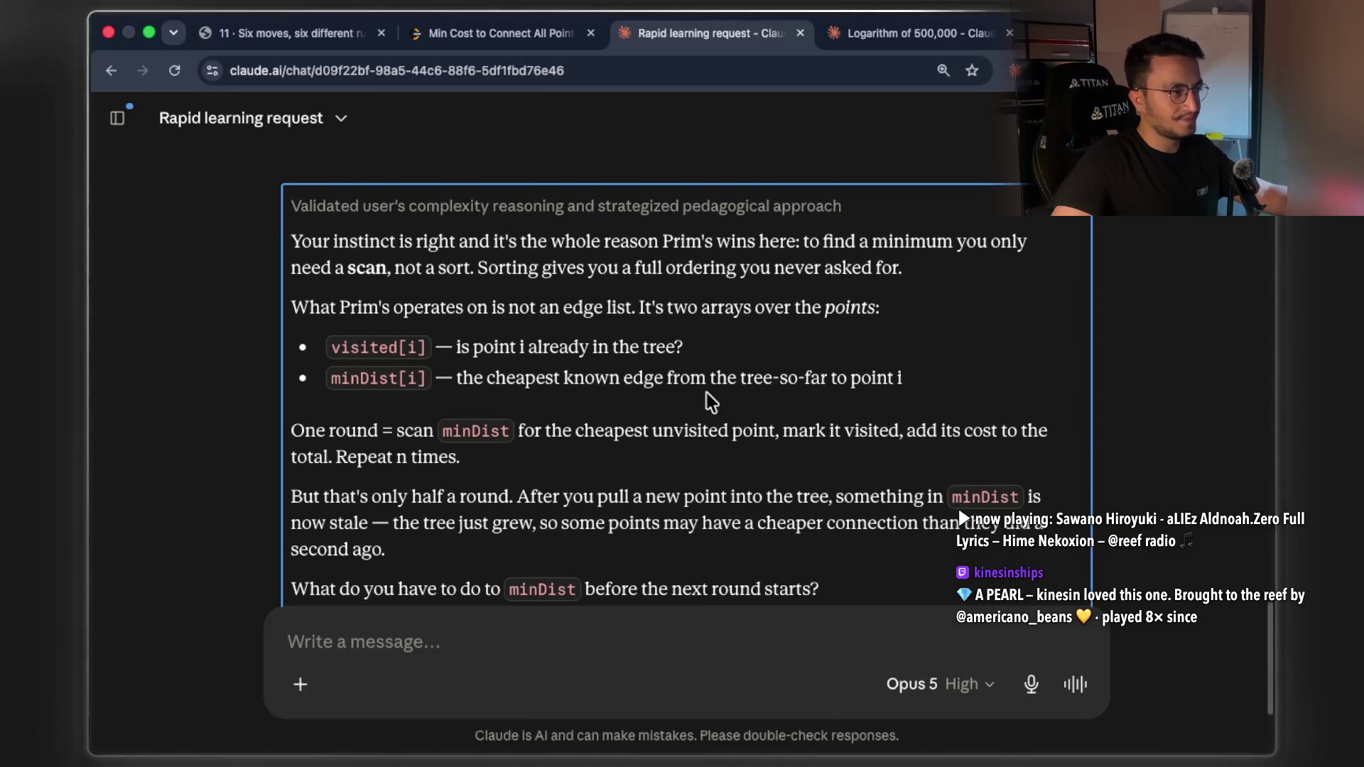
{"action": "scroll", "coordinate": [710, 401], "scroll_direction": "down", "scroll_amount": 1}
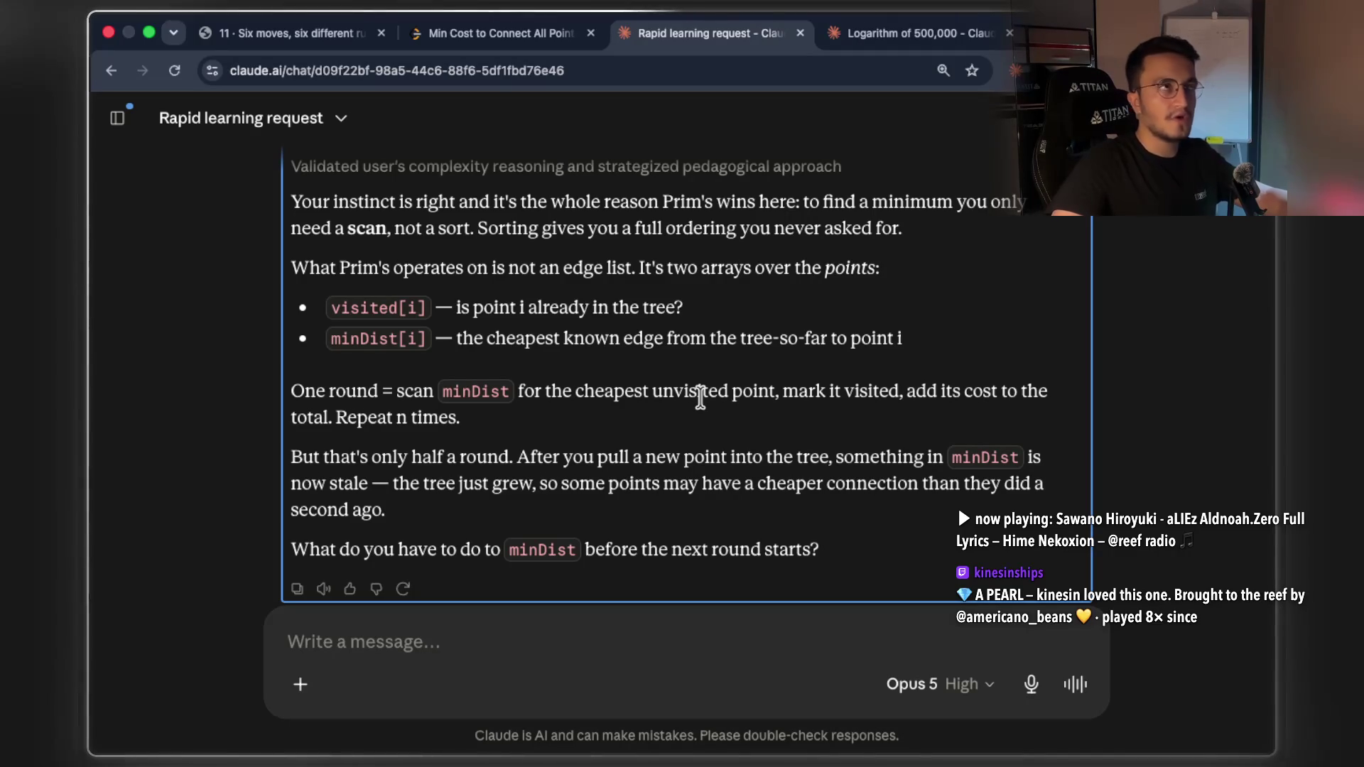
{"action": "scroll", "coordinate": [733, 396], "scroll_direction": "up", "scroll_amount": 2}
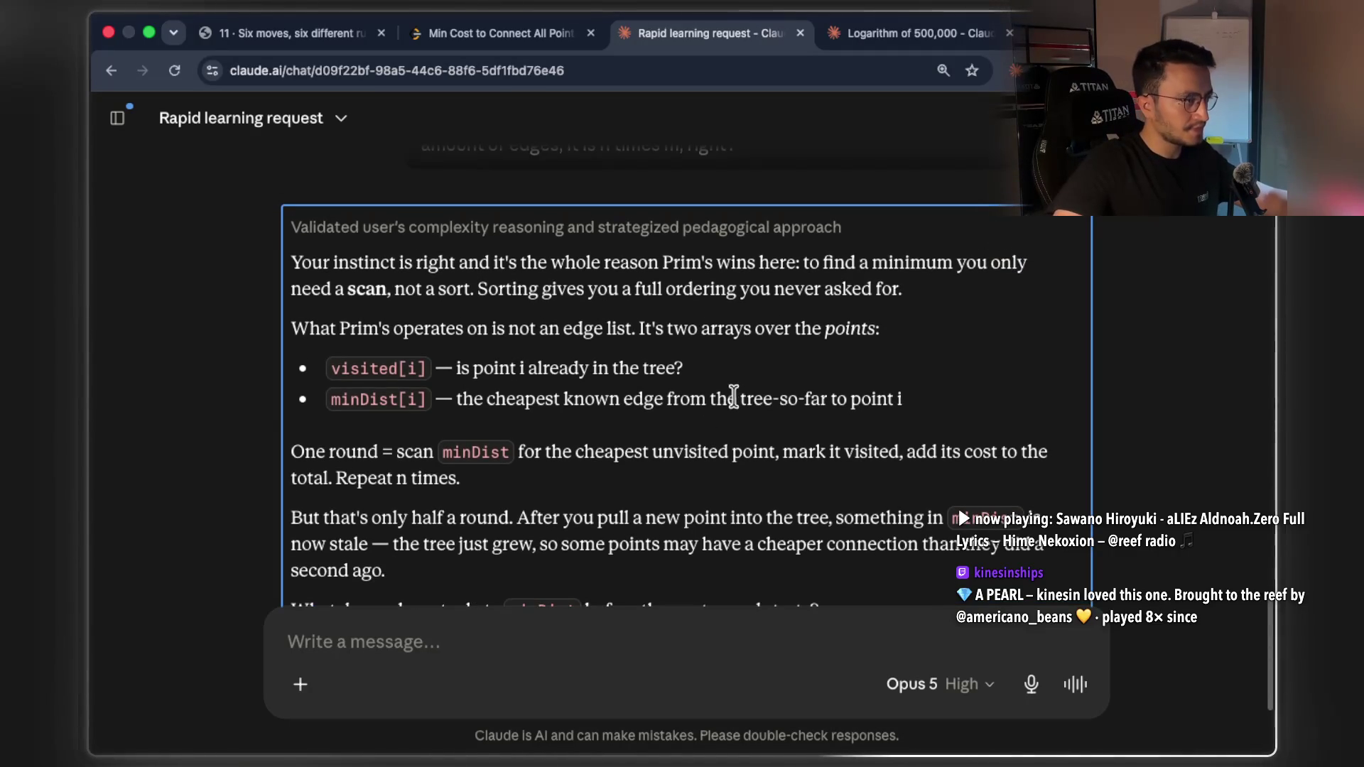
{"action": "left_click_drag", "start_coordinate": [387, 447], "coordinate": [292, 453]}
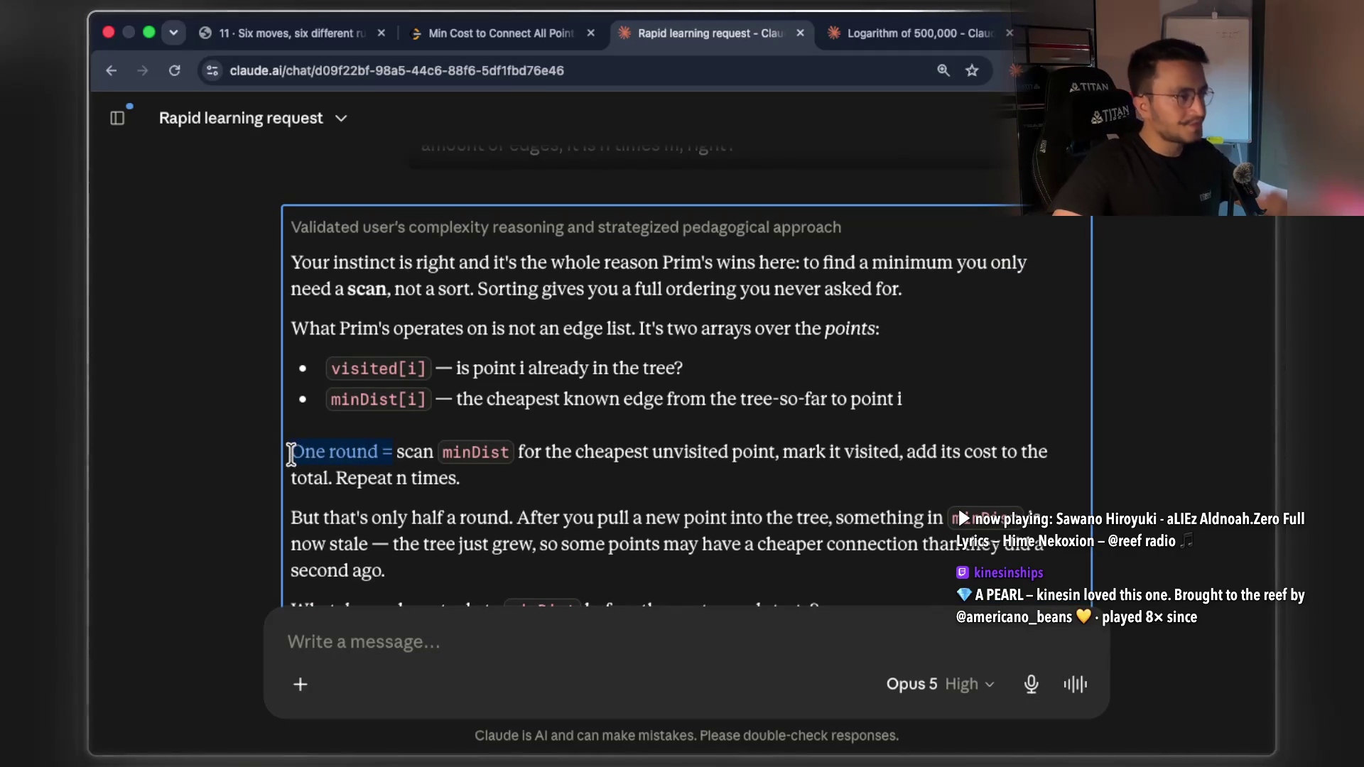
{"action": "left_click", "coordinate": [400, 464]}
{"action": "double_click", "coordinate": [415, 453]}
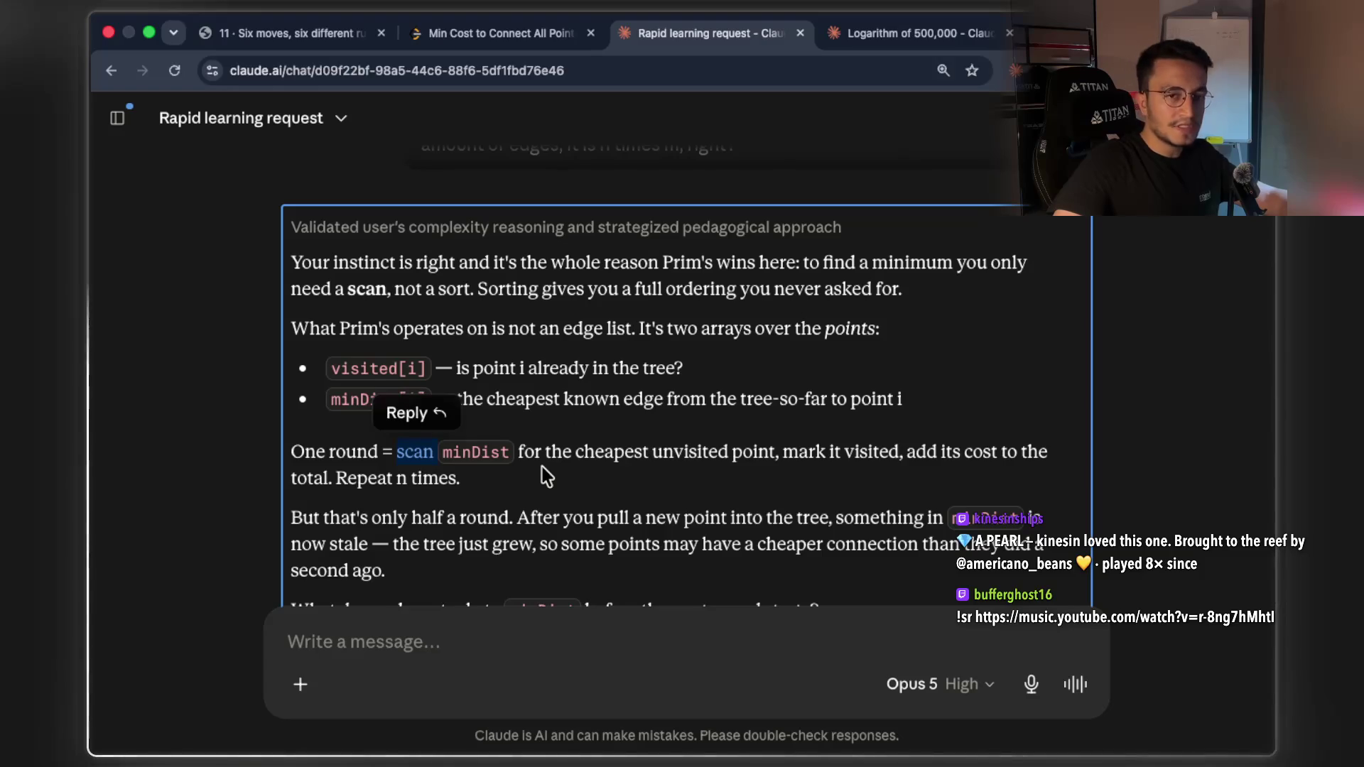
{"action": "left_click_drag", "start_coordinate": [545, 452], "coordinate": [644, 452]}
{"action": "left_click_drag", "start_coordinate": [770, 452], "coordinate": [917, 452]}
Highlight the 'pull a new point' and 'tree just grew' phrases in the reply
{"action": "scroll", "coordinate": [824, 517], "scroll_direction": "down", "scroll_amount": 1}
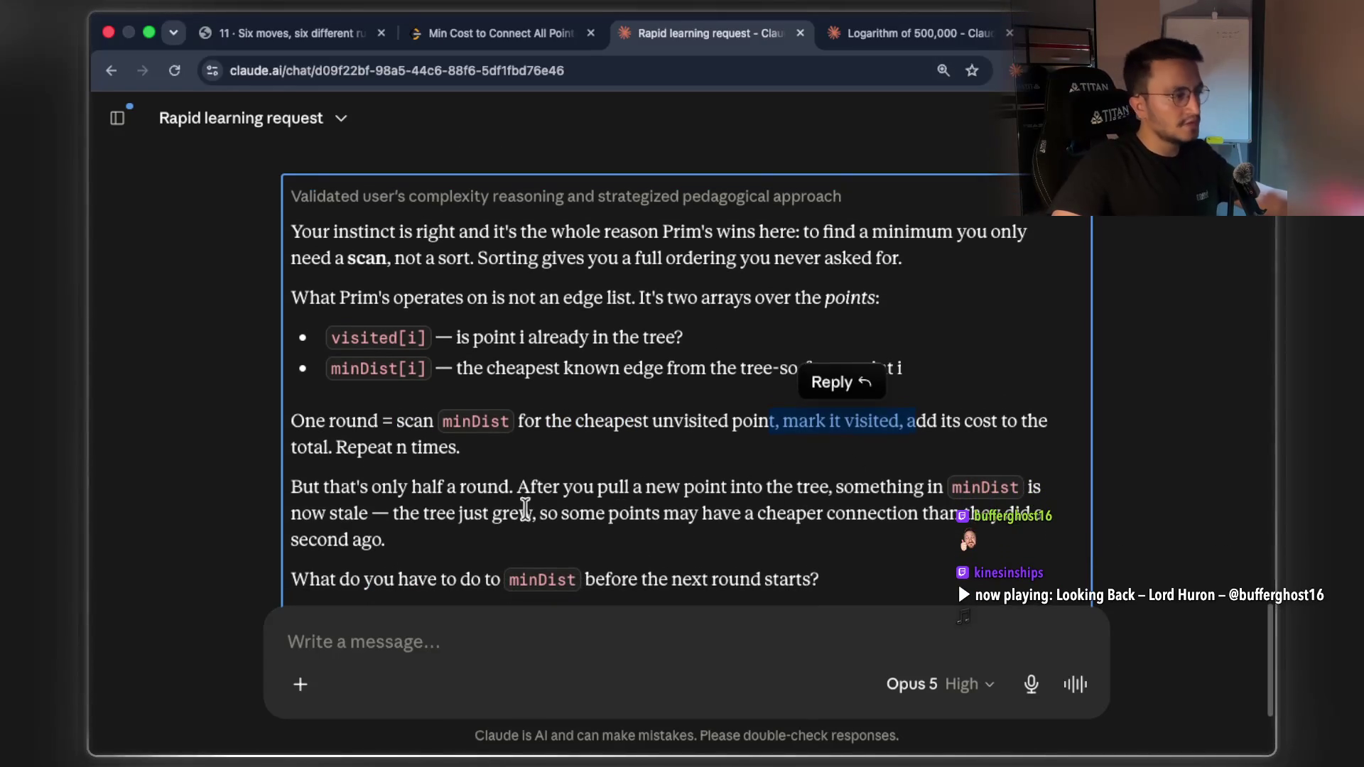
{"action": "left_click_drag", "start_coordinate": [350, 487], "coordinate": [405, 490]}
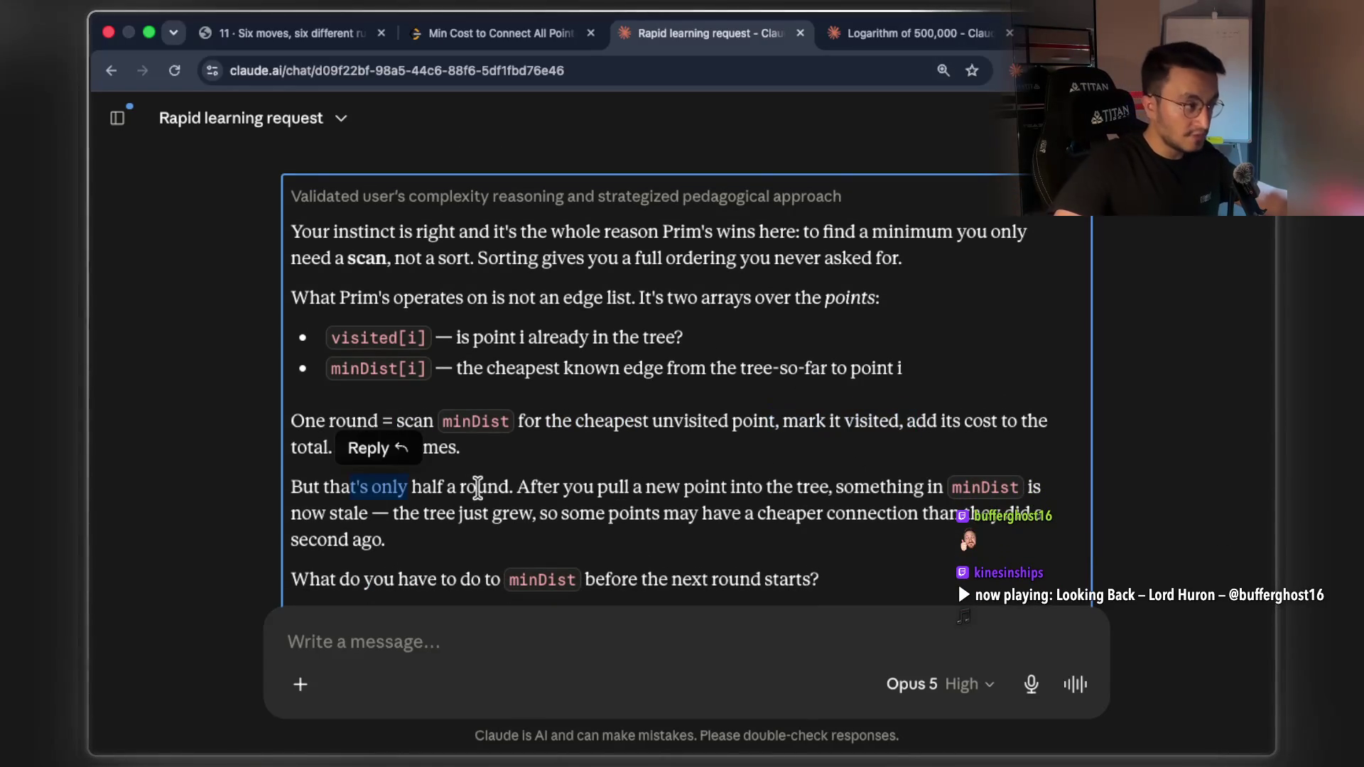
{"action": "left_click", "coordinate": [533, 482]}
{"action": "left_click_drag", "start_coordinate": [533, 485], "coordinate": [921, 485]}
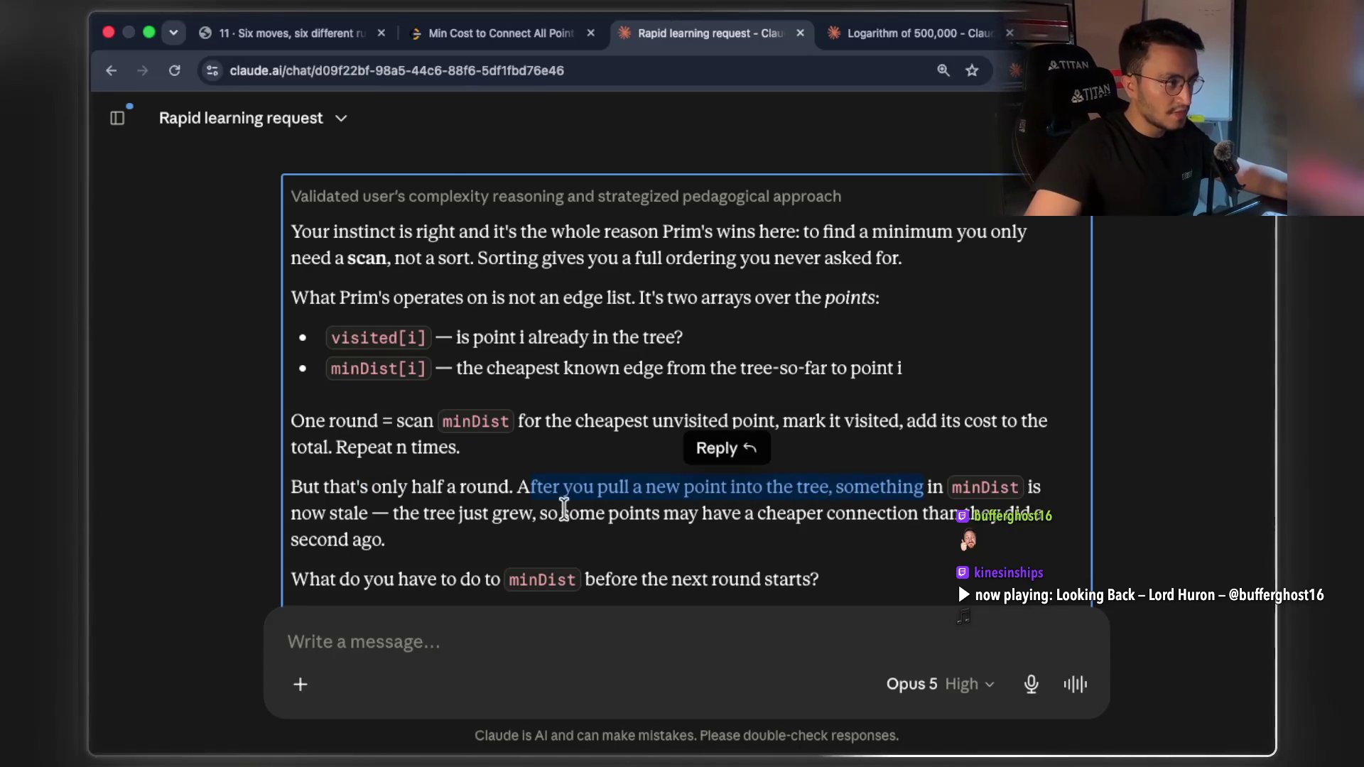
{"action": "left_click", "coordinate": [396, 513]}
{"action": "left_click_drag", "start_coordinate": [396, 513], "coordinate": [991, 513]}
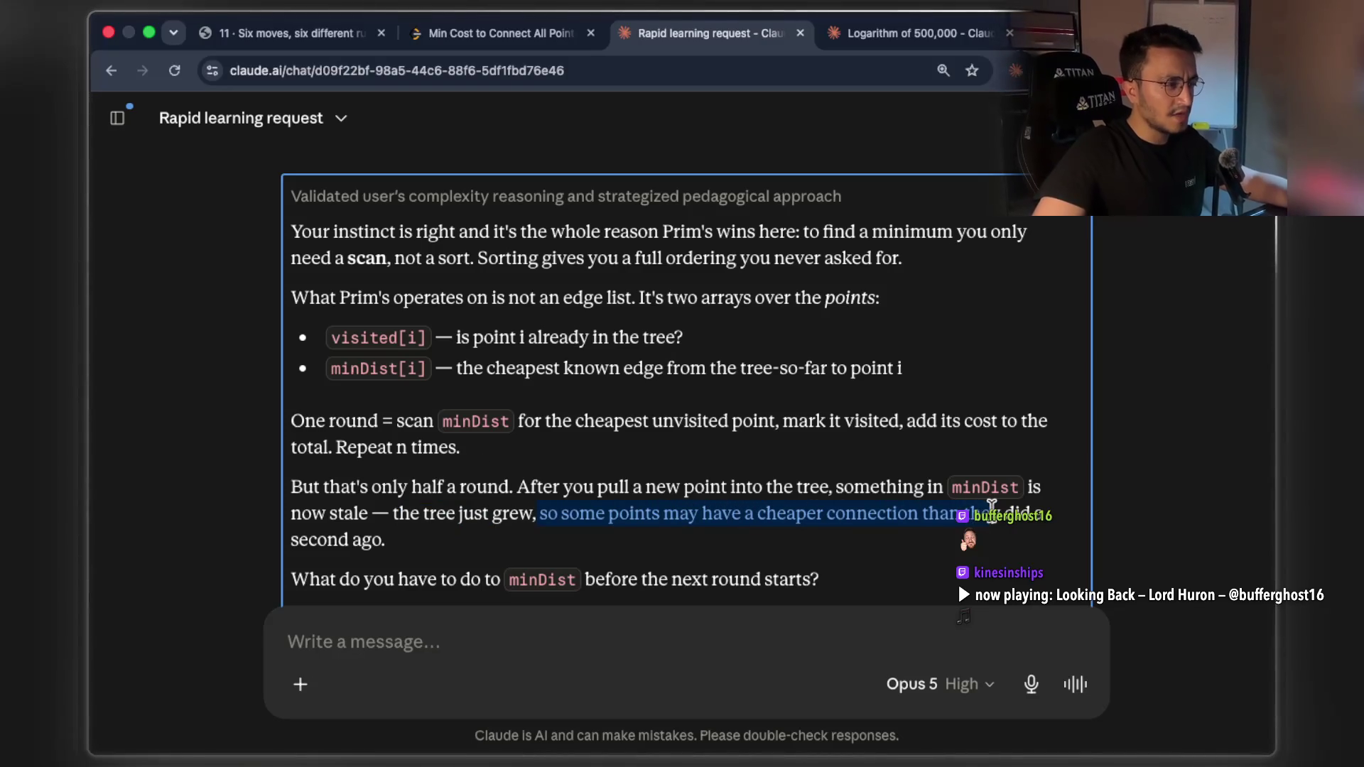
{"action": "scroll", "coordinate": [870, 522], "scroll_direction": "down", "scroll_amount": 2}
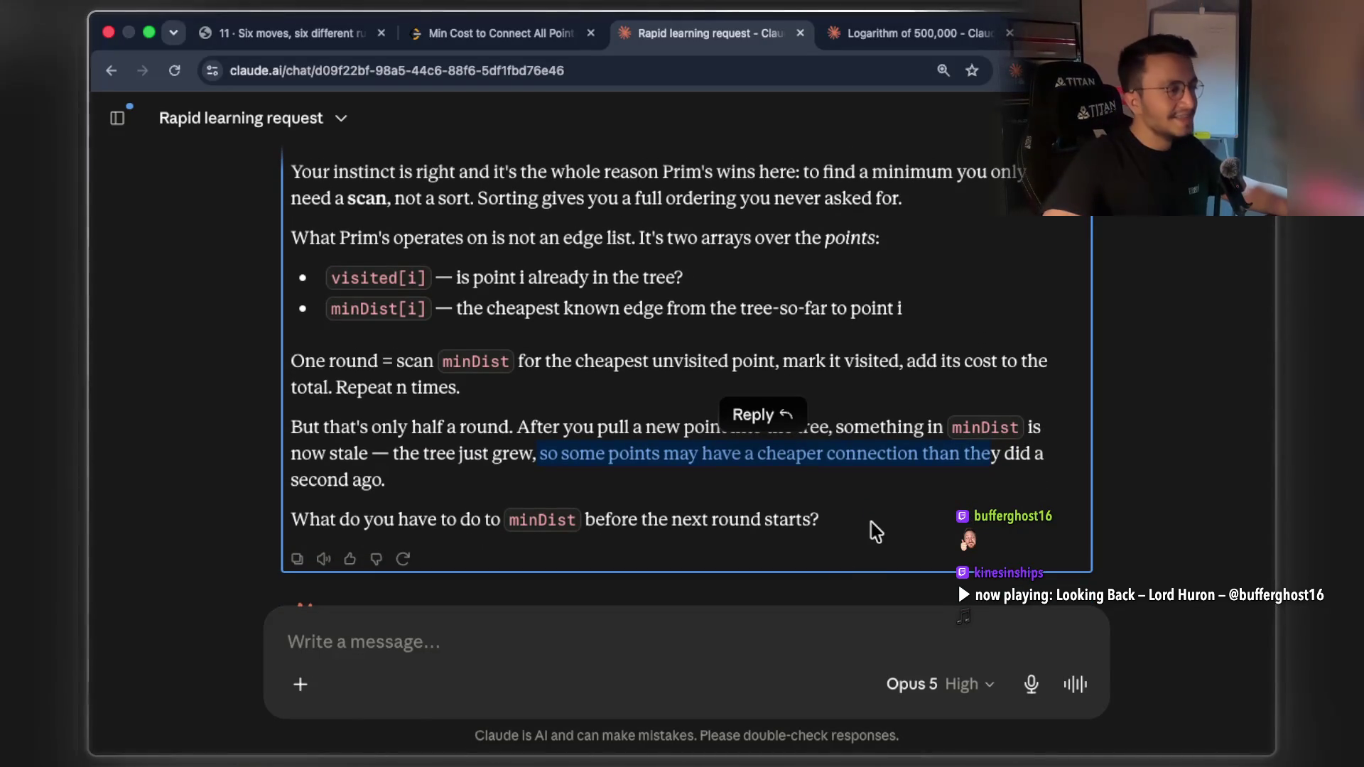
{"action": "scroll", "coordinate": [466, 338], "scroll_direction": "up", "scroll_amount": 2}
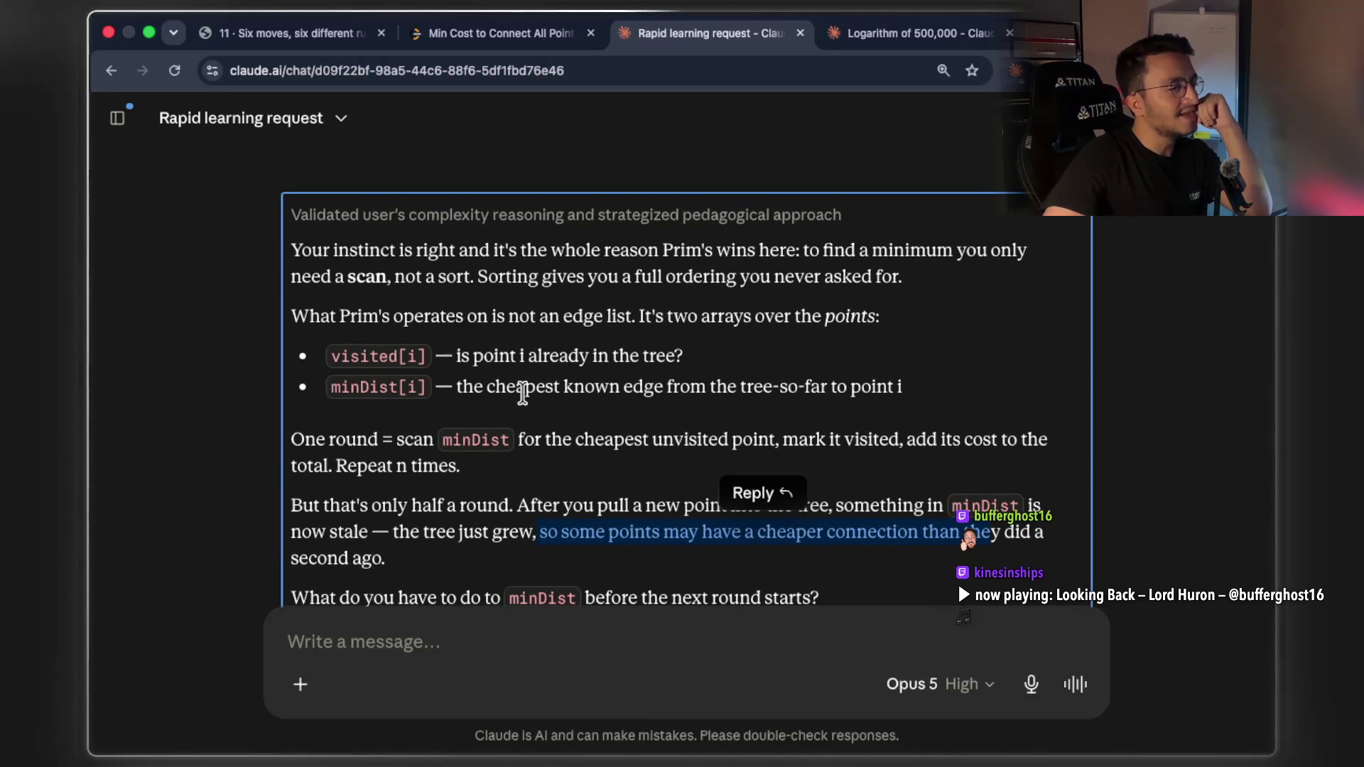
{"action": "scroll", "coordinate": [524, 396], "scroll_direction": "down", "scroll_amount": 2}
{"action": "left_click", "coordinate": [462, 483]}
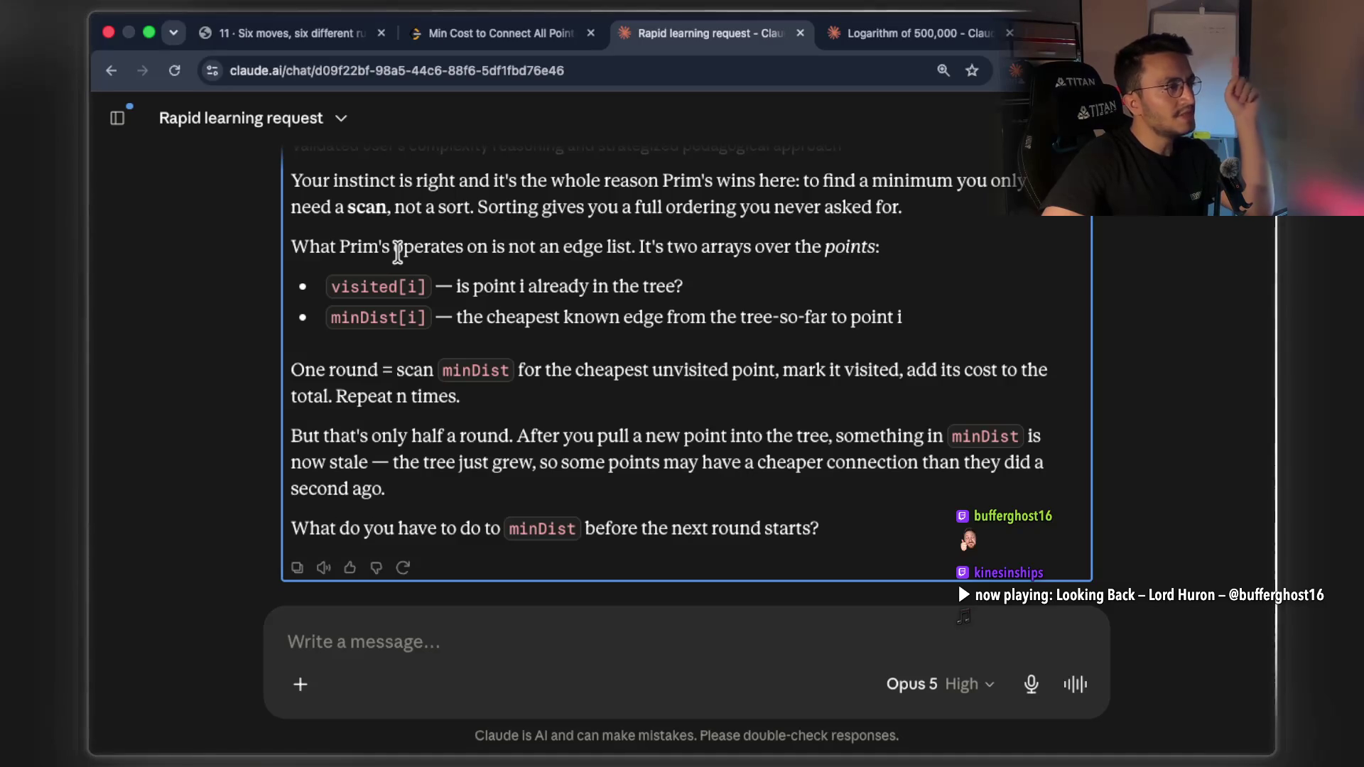
Highlight 'is not an edge list' and the minDist cheapest-unvisited-point explanation
{"action": "left_click_drag", "start_coordinate": [478, 247], "coordinate": [862, 246]}
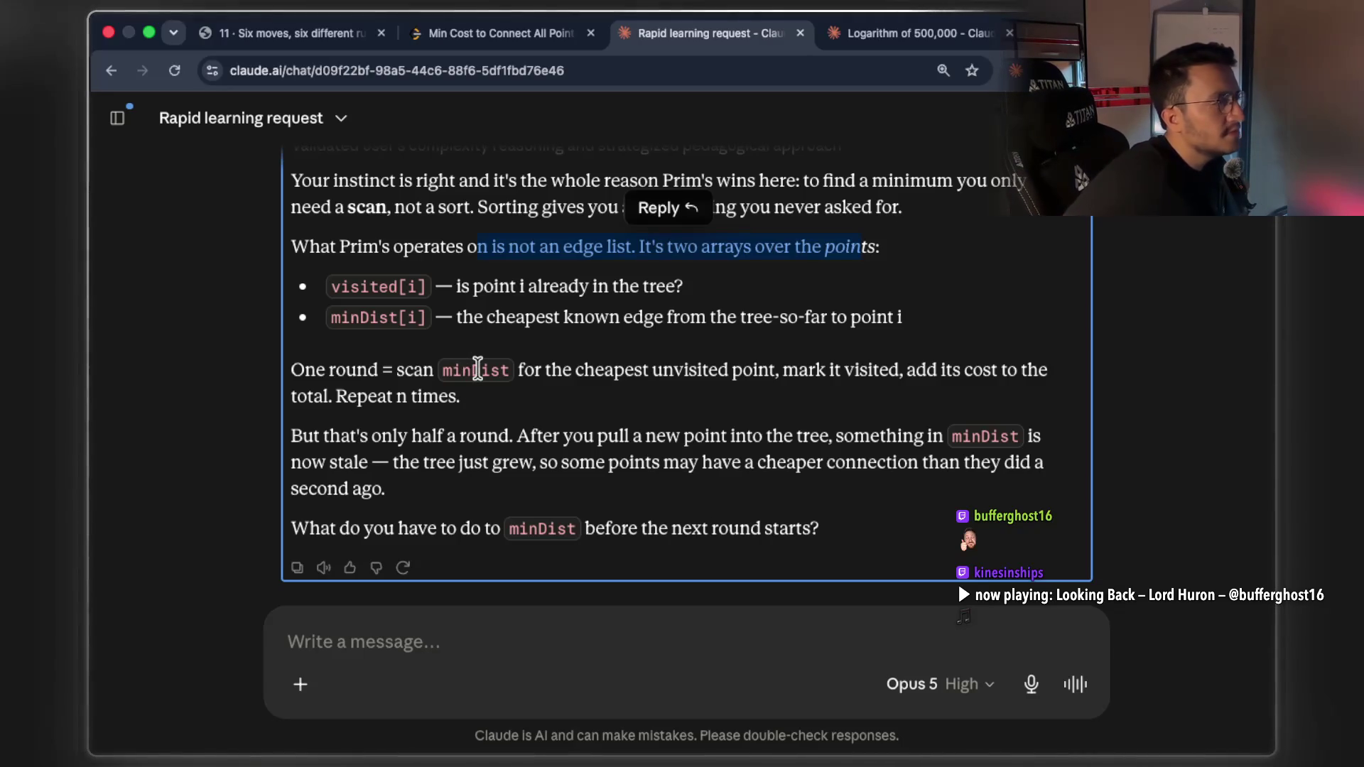
{"action": "double_click", "coordinate": [474, 371]}
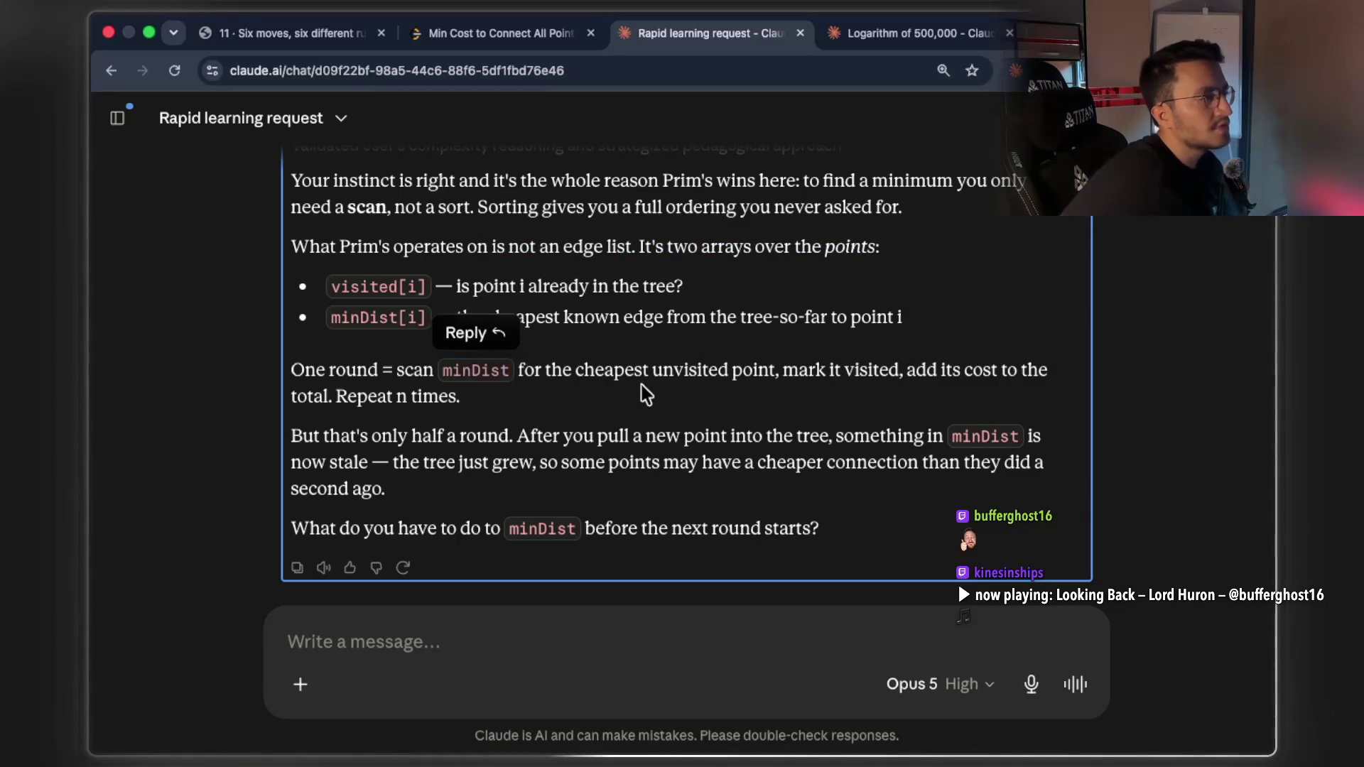
{"action": "left_click", "coordinate": [414, 368]}
{"action": "left_click_drag", "start_coordinate": [522, 369], "coordinate": [329, 320]}
{"action": "left_click", "coordinate": [642, 390]}
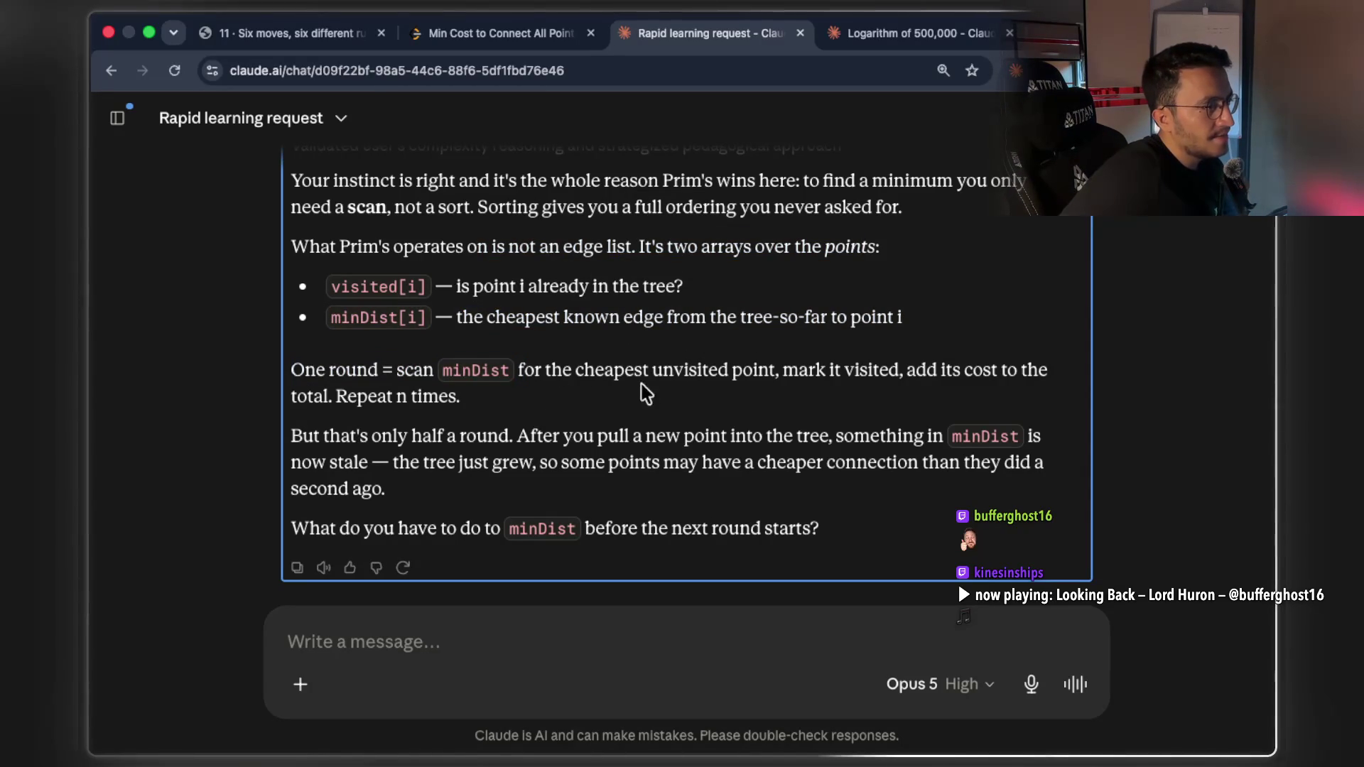
{"action": "left_click_drag", "start_coordinate": [570, 370], "coordinate": [776, 368]}
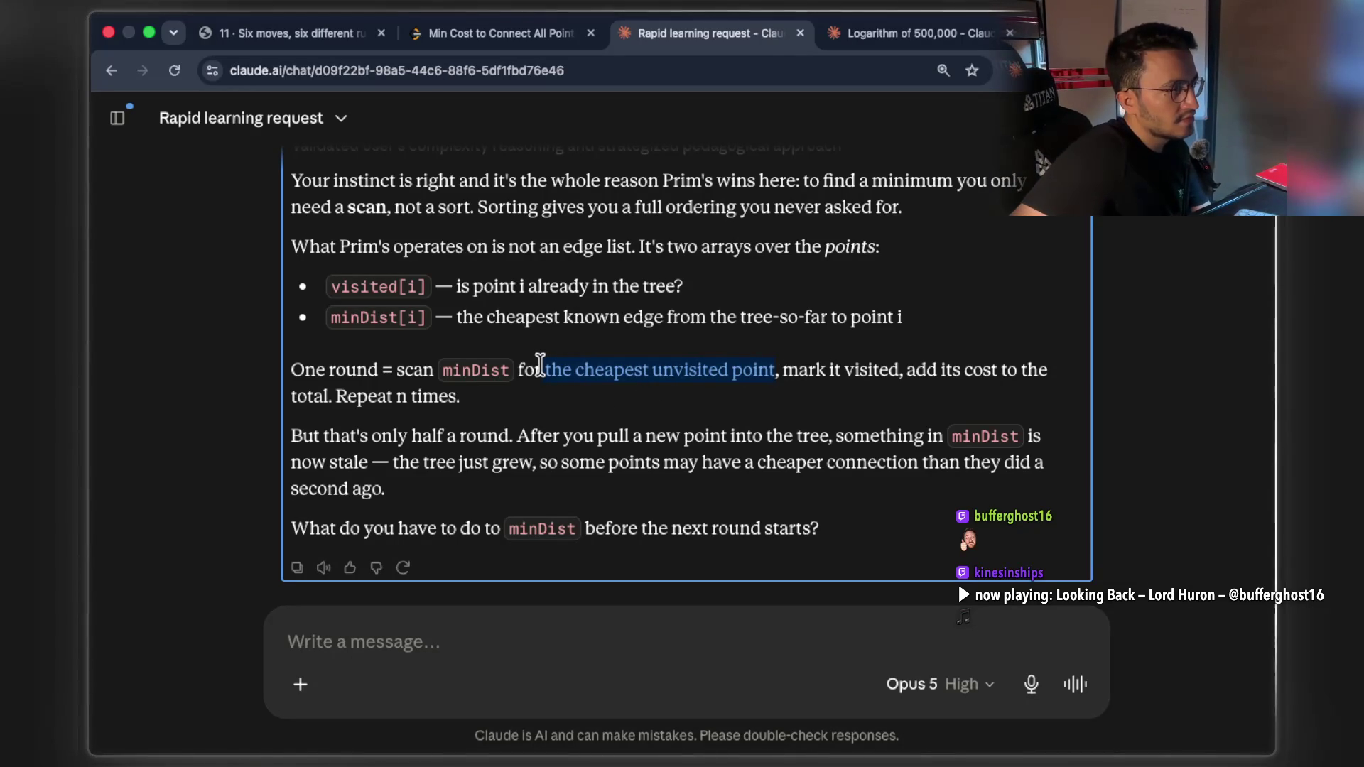
{"action": "mouse_move", "coordinate": [540, 365]}
{"action": "left_mouse_down"}
{"action": "mouse_move", "coordinate": [291, 359]}
{"action": "mouse_move", "coordinate": [326, 327]}
{"action": "left_mouse_up"}
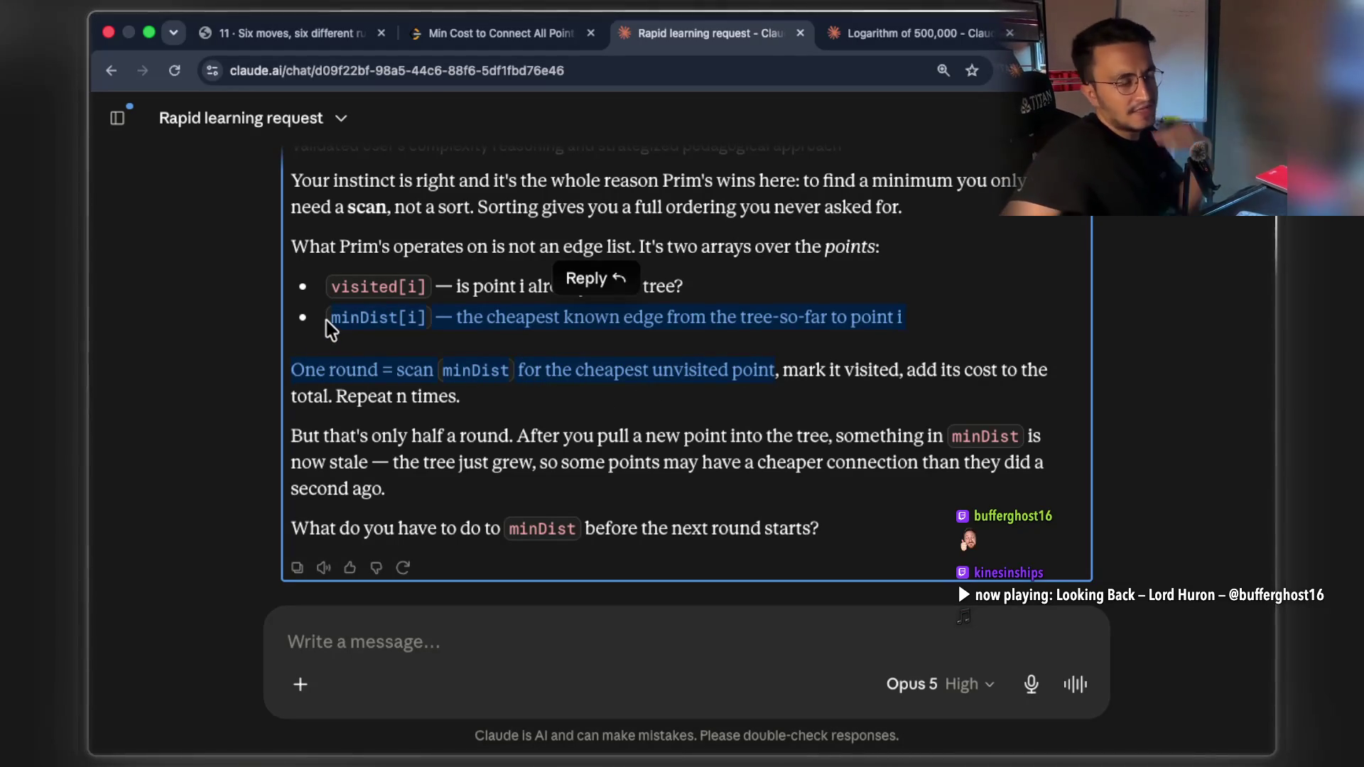
{"action": "left_click", "coordinate": [435, 361]}
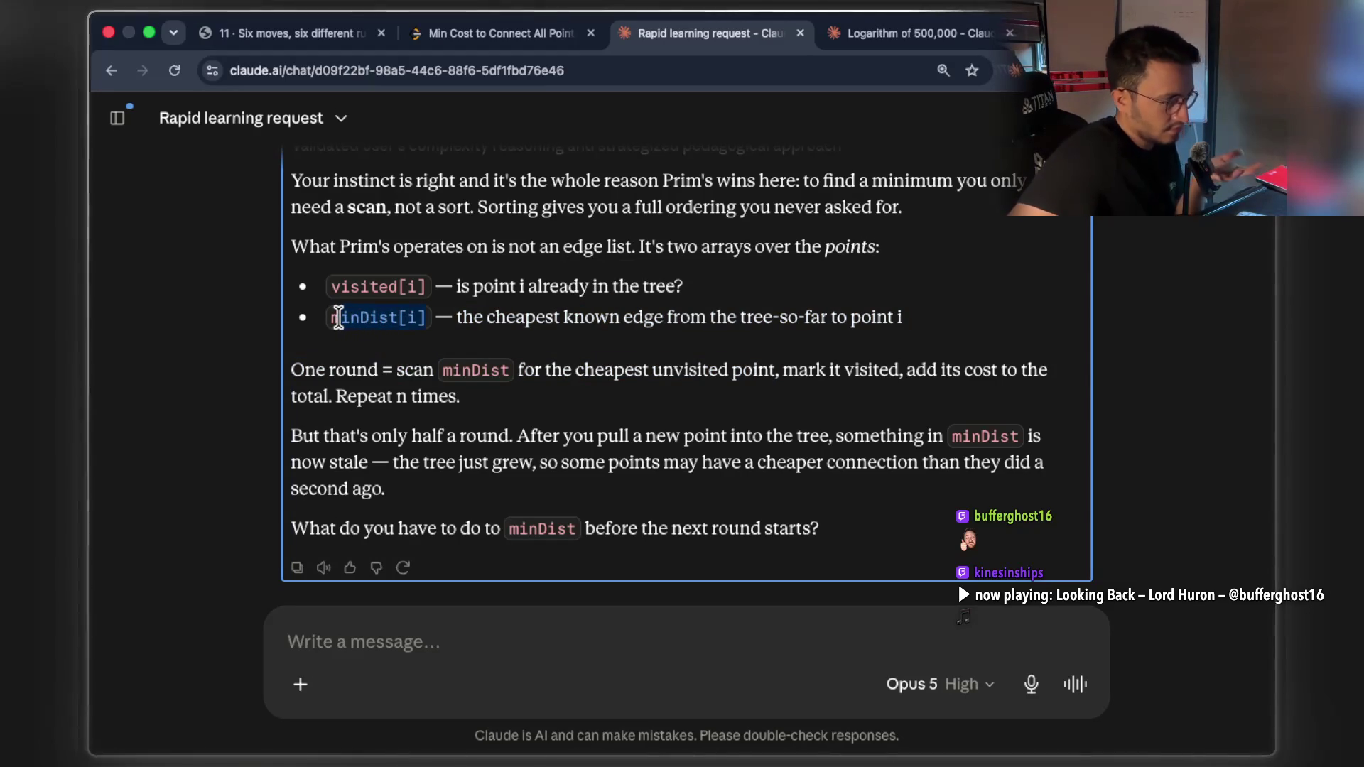
Highlight minDist[i], 'mark it visited' and 'repeat n times', then select the whole reply
{"action": "left_click_drag", "start_coordinate": [341, 317], "coordinate": [426, 317]}
{"action": "left_click_drag", "start_coordinate": [776, 370], "coordinate": [855, 370]}
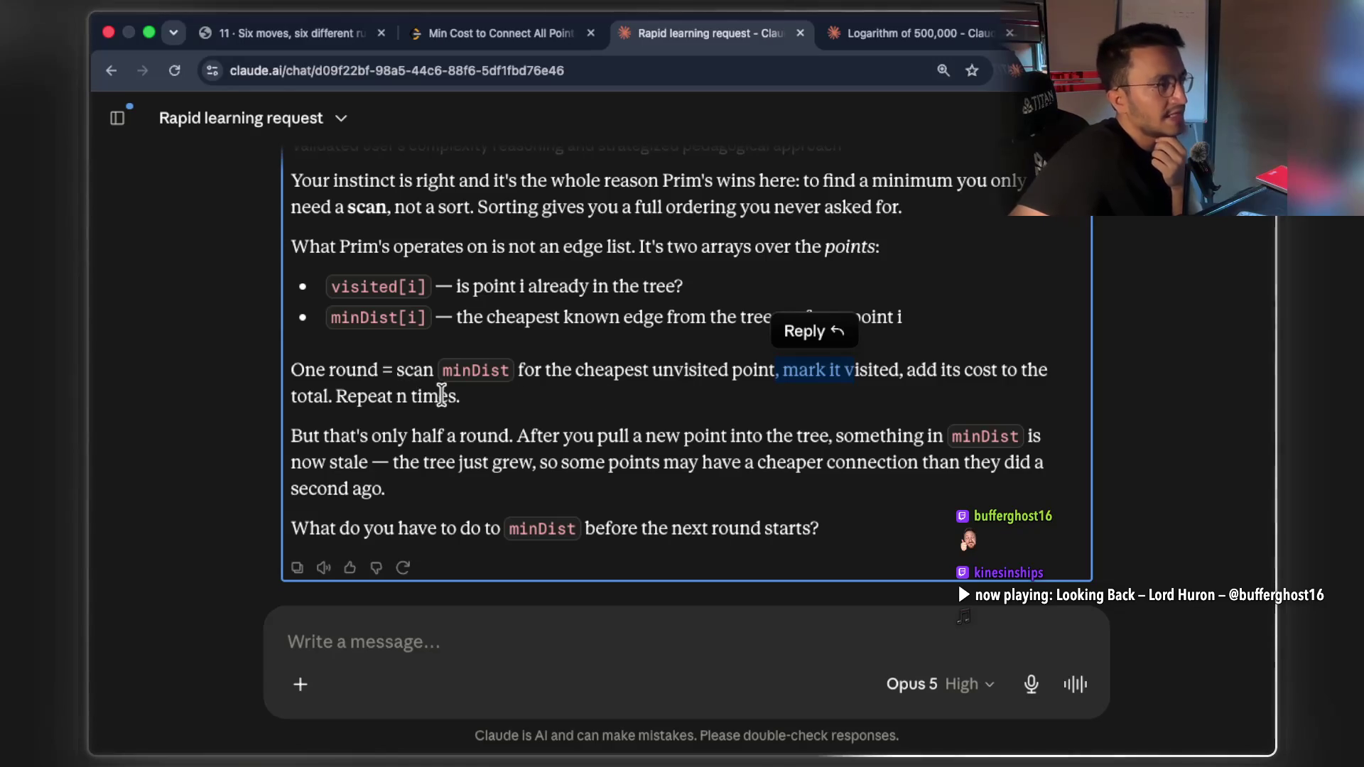
{"action": "left_click_drag", "start_coordinate": [450, 400], "coordinate": [387, 398]}
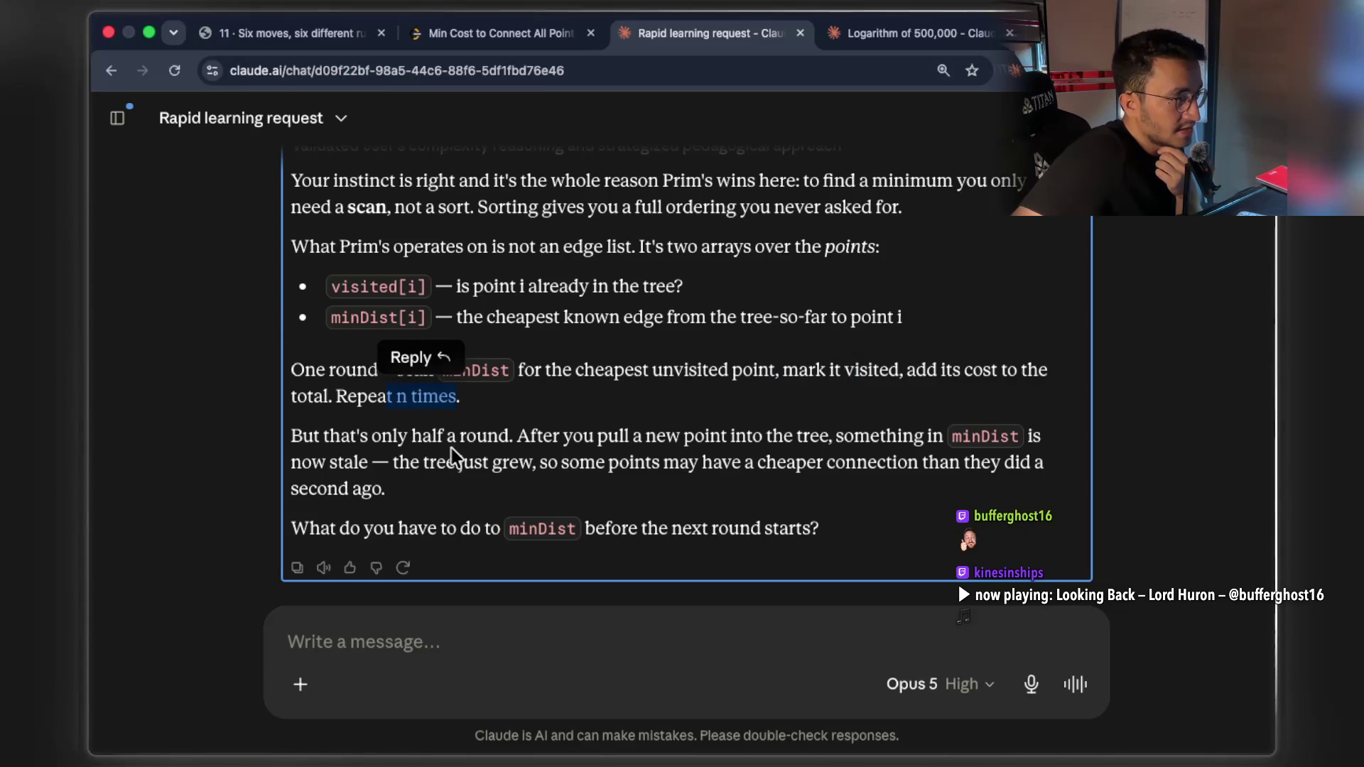
{"action": "left_click_drag", "start_coordinate": [543, 435], "coordinate": [788, 434]}
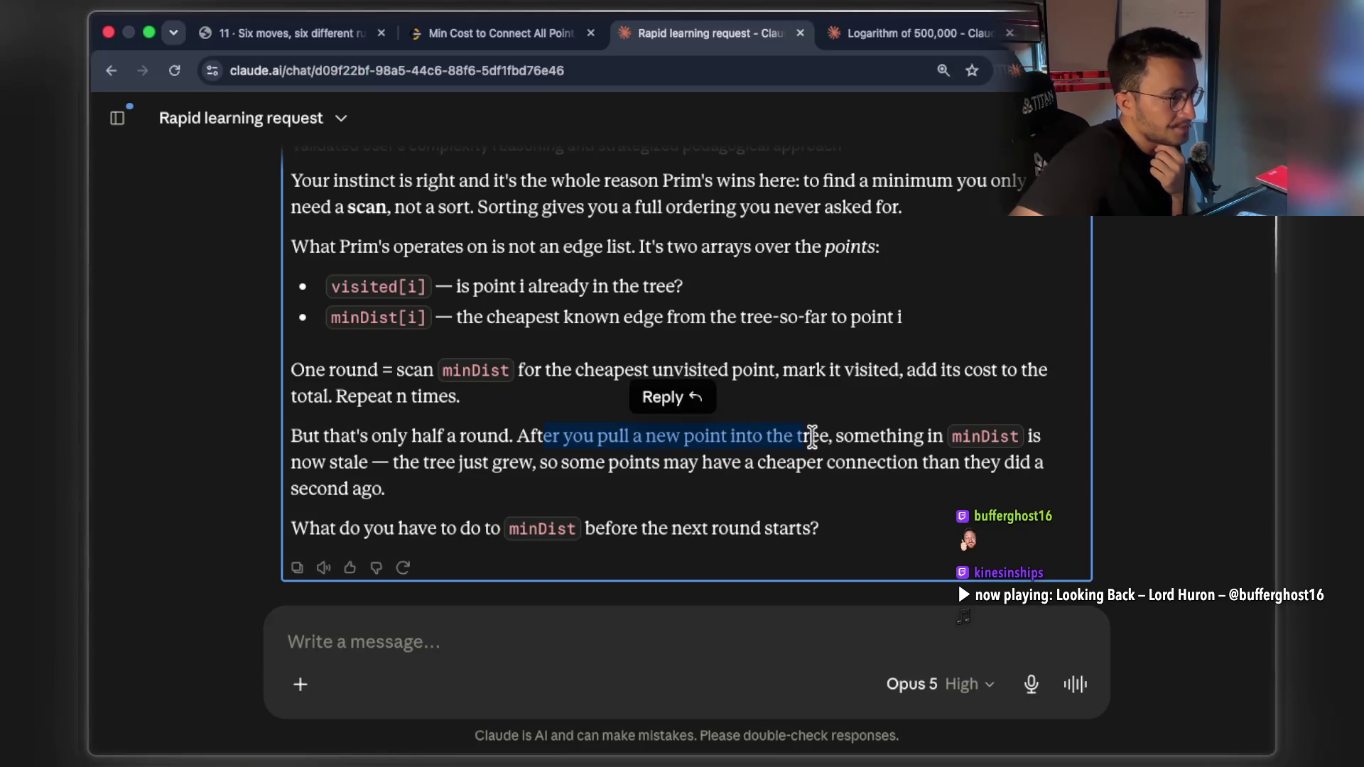
{"action": "left_click", "coordinate": [817, 435]}
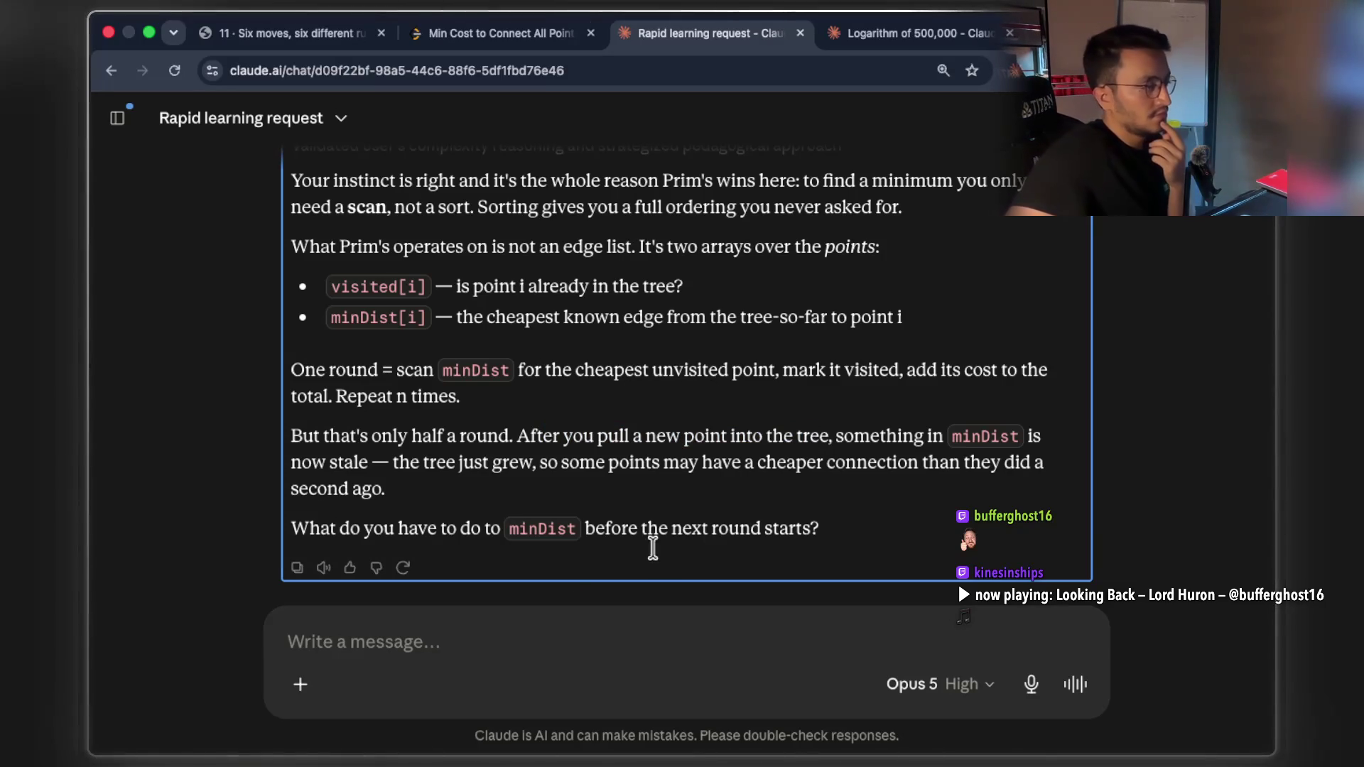
{"action": "scroll", "coordinate": [710, 511], "scroll_direction": "up", "scroll_amount": 1}
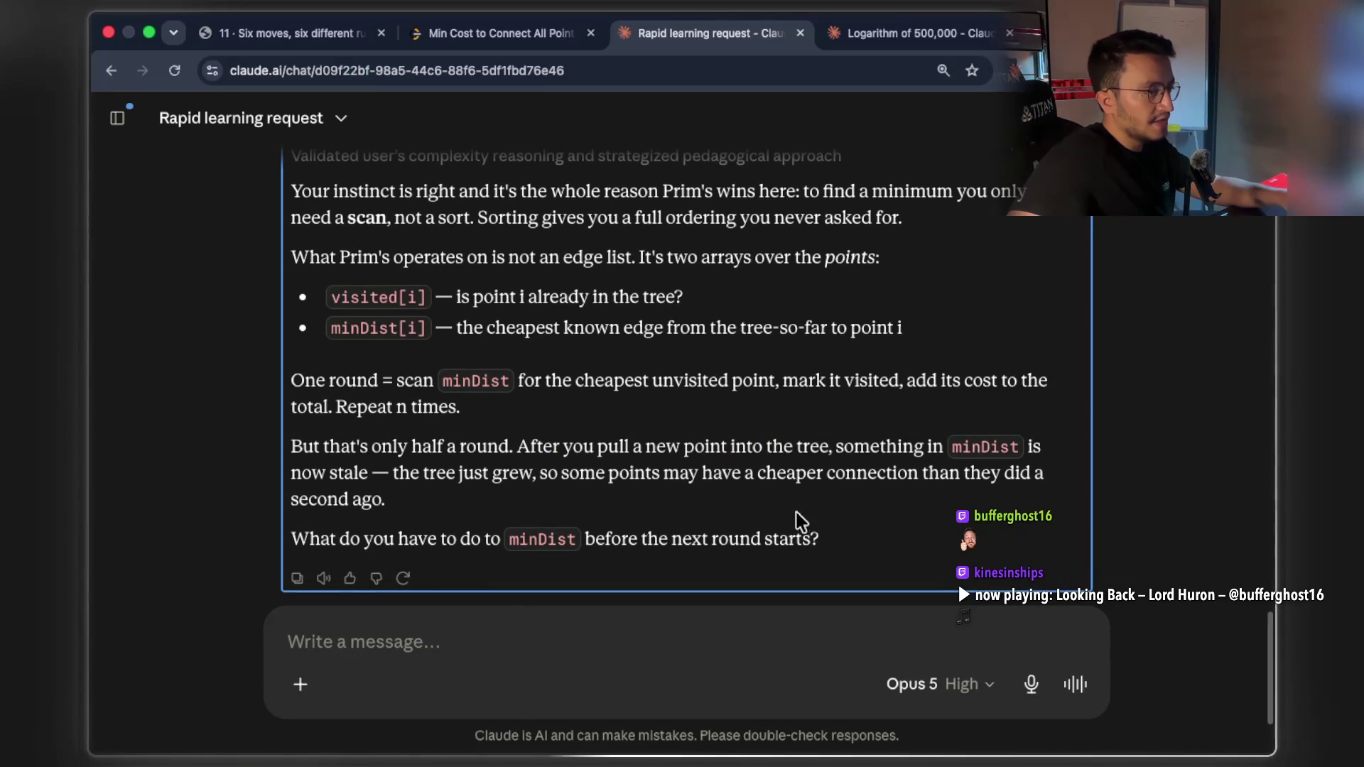
{"action": "mouse_move", "coordinate": [816, 546]}
{"action": "left_mouse_down"}
{"action": "mouse_move", "coordinate": [578, 471]}
{"action": "mouse_move", "coordinate": [512, 386]}
{"action": "mouse_move", "coordinate": [366, 340]}
{"action": "mouse_move", "coordinate": [291, 285]}
{"action": "left_mouse_up"}
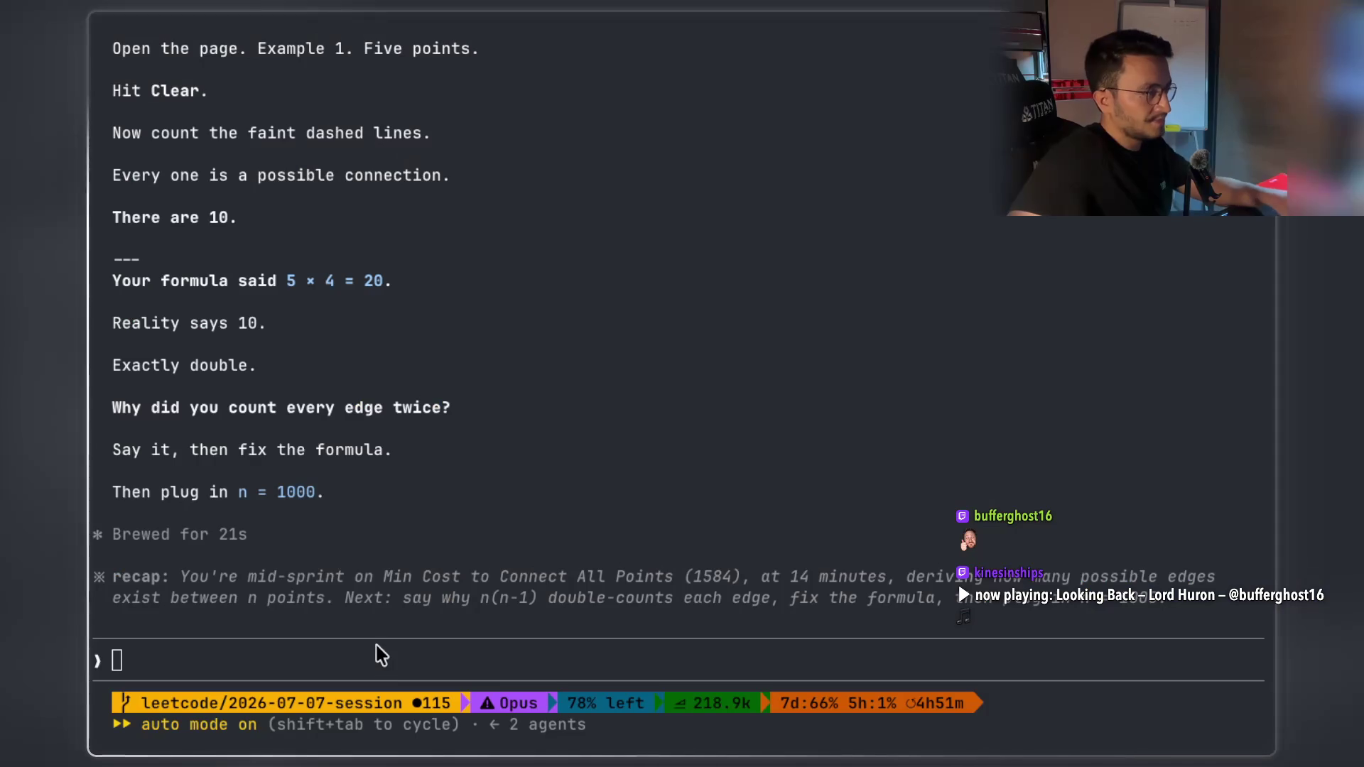
Paste Prim's explanation into Claude Code, dictate a request to animate it, and send
{"action": "key", "text": "super+v"}
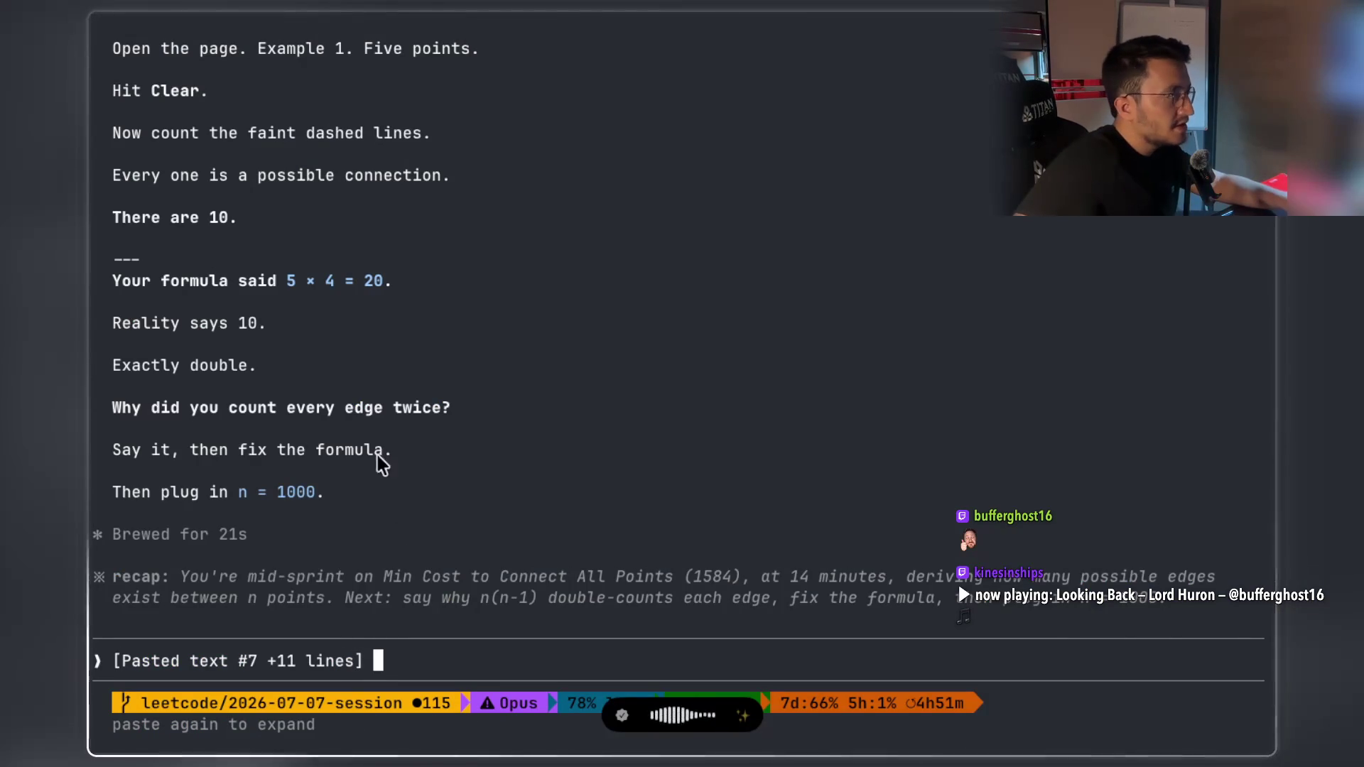
{"action": "scroll", "coordinate": [381, 462], "scroll_direction": "up", "scroll_amount": 2}
{"action": "scroll", "coordinate": [377, 462], "scroll_direction": "up", "scroll_amount": 5}
{"action": "scroll", "coordinate": [378, 465], "scroll_direction": "up", "scroll_amount": 5}
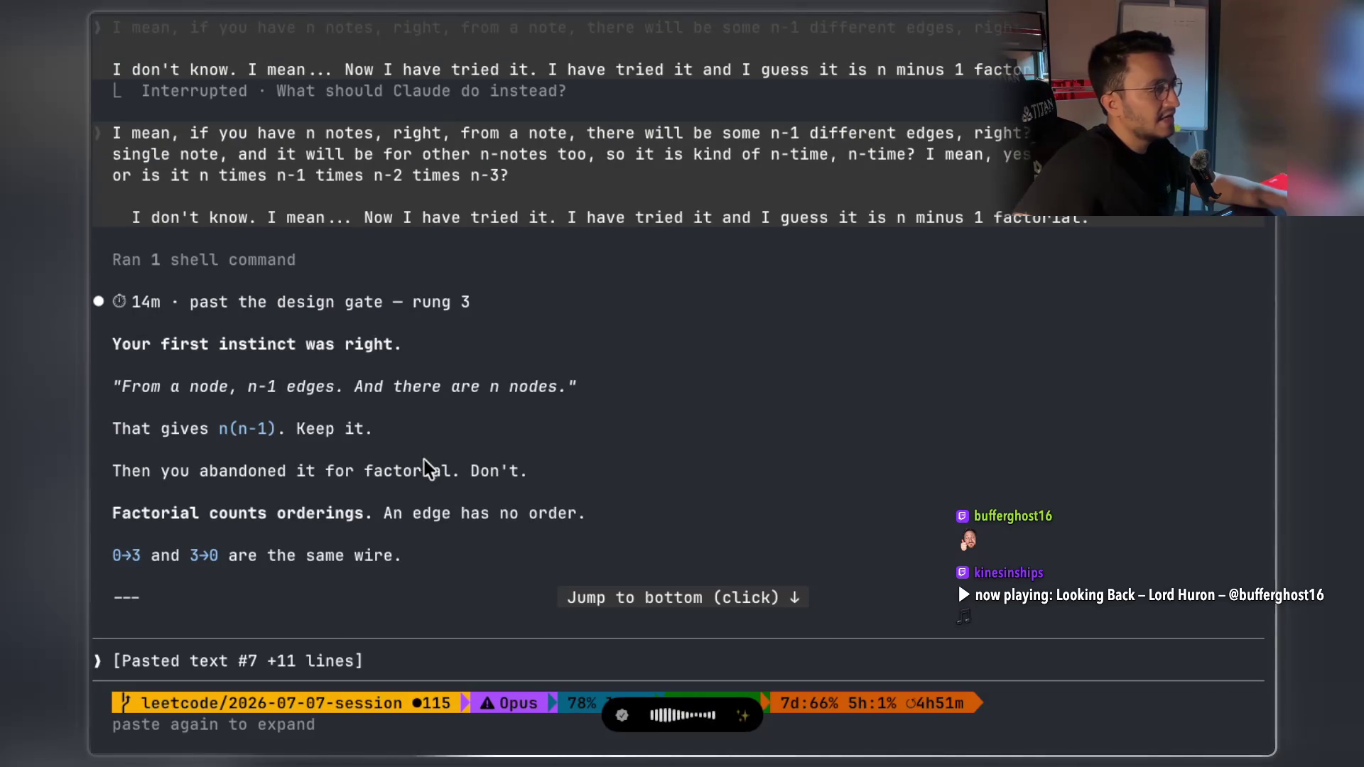
{"action": "scroll", "coordinate": [426, 472], "scroll_direction": "down", "scroll_amount": 10}
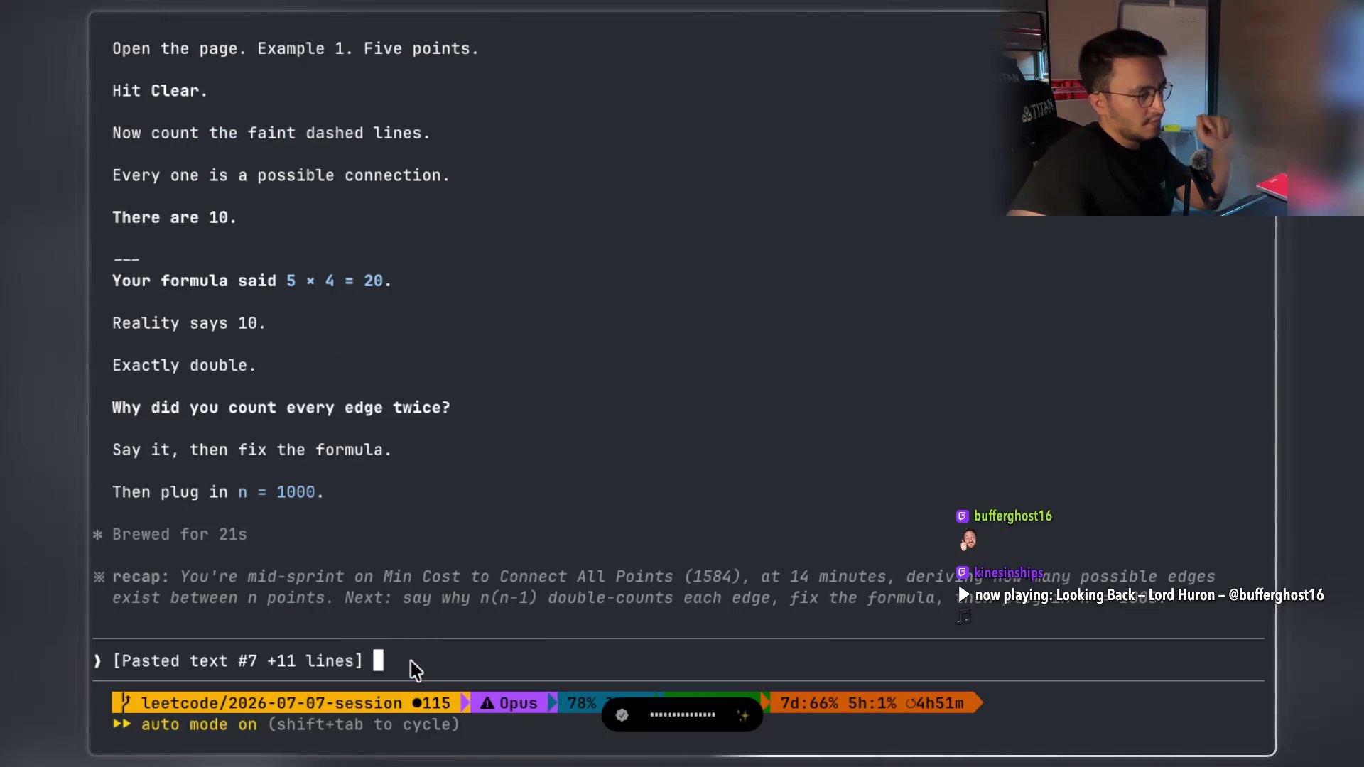
{"action": "key", "text": "fn"}
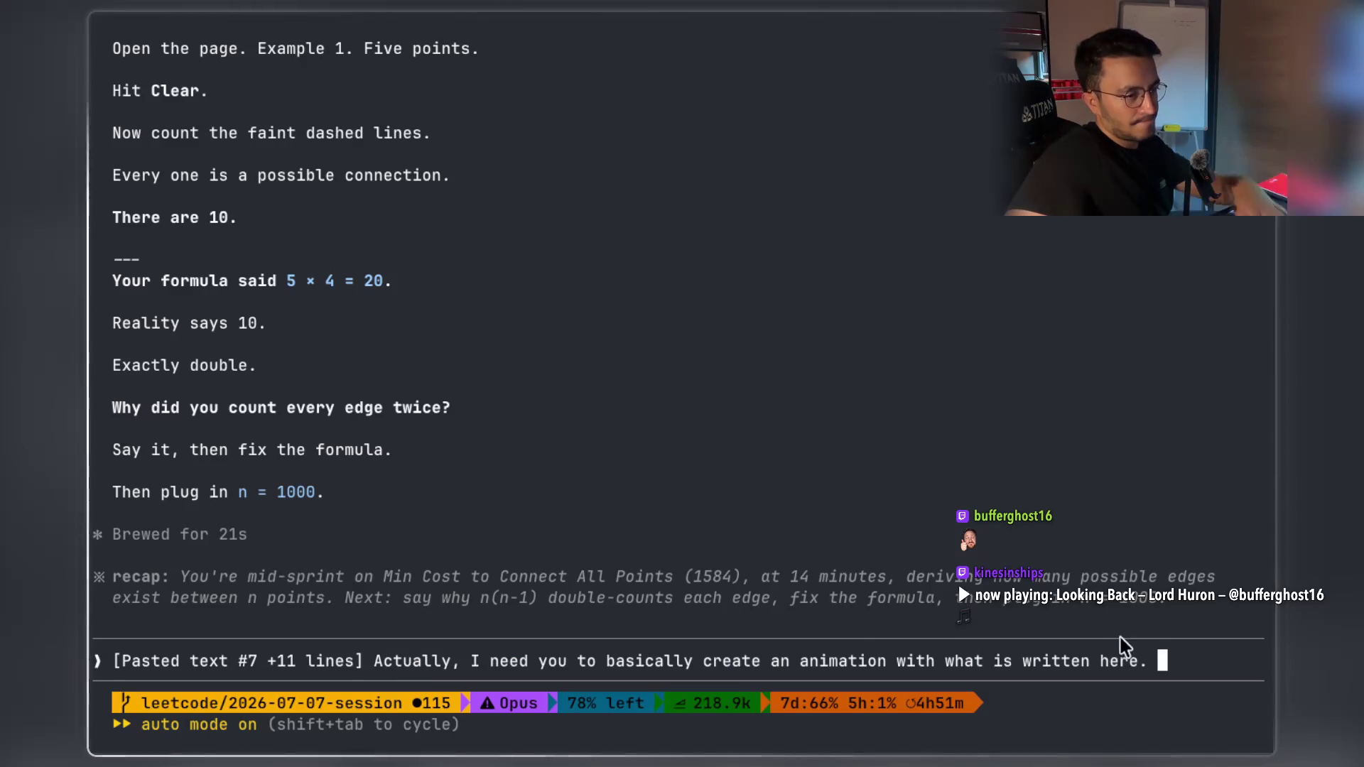
{"action": "key", "text": "Return"}
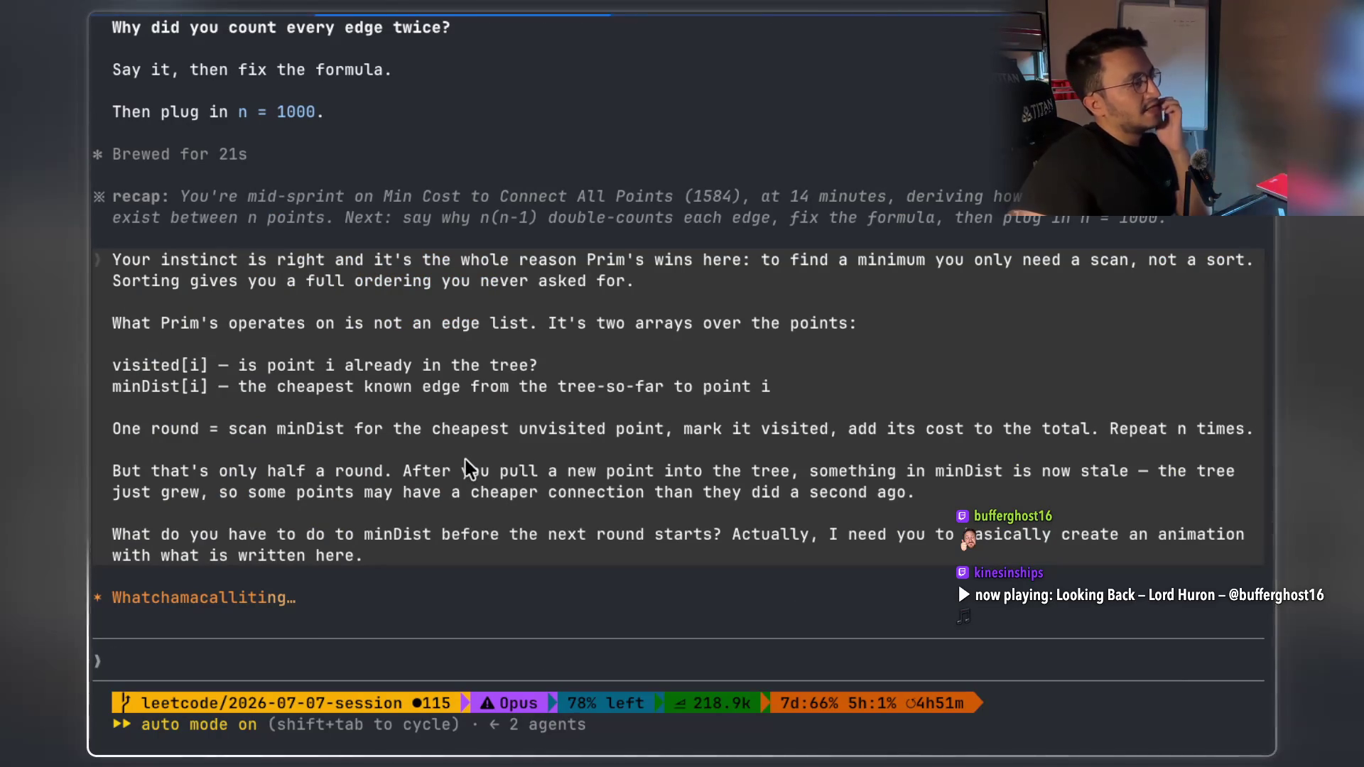
{"action": "key", "text": "super+Tab"}
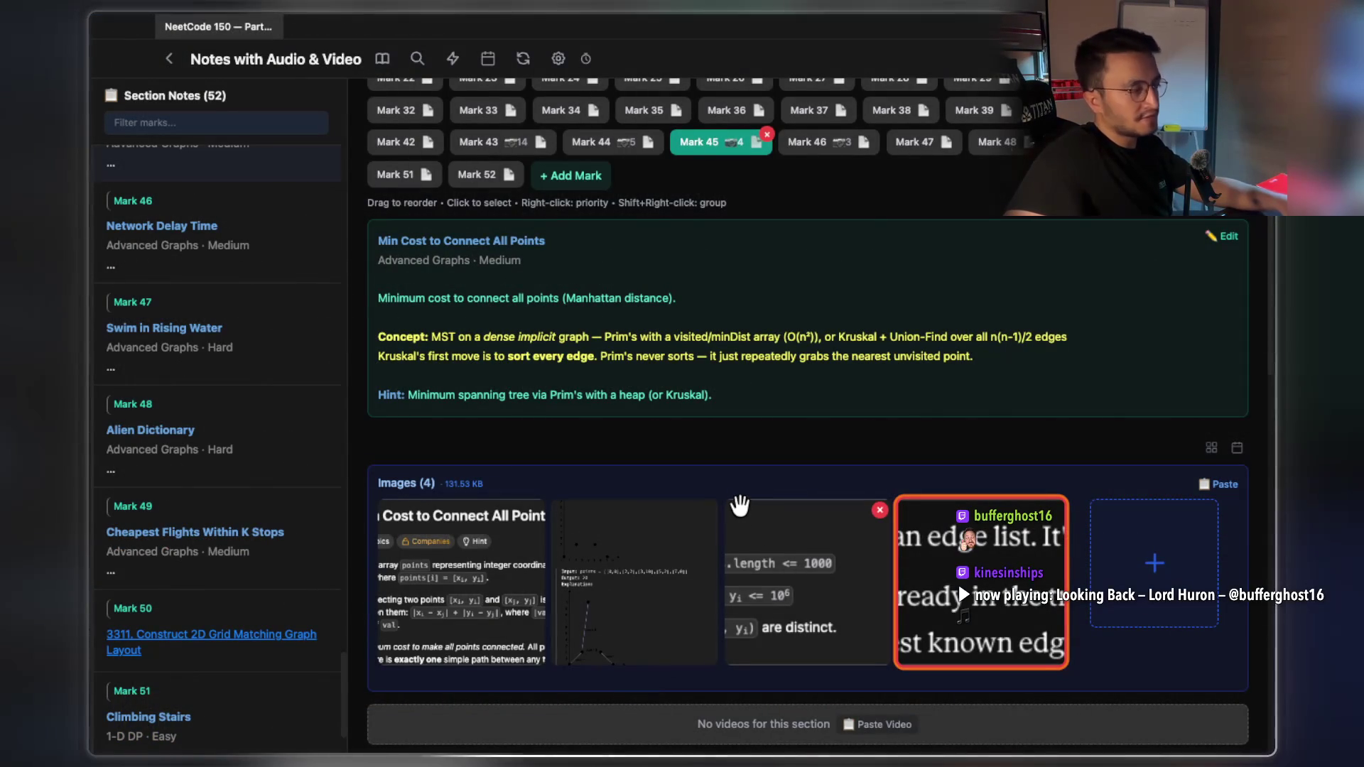
Browse Marks 46, 47 and 44, then return to Mark 45's Min Cost to Connect All Points note
{"action": "scroll", "coordinate": [740, 502], "scroll_direction": "down", "scroll_amount": 1}
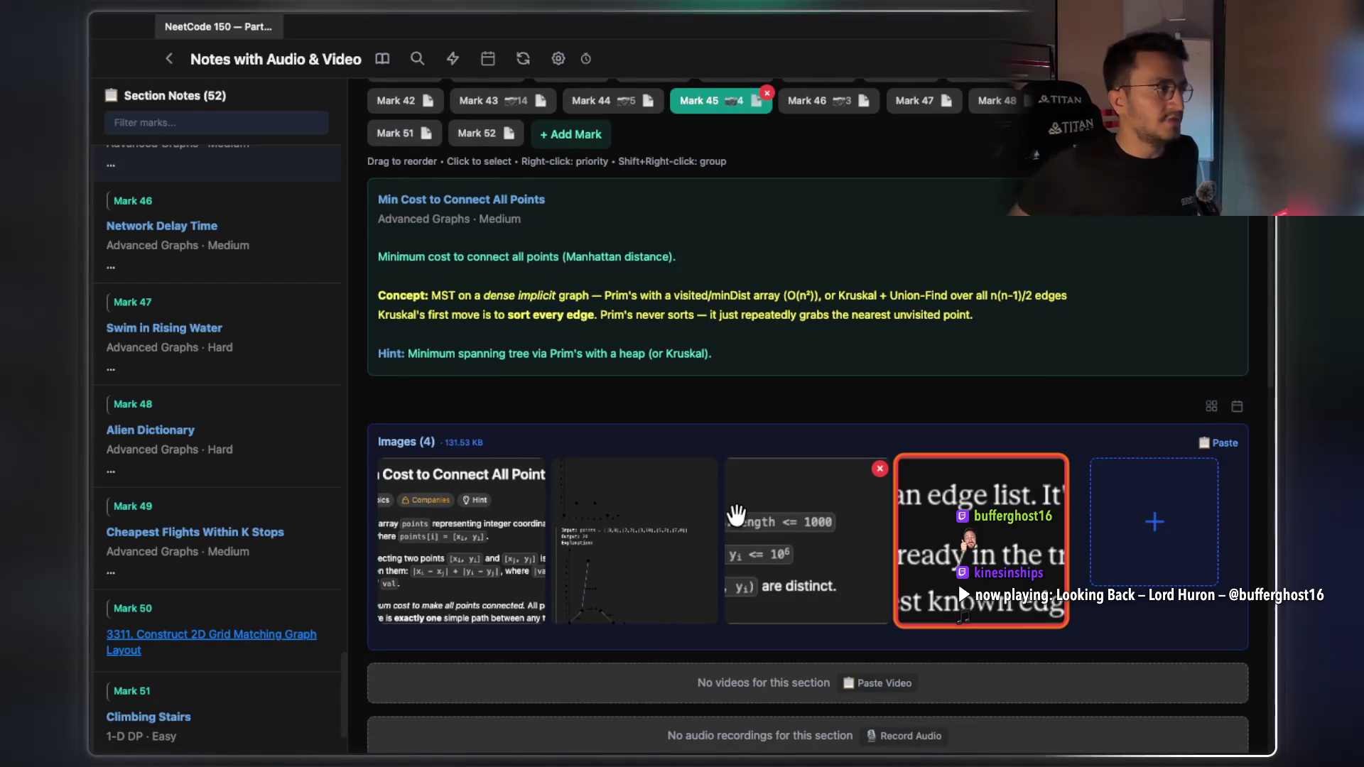
{"action": "scroll", "coordinate": [794, 416], "scroll_direction": "up", "scroll_amount": 3}
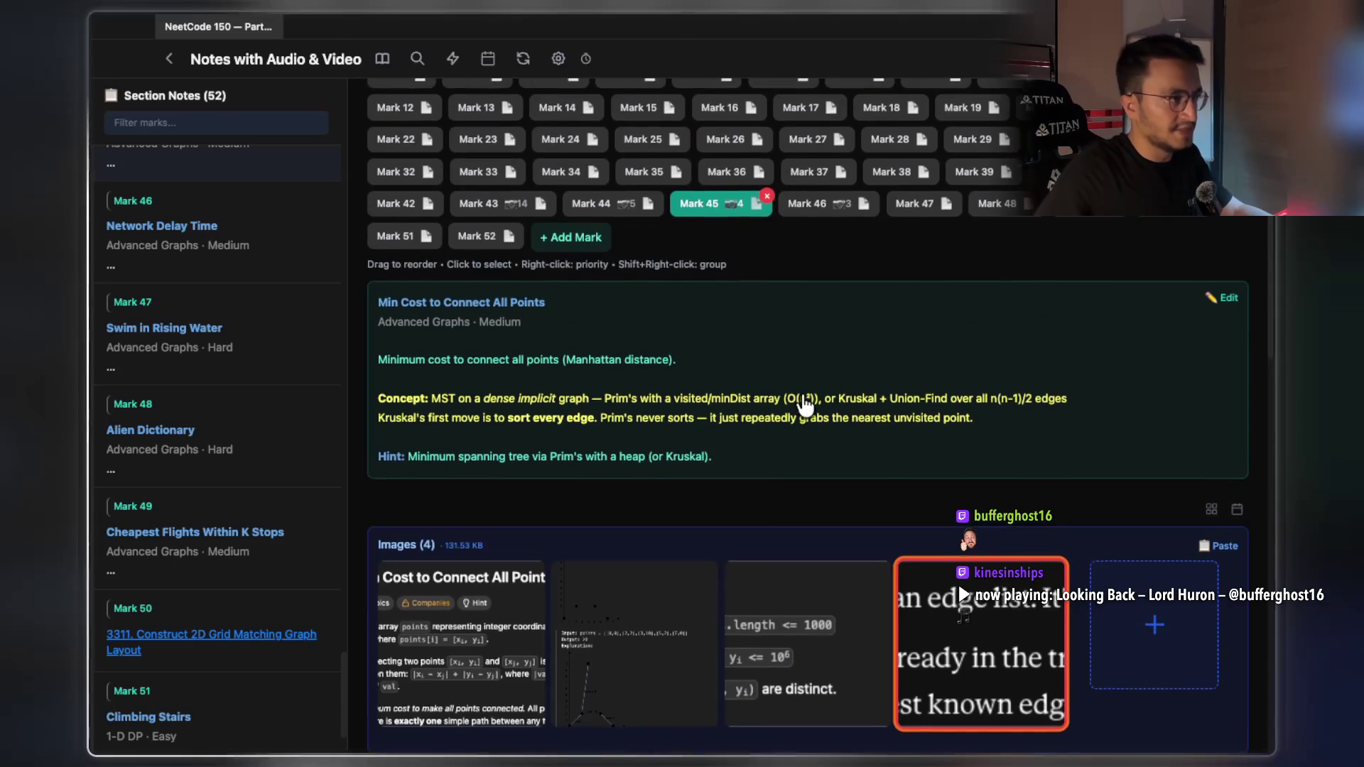
{"action": "left_click", "coordinate": [820, 214]}
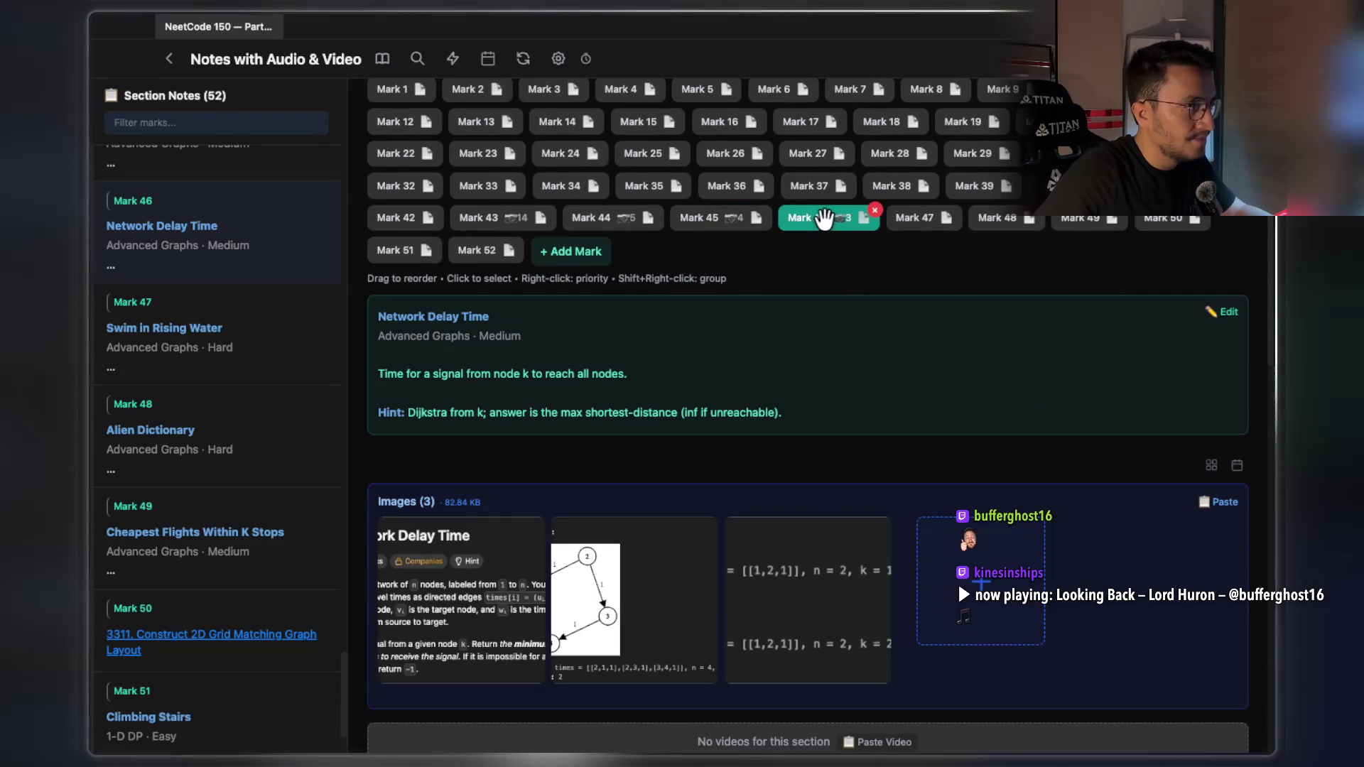
{"action": "left_click", "coordinate": [924, 220]}
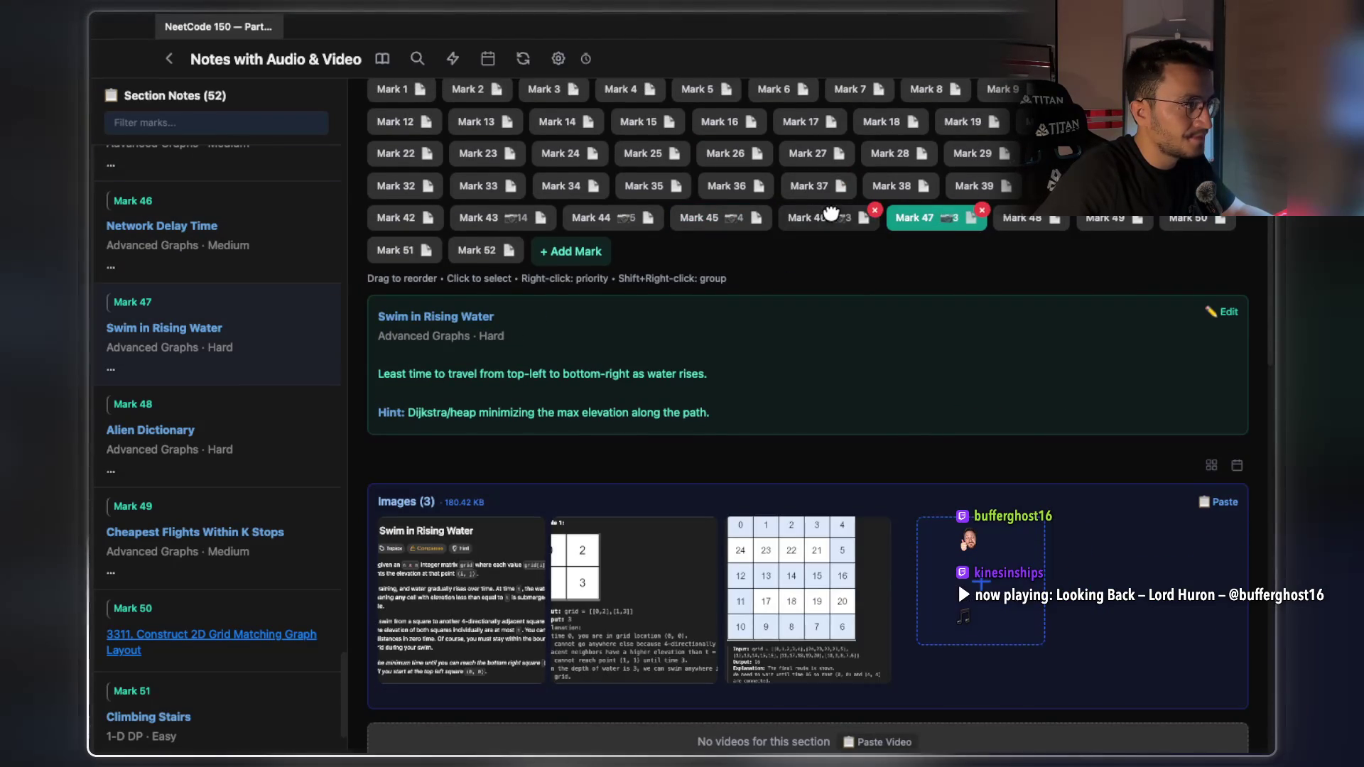
{"action": "left_click", "coordinate": [824, 218]}
{"action": "left_click", "coordinate": [916, 214]}
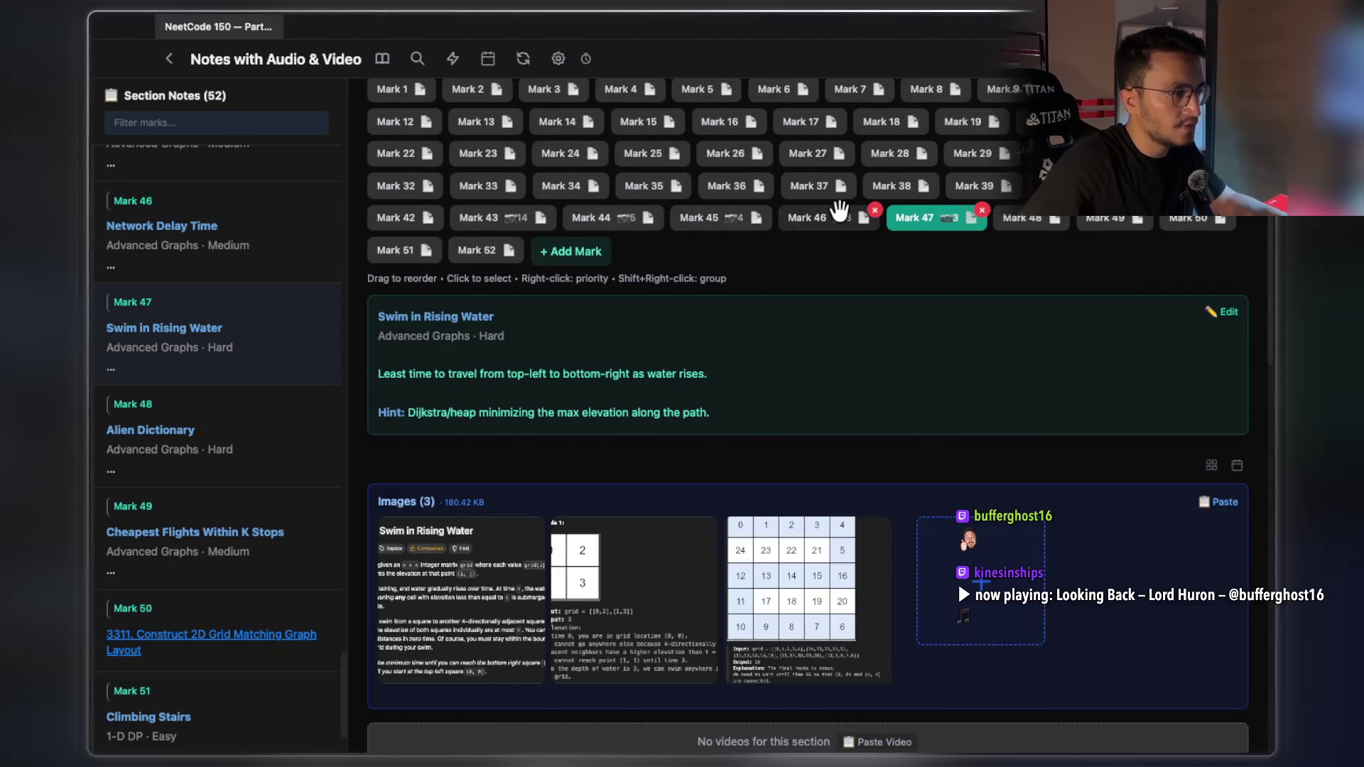
{"action": "left_click", "coordinate": [838, 212]}
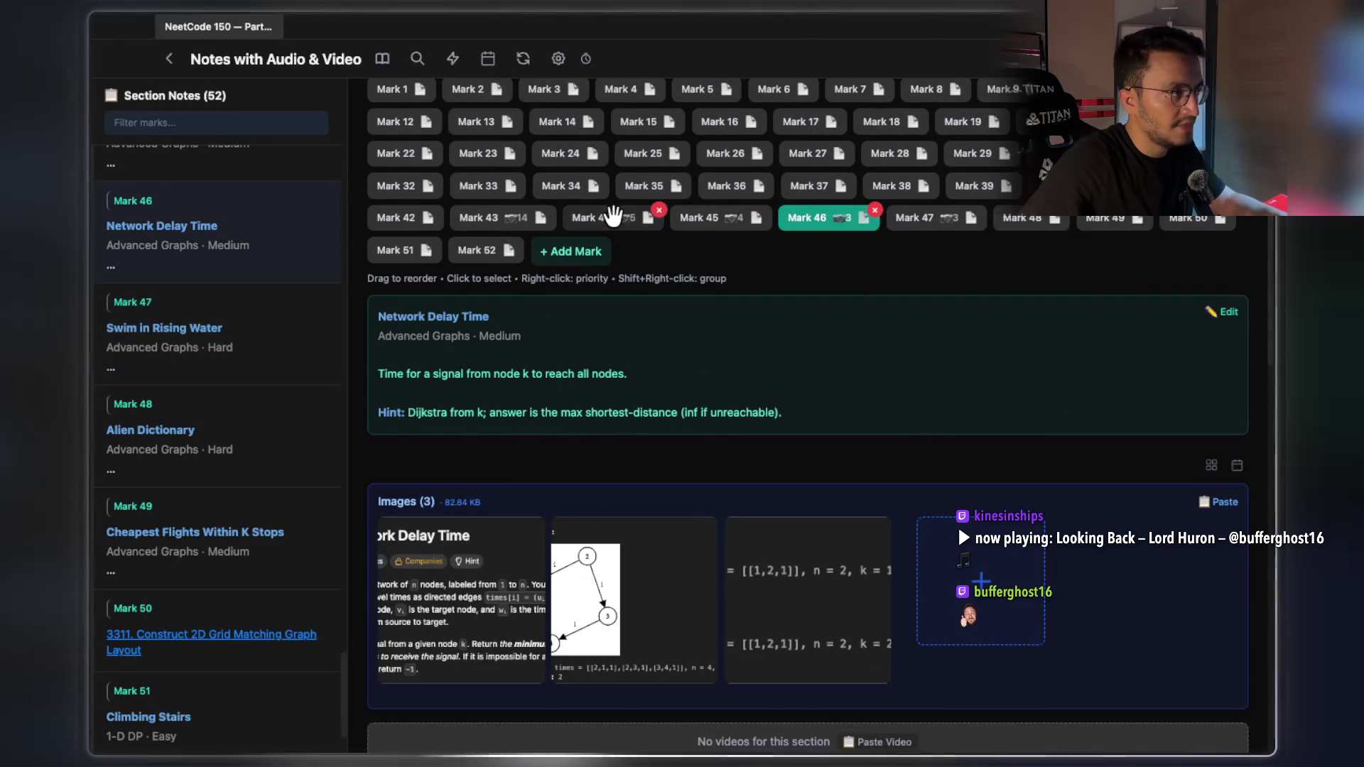
{"action": "left_click", "coordinate": [605, 217]}
{"action": "left_click", "coordinate": [710, 217]}
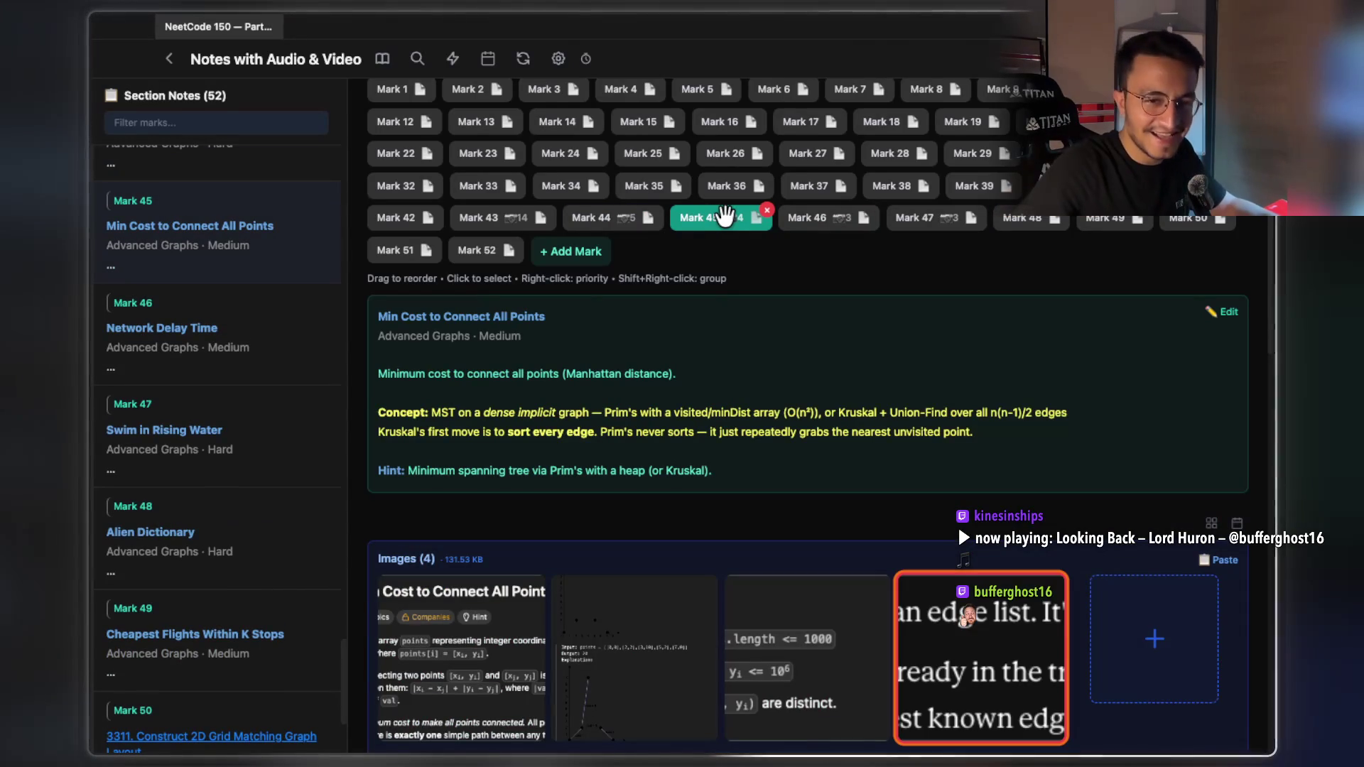
{"action": "scroll", "coordinate": [856, 296], "scroll_direction": "down", "scroll_amount": 2}
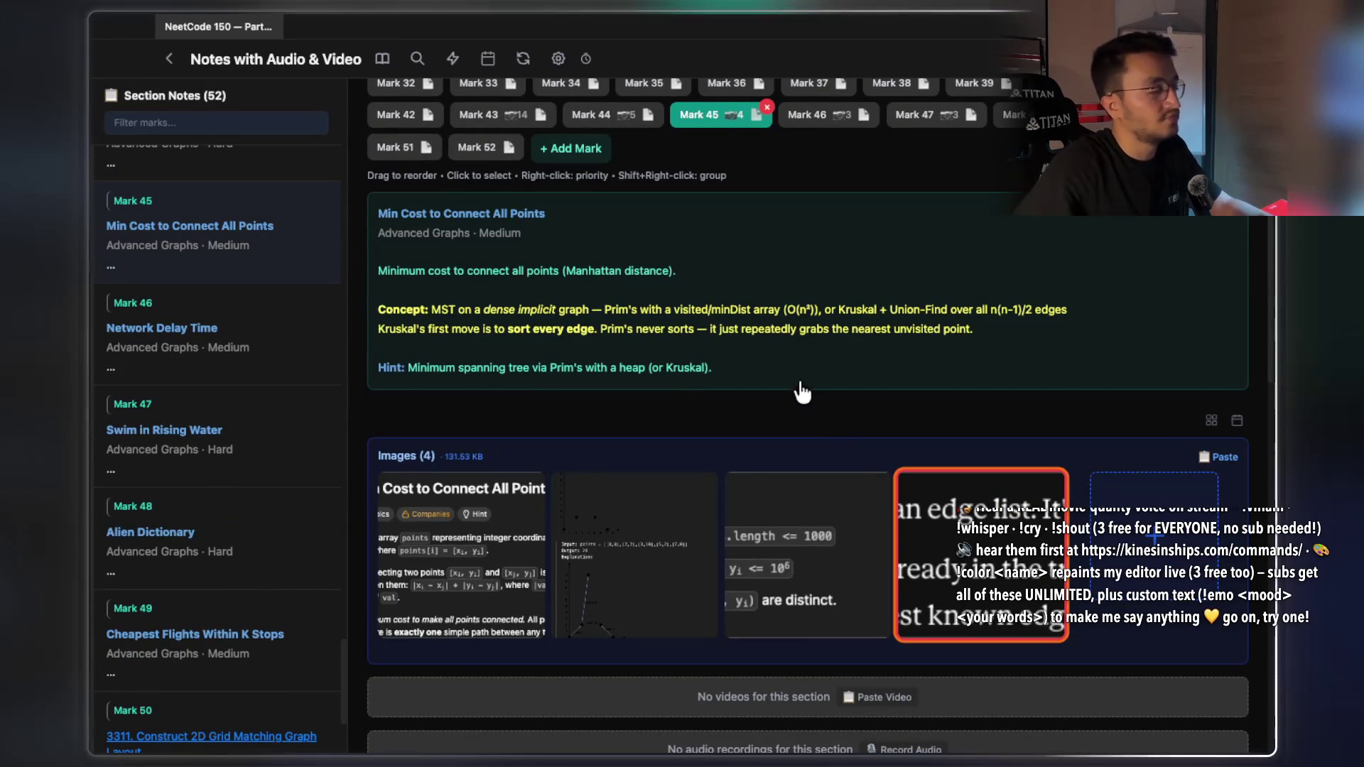
{"action": "key", "text": "super+Tab"}
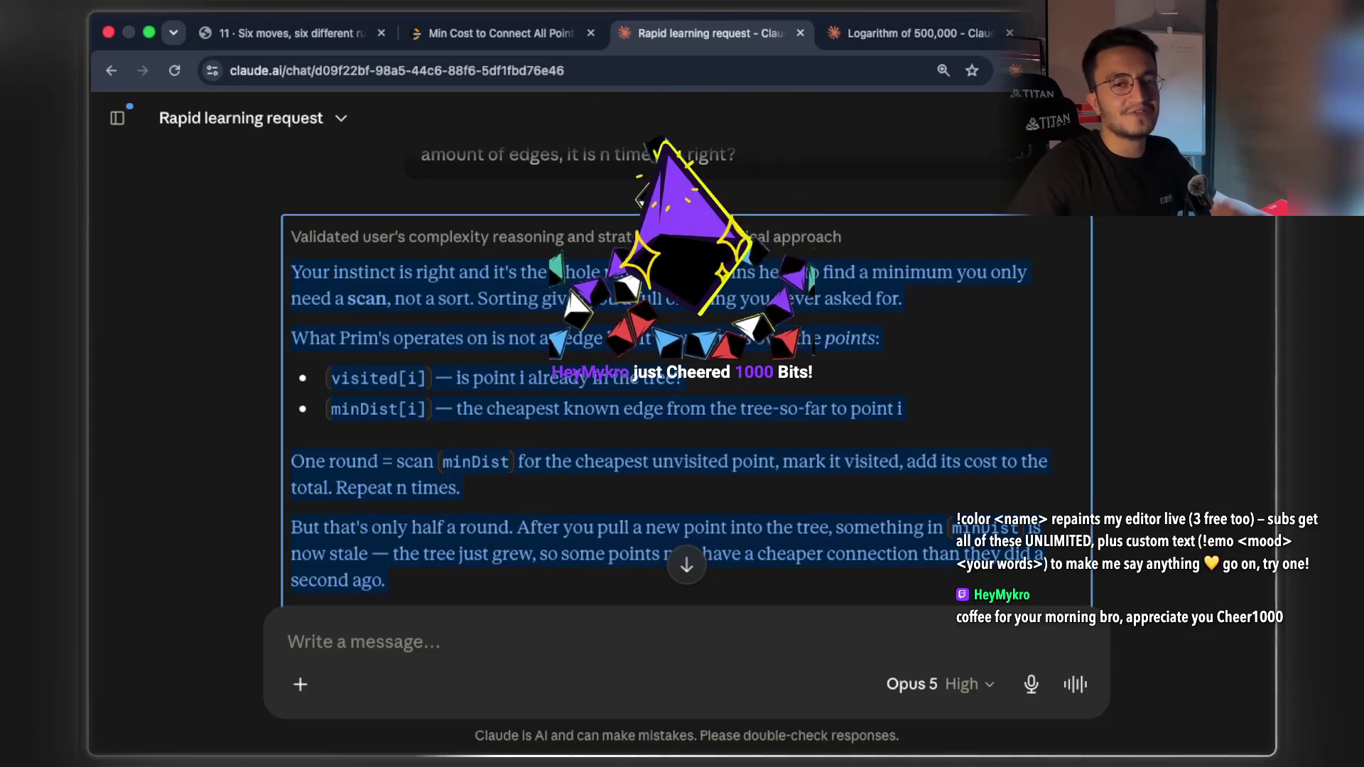
Cycle windows from Chrome back to Notes with Audio & Video showing Mark 45
{"action": "key", "text": "super+Tab"}
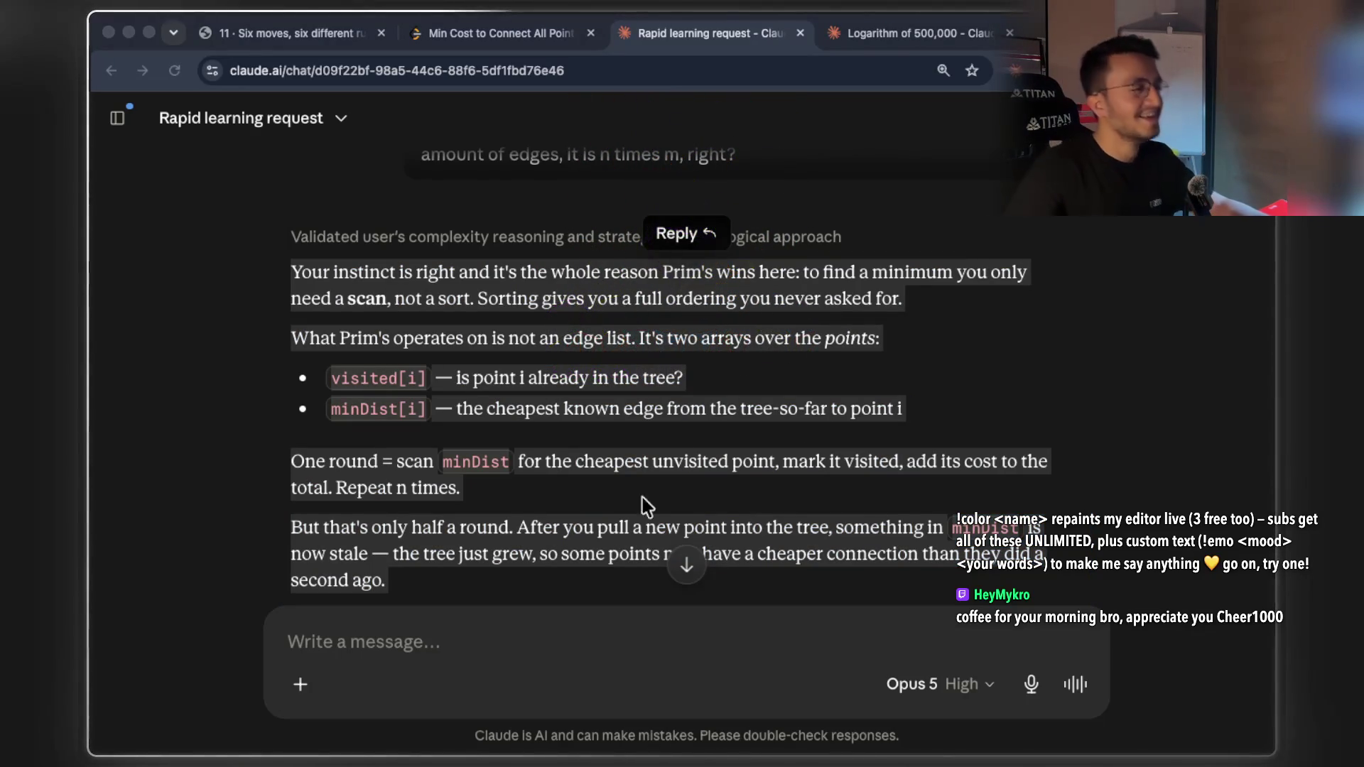
{"action": "key", "text": "super+Tab"}
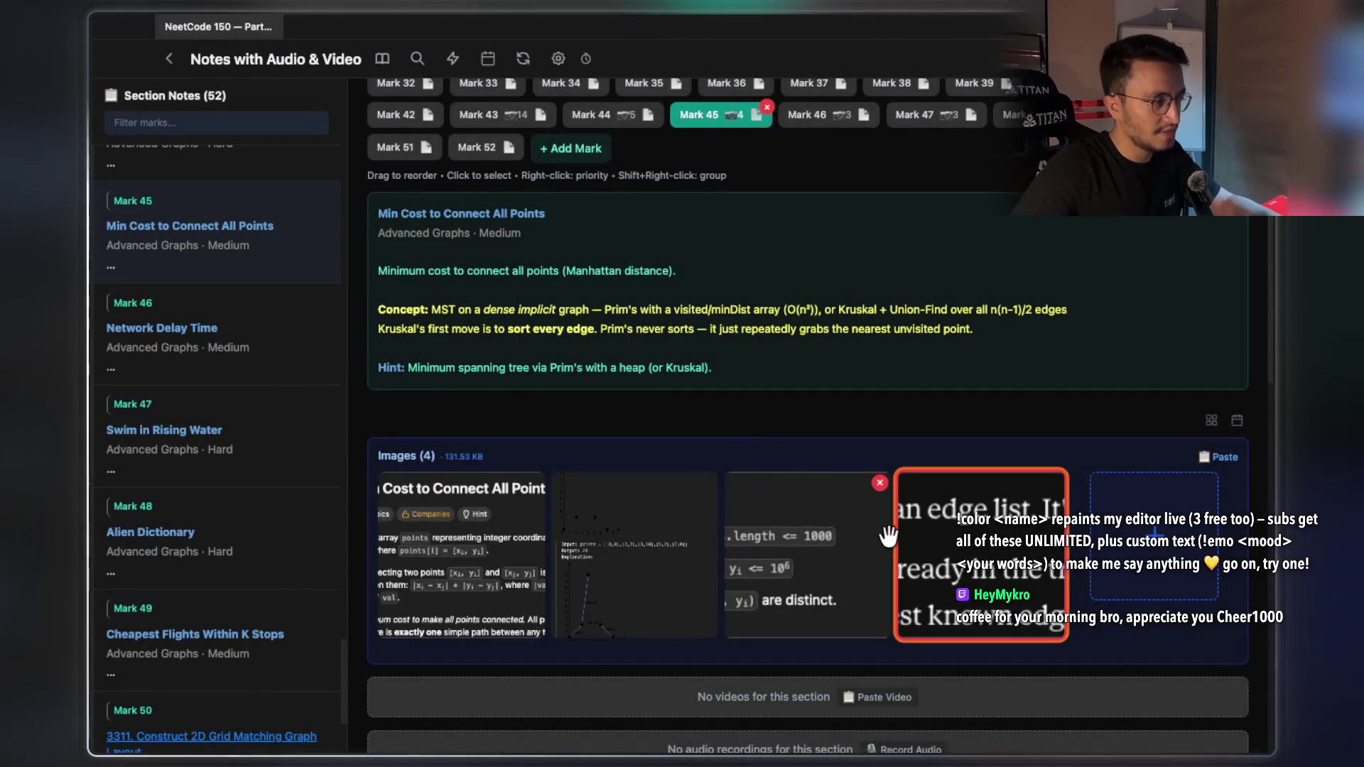
Cycle the window switcher until the Claude Code terminal is in front
{"action": "key", "text": "super+Tab"}
{"action": "key", "text": "super+Tab"}
{"action": "key", "text": "super+Tab"}
{"action": "key", "text": "Tab"}
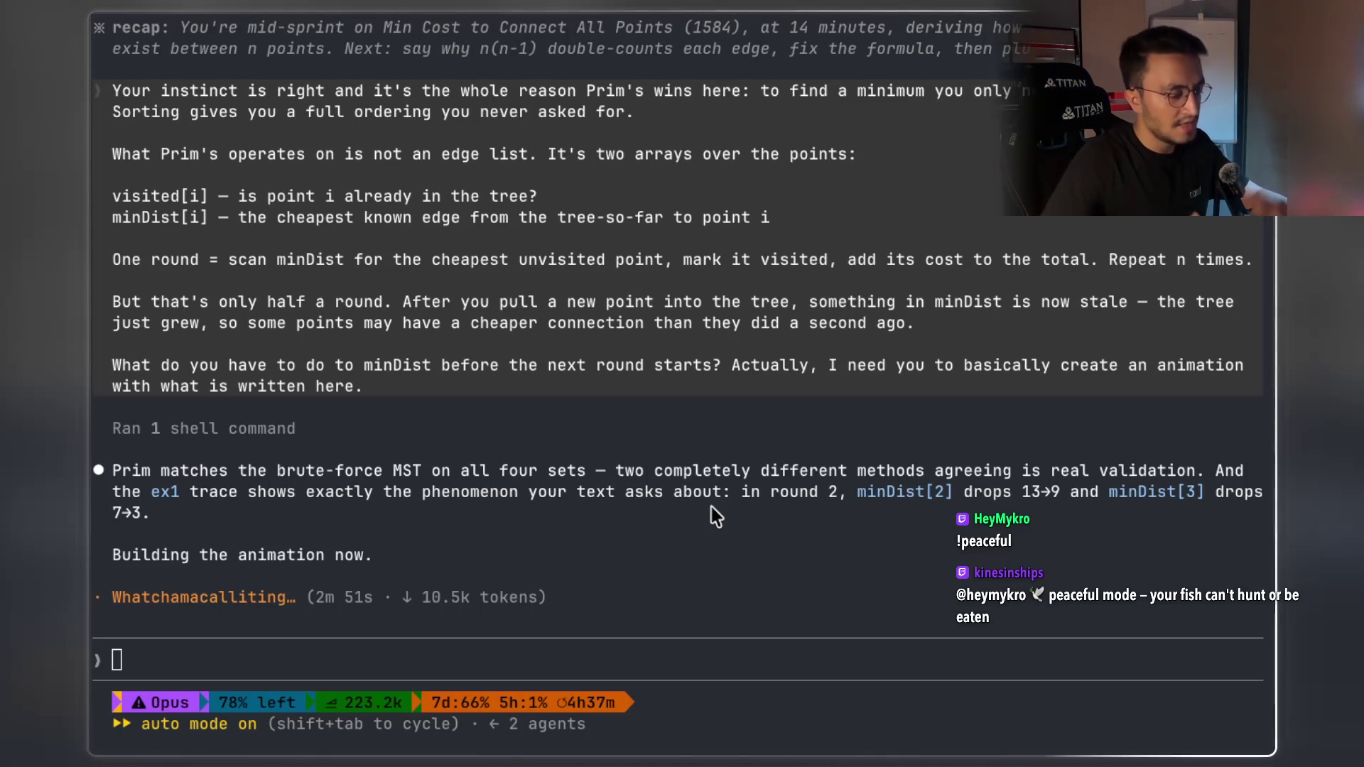
{"action": "key", "text": "alt+Tab"}
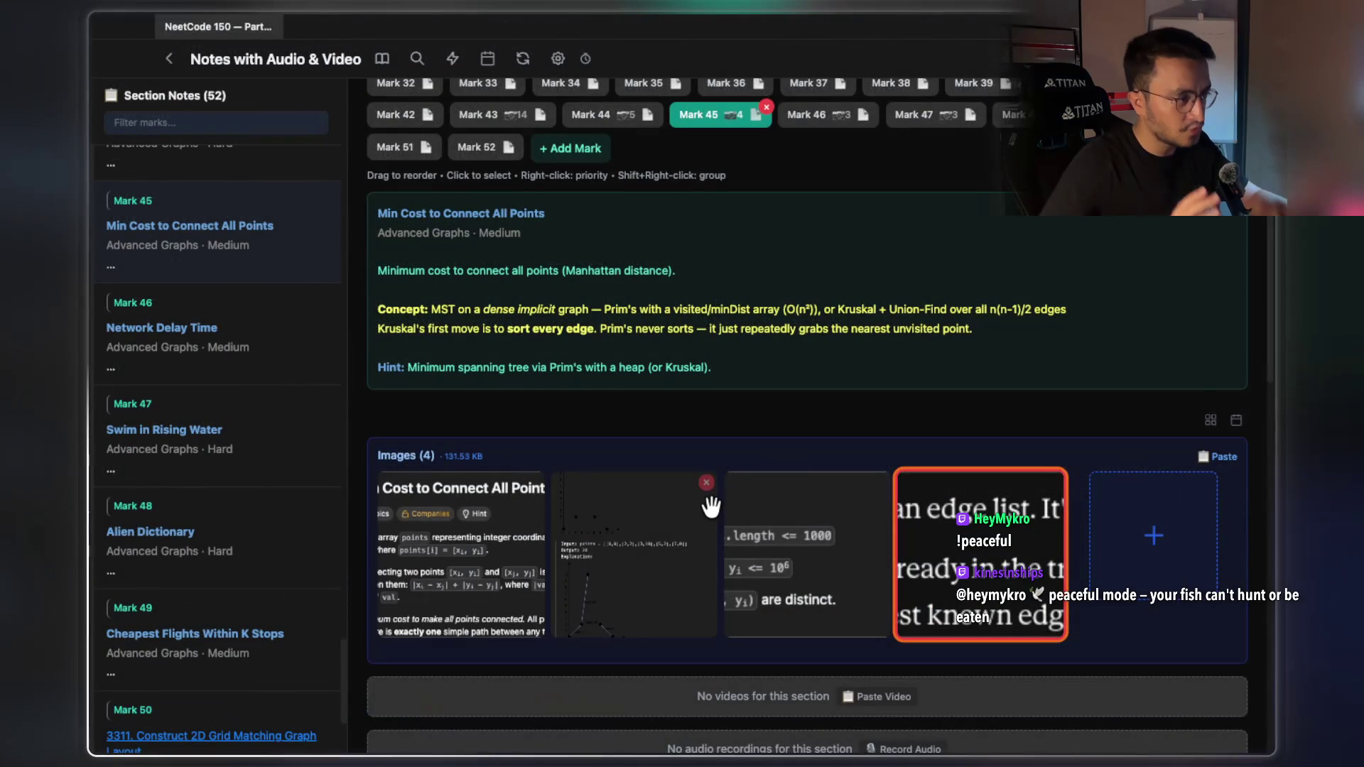
{"action": "mouse_move", "coordinate": [706, 504]}
{"action": "scroll", "coordinate": [716, 432], "scroll_direction": "up", "scroll_amount": 3}
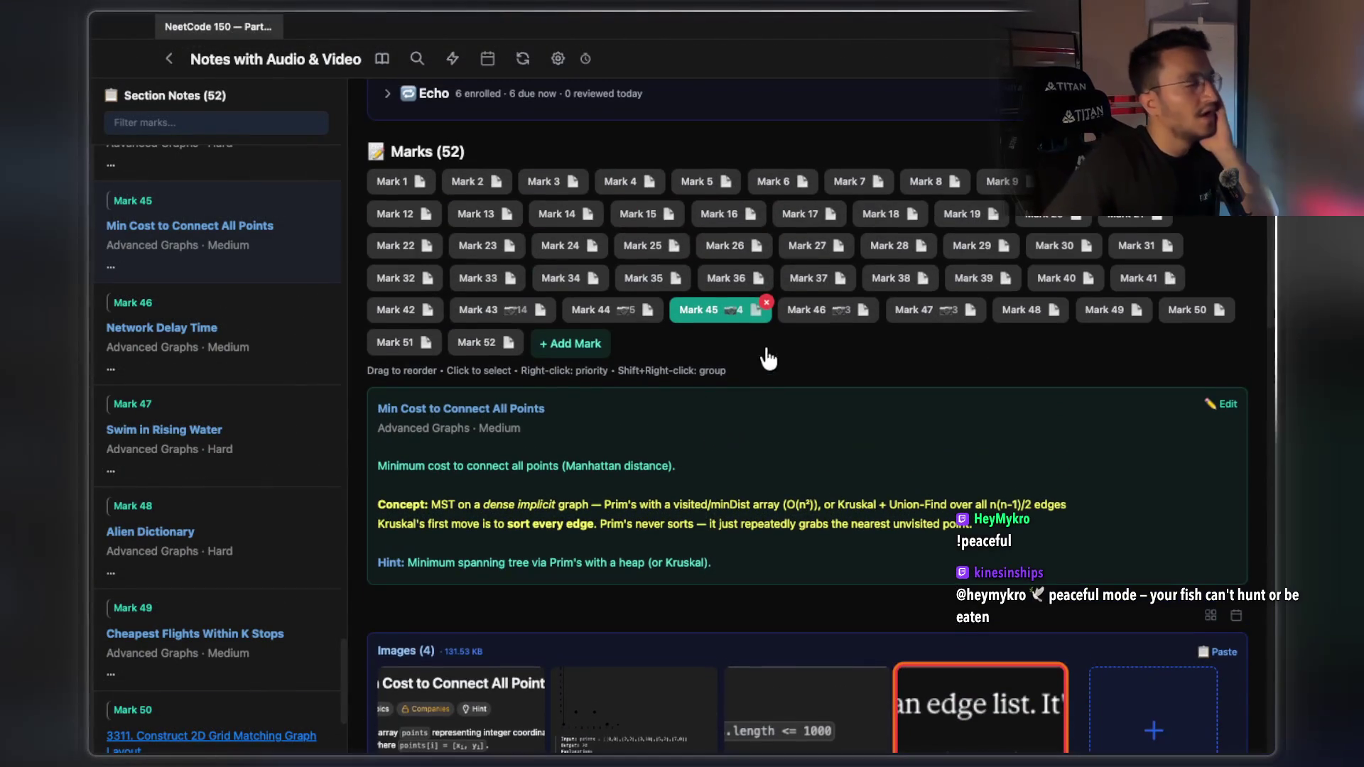
{"action": "left_click", "coordinate": [826, 307]}
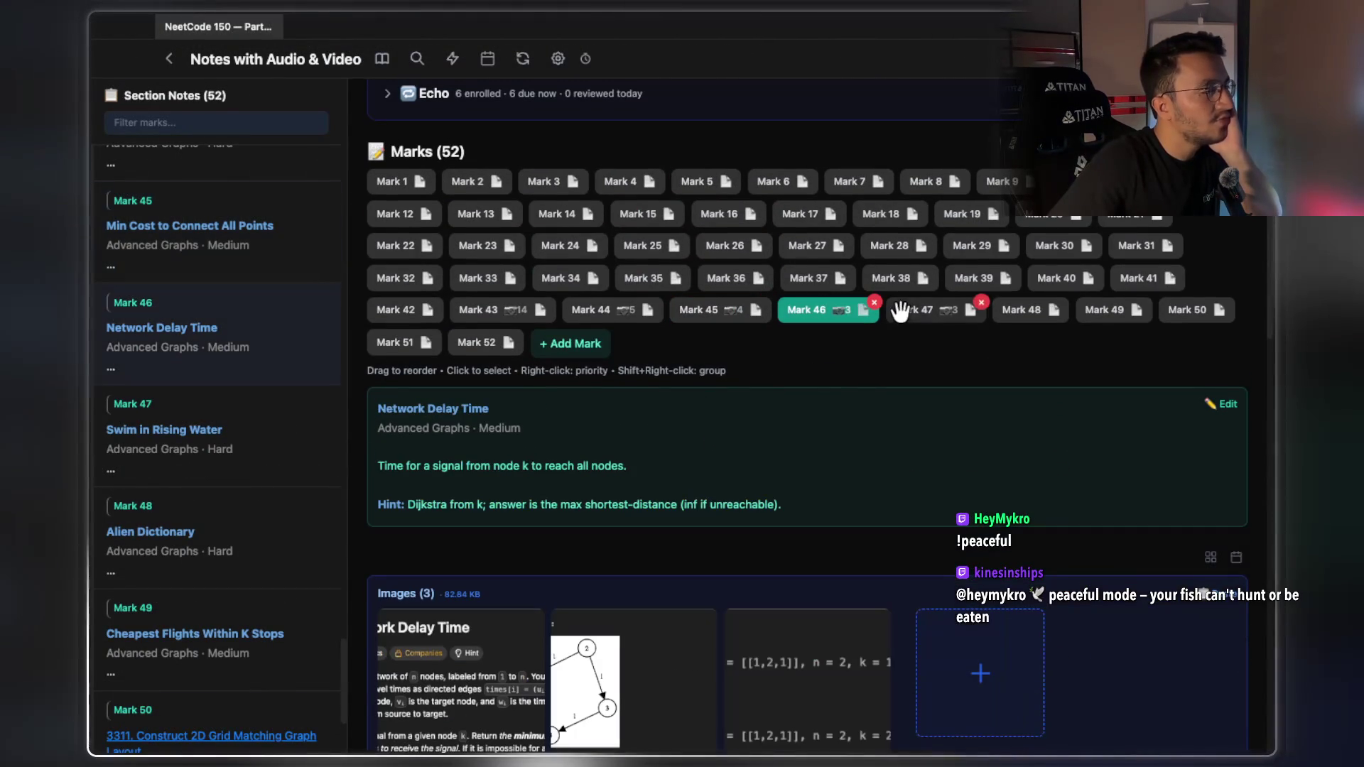
{"action": "left_click", "coordinate": [925, 313]}
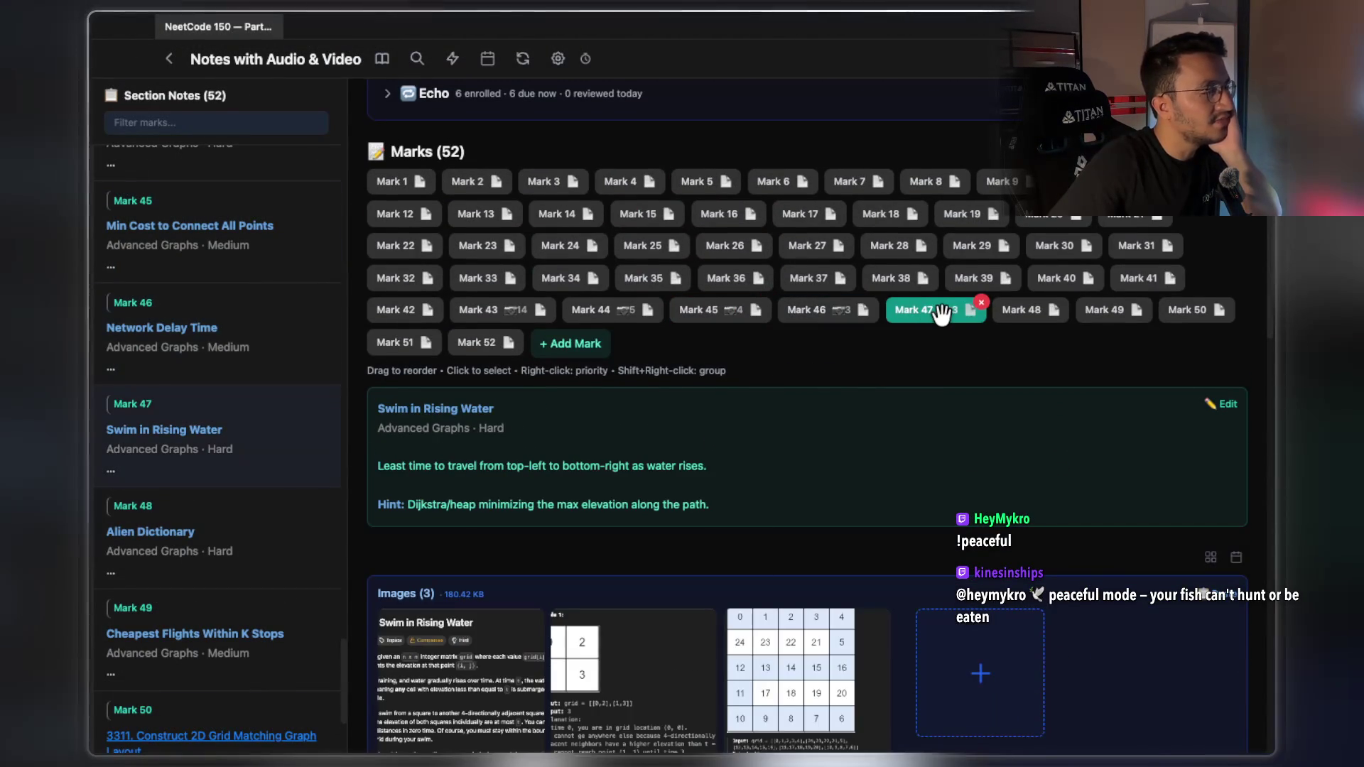
{"action": "left_click", "coordinate": [1026, 309]}
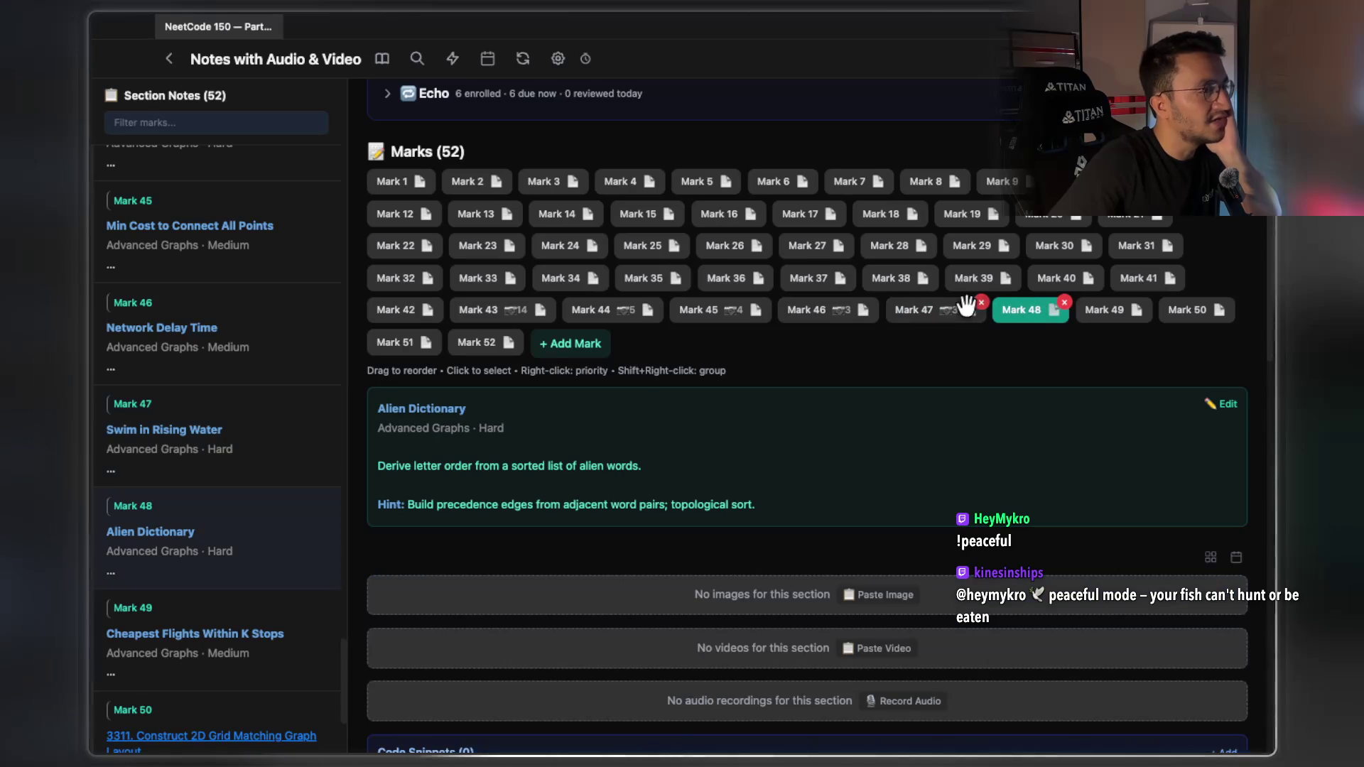
{"action": "left_click", "coordinate": [949, 307]}
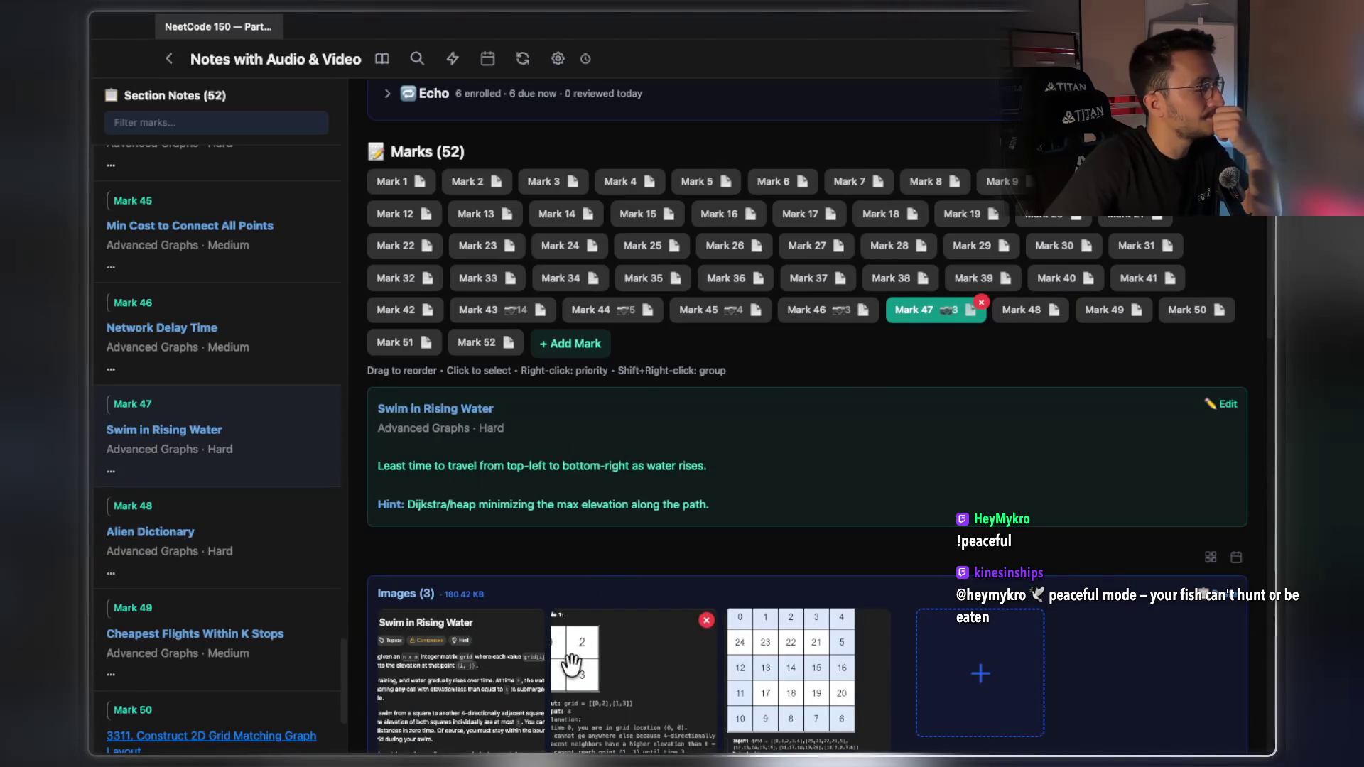
{"action": "left_click", "coordinate": [654, 648]}
{"action": "key", "text": "Left"}
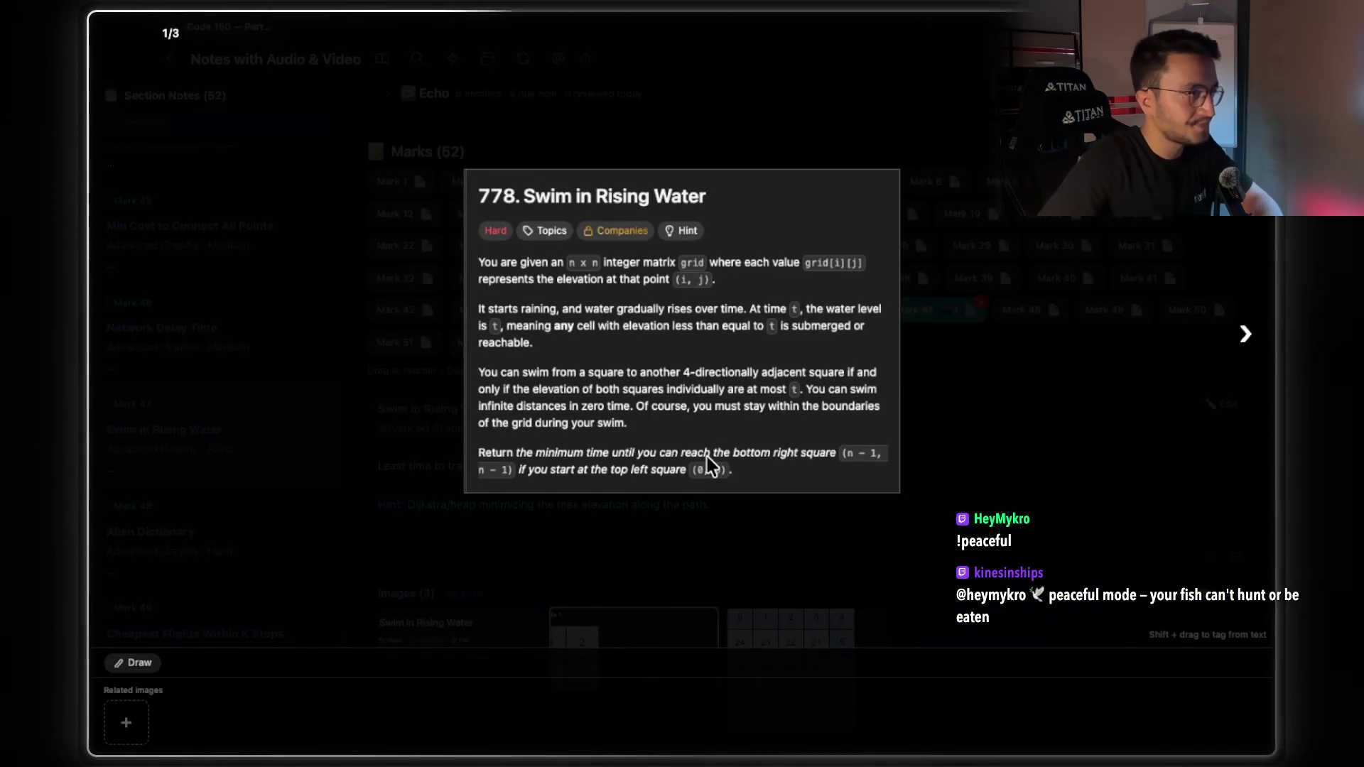
{"action": "key", "text": "Right"}
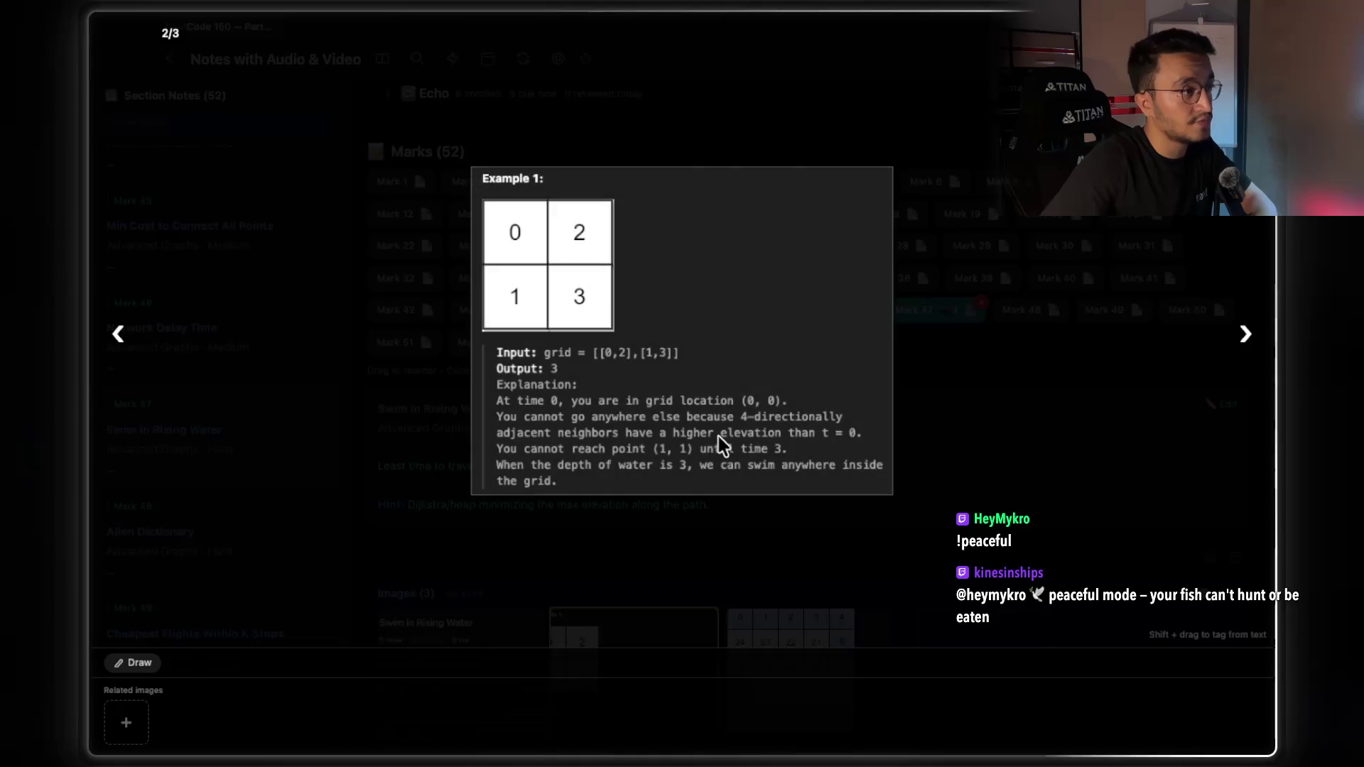
{"action": "key", "text": "Right"}
{"action": "key", "text": "Escape"}
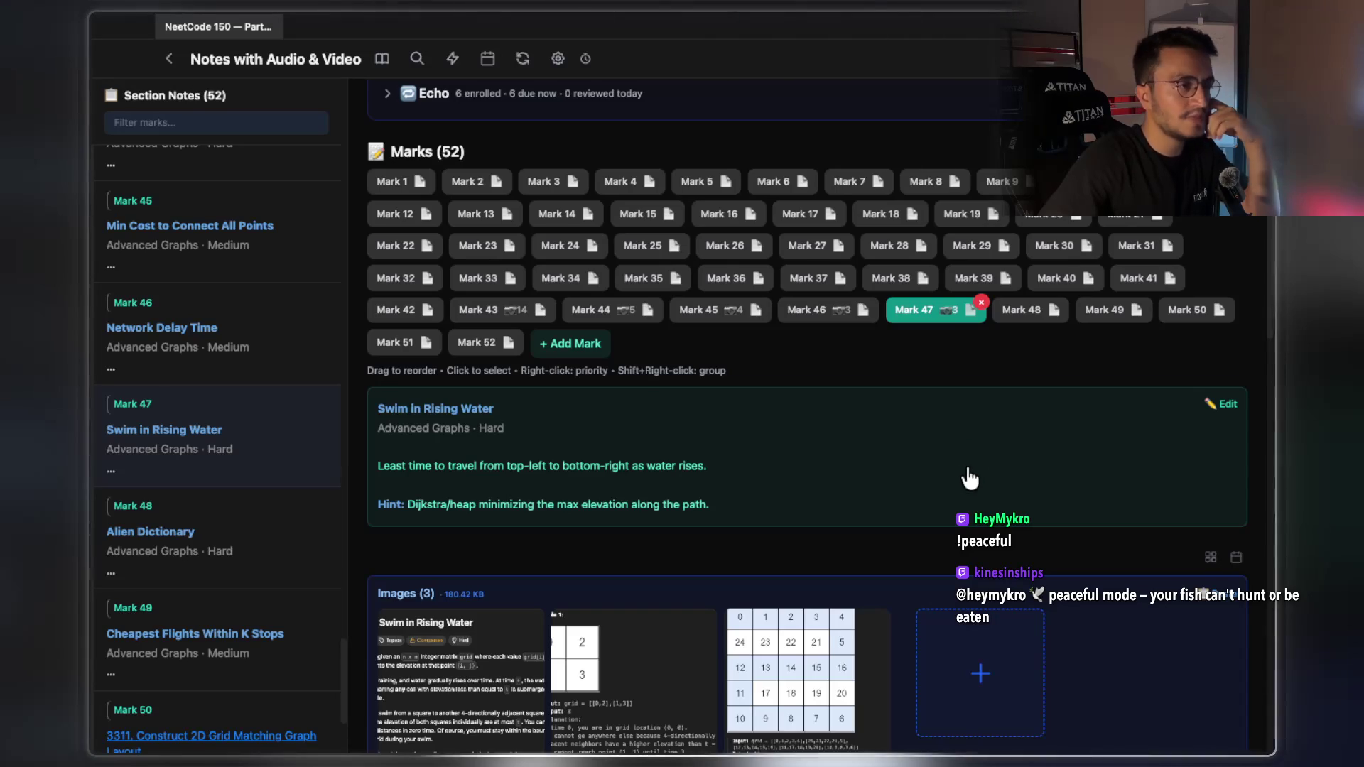
{"action": "left_click", "coordinate": [826, 313]}
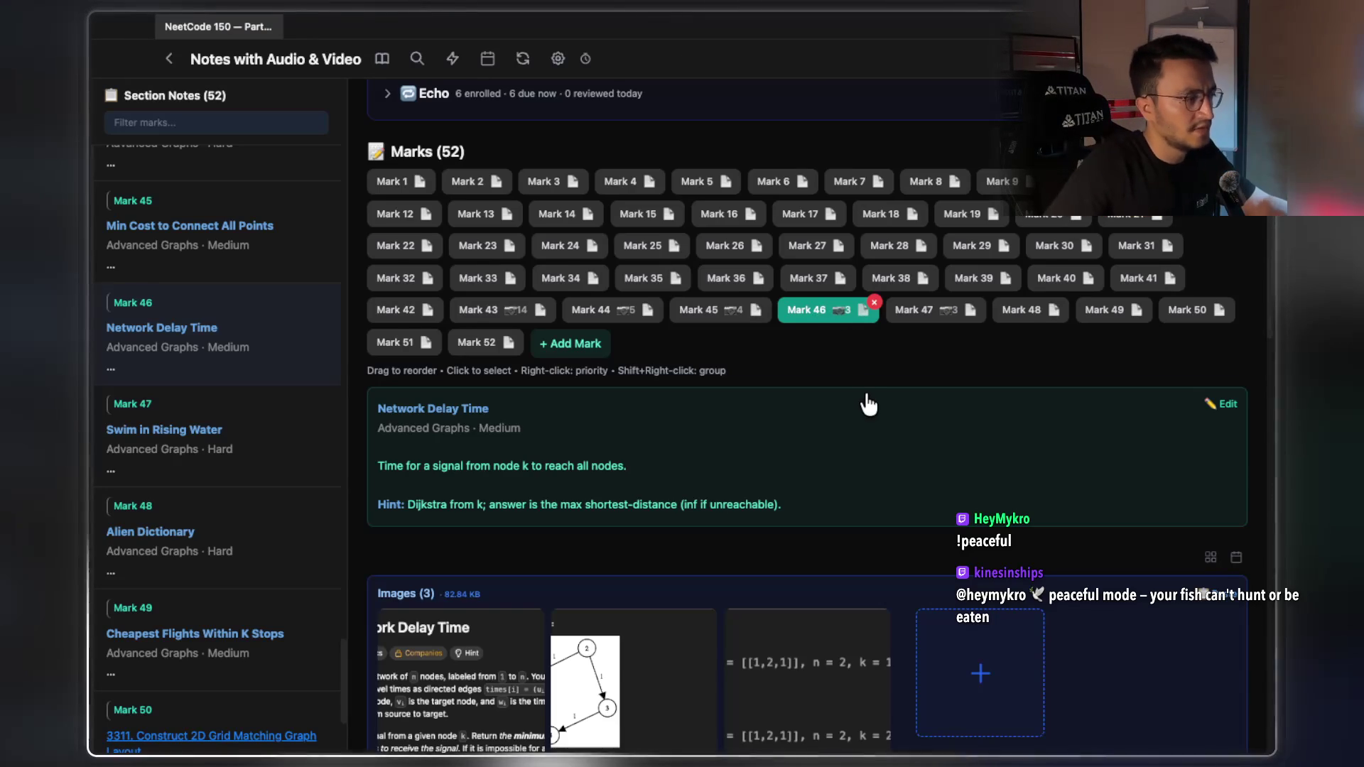
{"action": "scroll", "coordinate": [871, 402], "scroll_direction": "down", "scroll_amount": 1}
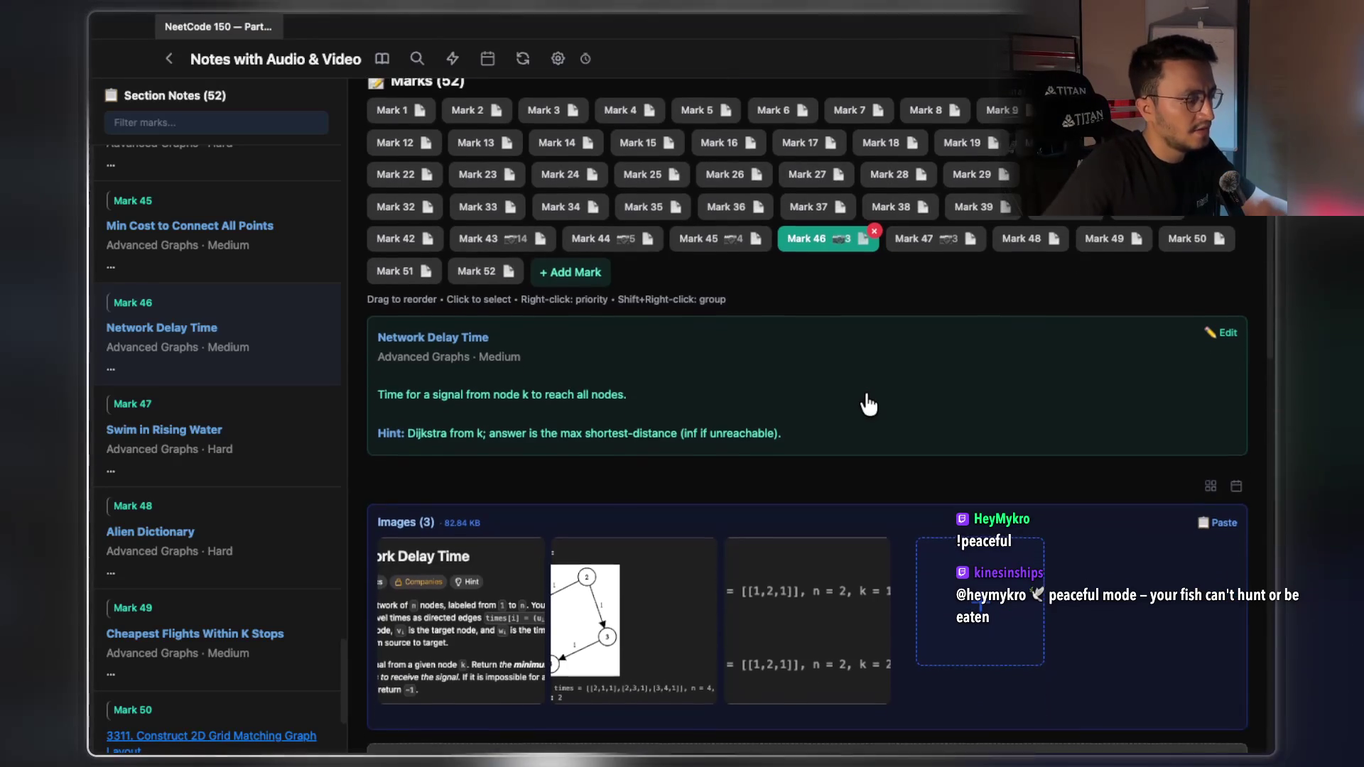
{"action": "left_click", "coordinate": [914, 238]}
{"action": "left_click", "coordinate": [715, 238]}
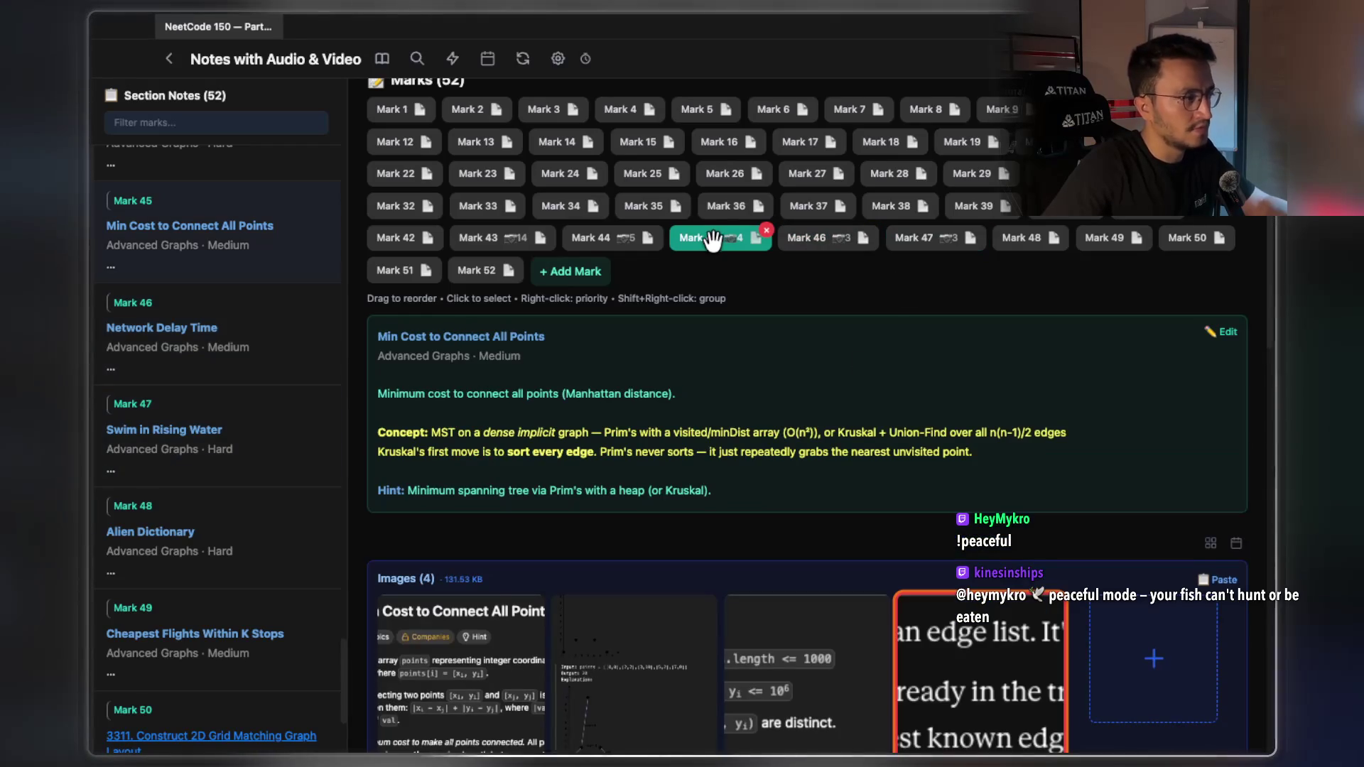
{"action": "key", "text": "super+Tab"}
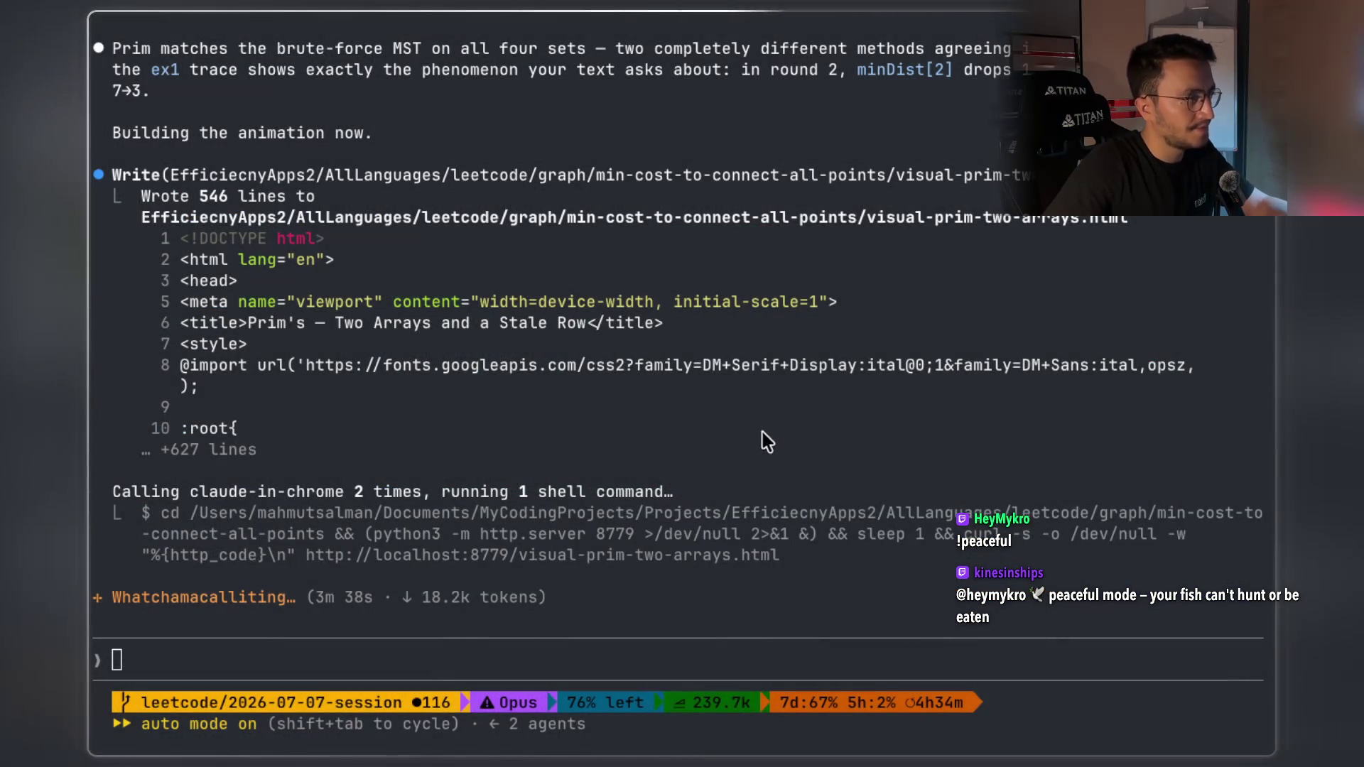
{"action": "scroll", "coordinate": [582, 420], "scroll_direction": "up", "scroll_amount": 3}
{"action": "scroll", "coordinate": [582, 421], "scroll_direction": "down", "scroll_amount": 2}
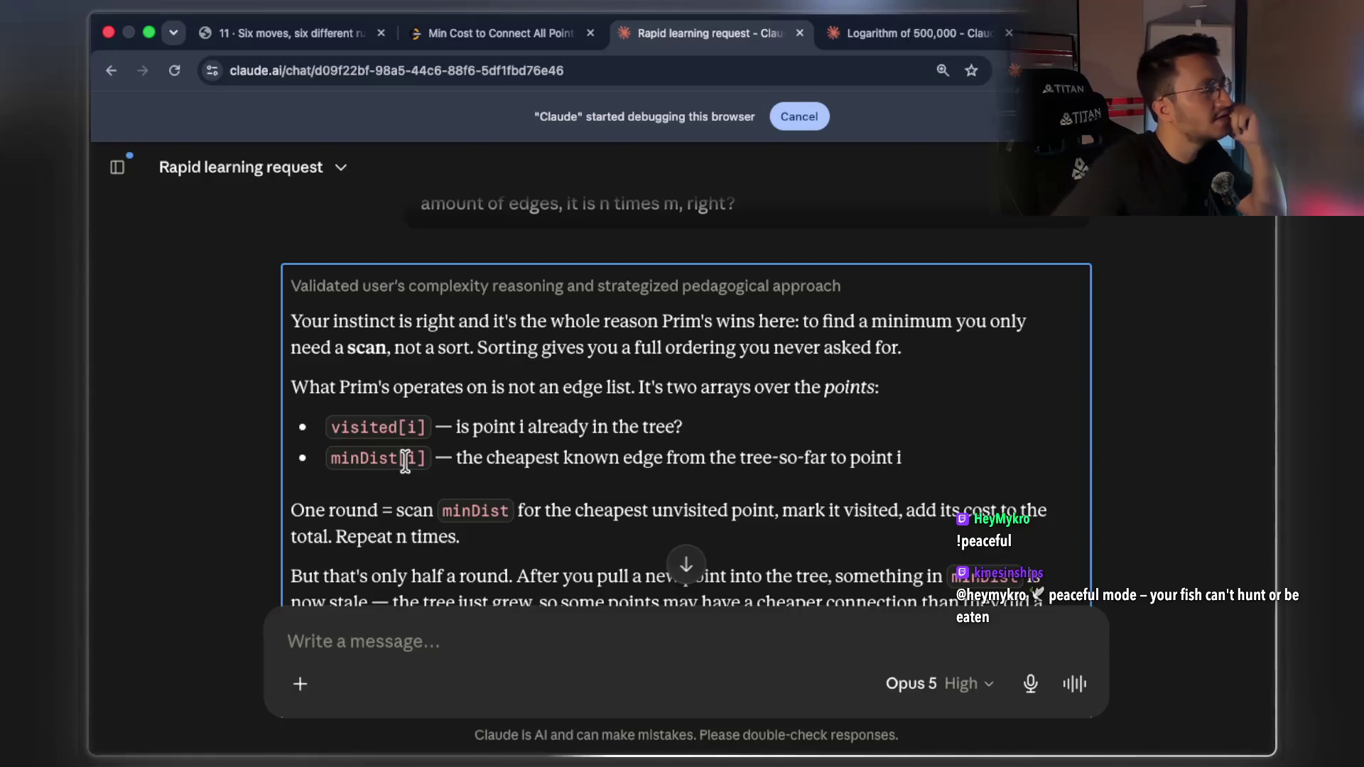
Mark the minDist explanation, the visited[i] line and the word minDist, then switch to Mark 45's notes
{"action": "left_click", "coordinate": [383, 463]}
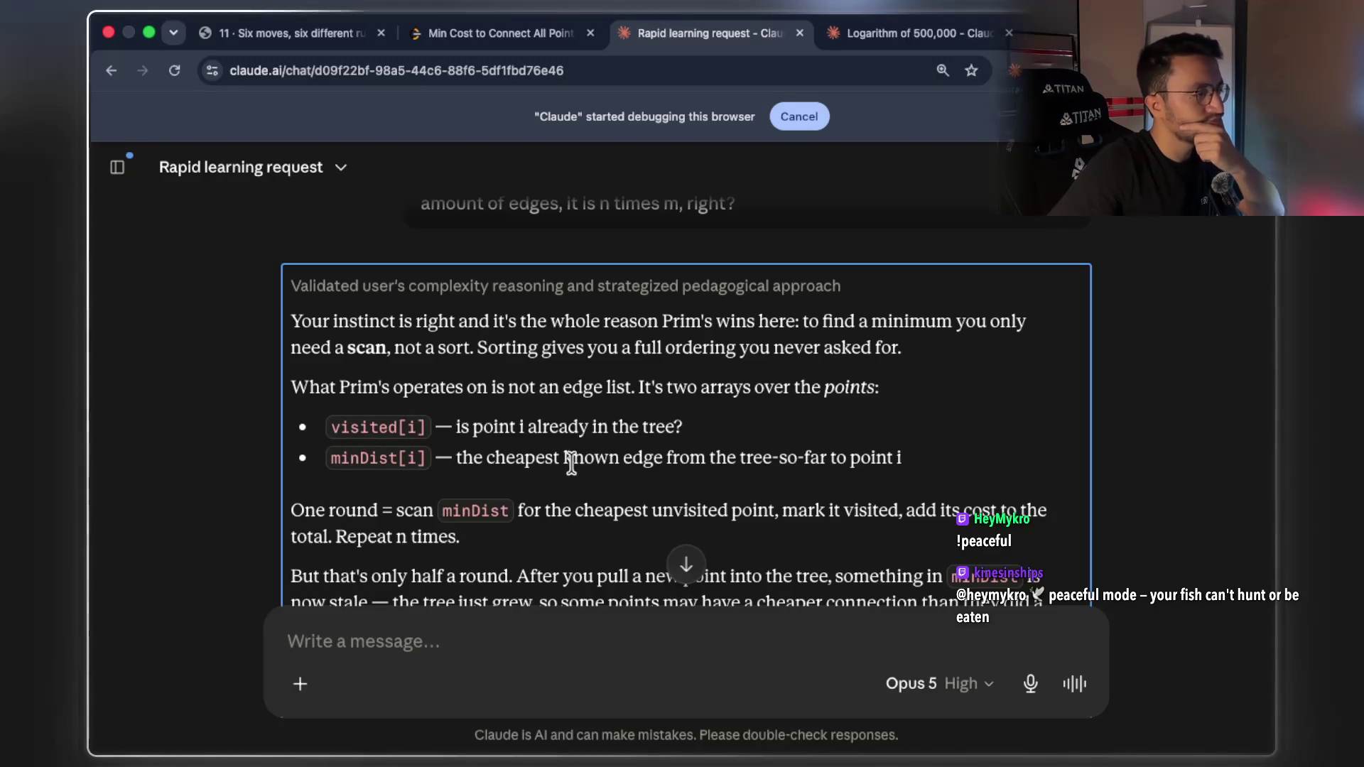
{"action": "left_click_drag", "start_coordinate": [456, 458], "coordinate": [901, 457]}
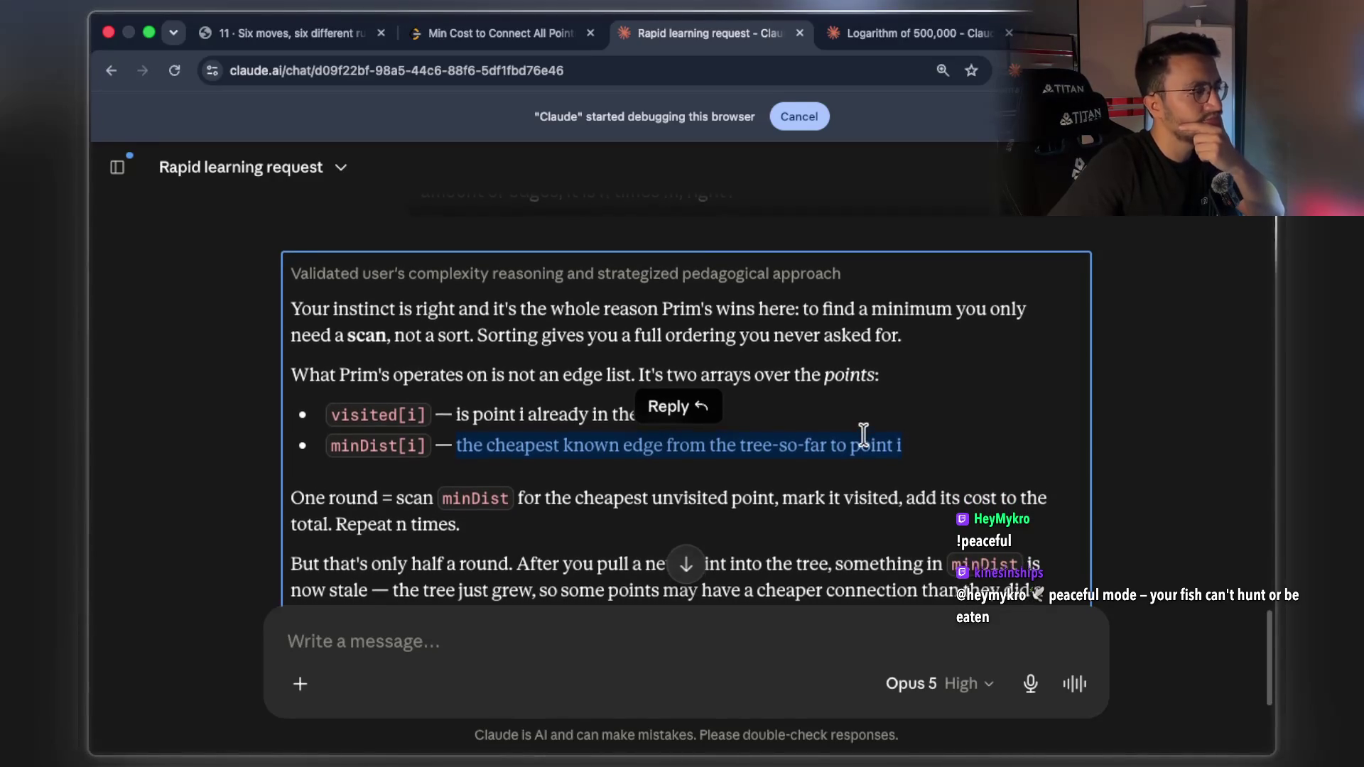
{"action": "scroll", "coordinate": [865, 437], "scroll_direction": "down", "scroll_amount": 1}
{"action": "left_click", "coordinate": [688, 469]}
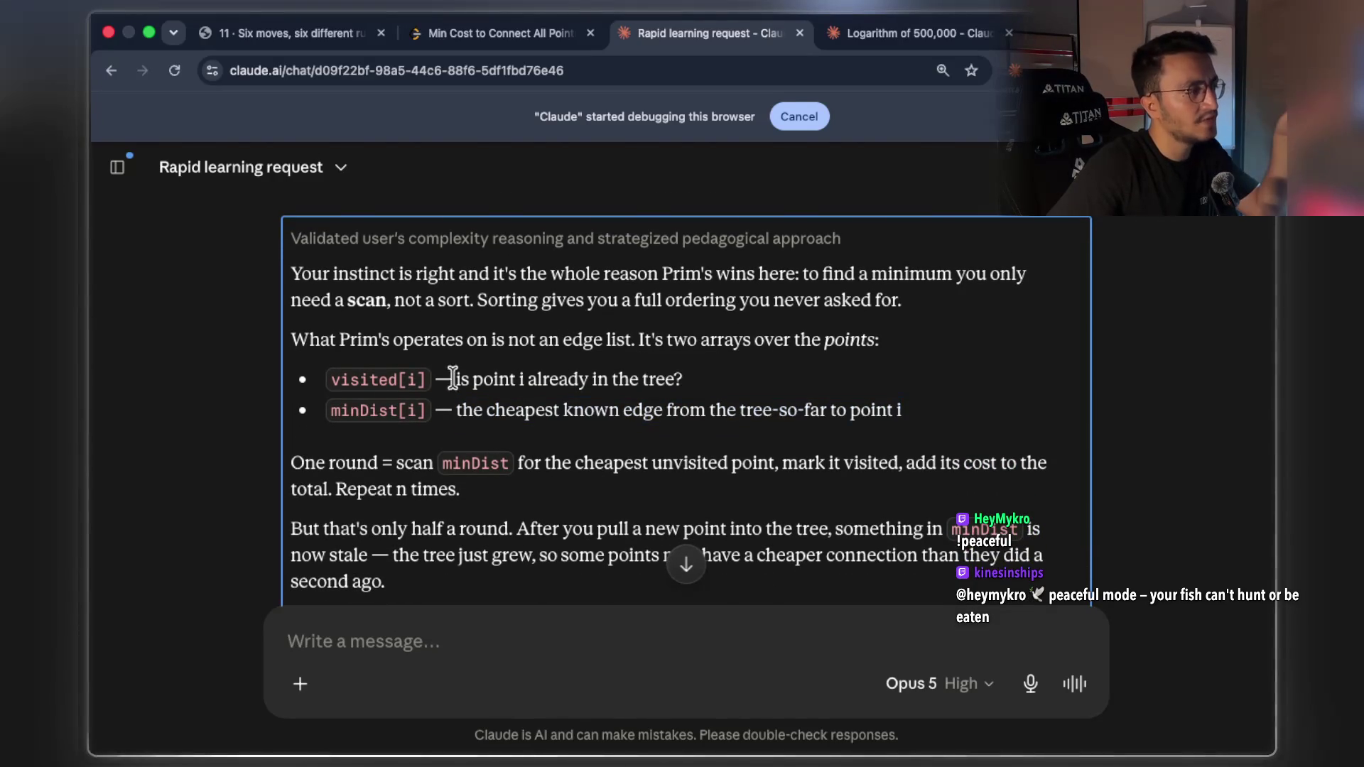
{"action": "triple_click", "coordinate": [356, 385]}
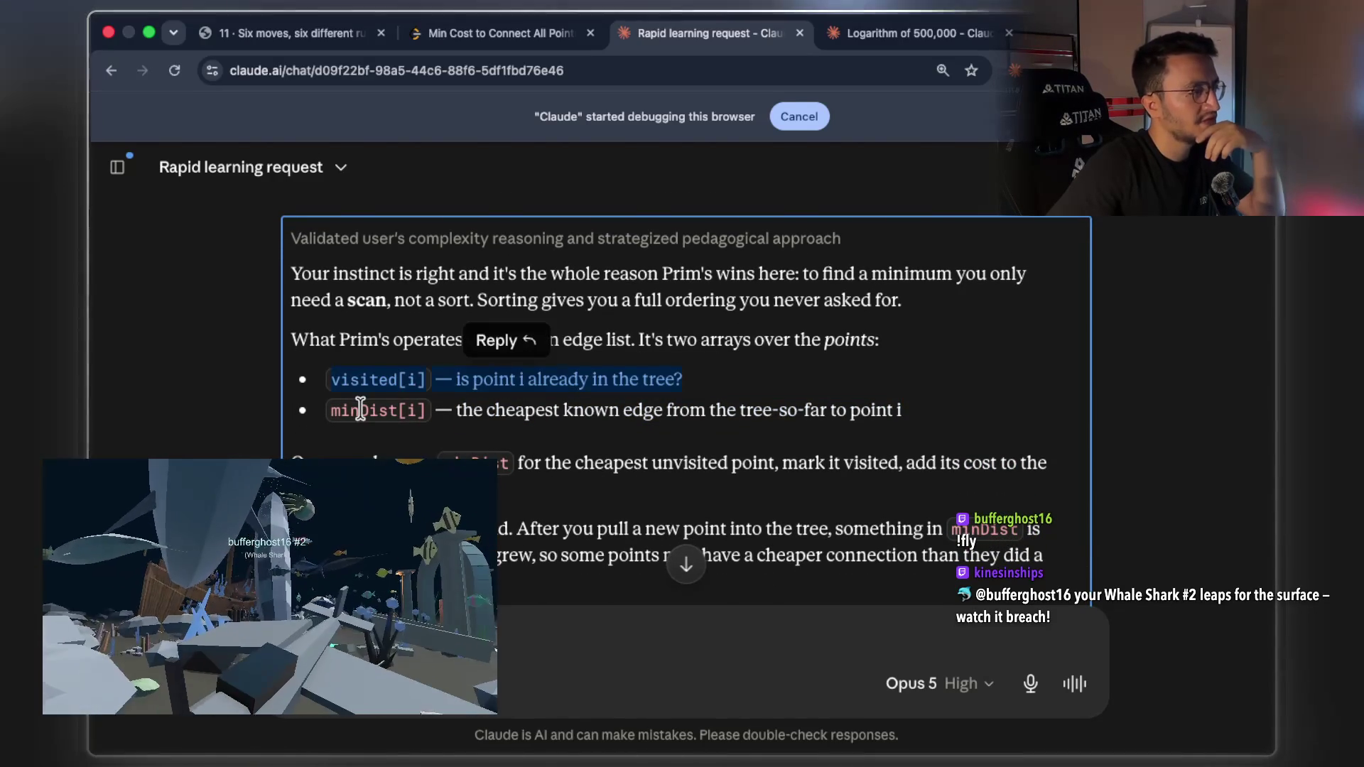
{"action": "double_click", "coordinate": [361, 411]}
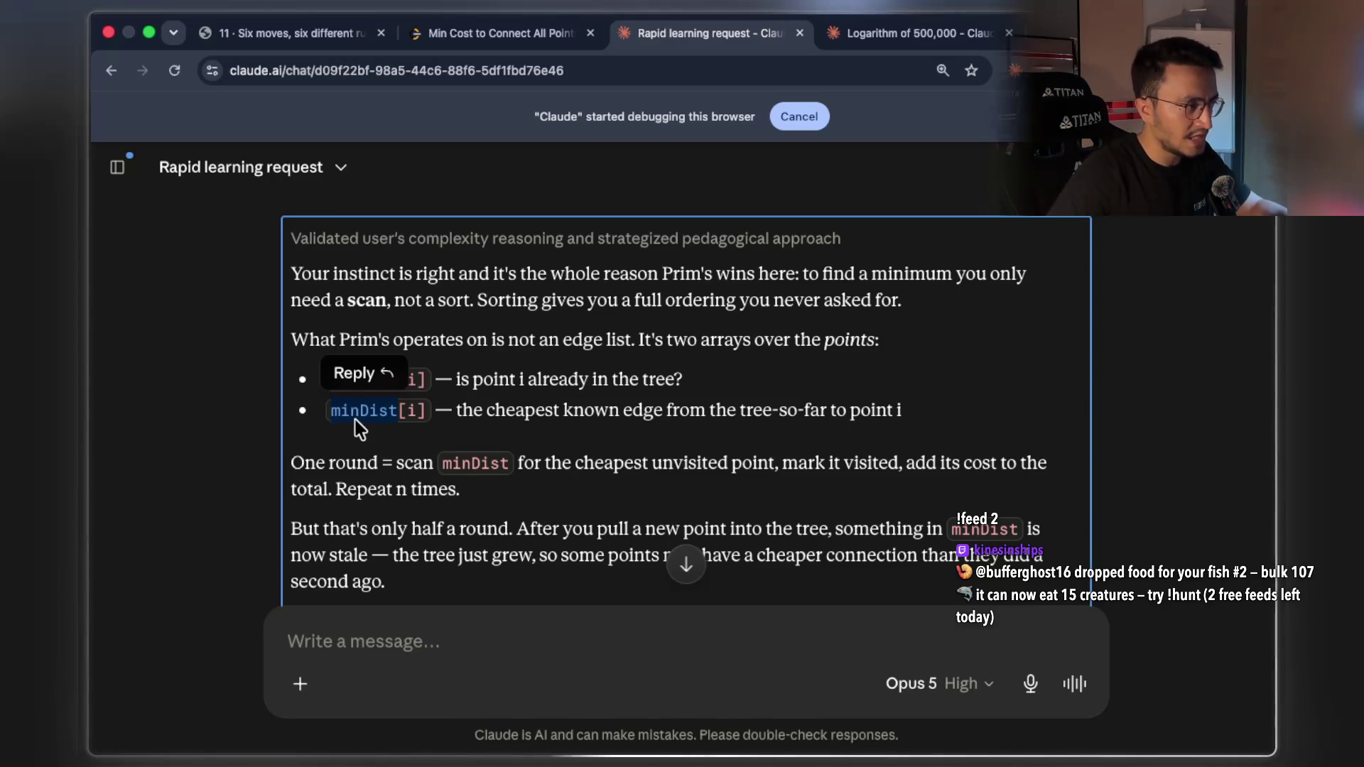
{"action": "key", "text": "super+Tab"}
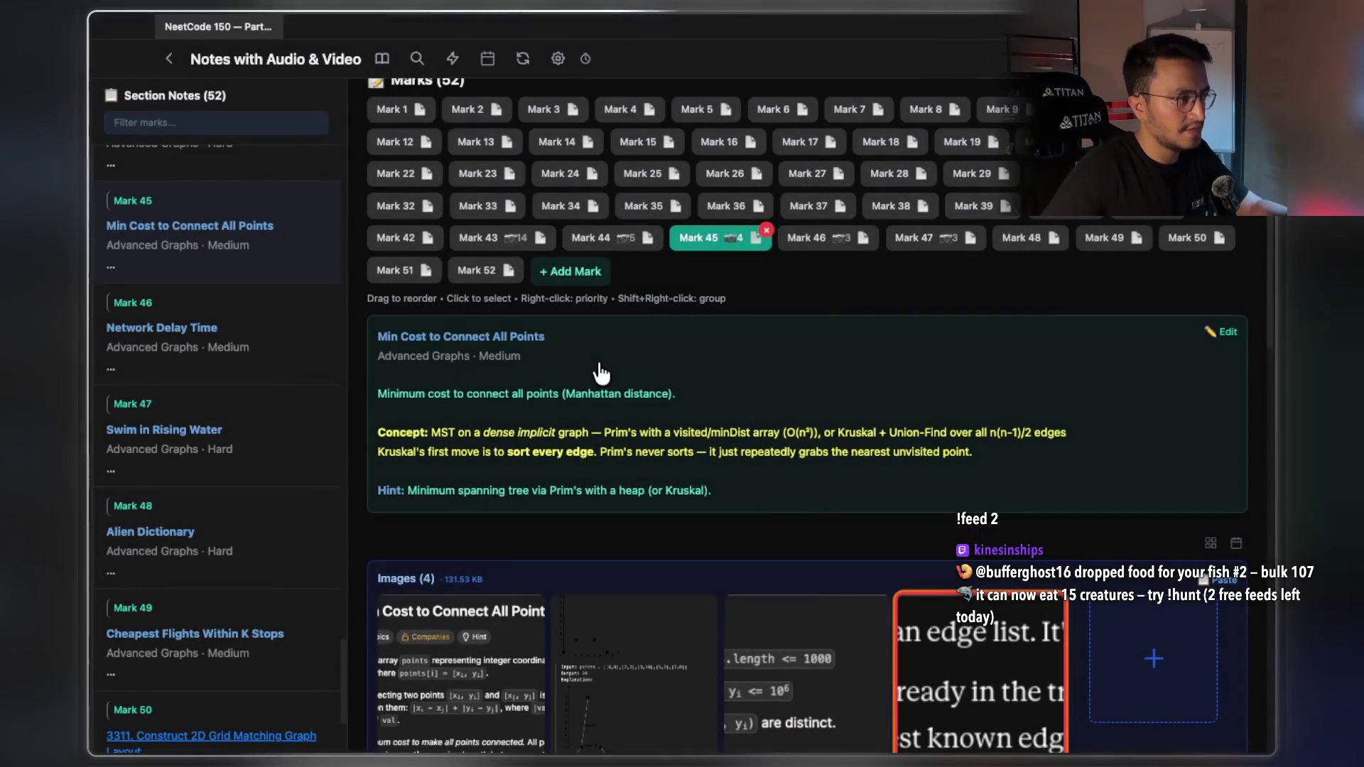
Bring up the Claude Code terminal to read its finished-animation summary
{"action": "key", "text": "super+Tab"}
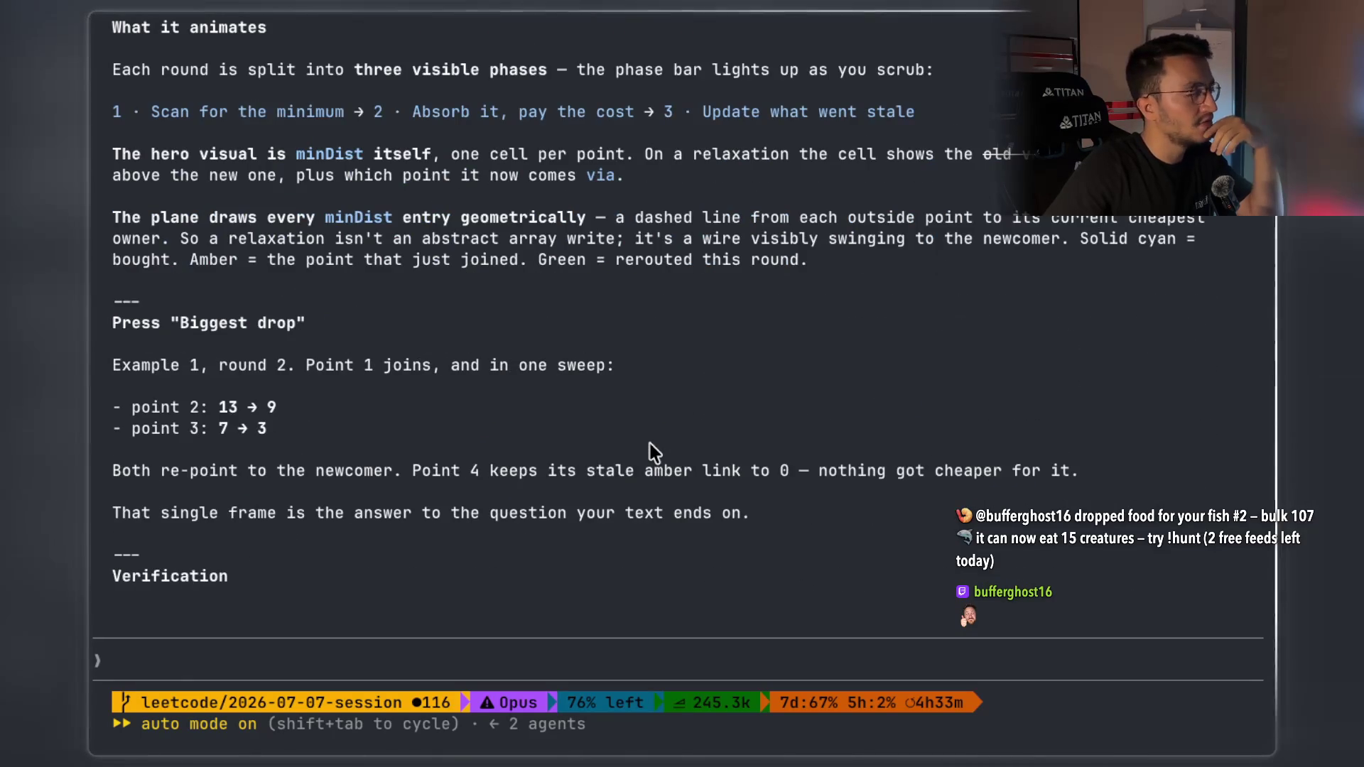
Ask Claude Code to copy visual-prim-two-arrays.html to the clipboard, then return to Mark 45's note
{"action": "scroll", "coordinate": [589, 453], "scroll_direction": "up", "scroll_amount": 3}
{"action": "scroll", "coordinate": [586, 450], "scroll_direction": "up", "scroll_amount": 10}
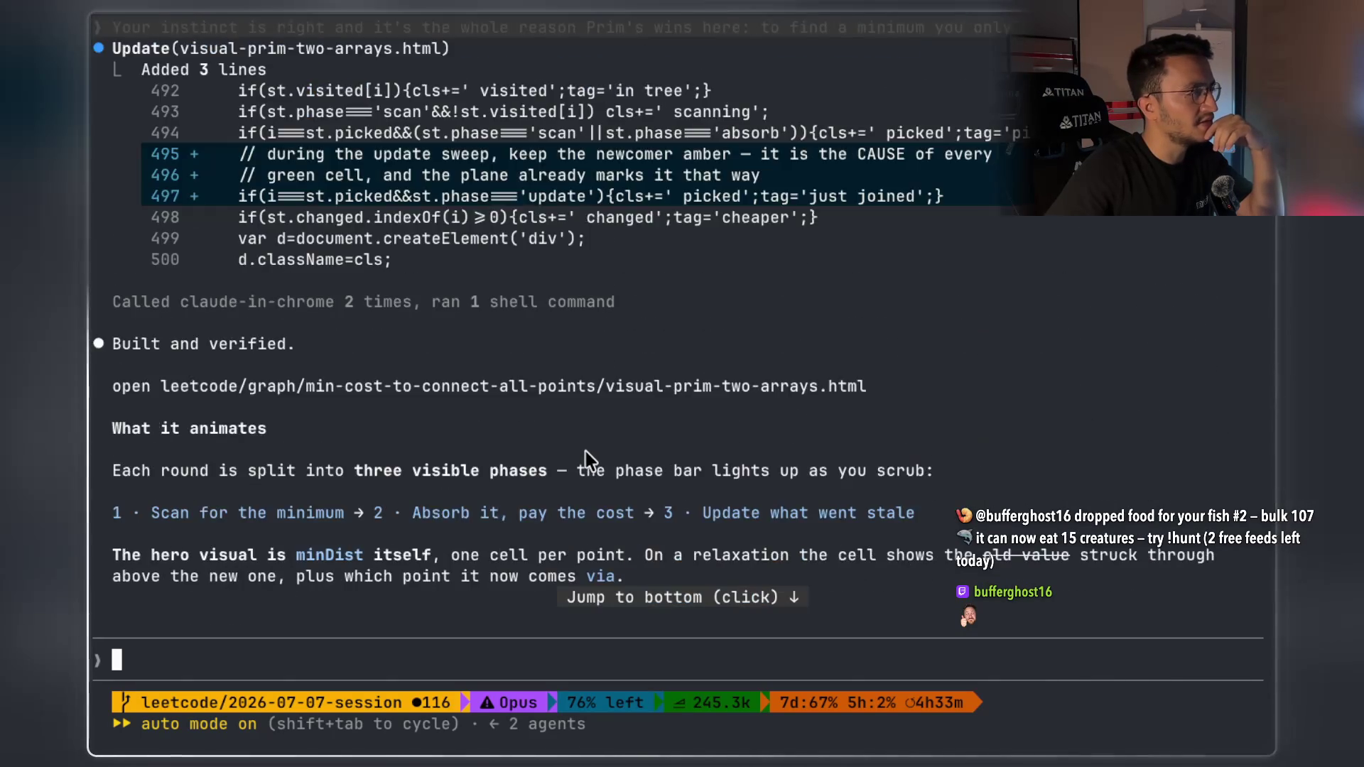
{"action": "scroll", "coordinate": [586, 450], "scroll_direction": "down", "scroll_amount": 15}
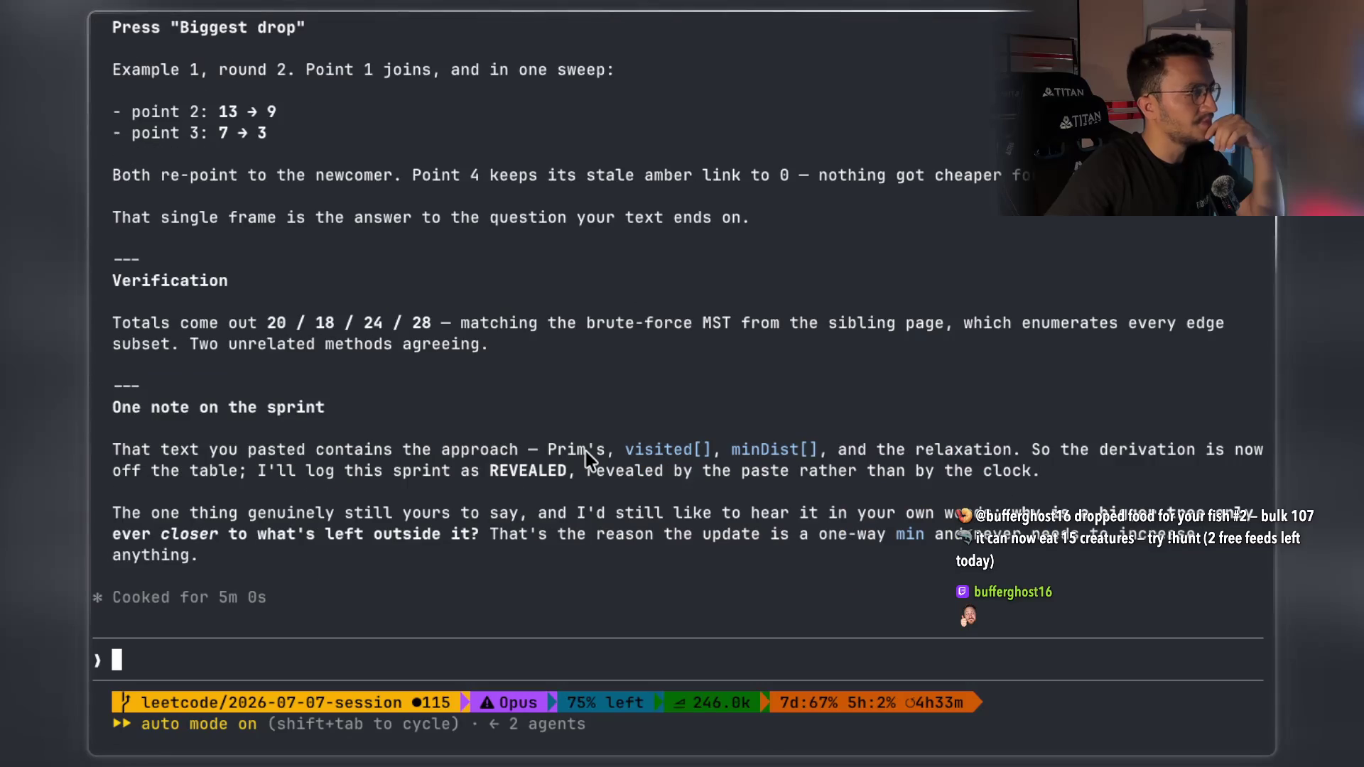
{"action": "type", "text": "copy yhe"}
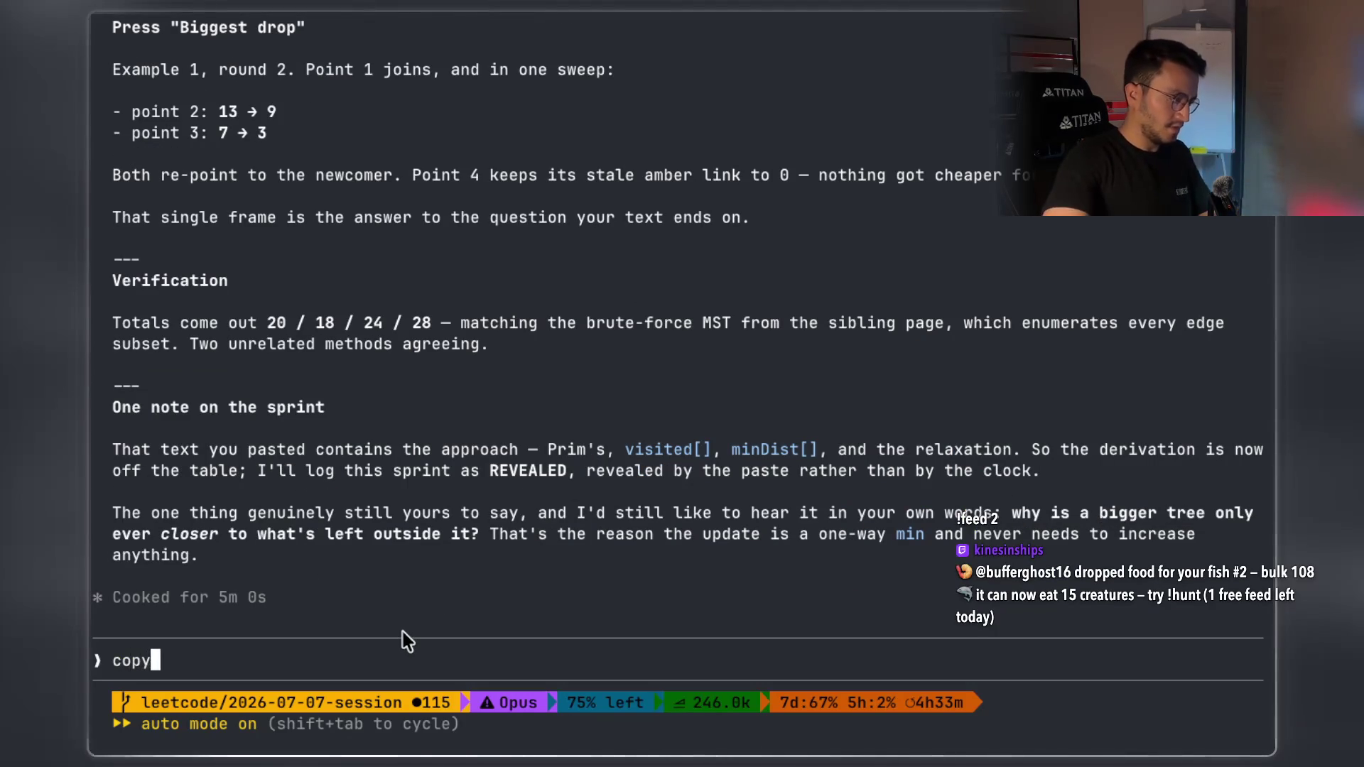
{"action": "key", "text": "BackSpace"}
{"action": "key", "text": "BackSpace"}
{"action": "key", "text": "BackSpace"}
{"action": "type", "text": "the"}
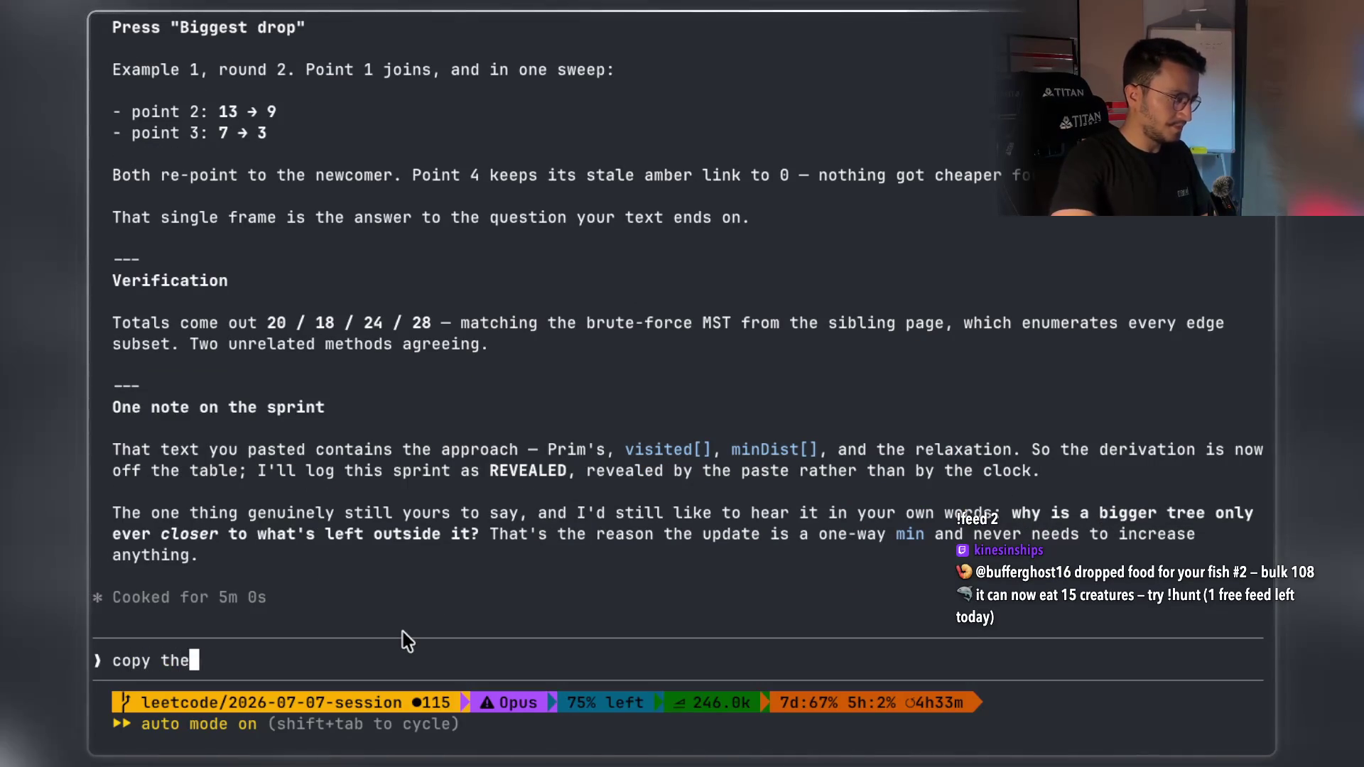
{"action": "type", "text": " file to"}
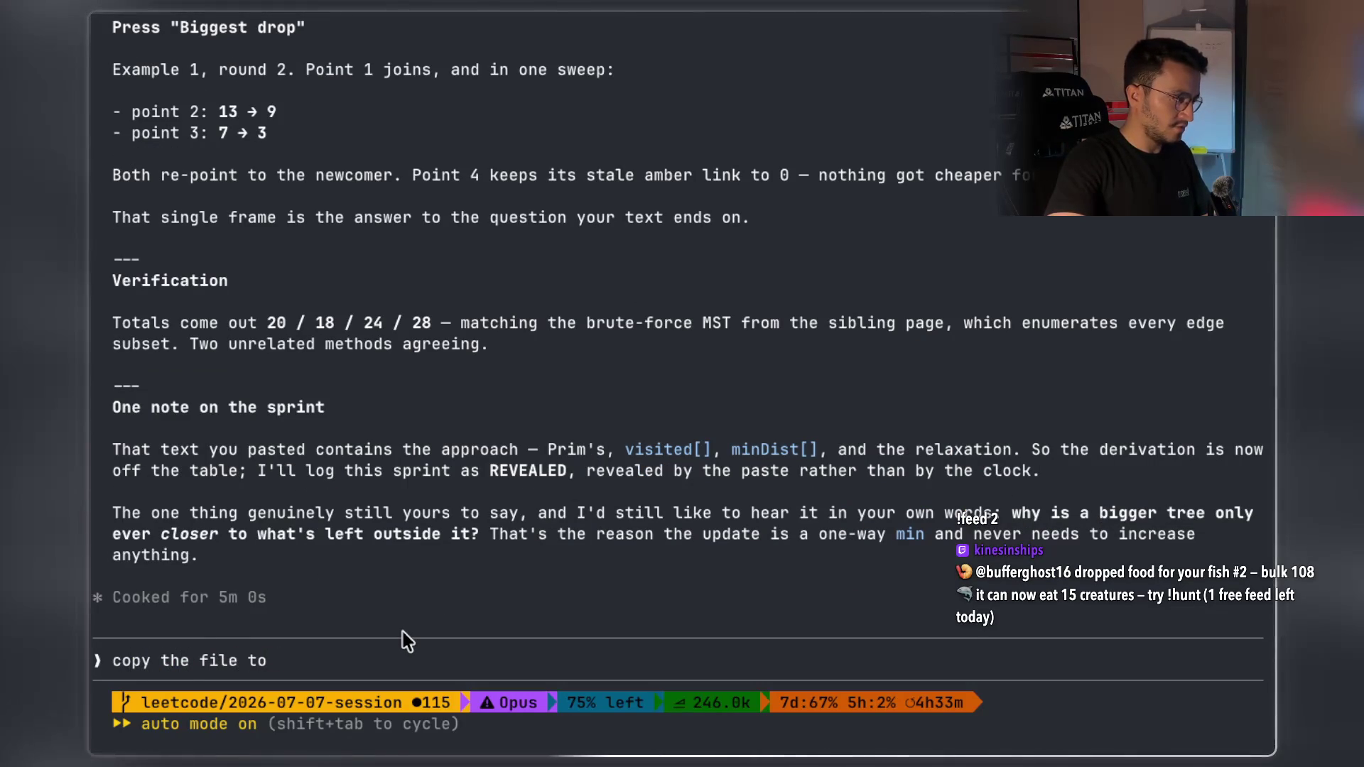
{"action": "type", "text": " my cli"}
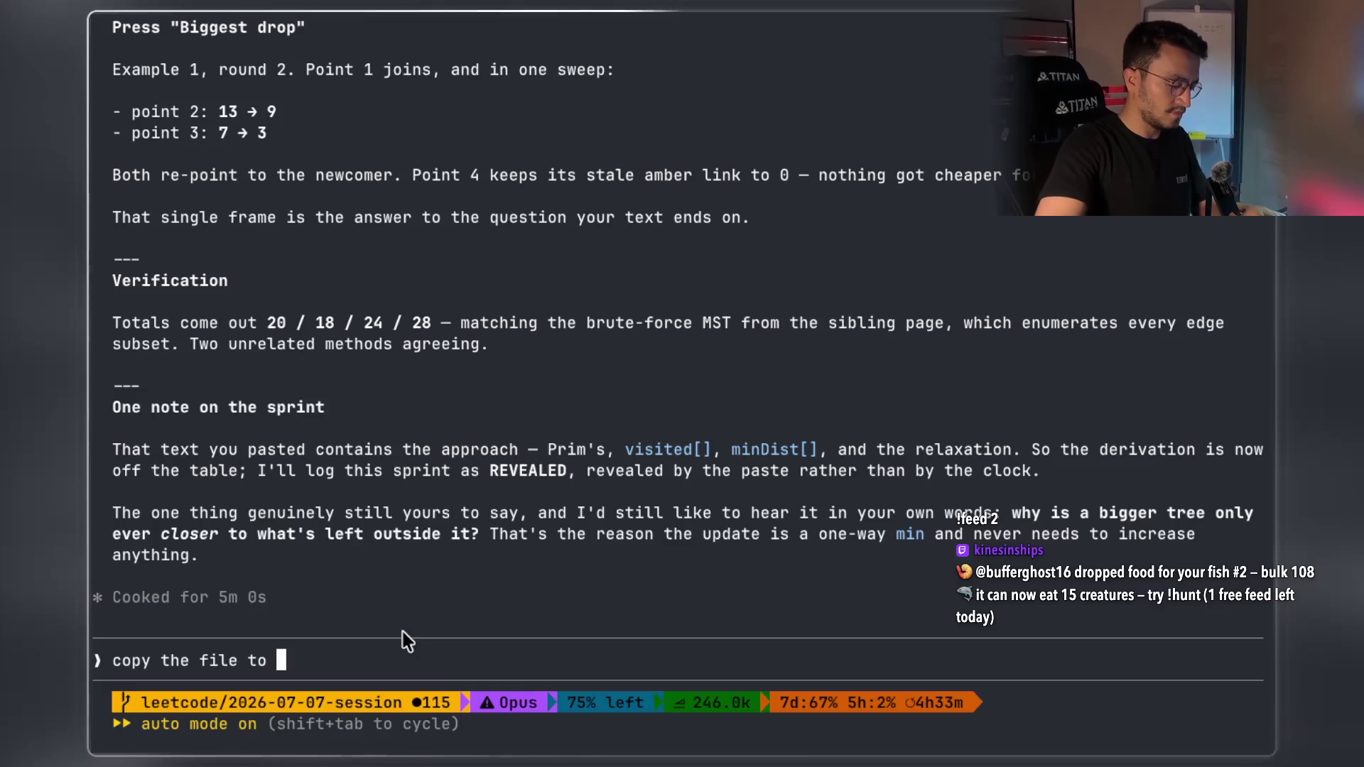
{"action": "type", "text": "pboard."}
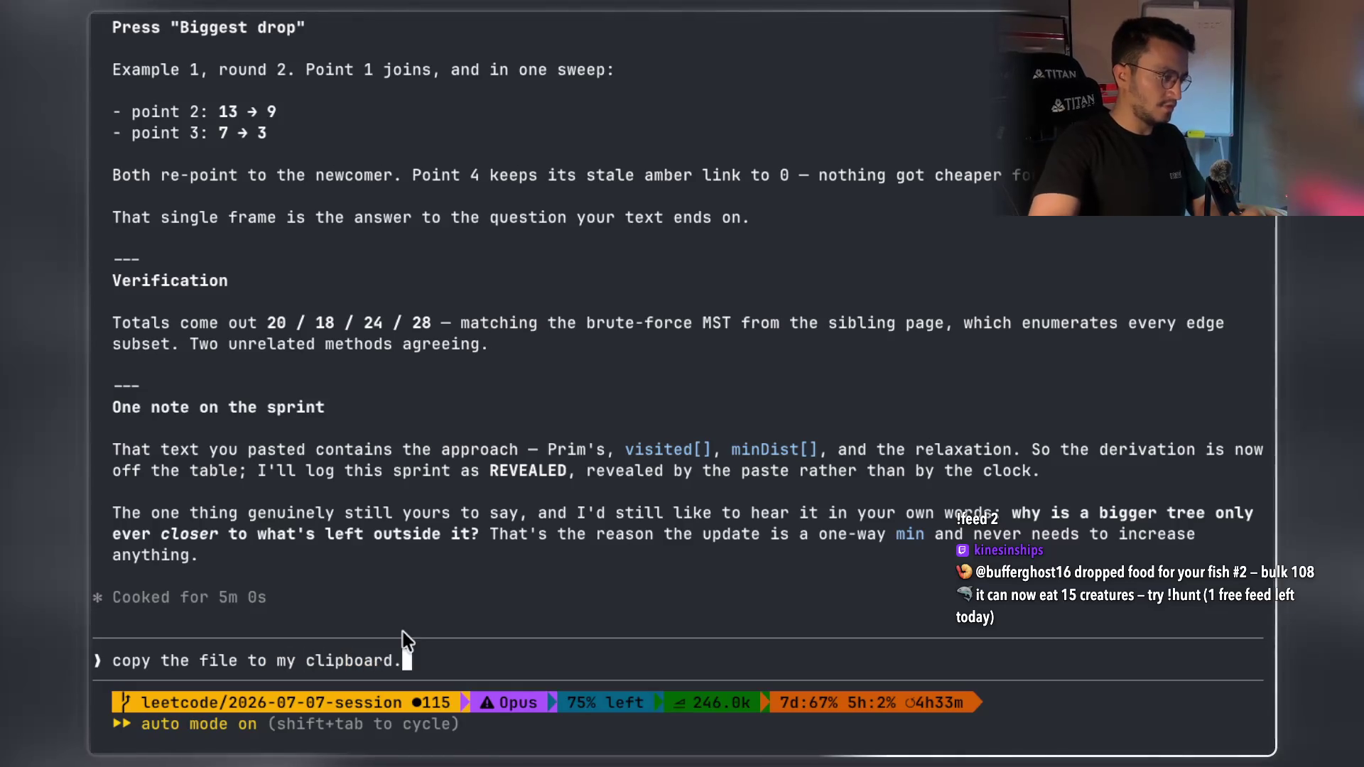
{"action": "key", "text": "Return"}
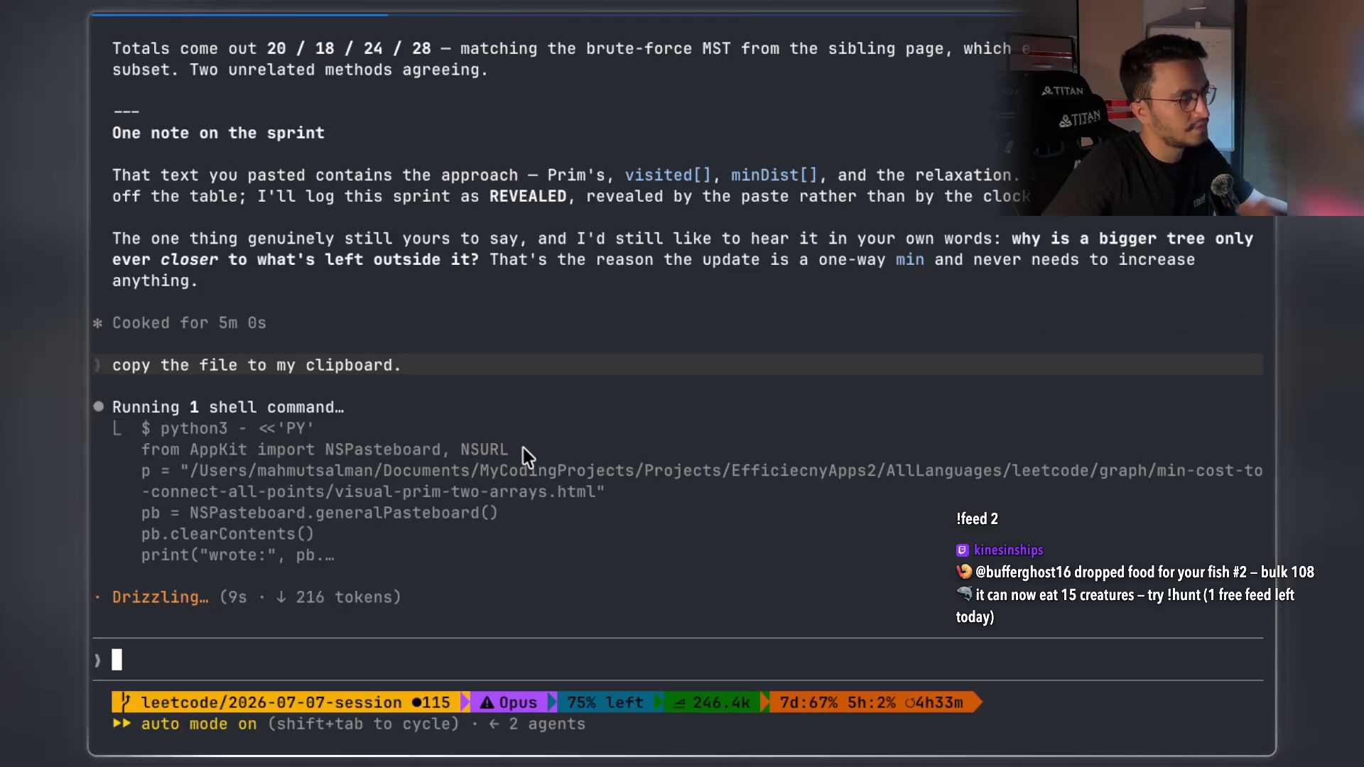
{"action": "key", "text": "super+Tab"}
{"action": "scroll", "coordinate": [711, 512], "scroll_direction": "down", "scroll_amount": 5}
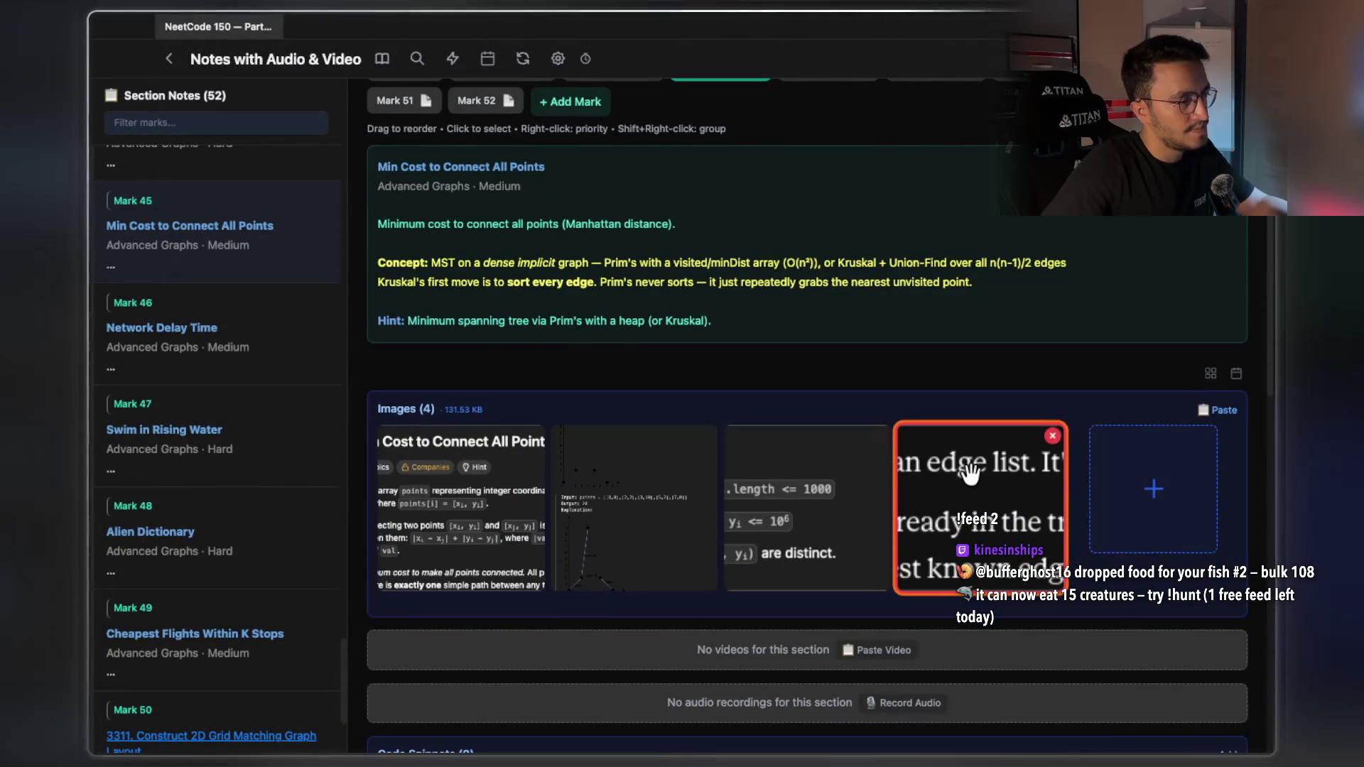
Preview and close Mark 45's fourth attached image, briefly checking the terminal before returning
{"action": "left_click", "coordinate": [964, 492]}
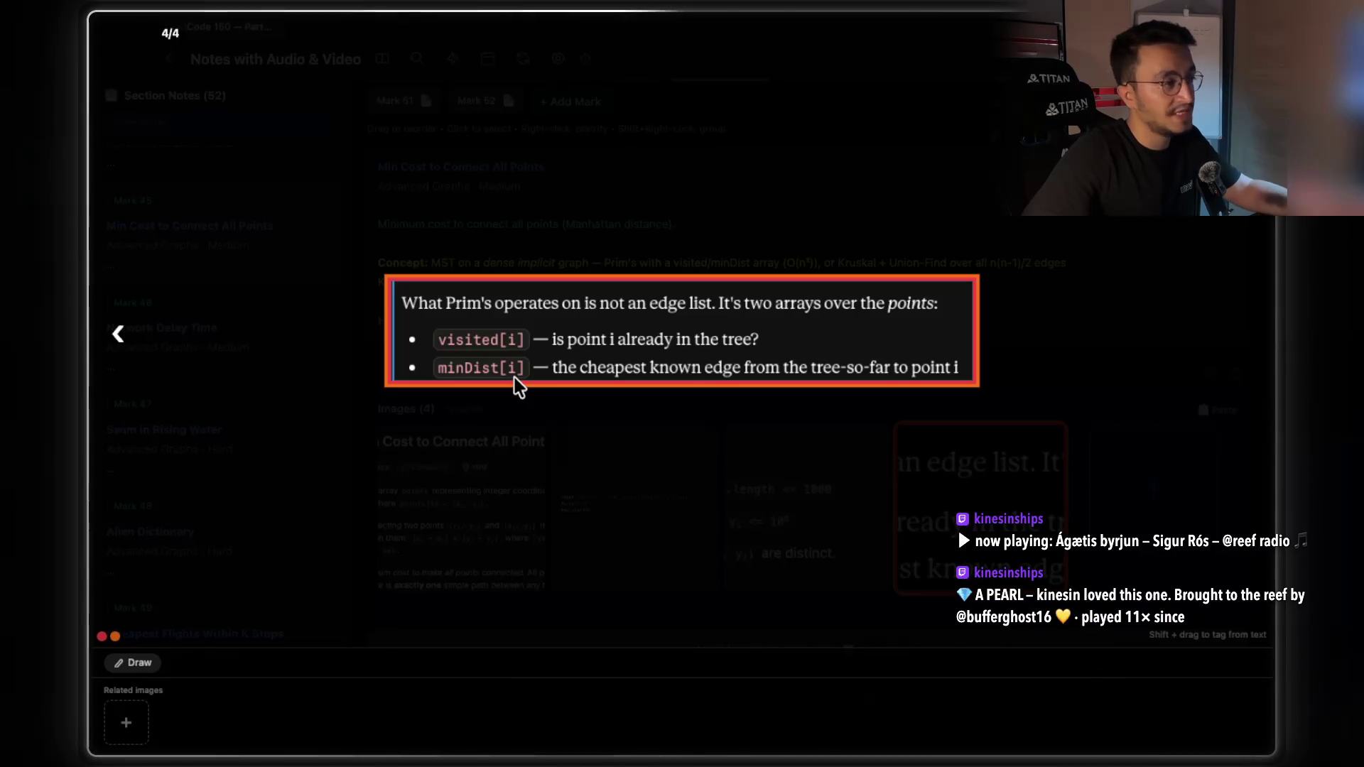
{"action": "left_click", "coordinate": [629, 456]}
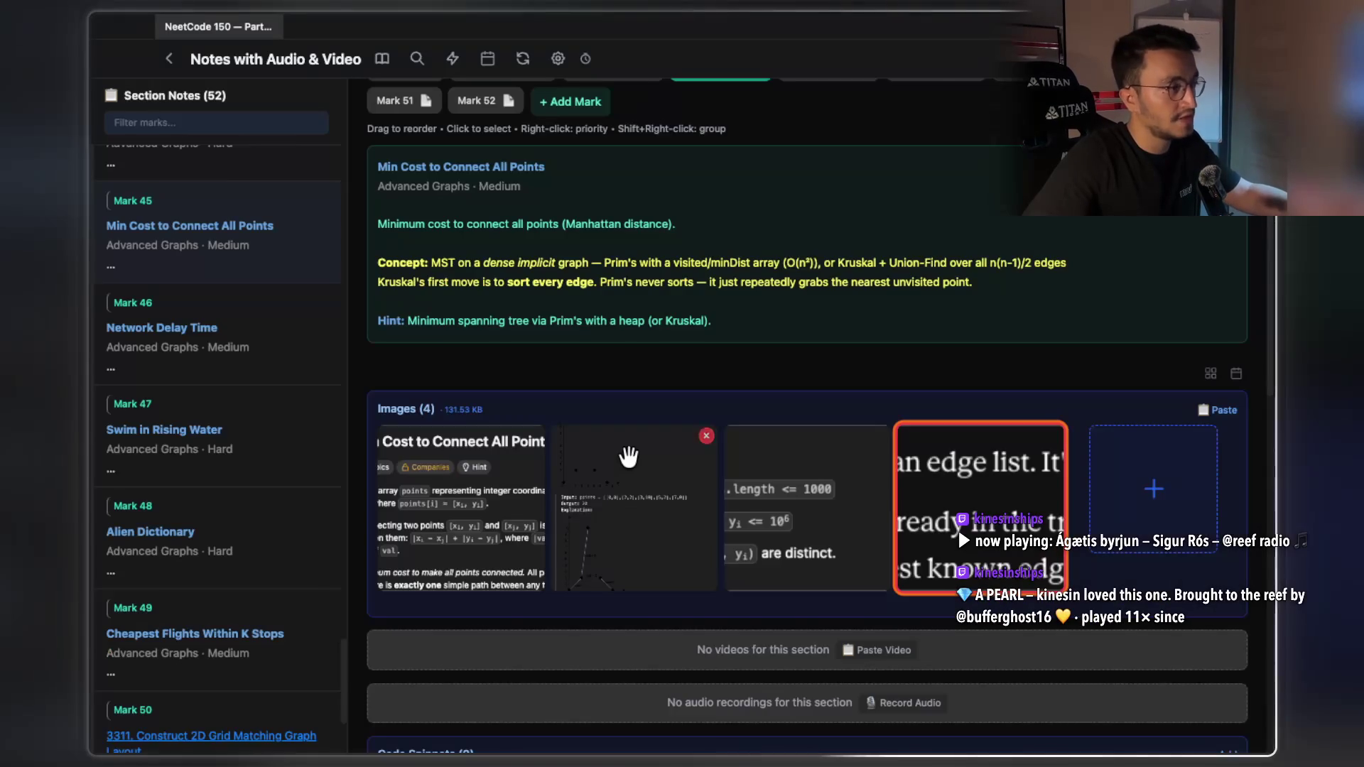
{"action": "key", "text": "super+Tab"}
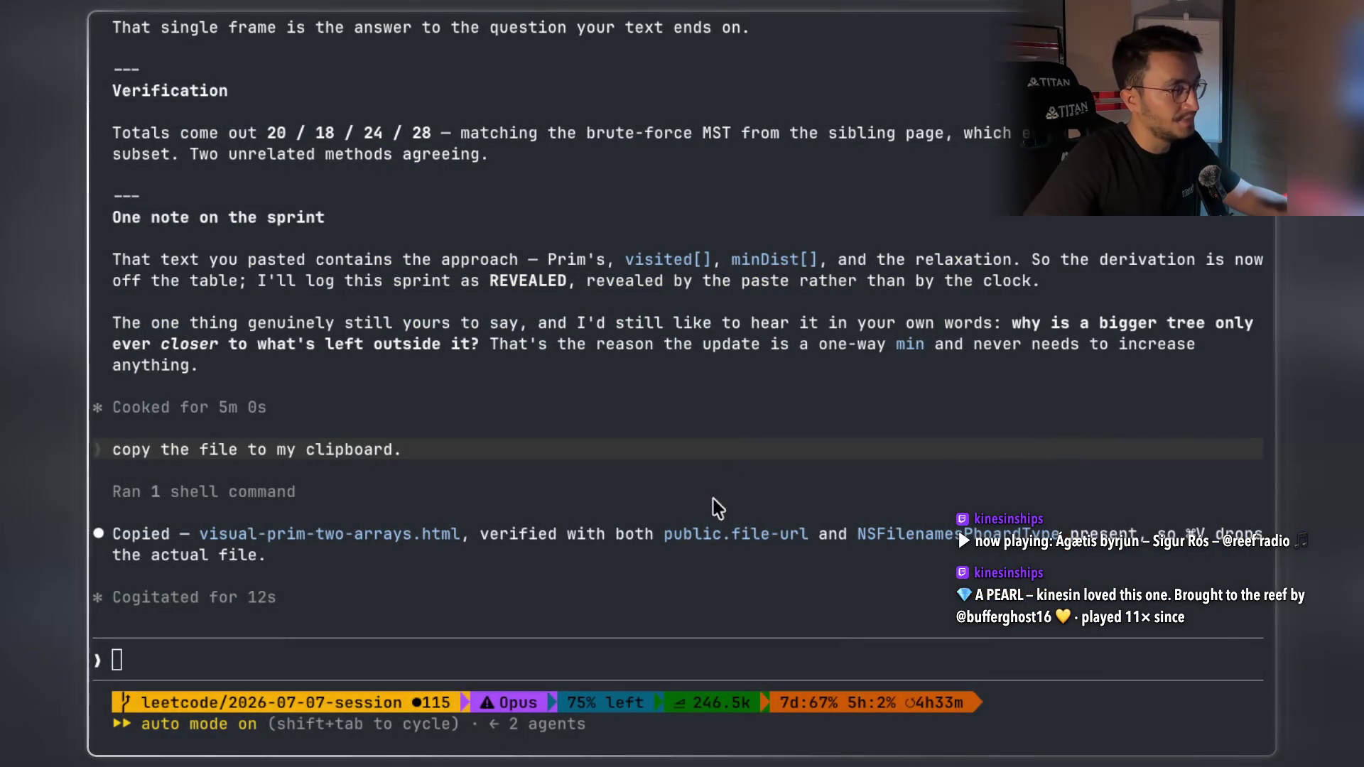
{"action": "key", "text": "super+Tab"}
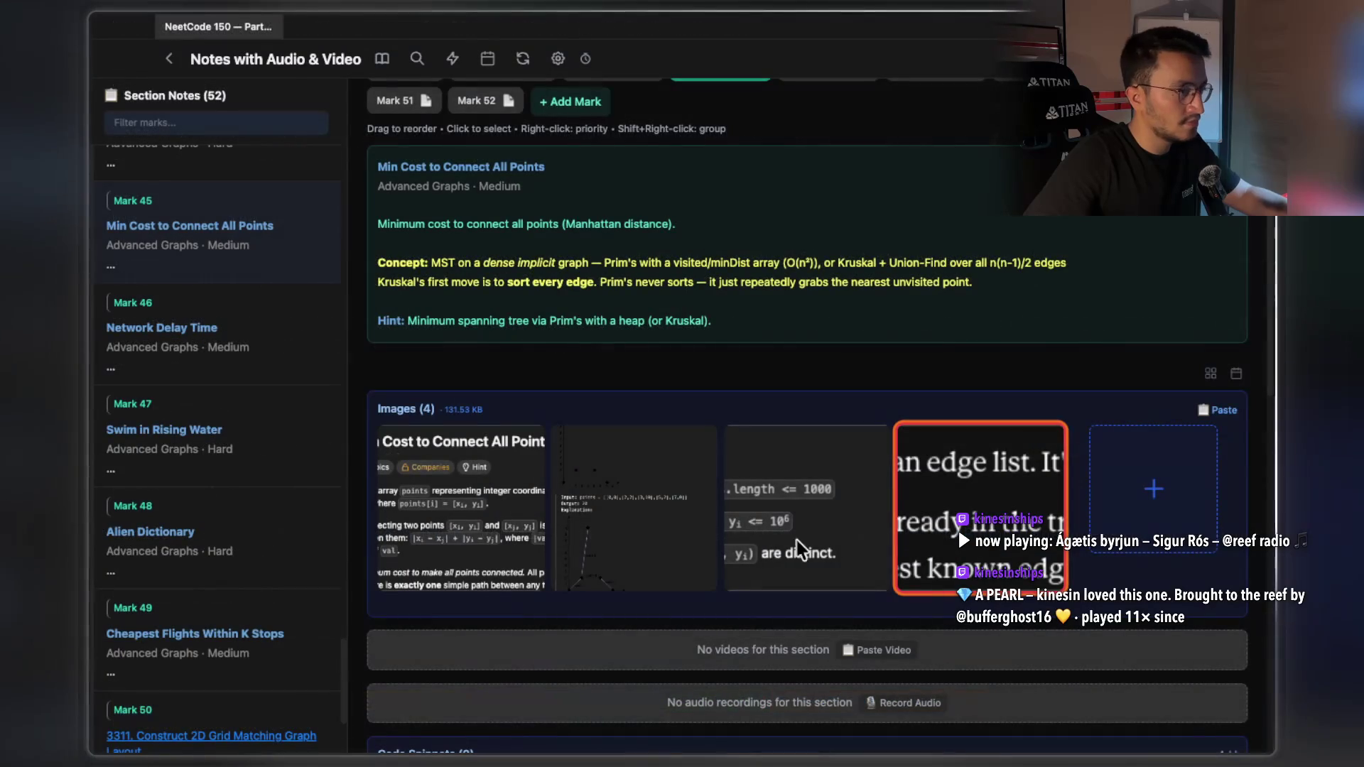
Paste the copied visual-prim-two-arrays HTML under HTML & PDF and open the new entry
{"action": "scroll", "coordinate": [865, 548], "scroll_direction": "down", "scroll_amount": 6}
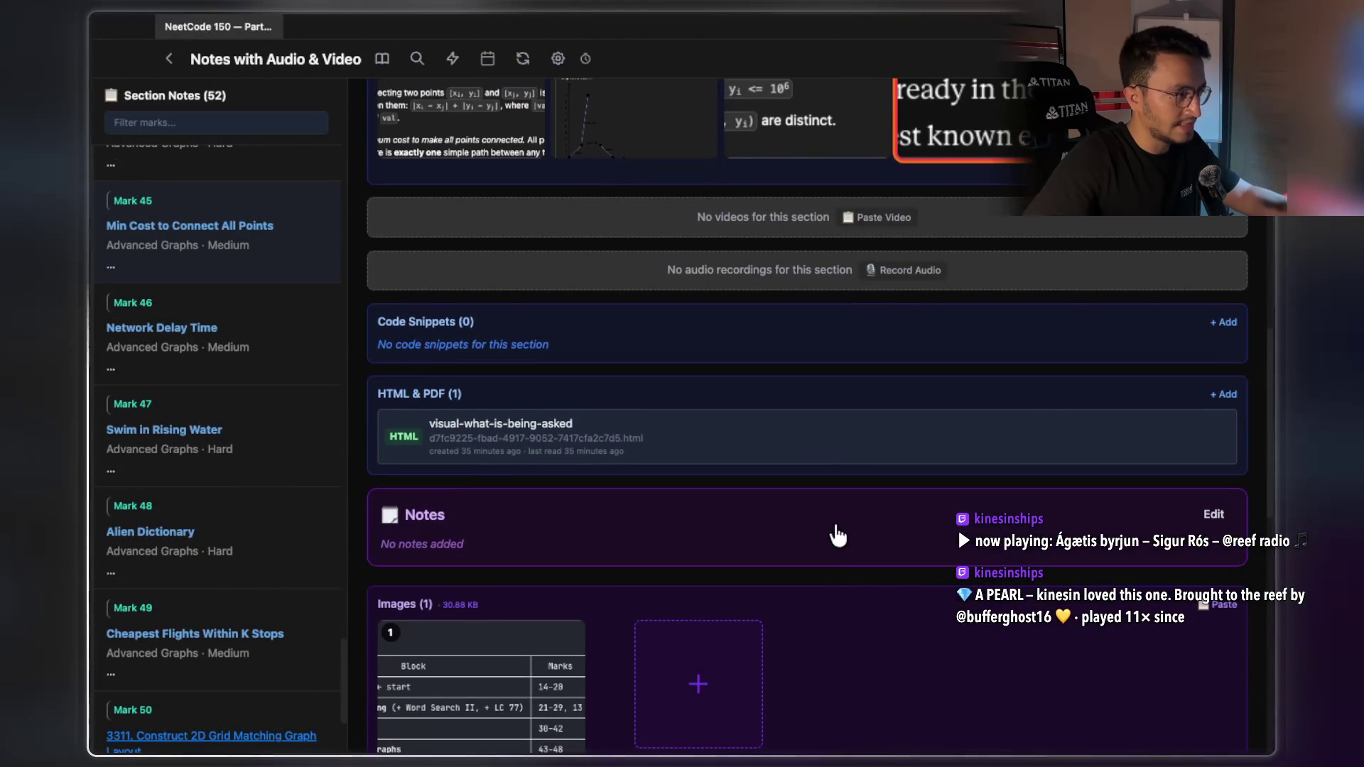
{"action": "left_click", "coordinate": [1222, 395]}
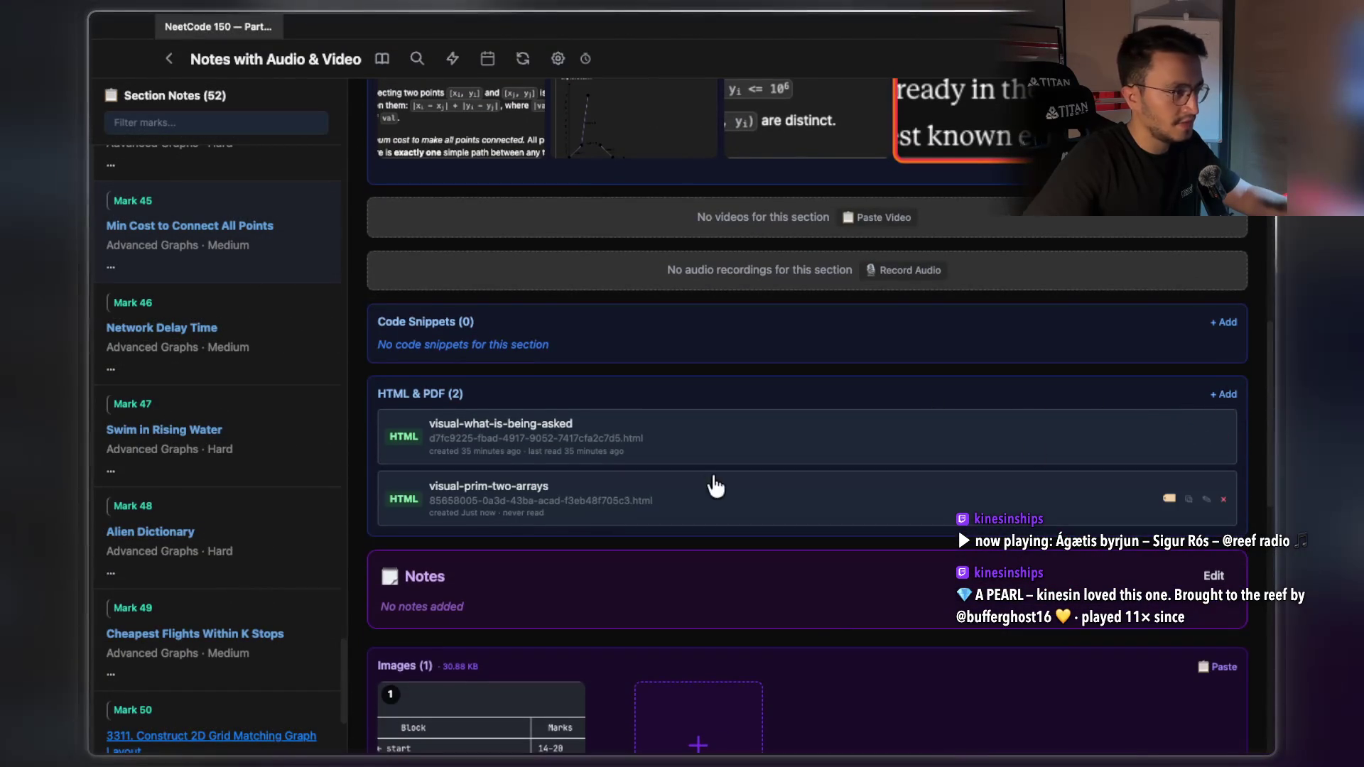
{"action": "left_click", "coordinate": [623, 506]}
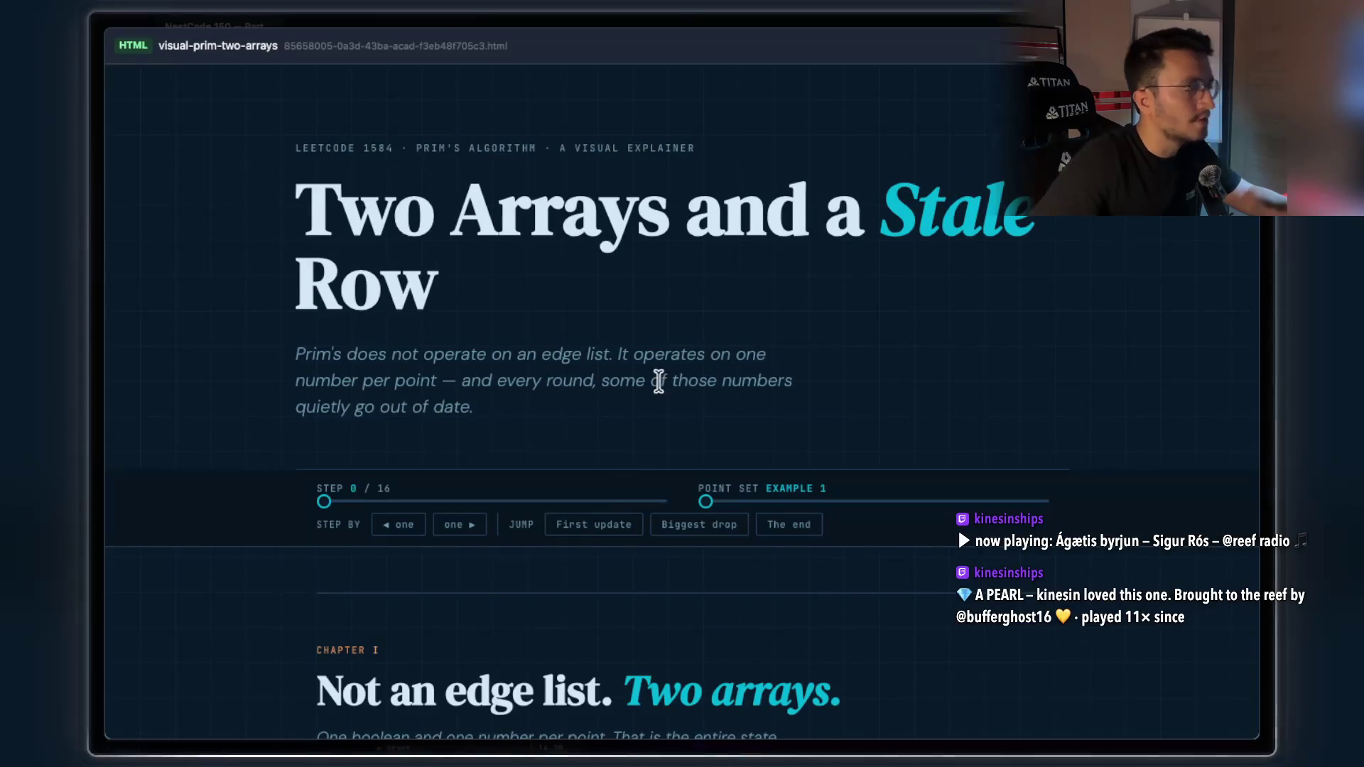
{"action": "left_click_drag", "start_coordinate": [468, 199], "coordinate": [919, 201]}
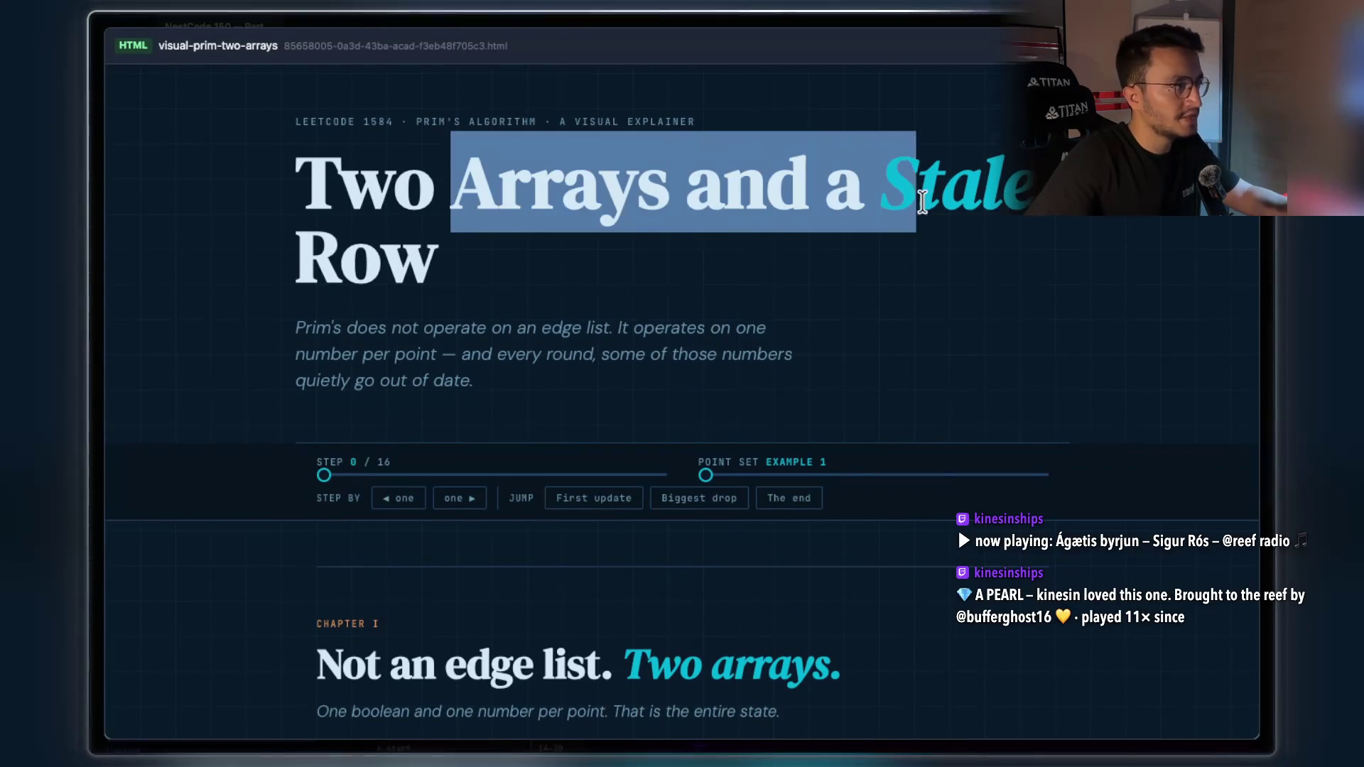
{"action": "triple_click", "coordinate": [294, 190]}
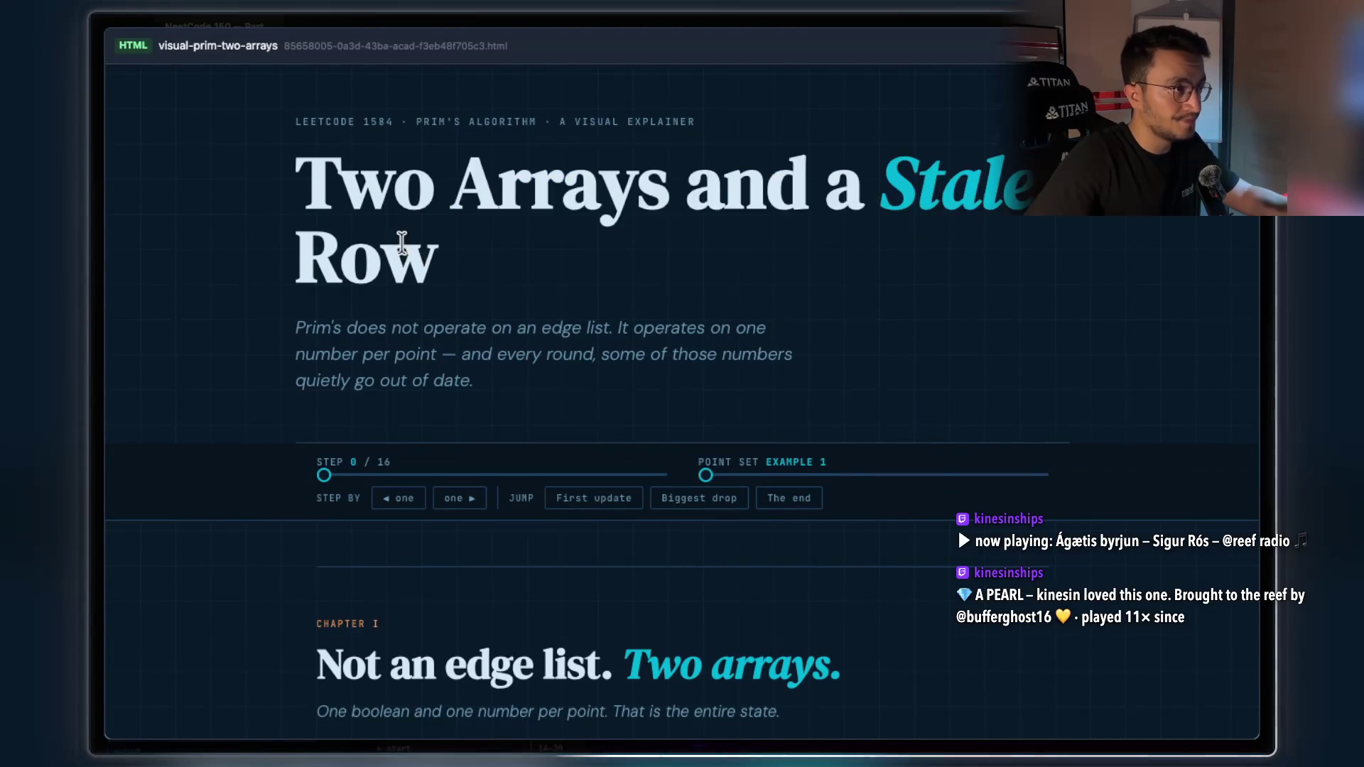
{"action": "scroll", "coordinate": [618, 274], "scroll_direction": "down", "scroll_amount": 4}
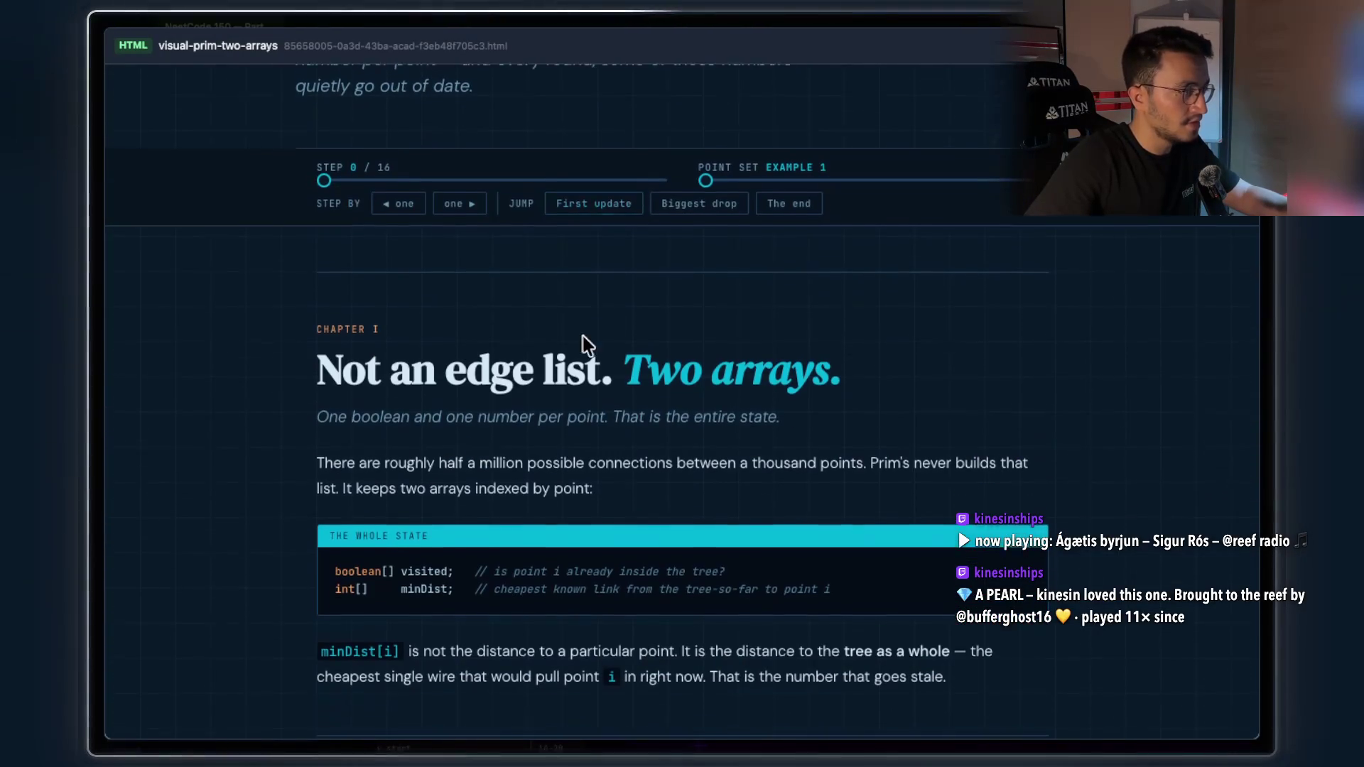
{"action": "left_click_drag", "start_coordinate": [310, 373], "coordinate": [796, 367]}
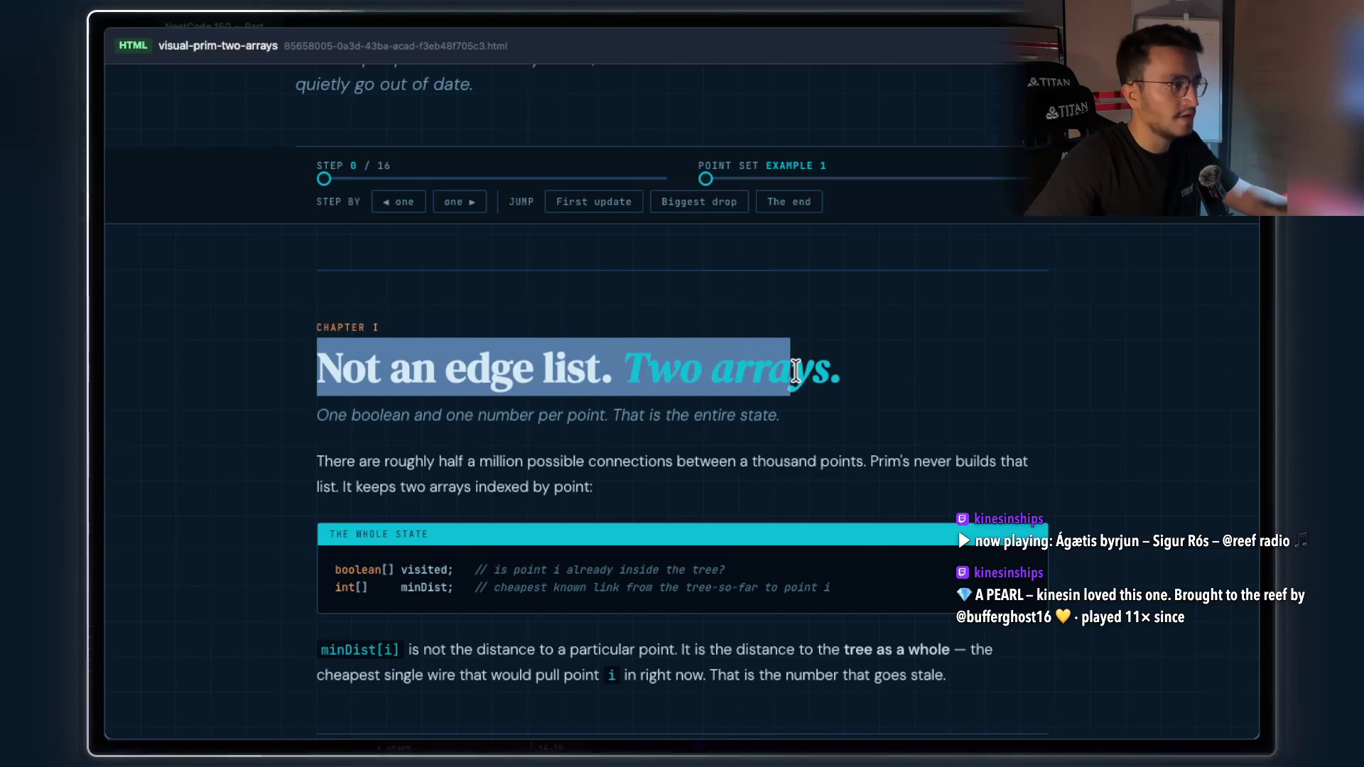
{"action": "left_click", "coordinate": [510, 368]}
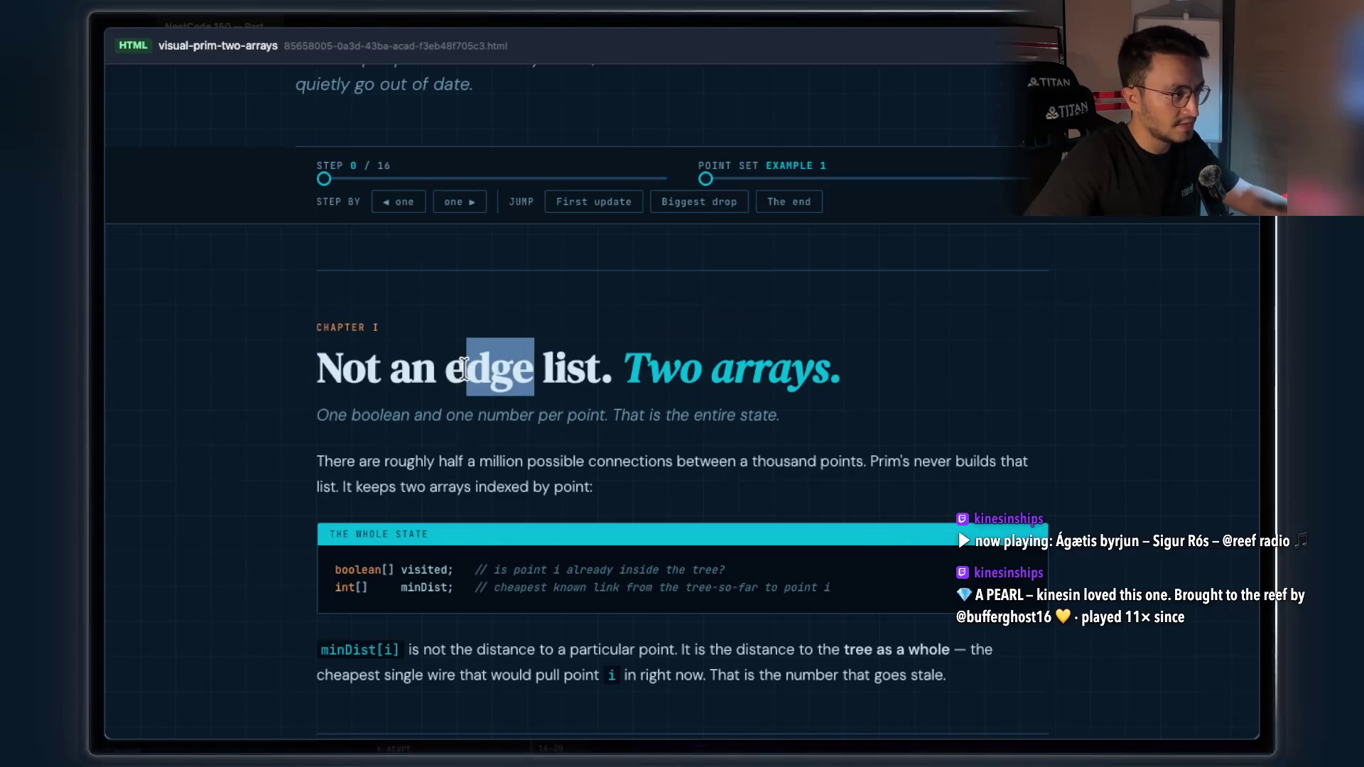
{"action": "left_click_drag", "start_coordinate": [458, 368], "coordinate": [448, 367]}
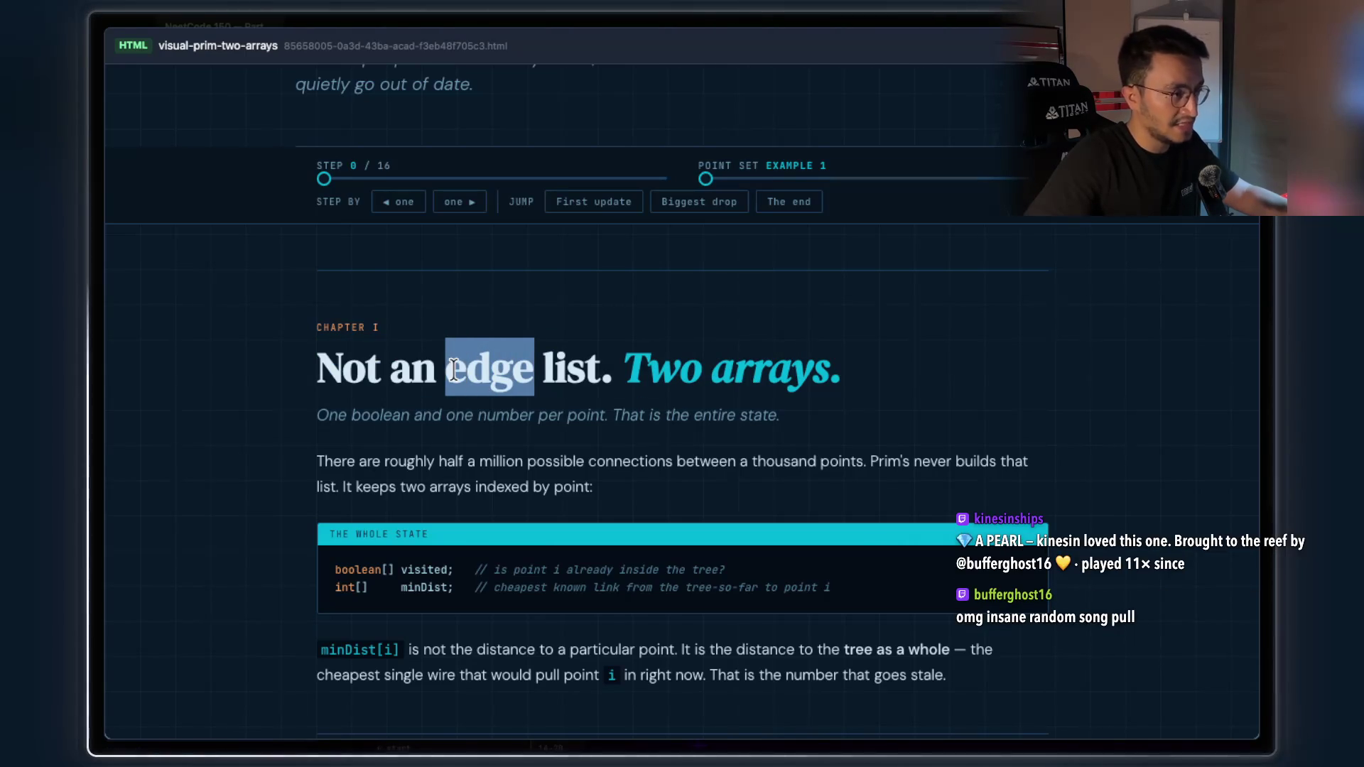
{"action": "left_click_drag", "start_coordinate": [647, 368], "coordinate": [777, 372]}
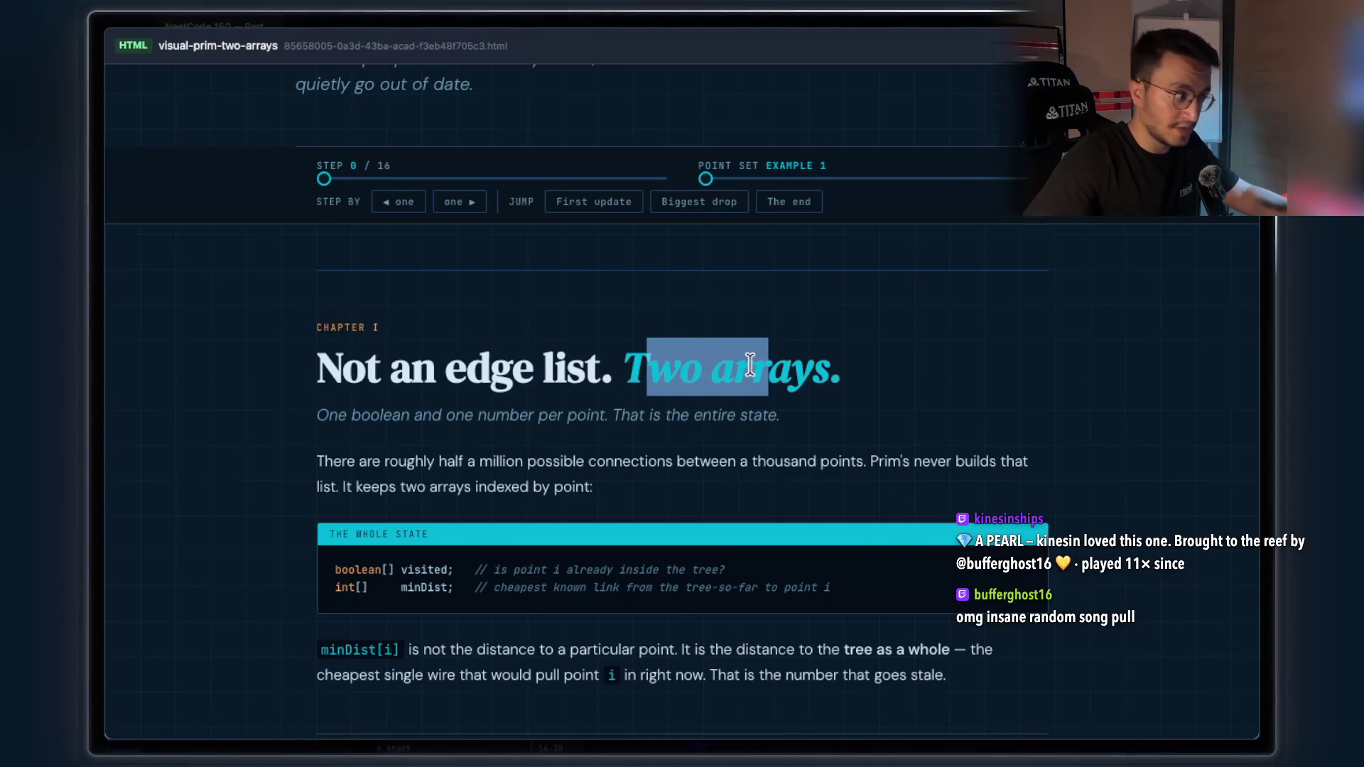
{"action": "scroll", "coordinate": [760, 370], "scroll_direction": "down", "scroll_amount": 1}
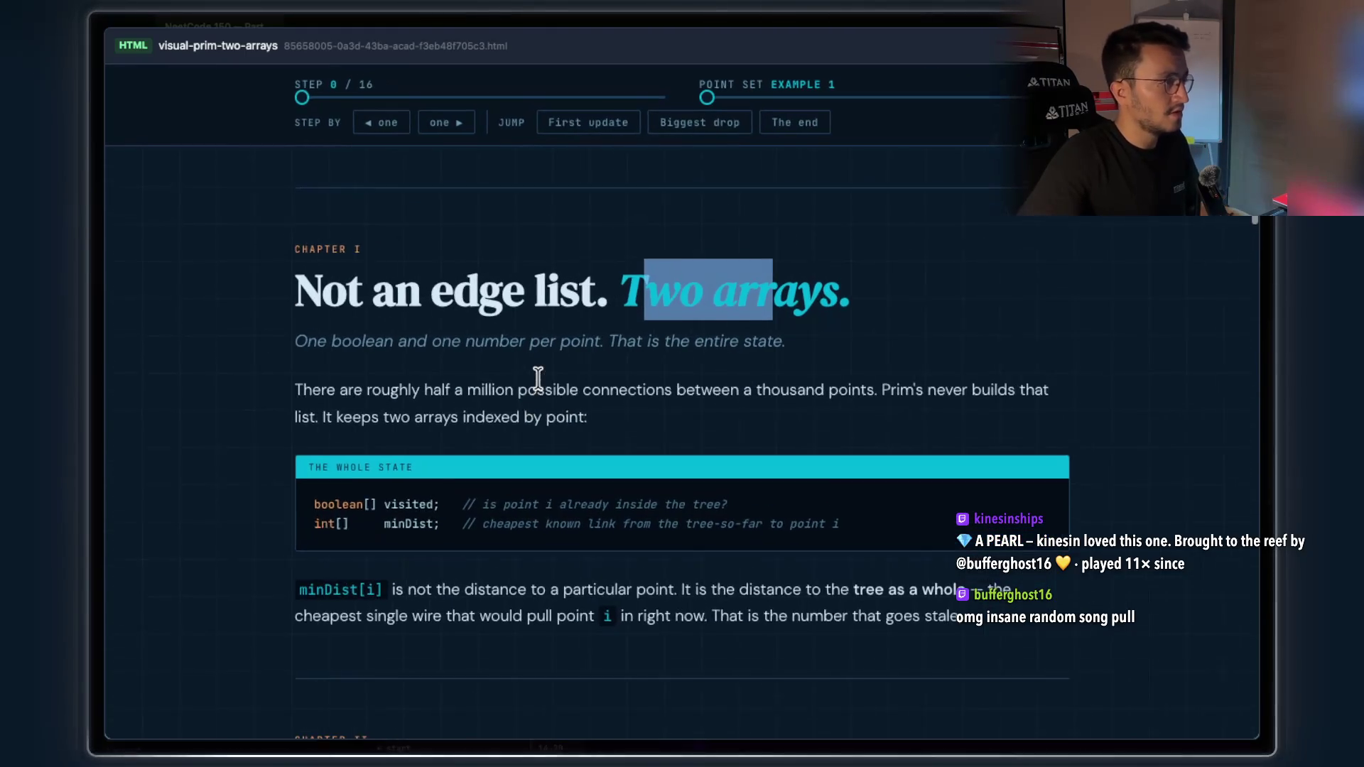
{"action": "key", "text": "ctrl+plus"}
{"action": "key", "text": "ctrl+plus"}
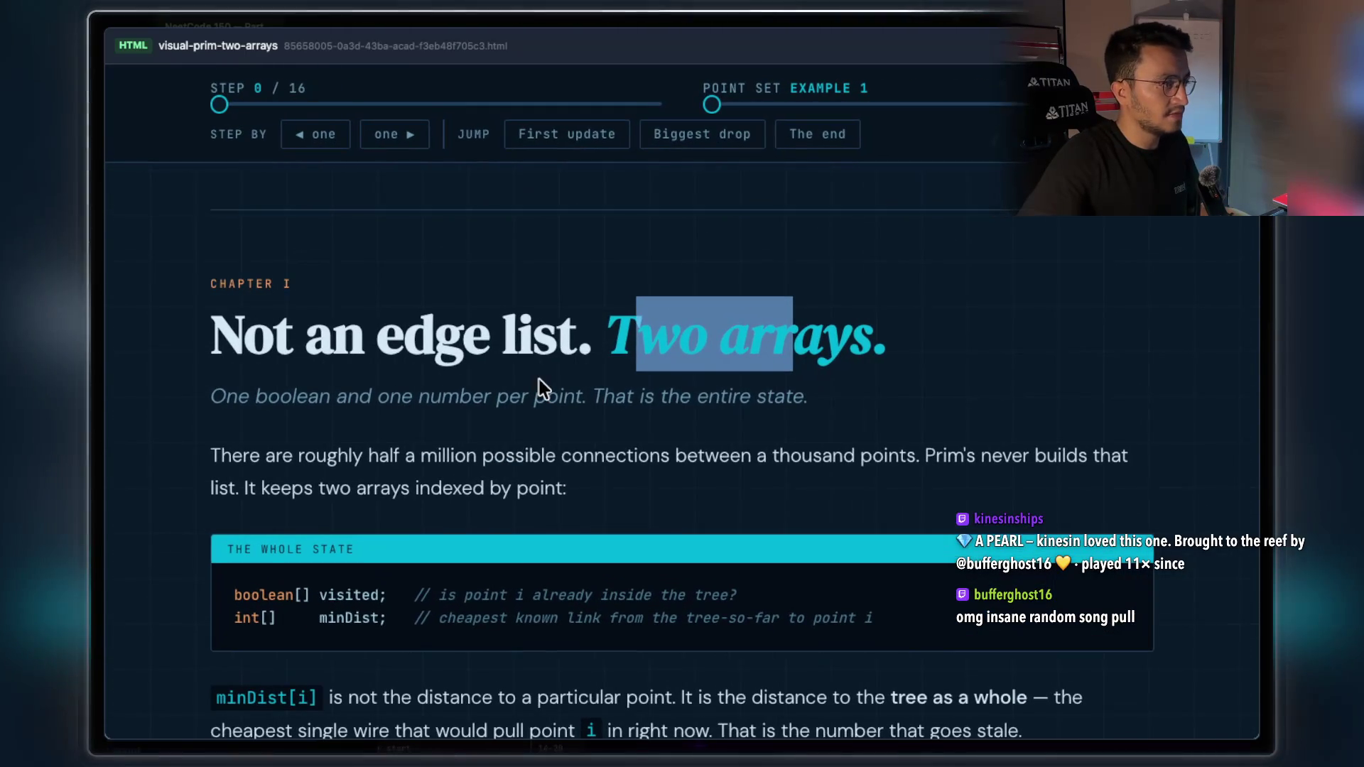
{"action": "scroll", "coordinate": [539, 380], "scroll_direction": "down", "scroll_amount": 2}
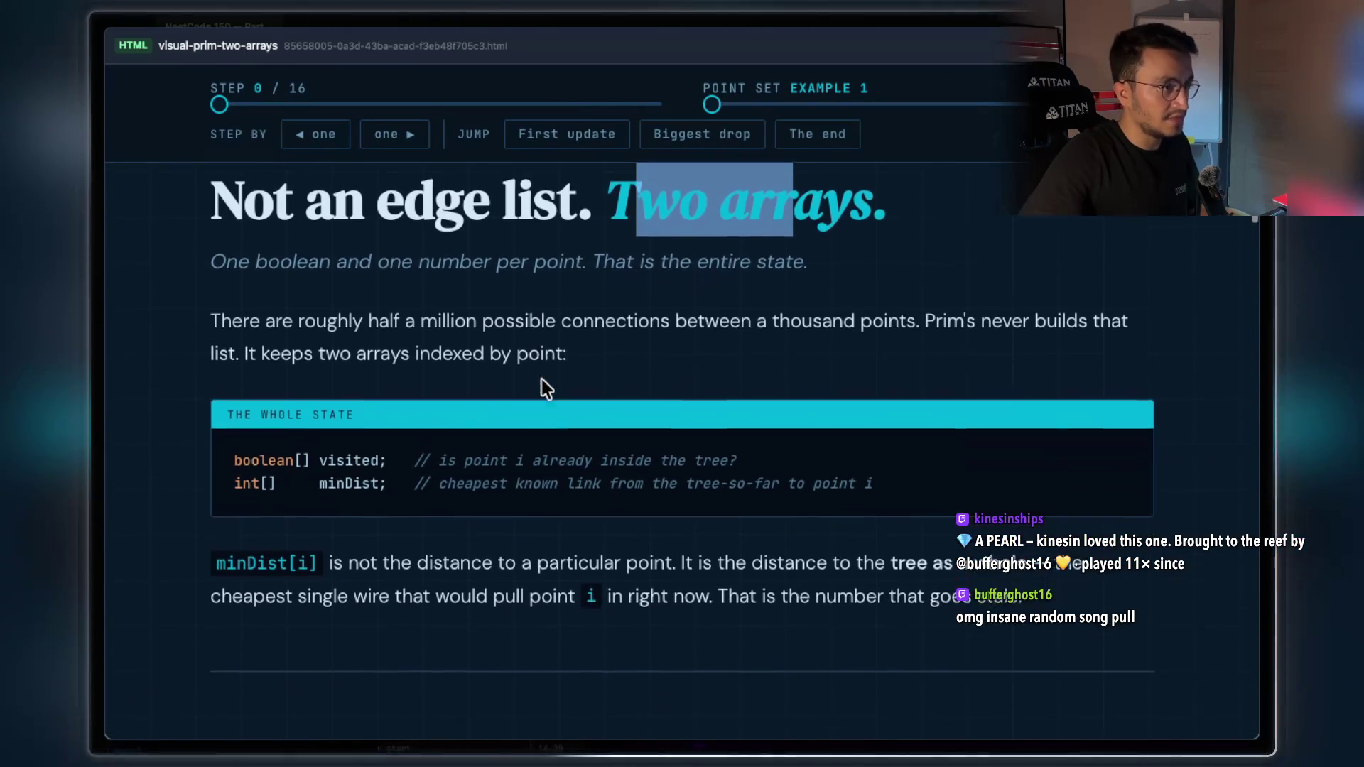
{"action": "scroll", "coordinate": [540, 387], "scroll_direction": "down", "scroll_amount": 1}
{"action": "left_click_drag", "start_coordinate": [757, 289], "coordinate": [899, 289]}
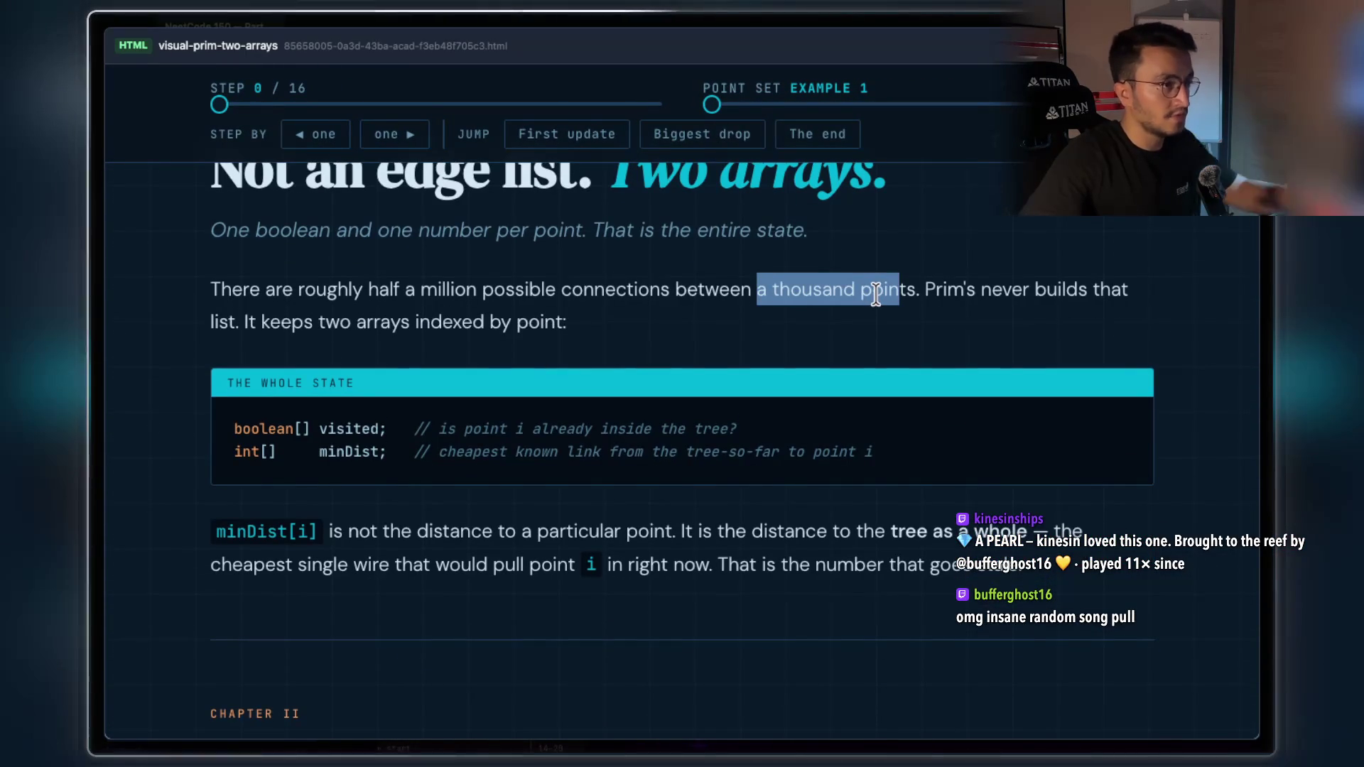
{"action": "scroll", "coordinate": [834, 362], "scroll_direction": "down", "scroll_amount": 1}
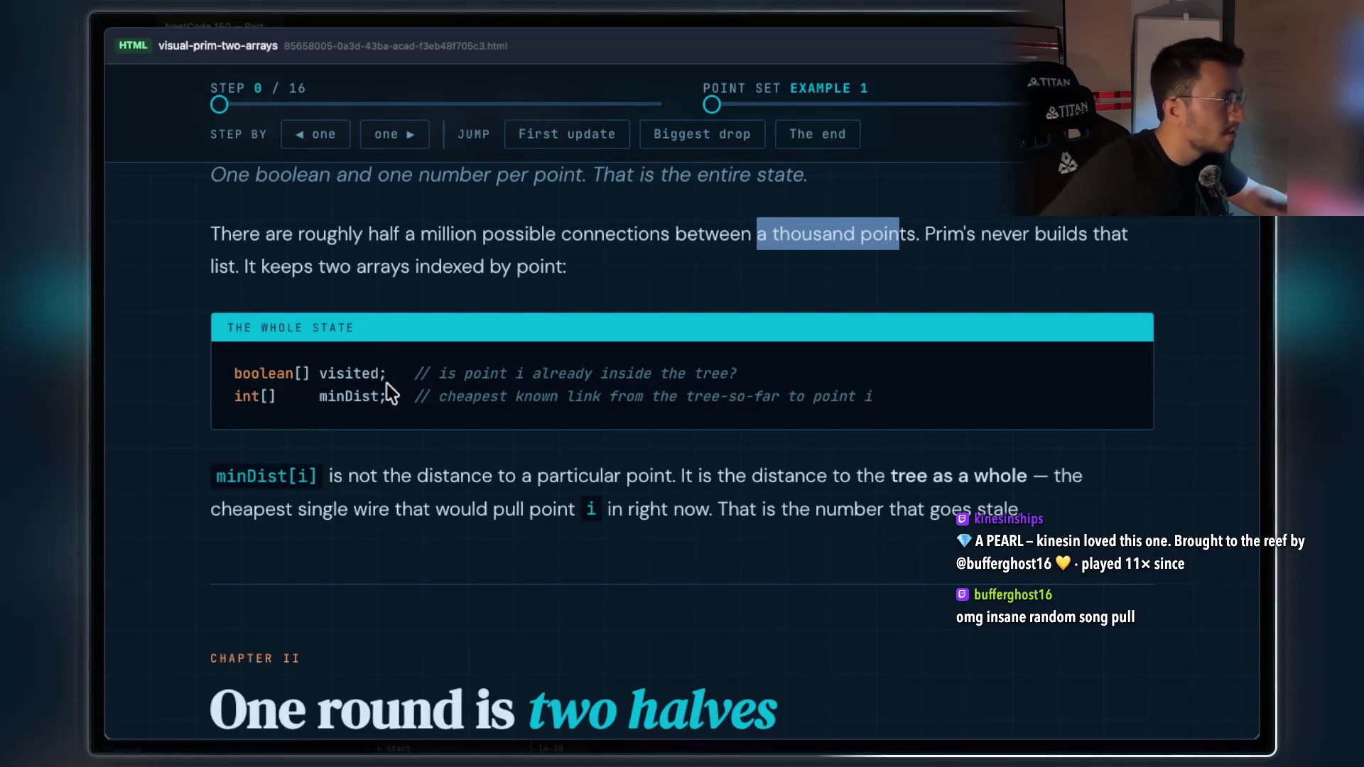
{"action": "left_click_drag", "start_coordinate": [429, 372], "coordinate": [635, 370]}
{"action": "left_click", "coordinate": [632, 408]}
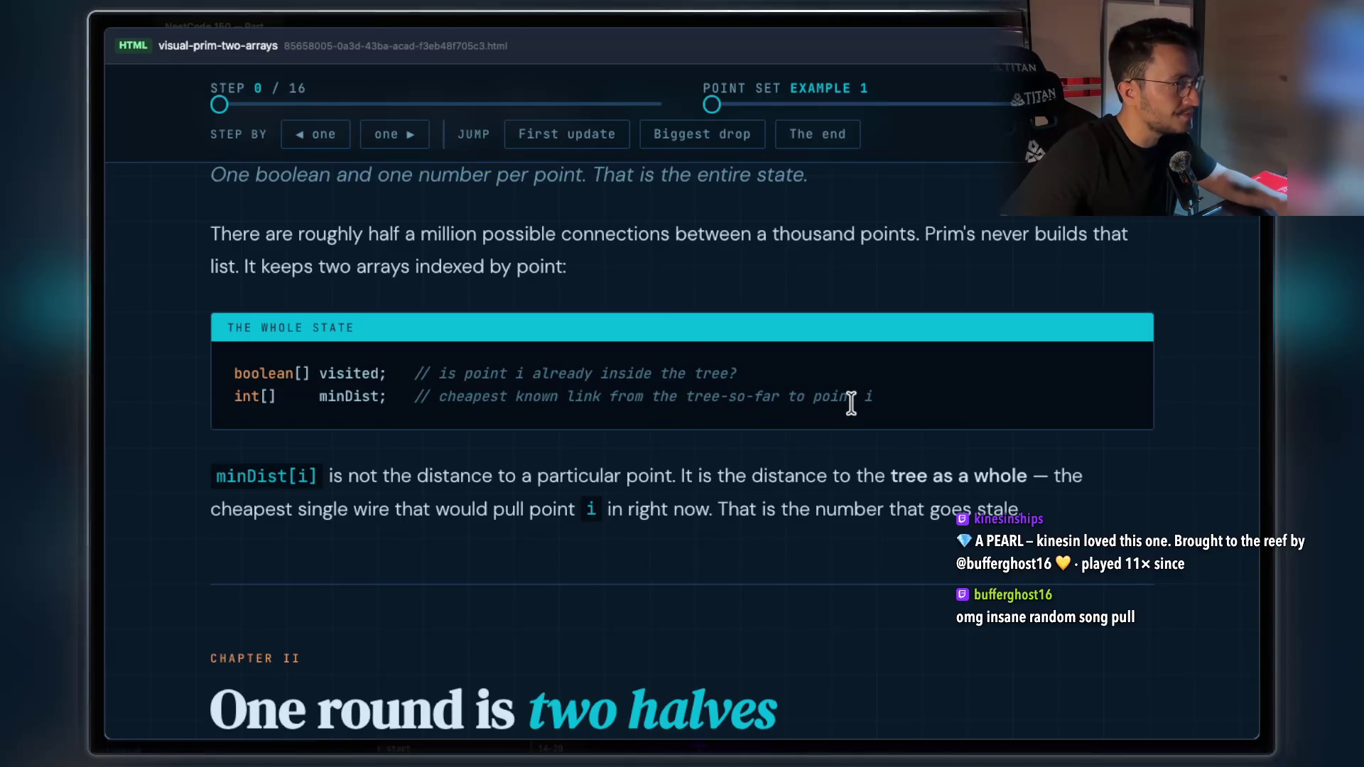
{"action": "scroll", "coordinate": [850, 404], "scroll_direction": "down", "scroll_amount": 1}
{"action": "scroll", "coordinate": [850, 403], "scroll_direction": "down", "scroll_amount": 1}
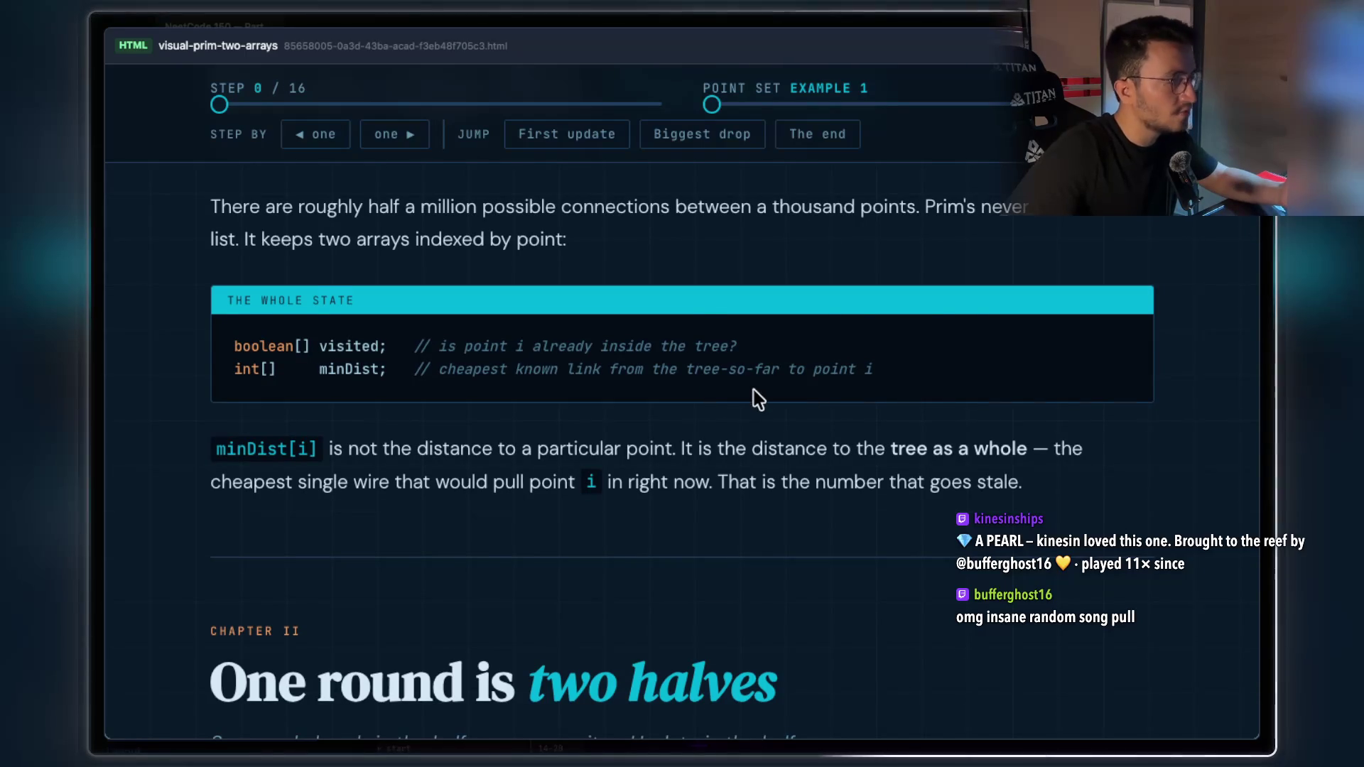
{"action": "scroll", "coordinate": [726, 399], "scroll_direction": "down", "scroll_amount": 1}
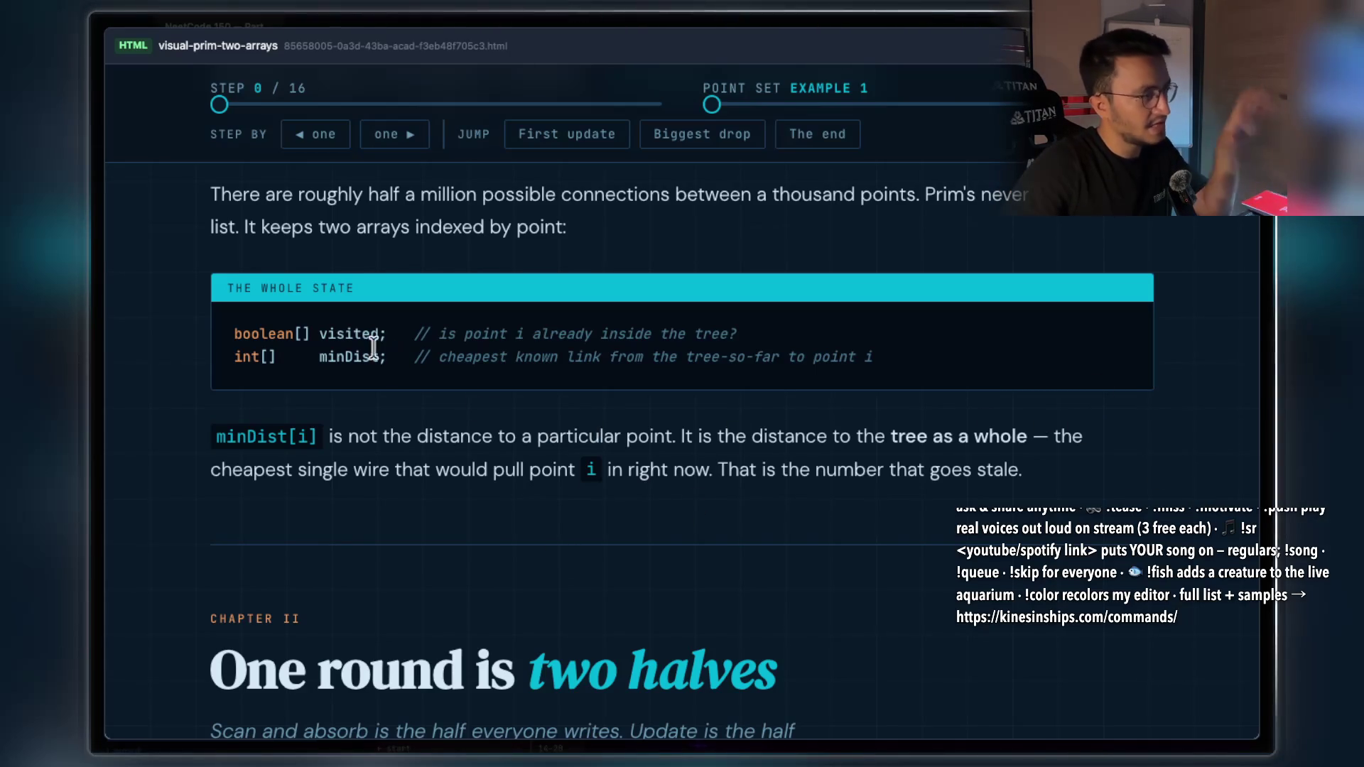
{"action": "left_click_drag", "start_coordinate": [386, 356], "coordinate": [317, 357]}
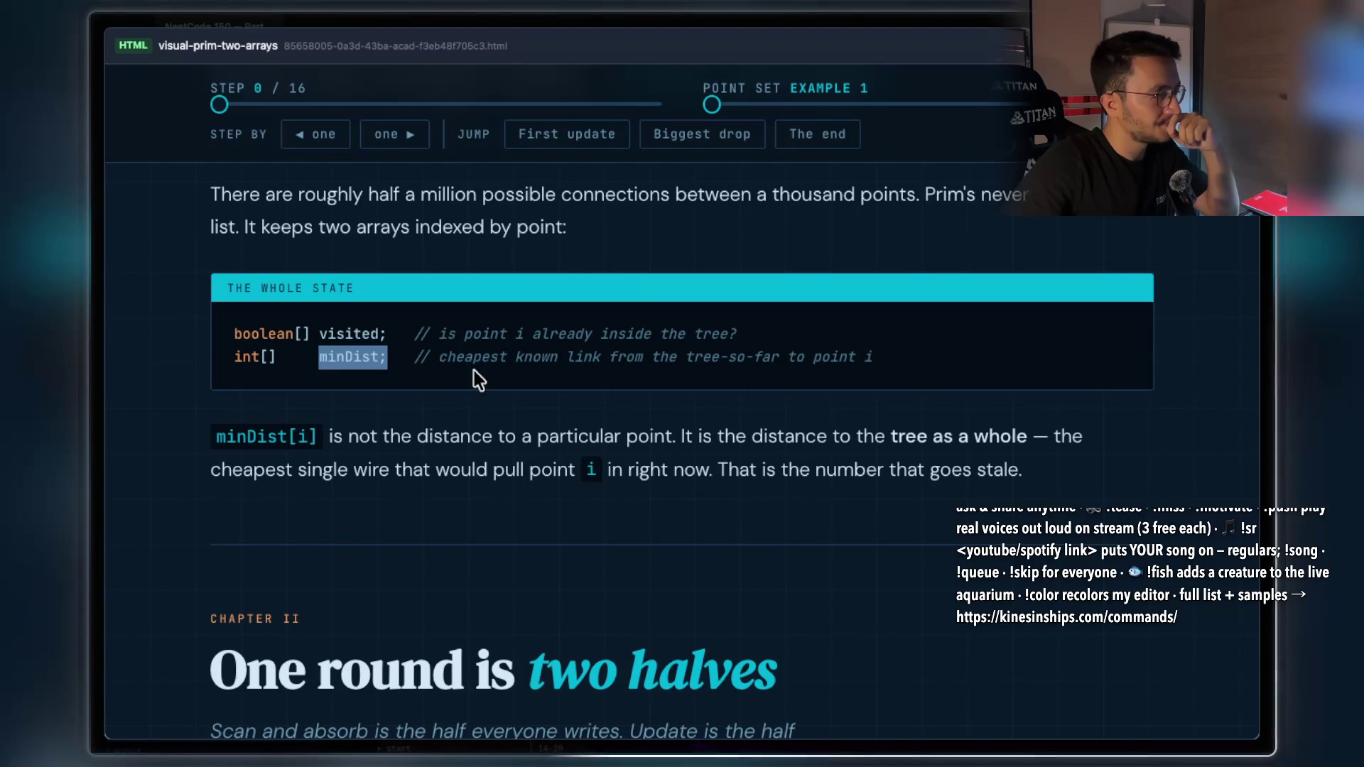
{"action": "scroll", "coordinate": [638, 305], "scroll_direction": "down", "scroll_amount": 1}
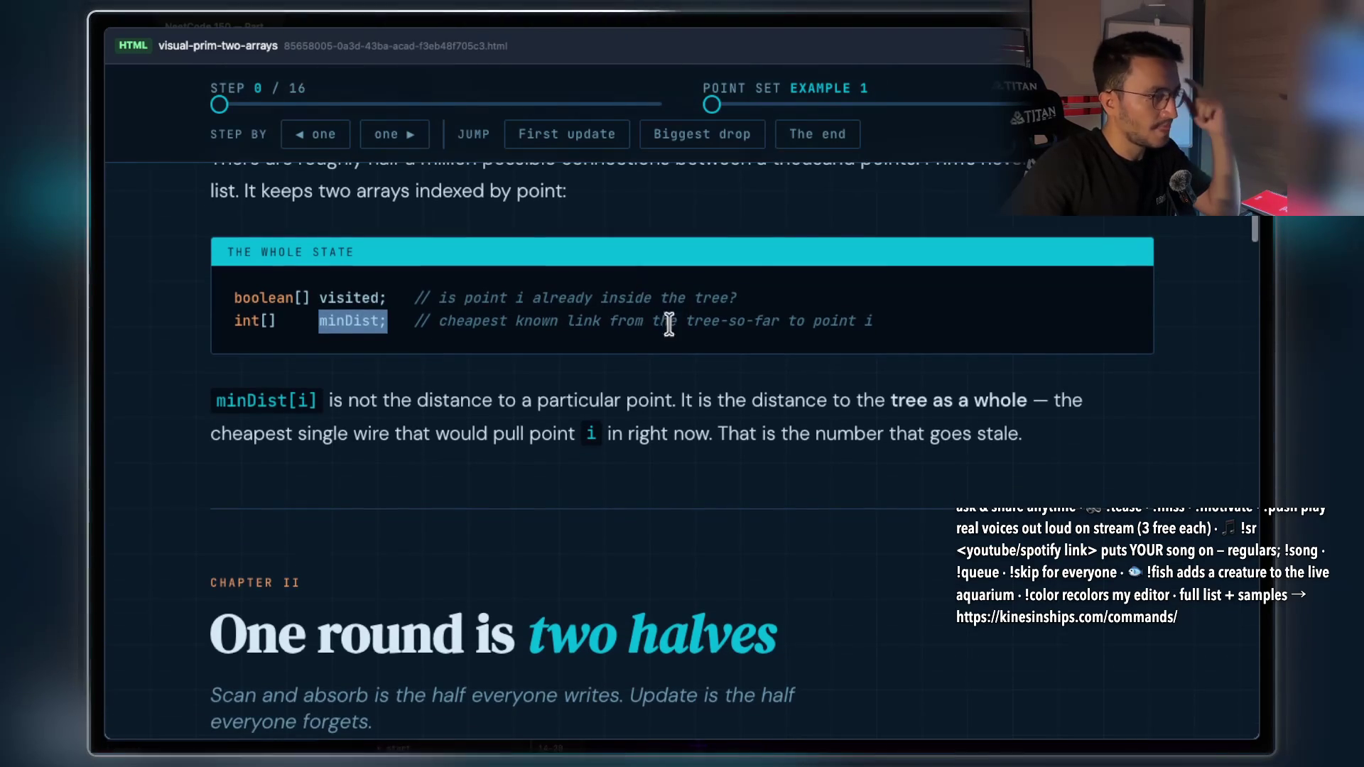
{"action": "left_click_drag", "start_coordinate": [325, 402], "coordinate": [1023, 399]}
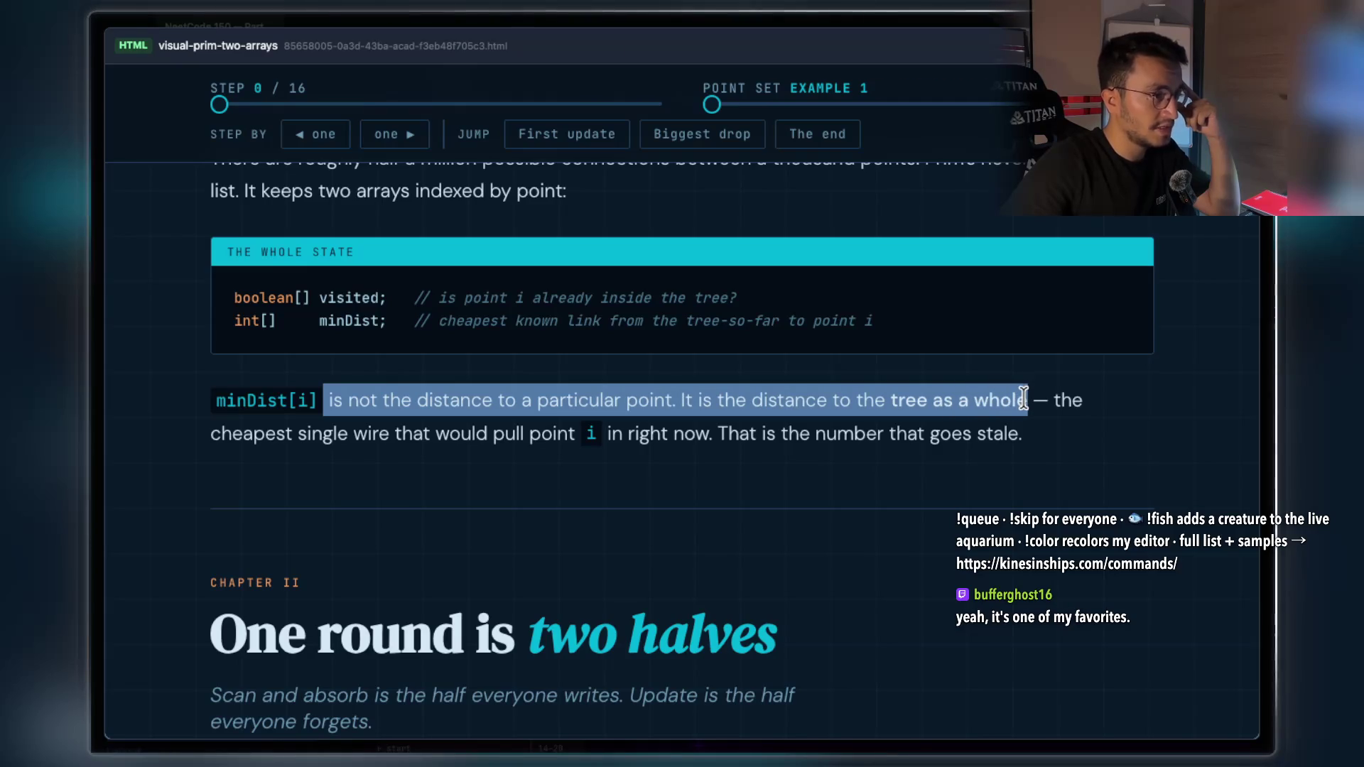
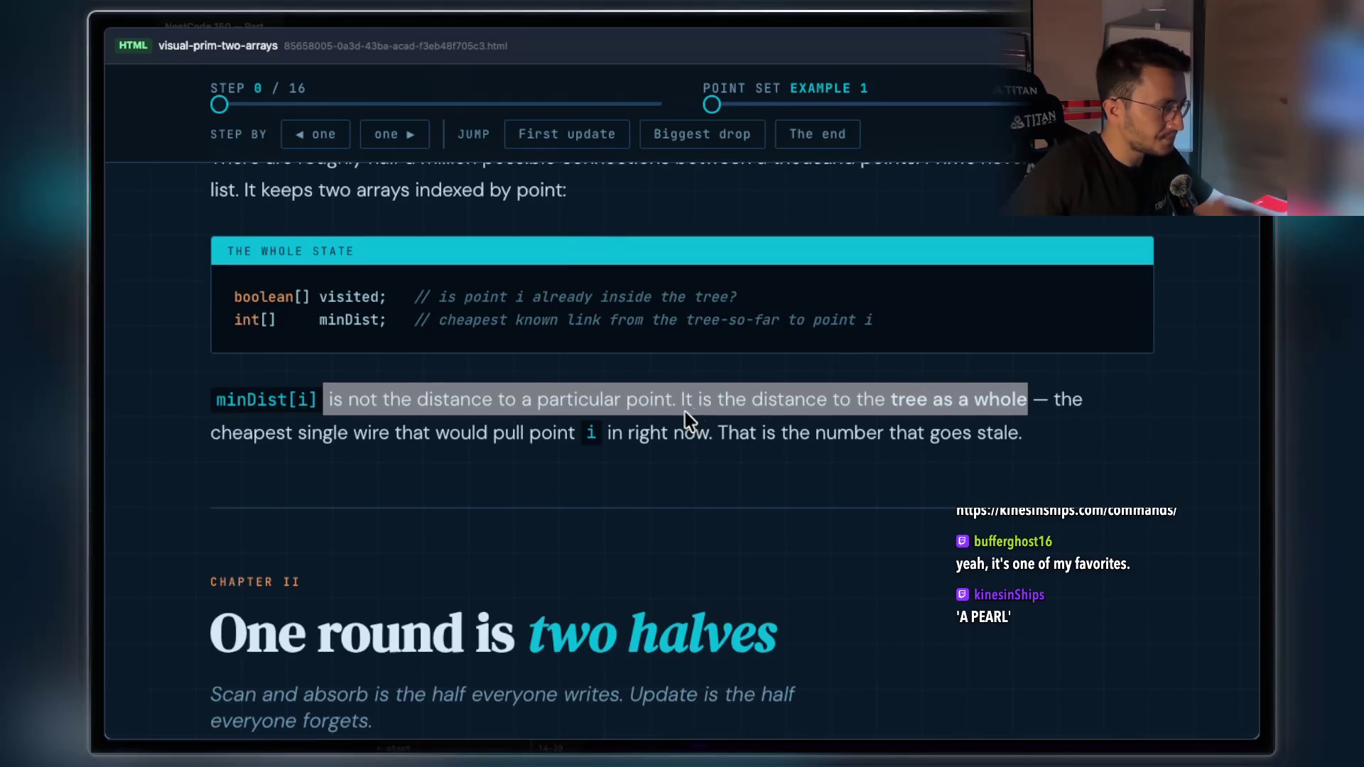
Select the phrase "They are simply measuring a tree" in the italic quote below 'What goes stale?'
{"action": "scroll", "coordinate": [682, 412], "scroll_direction": "down", "scroll_amount": 3}
{"action": "left_click_drag", "start_coordinate": [516, 450], "coordinate": [777, 441]}
{"action": "scroll", "coordinate": [773, 369], "scroll_direction": "down", "scroll_amount": 6}
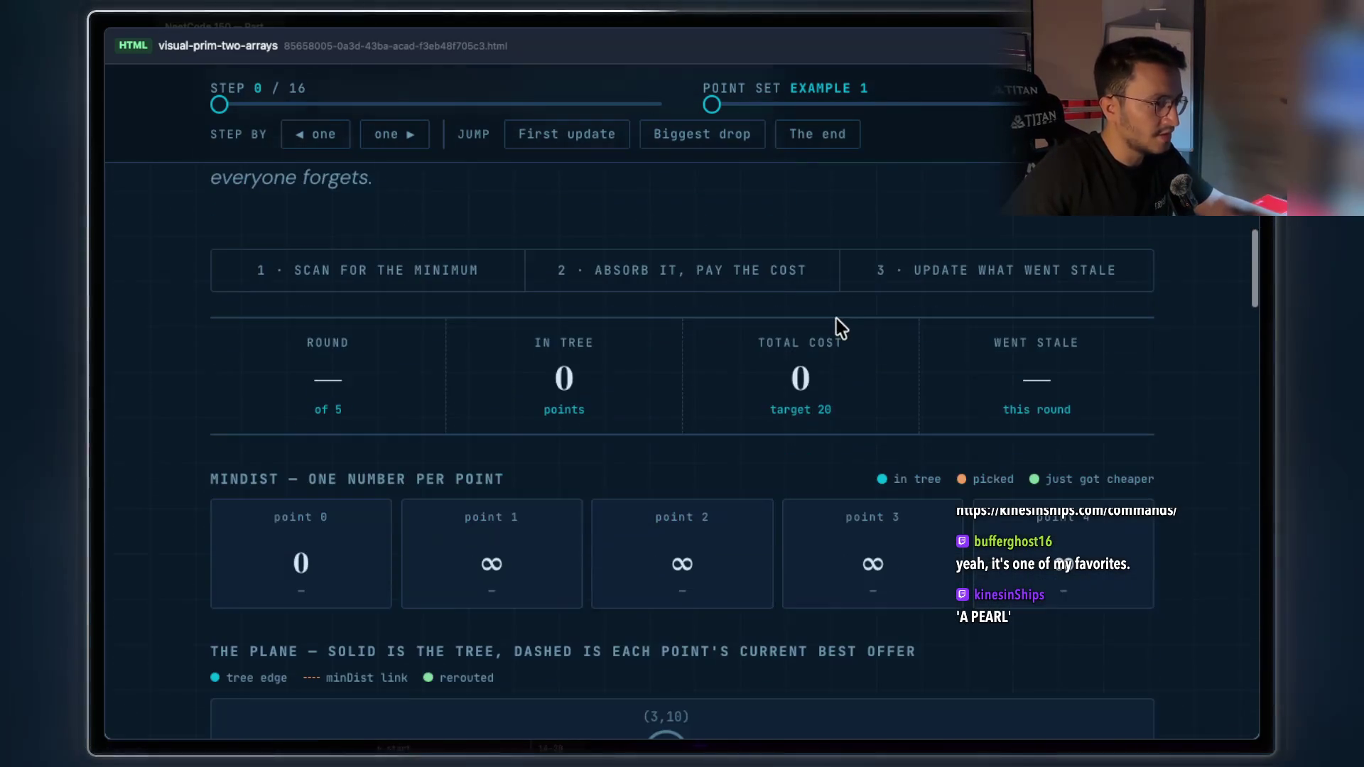
{"action": "scroll", "coordinate": [838, 323], "scroll_direction": "down", "scroll_amount": 7}
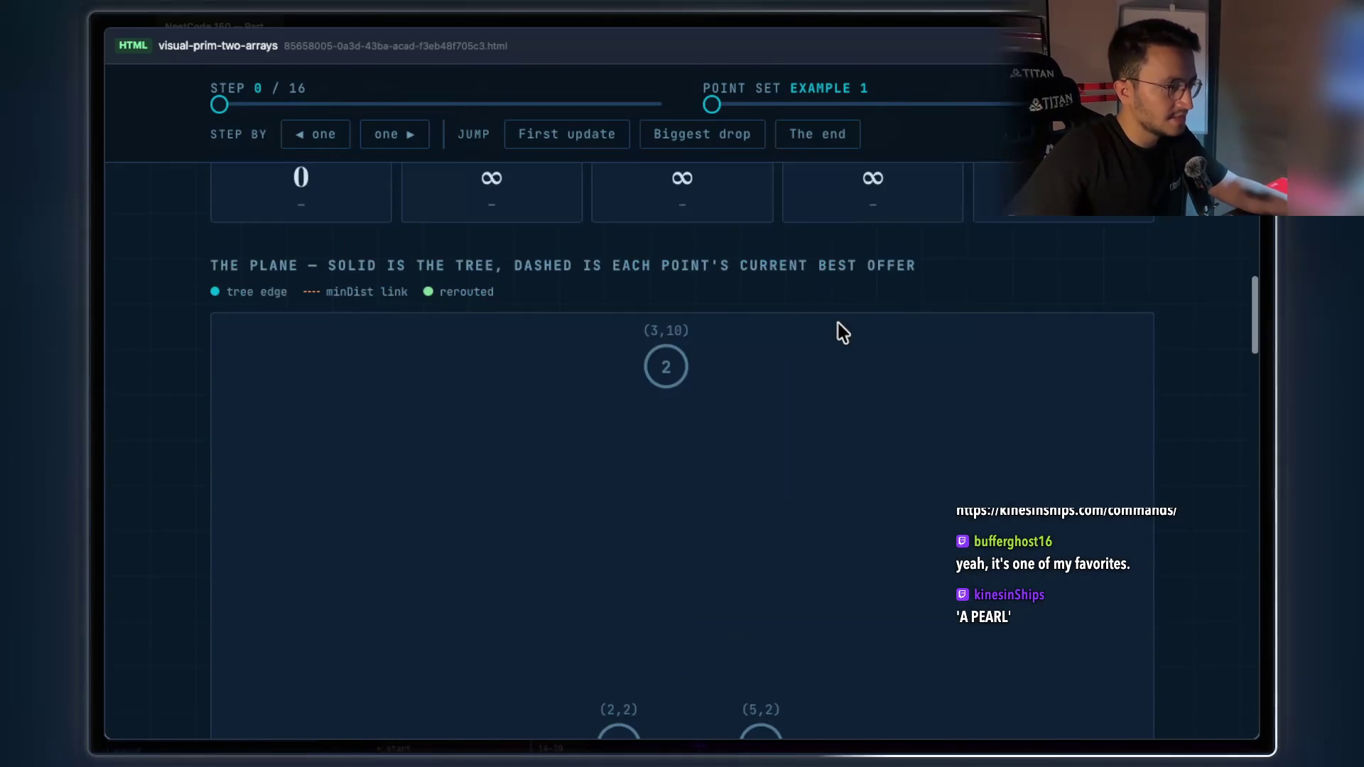
{"action": "scroll", "coordinate": [836, 395], "scroll_direction": "down", "scroll_amount": 6}
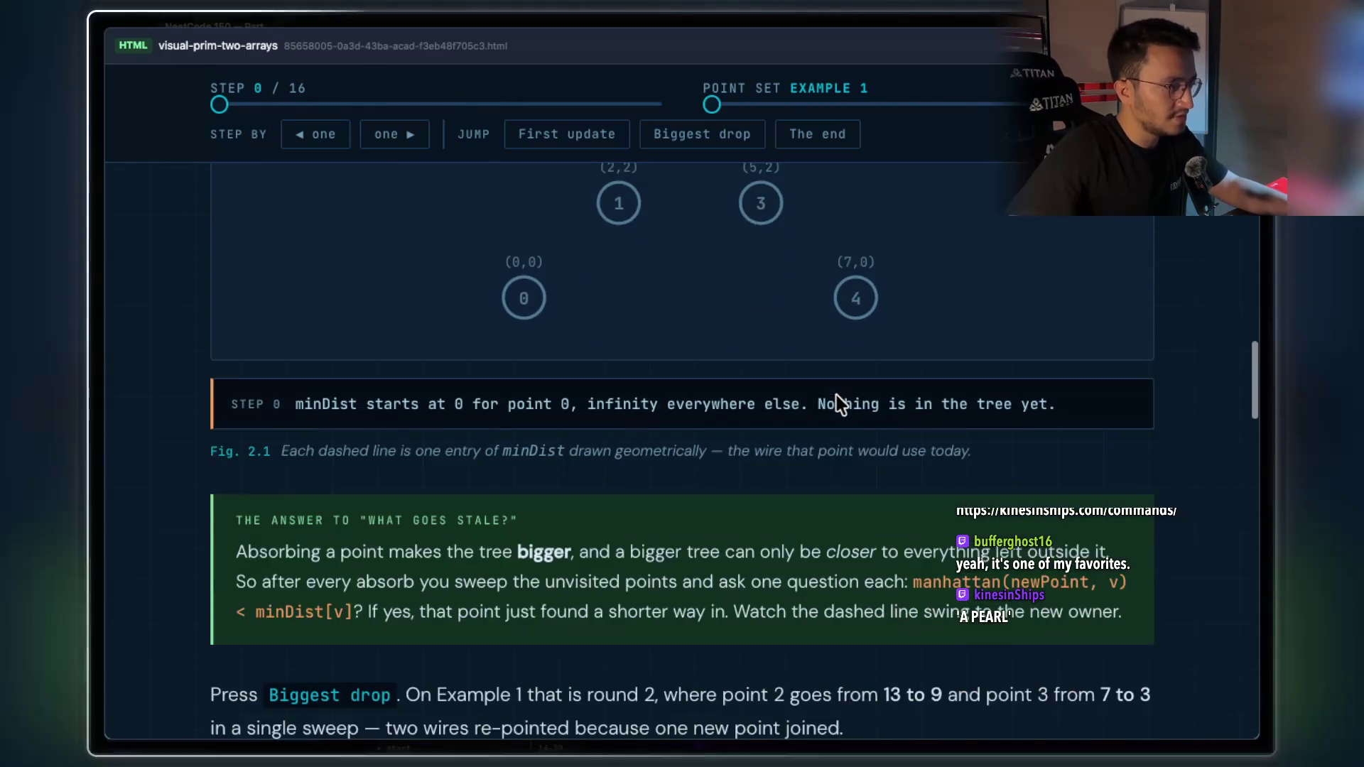
{"action": "scroll", "coordinate": [622, 494], "scroll_direction": "down", "scroll_amount": 4}
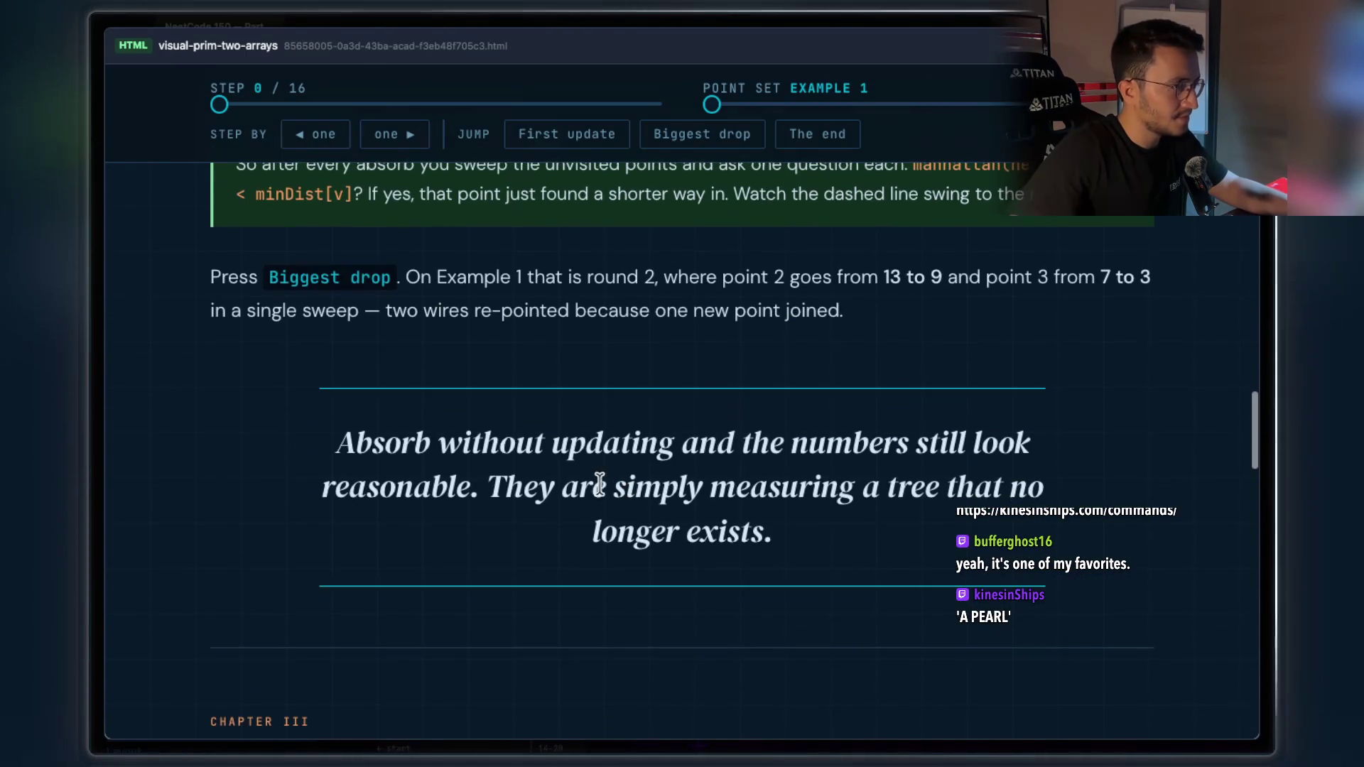
{"action": "left_click_drag", "start_coordinate": [573, 458], "coordinate": [1050, 440]}
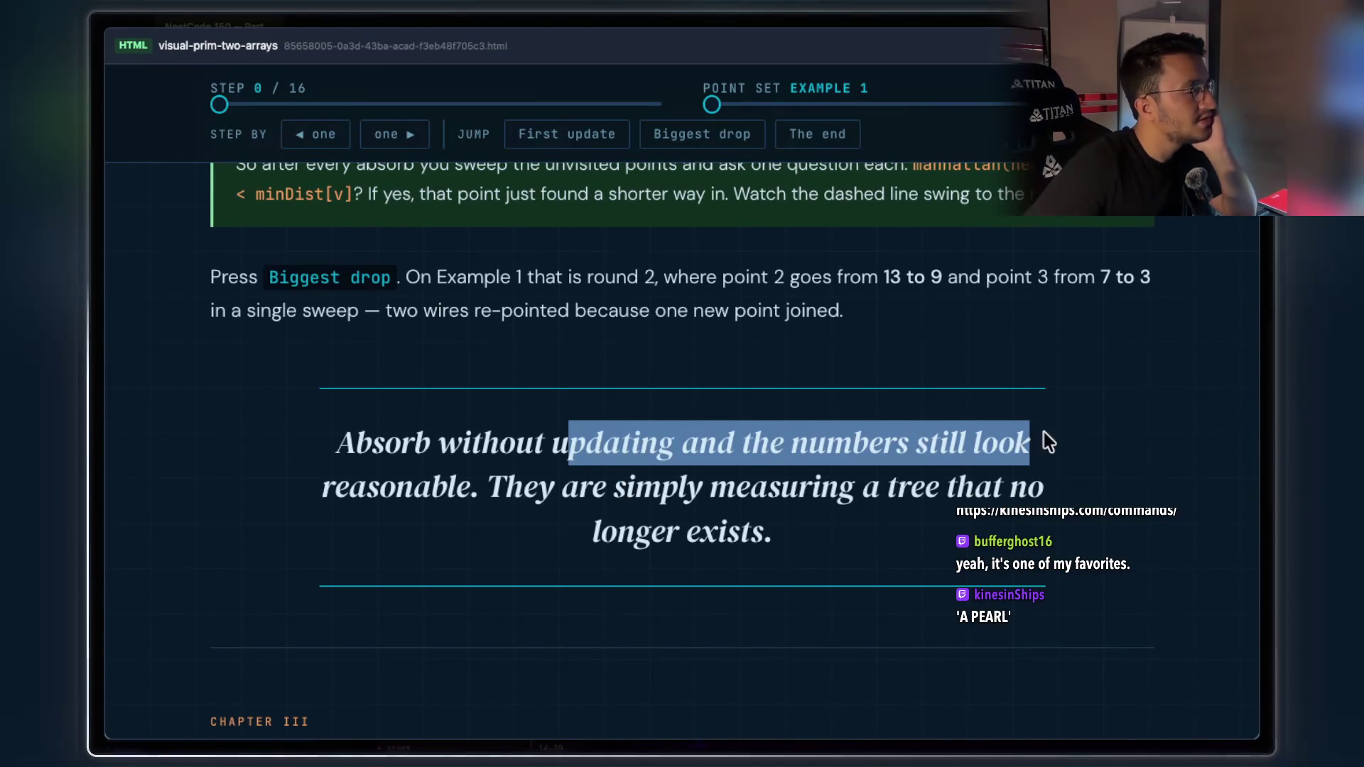
{"action": "left_click_drag", "start_coordinate": [487, 490], "coordinate": [950, 497]}
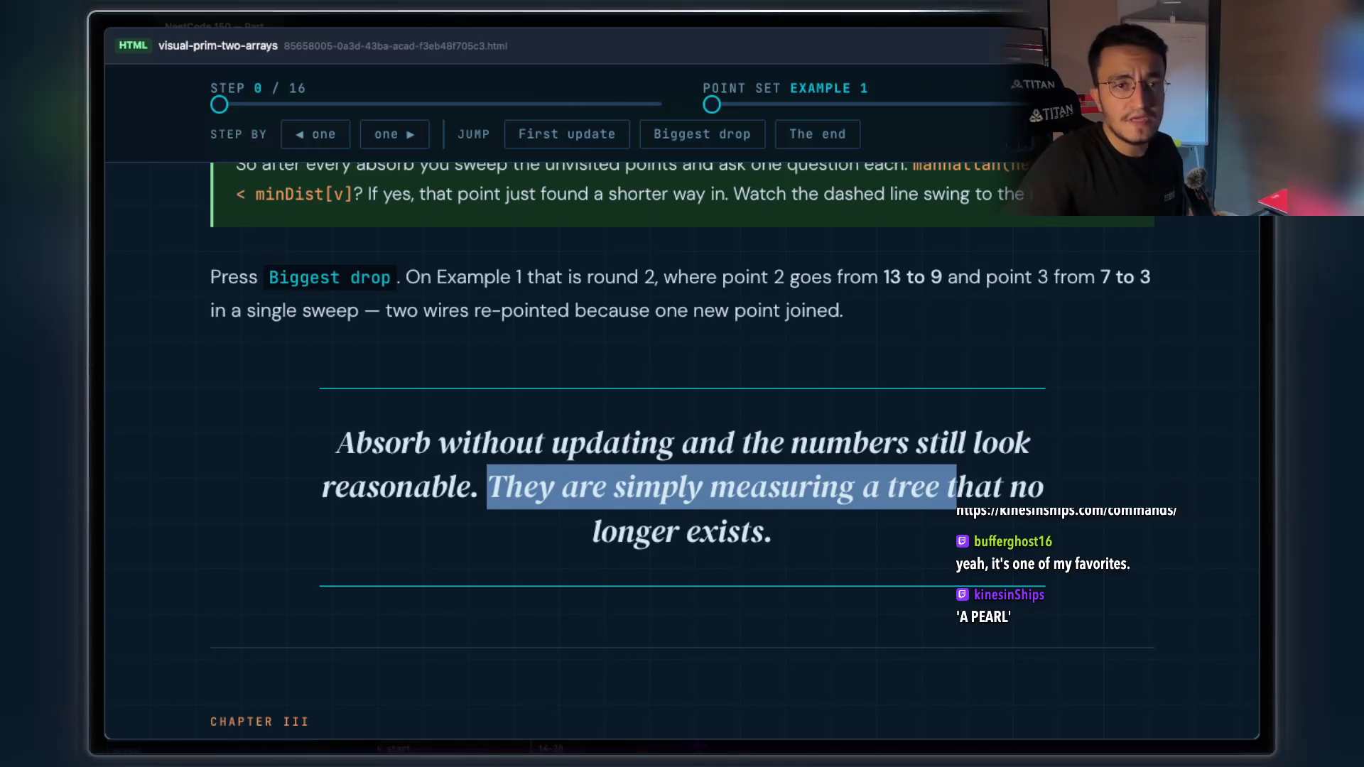
{"action": "key", "text": "alt+Tab"}
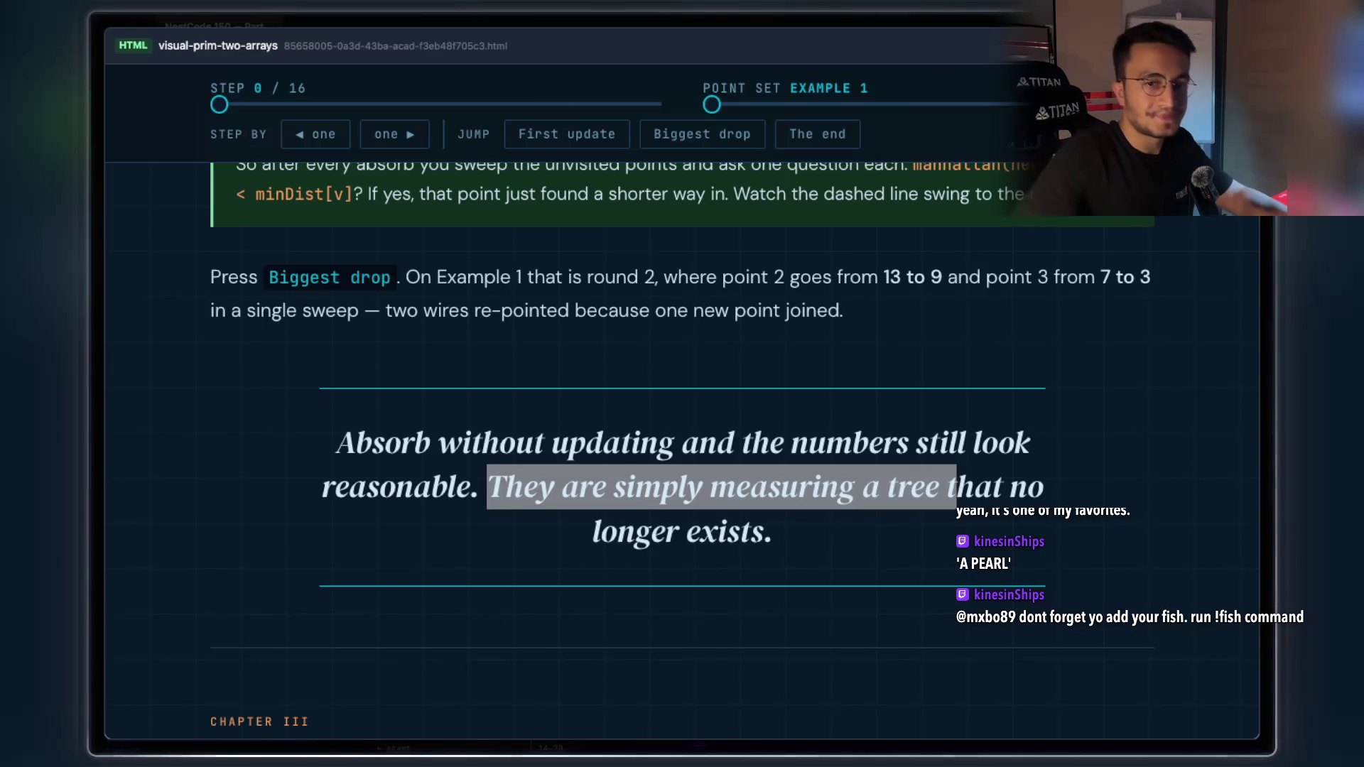
Scroll through Chapters III and IV, then back to the minDist cards (point 0 at 0, rest ∞)
{"action": "scroll", "coordinate": [678, 377], "scroll_direction": "down", "scroll_amount": 5}
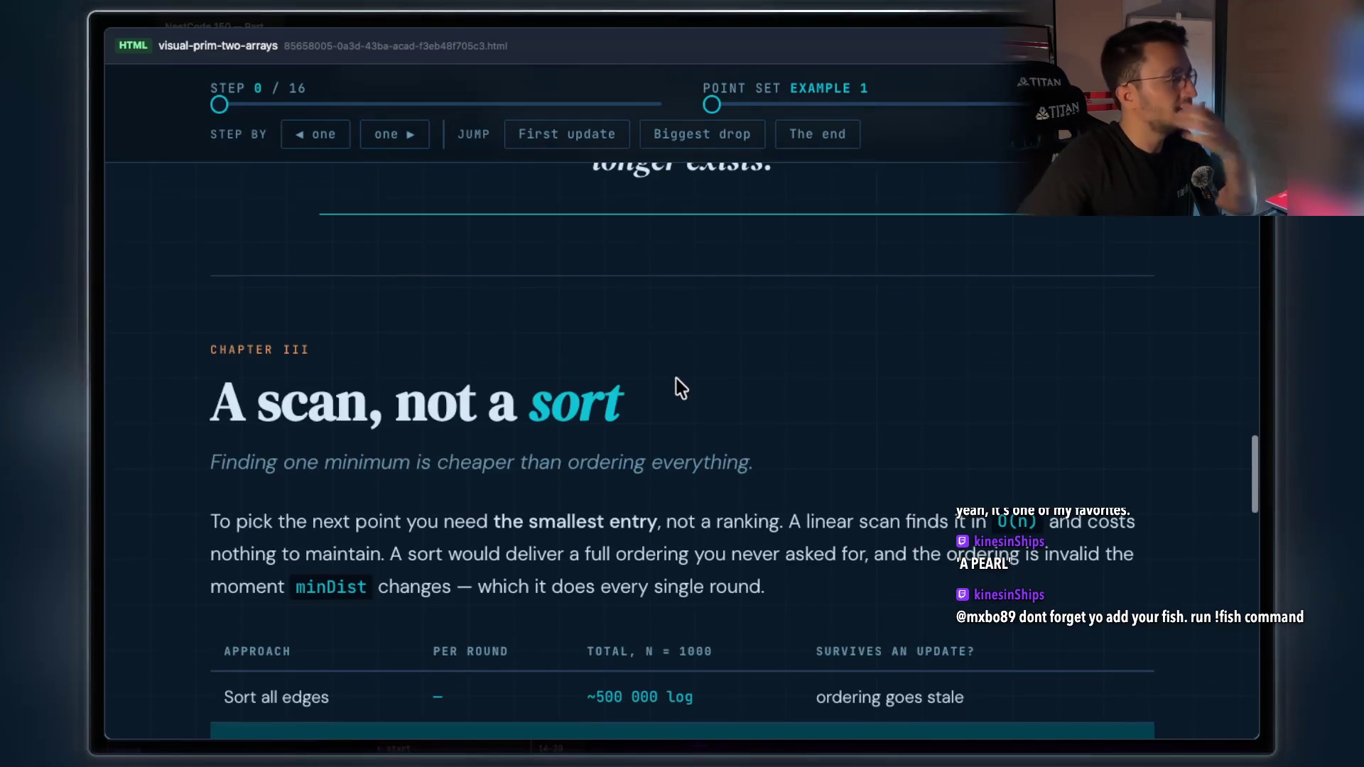
{"action": "scroll", "coordinate": [678, 387], "scroll_direction": "down", "scroll_amount": 3}
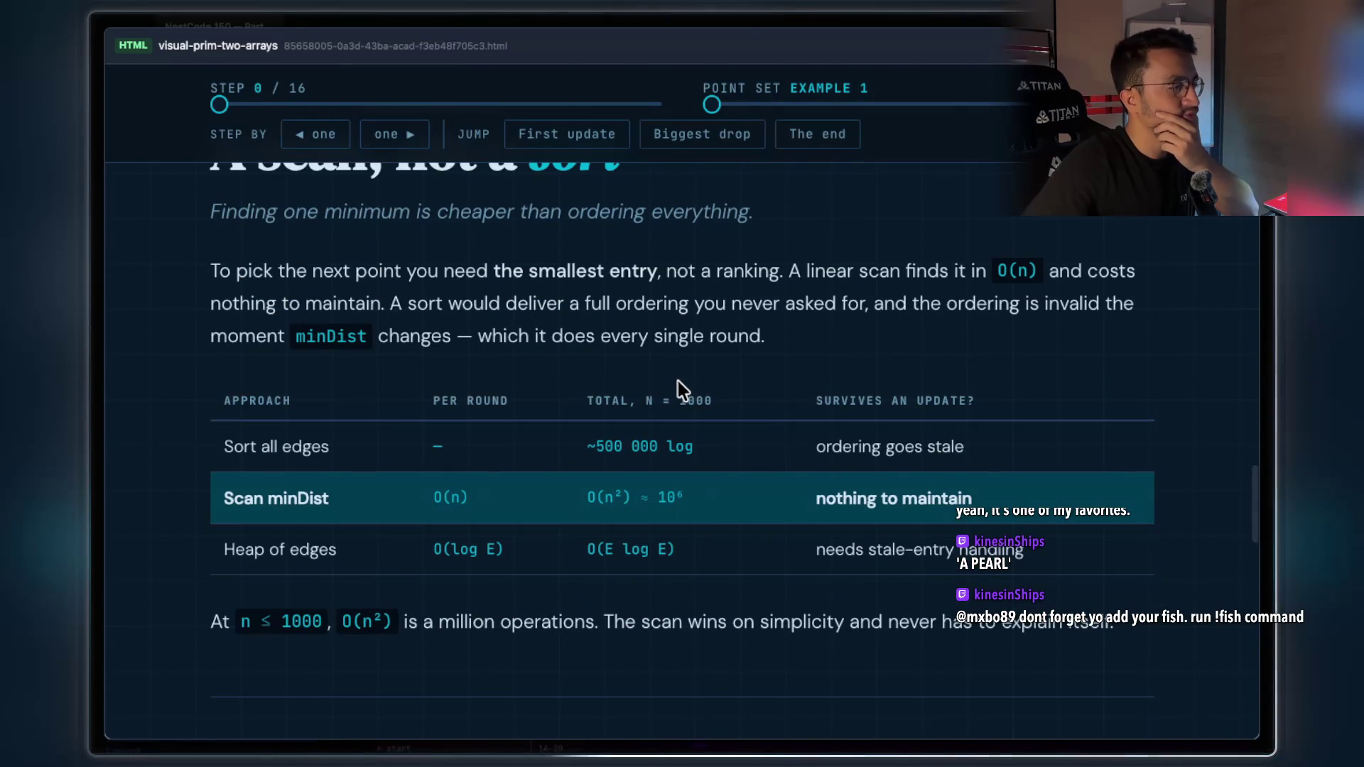
{"action": "scroll", "coordinate": [678, 381], "scroll_direction": "down", "scroll_amount": 10}
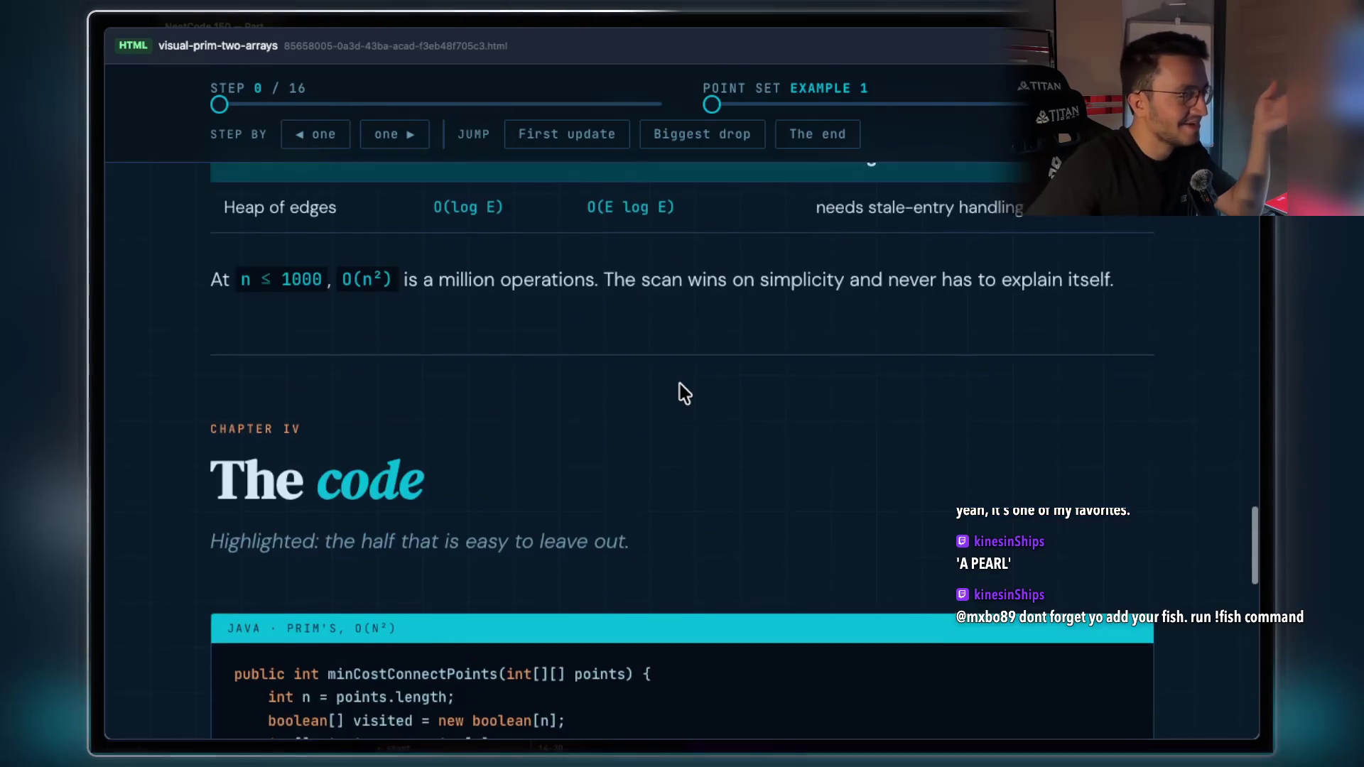
{"action": "scroll", "coordinate": [679, 382], "scroll_direction": "down", "scroll_amount": 13}
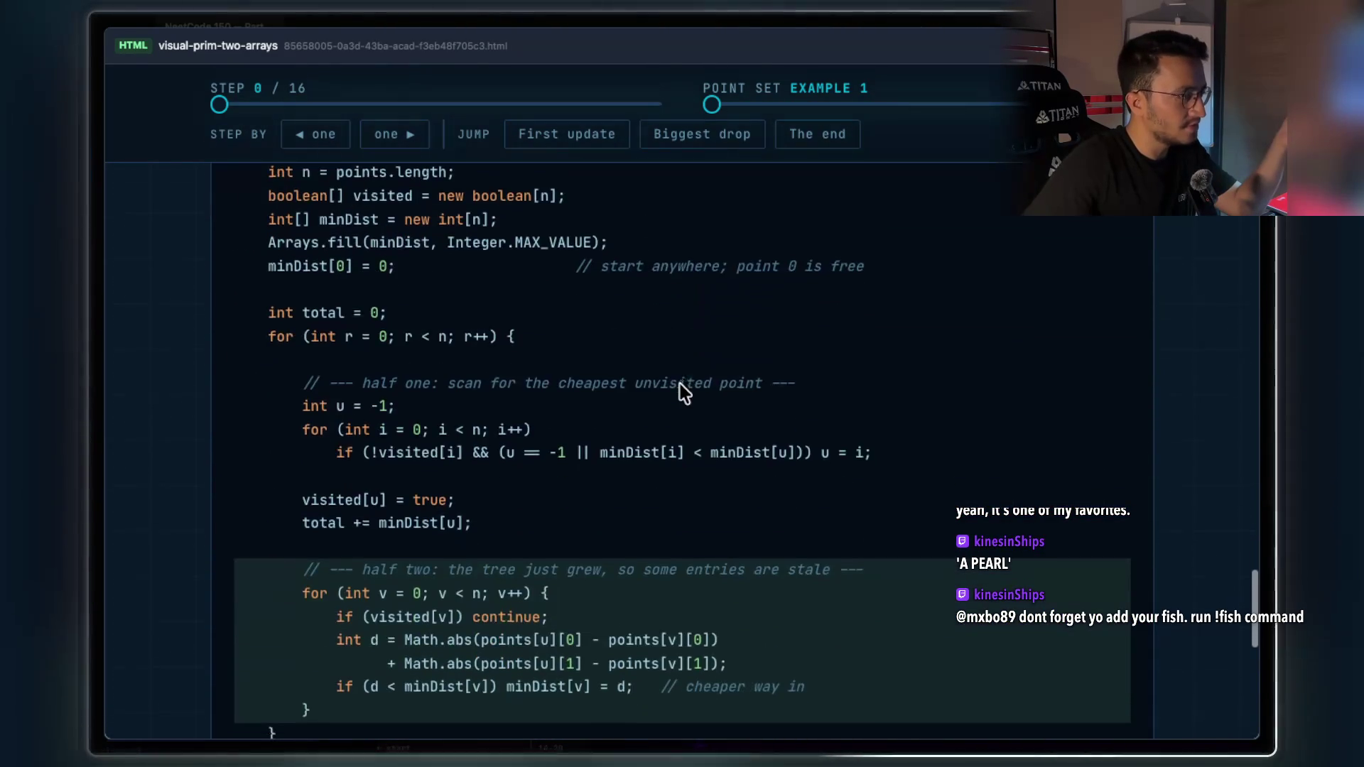
{"action": "scroll", "coordinate": [679, 389], "scroll_direction": "up", "scroll_amount": 15}
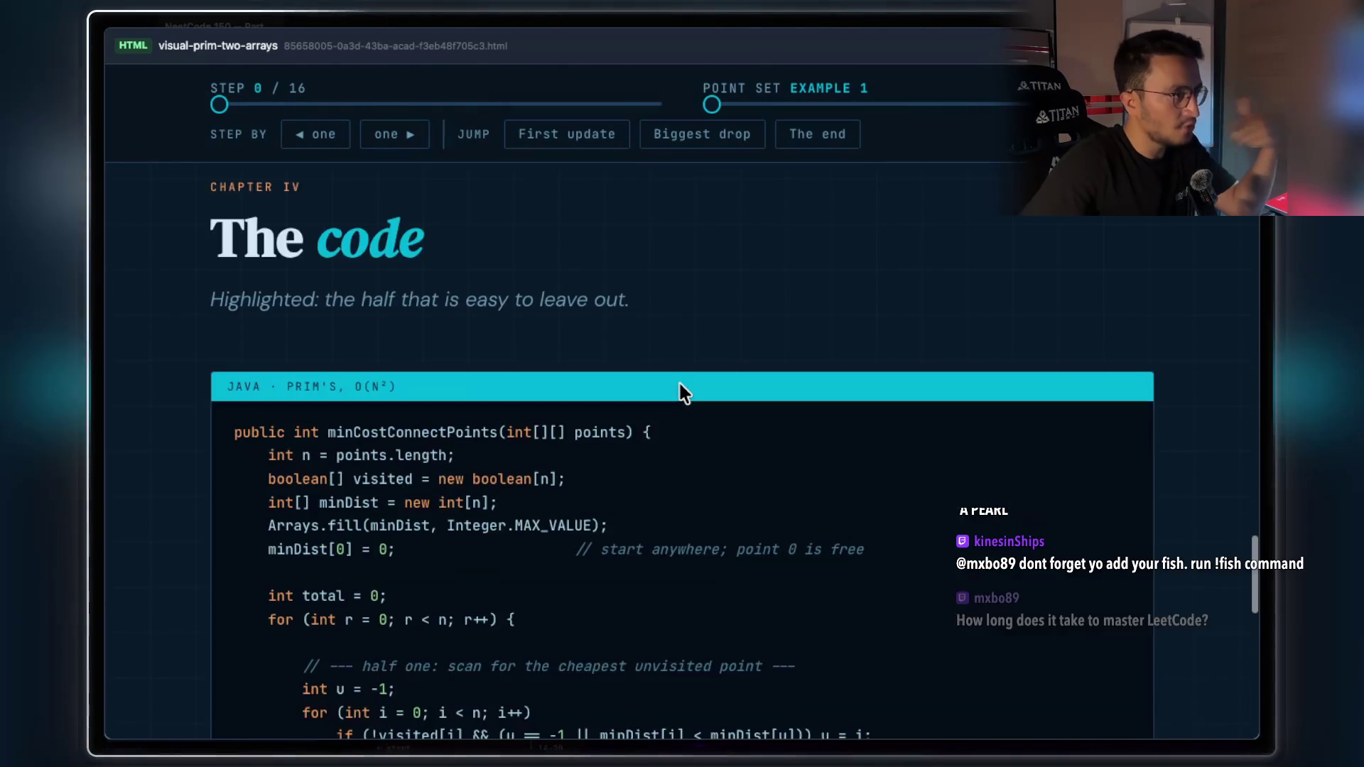
{"action": "scroll", "coordinate": [679, 390], "scroll_direction": "up", "scroll_amount": 7}
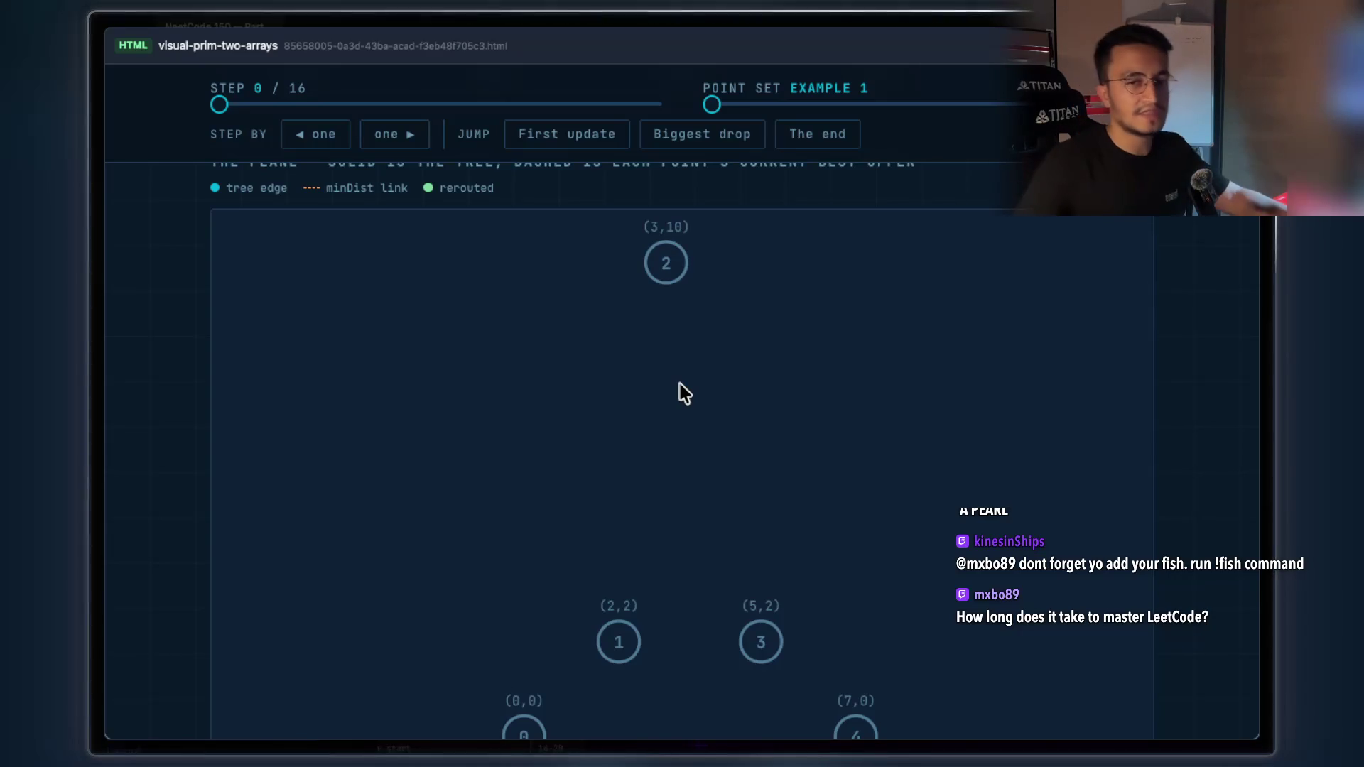
{"action": "scroll", "coordinate": [679, 385], "scroll_direction": "up", "scroll_amount": 5}
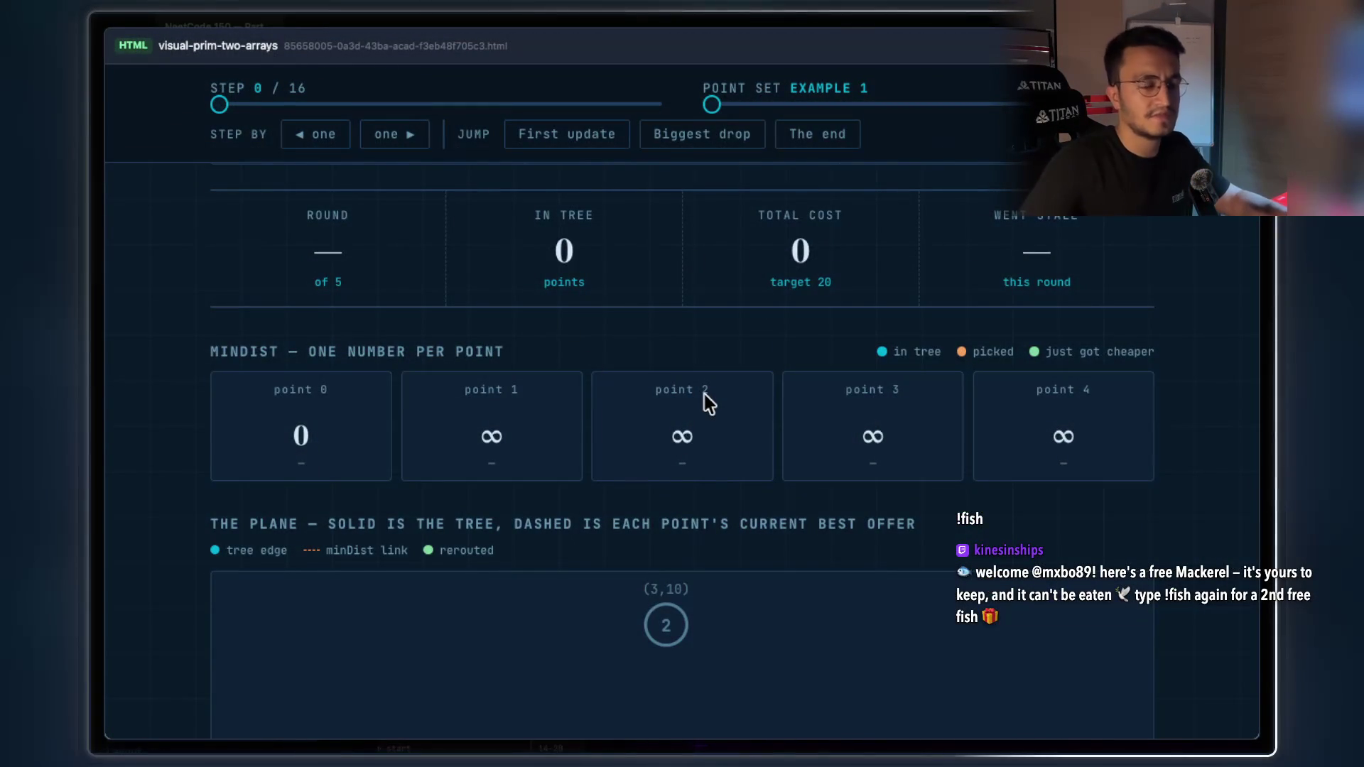
Scroll down through the rest of the Prim explainer page
{"action": "scroll", "coordinate": [706, 393], "scroll_direction": "down", "scroll_amount": 3}
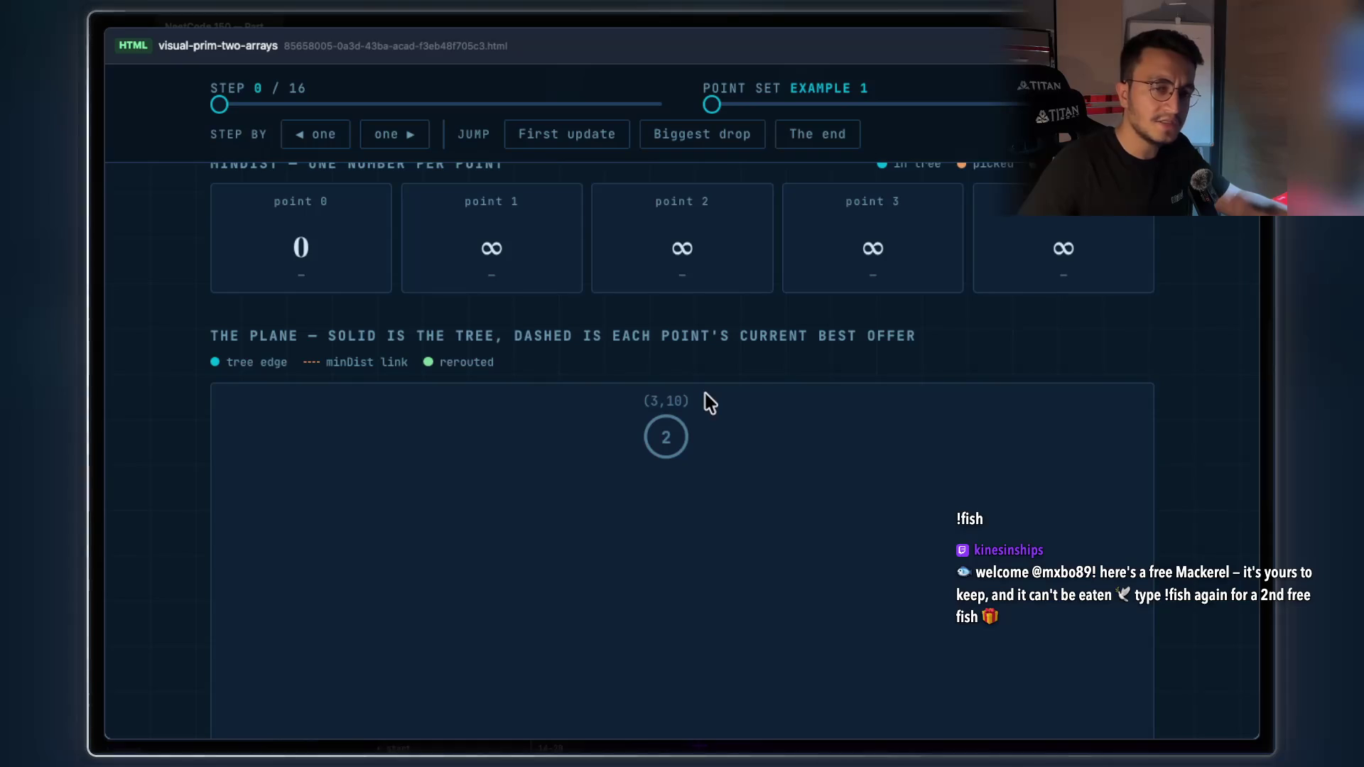
{"action": "scroll", "coordinate": [705, 393], "scroll_direction": "down", "scroll_amount": 5}
{"action": "scroll", "coordinate": [706, 394], "scroll_direction": "down", "scroll_amount": 3}
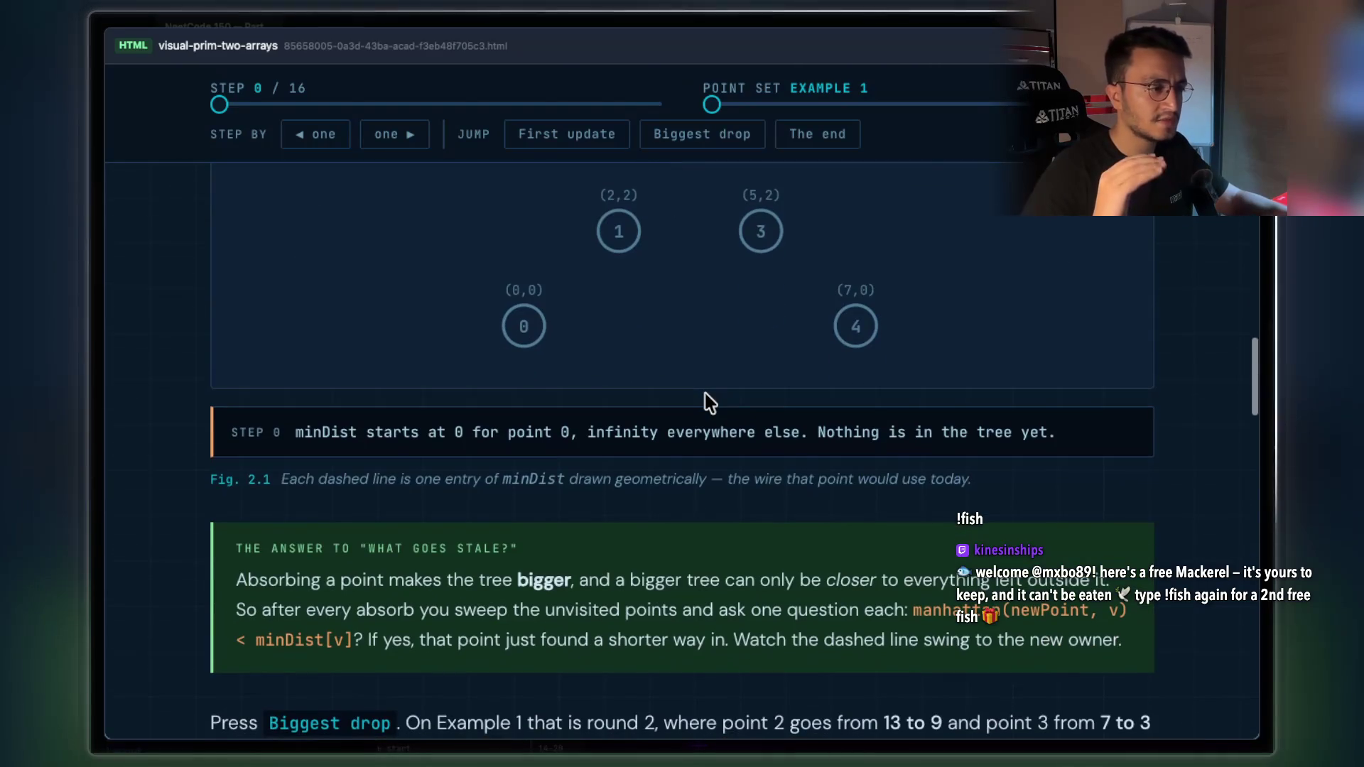
{"action": "scroll", "coordinate": [705, 393], "scroll_direction": "down", "scroll_amount": 8}
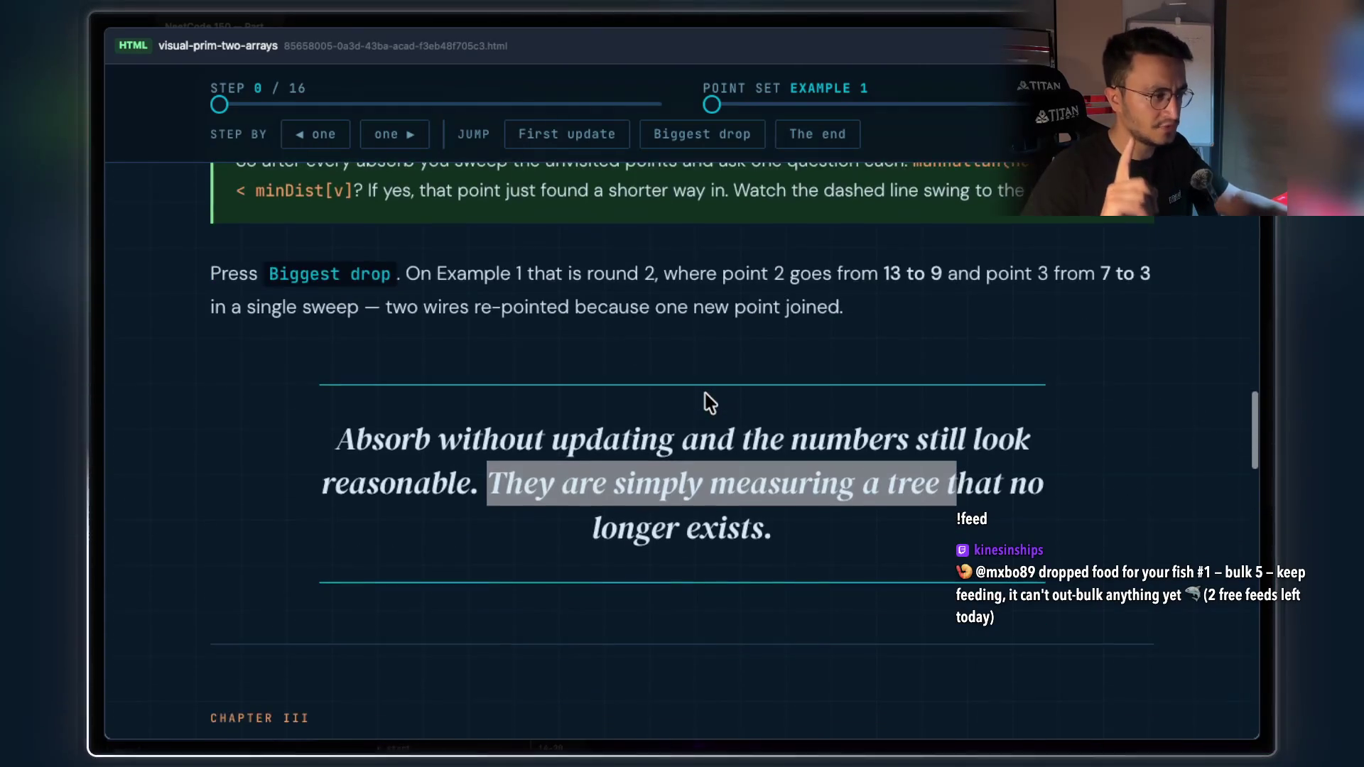
{"action": "scroll", "coordinate": [705, 394], "scroll_direction": "down", "scroll_amount": 12}
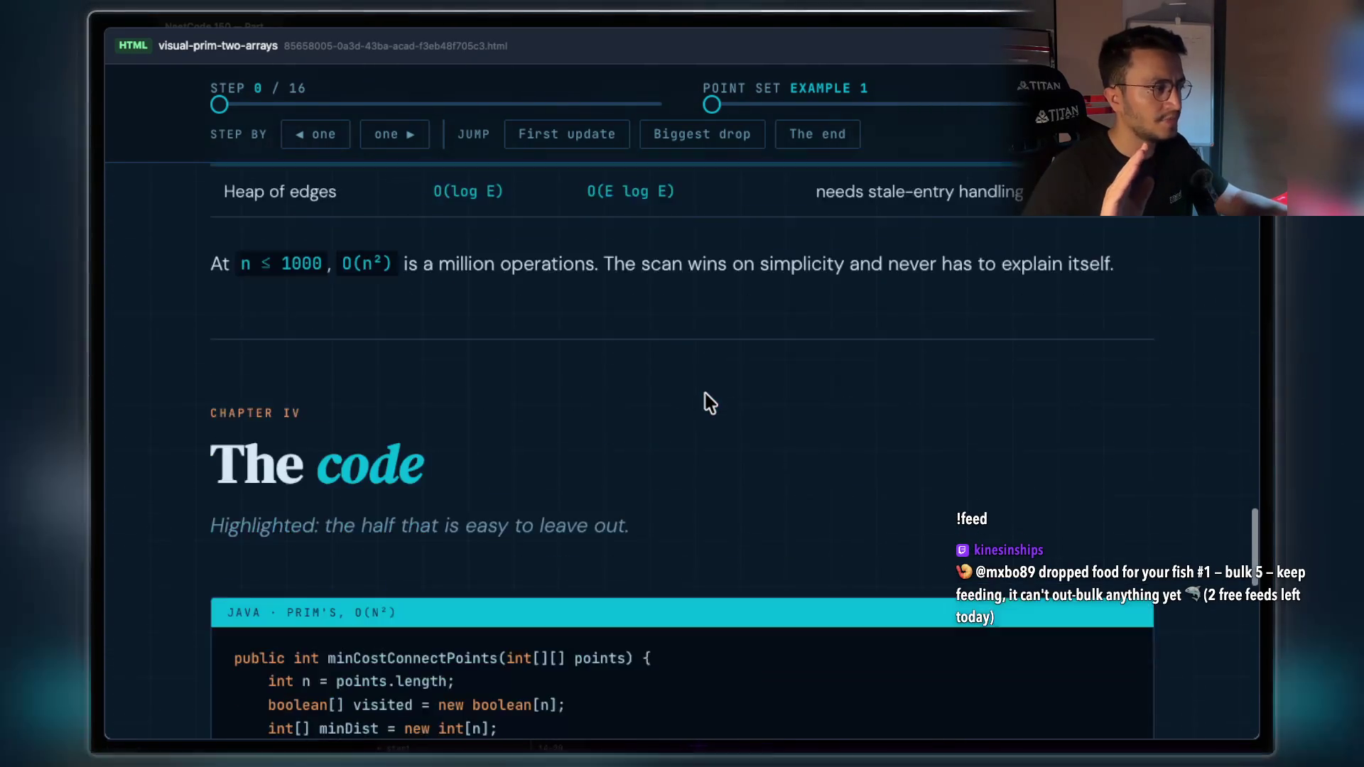
{"action": "scroll", "coordinate": [705, 393], "scroll_direction": "down", "scroll_amount": 12}
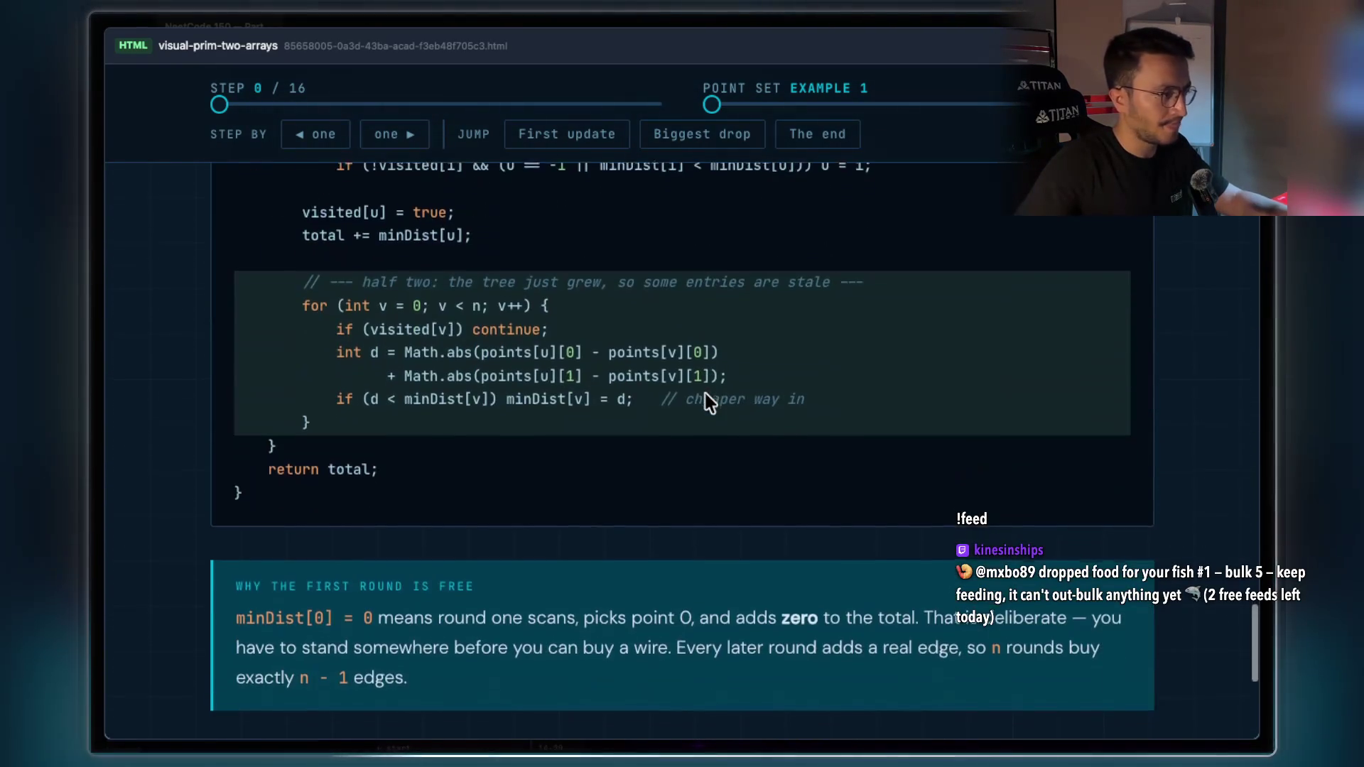
{"action": "scroll", "coordinate": [714, 390], "scroll_direction": "down", "scroll_amount": 3}
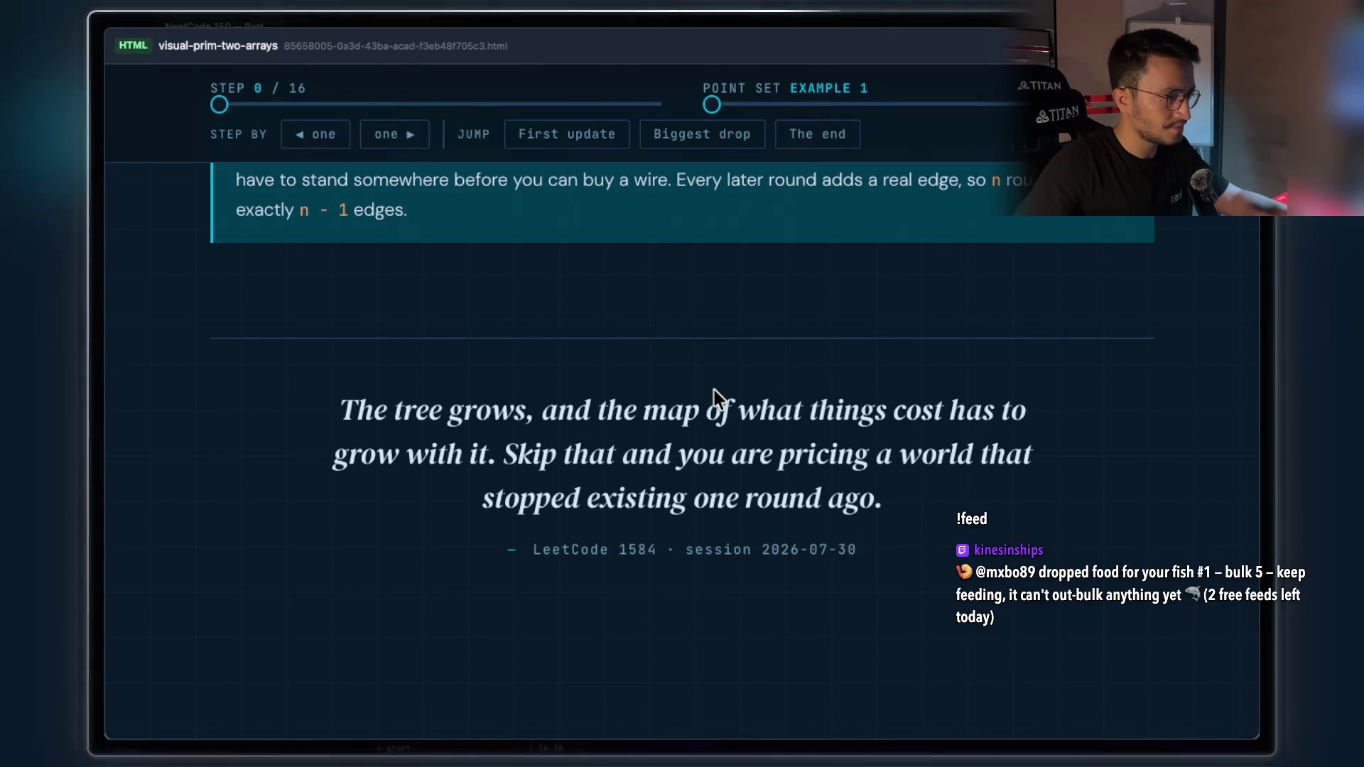
{"action": "scroll", "coordinate": [721, 503], "scroll_direction": "up", "scroll_amount": 15}
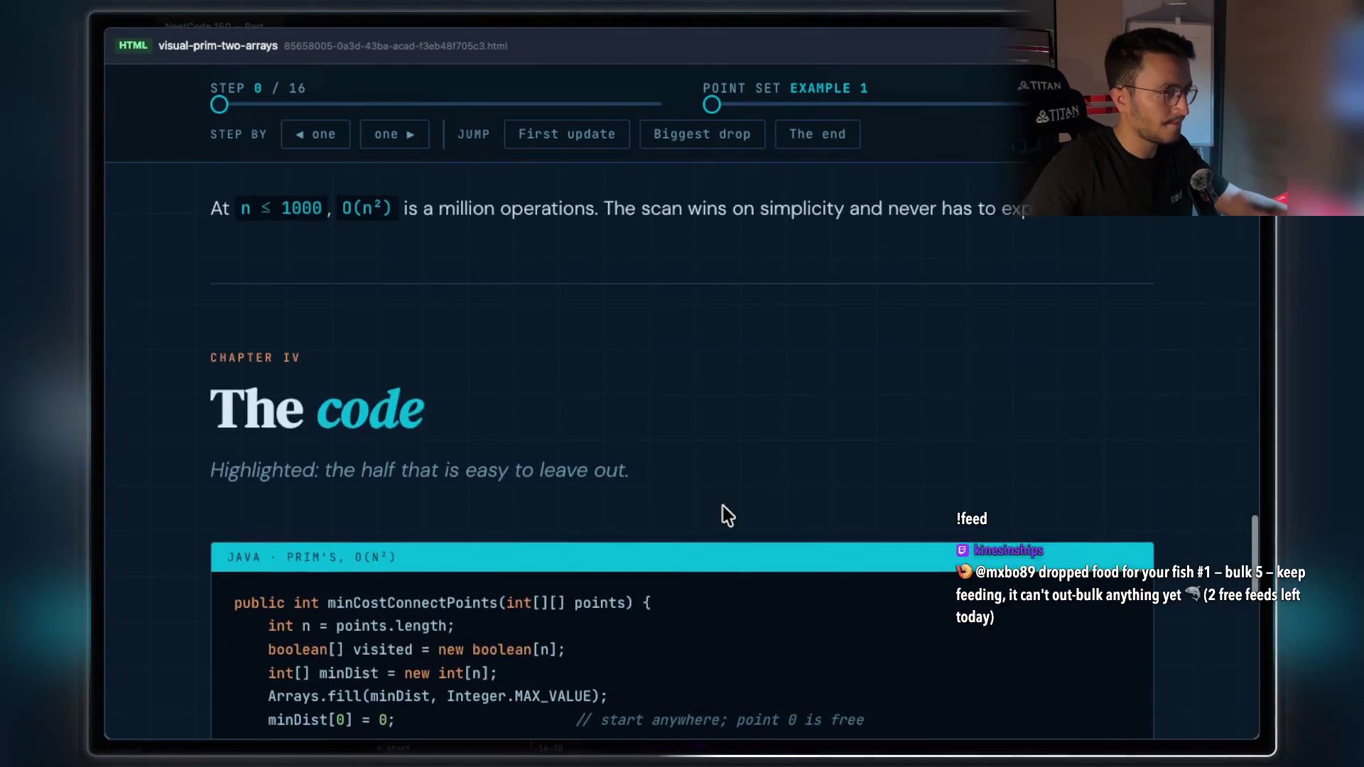
{"action": "scroll", "coordinate": [707, 490], "scroll_direction": "down", "scroll_amount": 15}
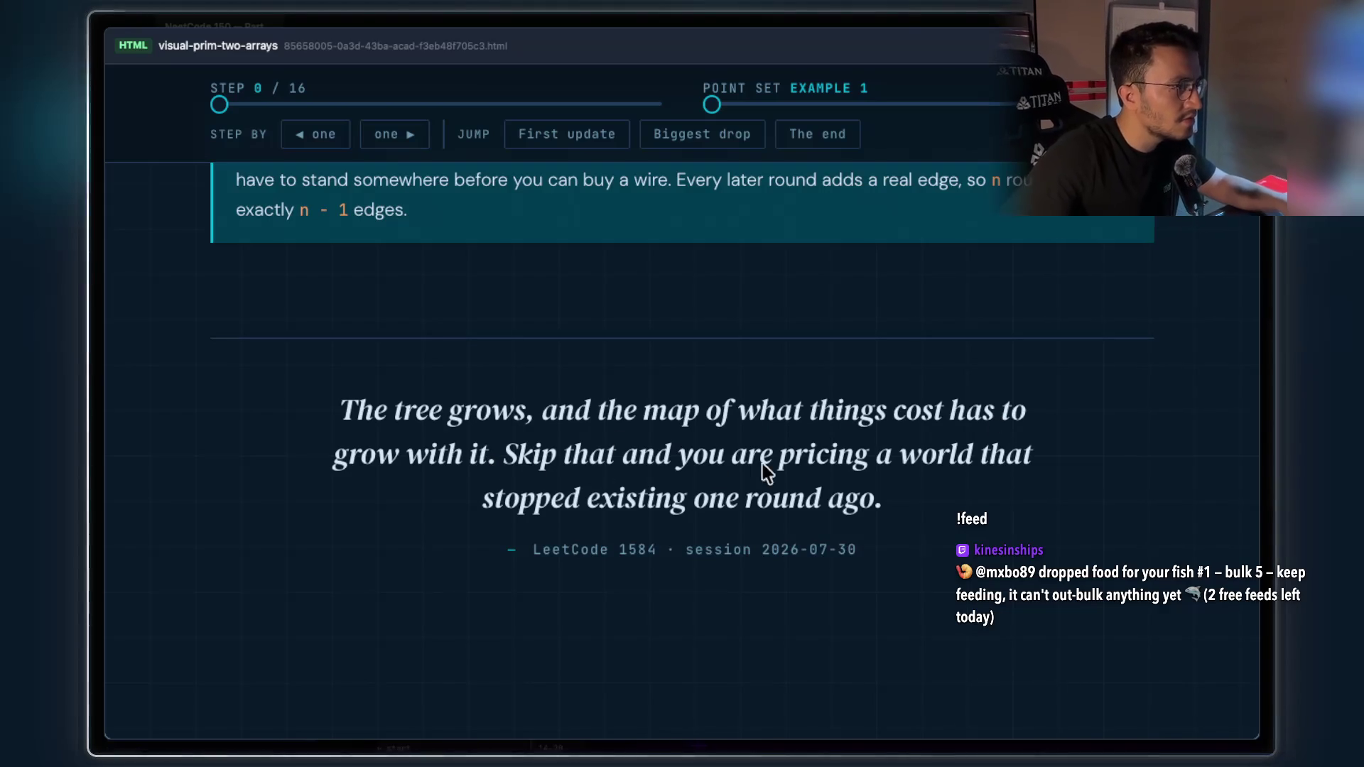
Select and copy the visited and minDist lines in THE WHOLE STATE block
{"action": "scroll", "coordinate": [781, 424], "scroll_direction": "up", "scroll_amount": 20}
{"action": "scroll", "coordinate": [782, 431], "scroll_direction": "up", "scroll_amount": 15}
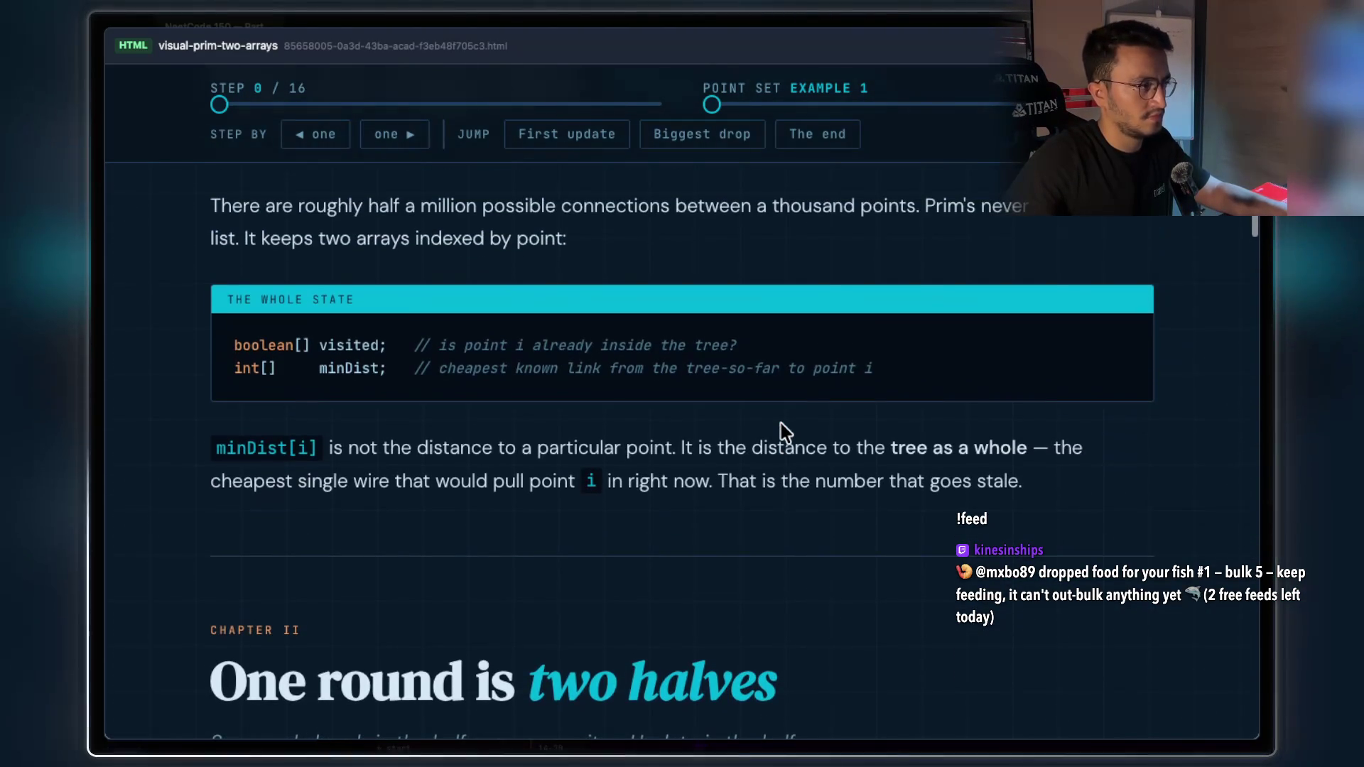
{"action": "scroll", "coordinate": [780, 433], "scroll_direction": "up", "scroll_amount": 3}
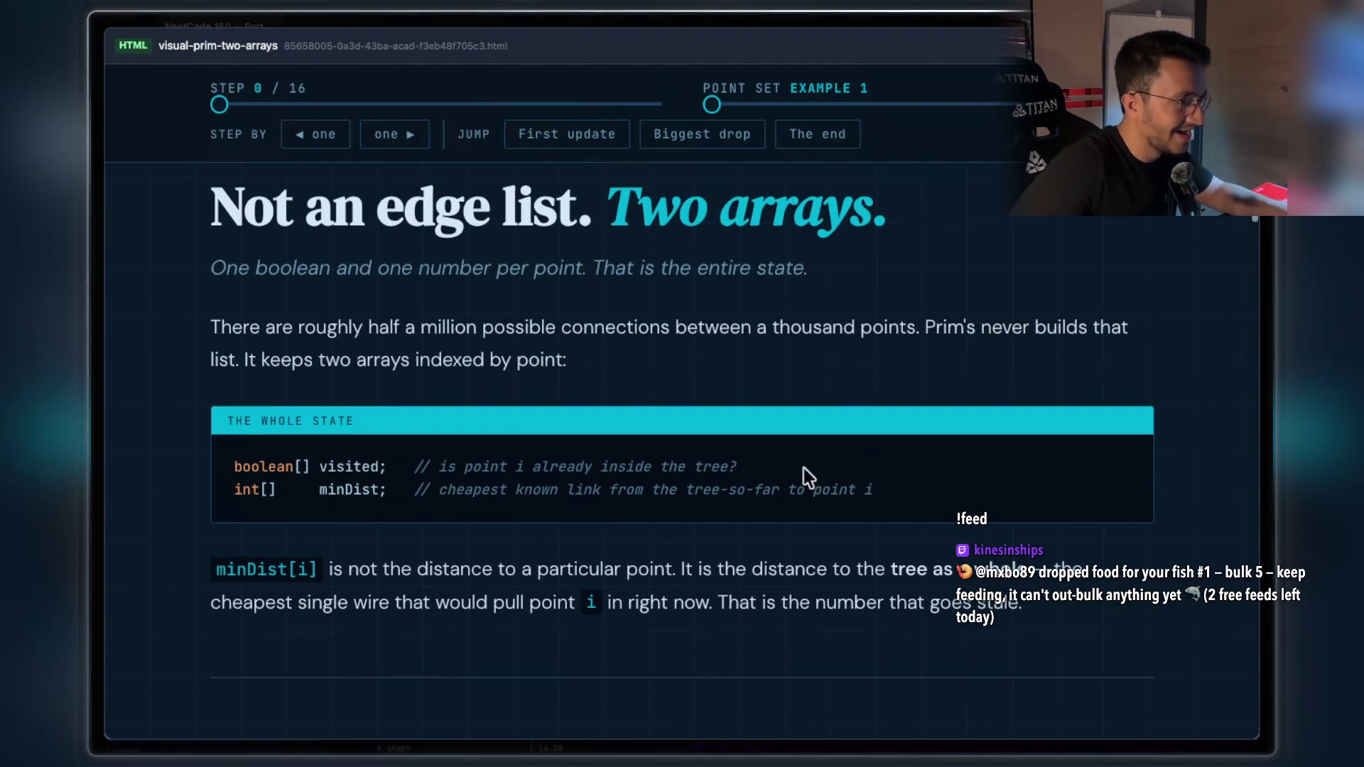
{"action": "mouse_move", "coordinate": [866, 489]}
{"action": "left_mouse_down"}
{"action": "mouse_move", "coordinate": [164, 429]}
{"action": "mouse_move", "coordinate": [199, 458]}
{"action": "left_mouse_up"}
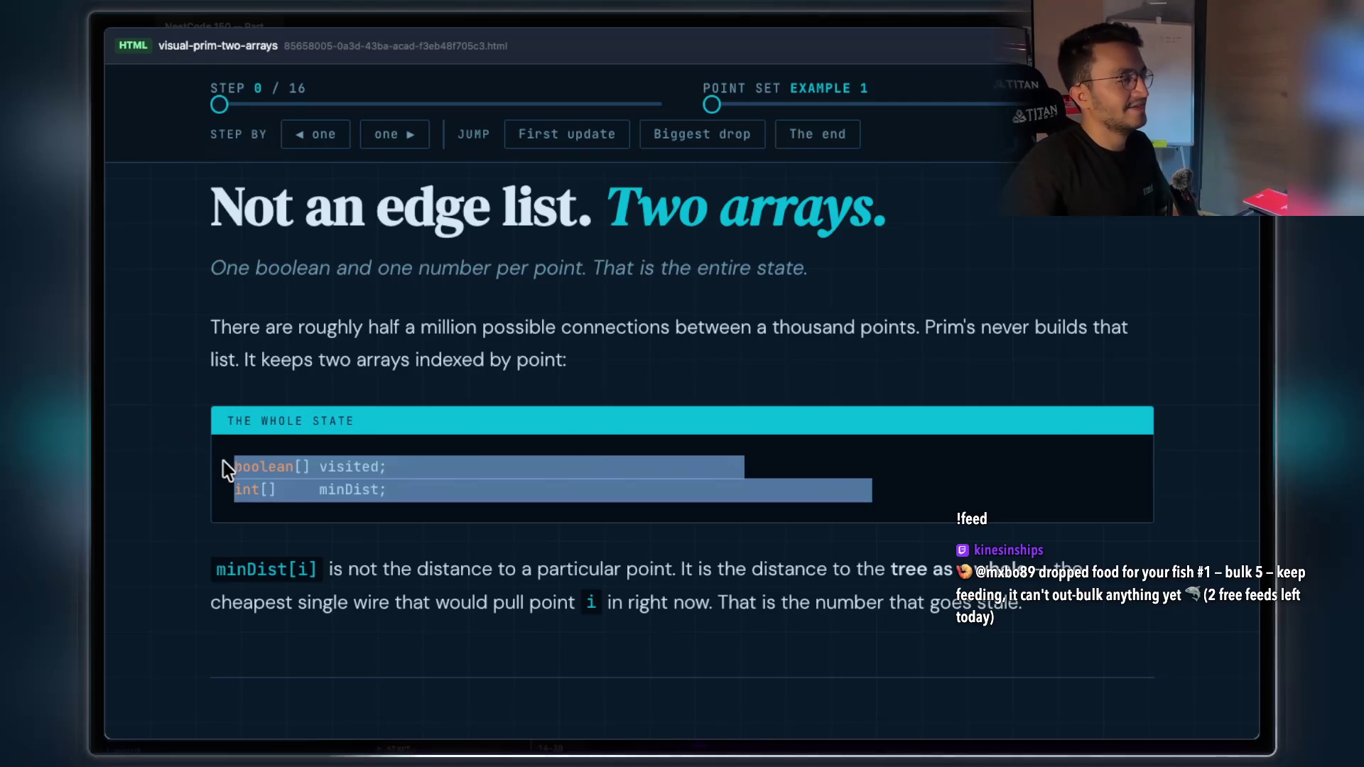
{"action": "scroll", "coordinate": [784, 450], "scroll_direction": "up", "scroll_amount": 3}
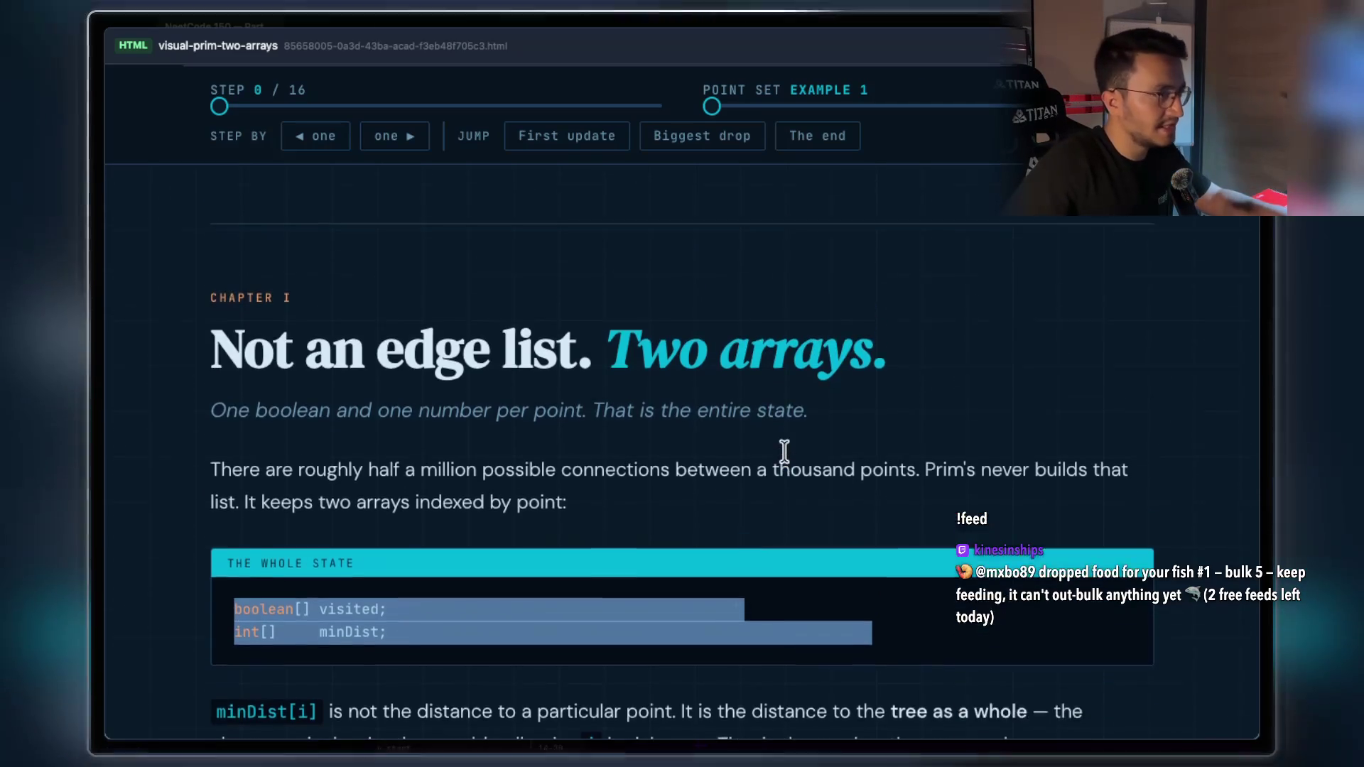
{"action": "scroll", "coordinate": [784, 450], "scroll_direction": "up", "scroll_amount": 3}
{"action": "key", "text": "super+Tab"}
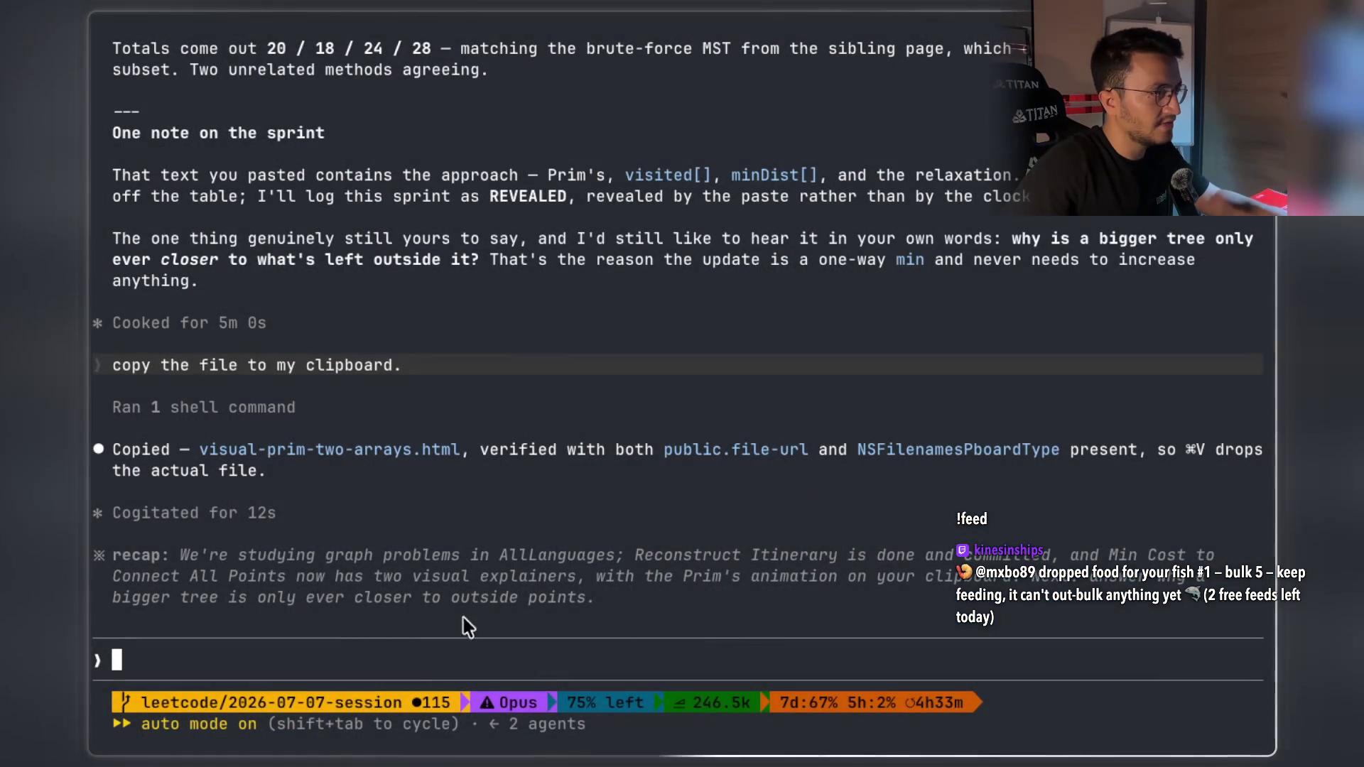
Submit a Claude Code prompt with the visited and minDist lines, asking how minDist gets filled and updated
{"action": "left_click", "coordinate": [424, 633]}
{"action": "type", "text": ","}
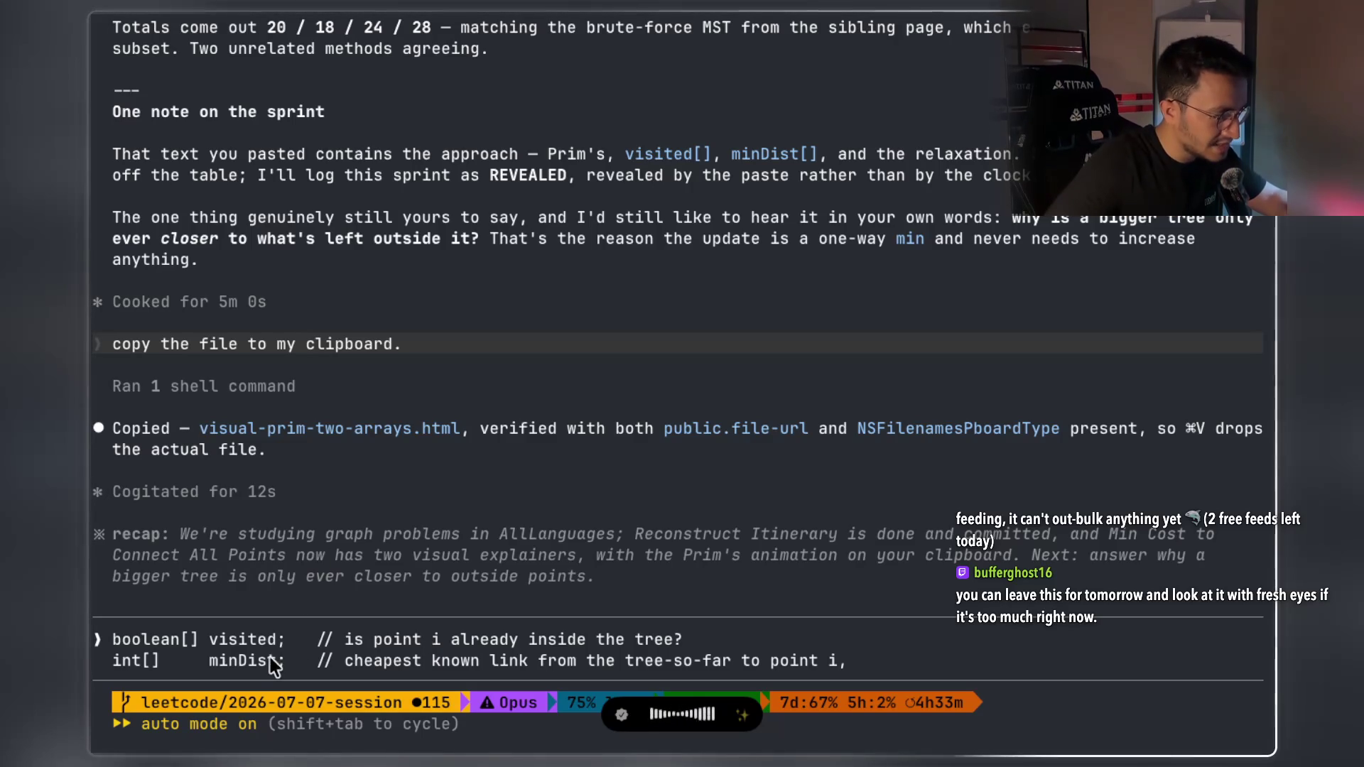
{"action": "double_click", "coordinate": [246, 641]}
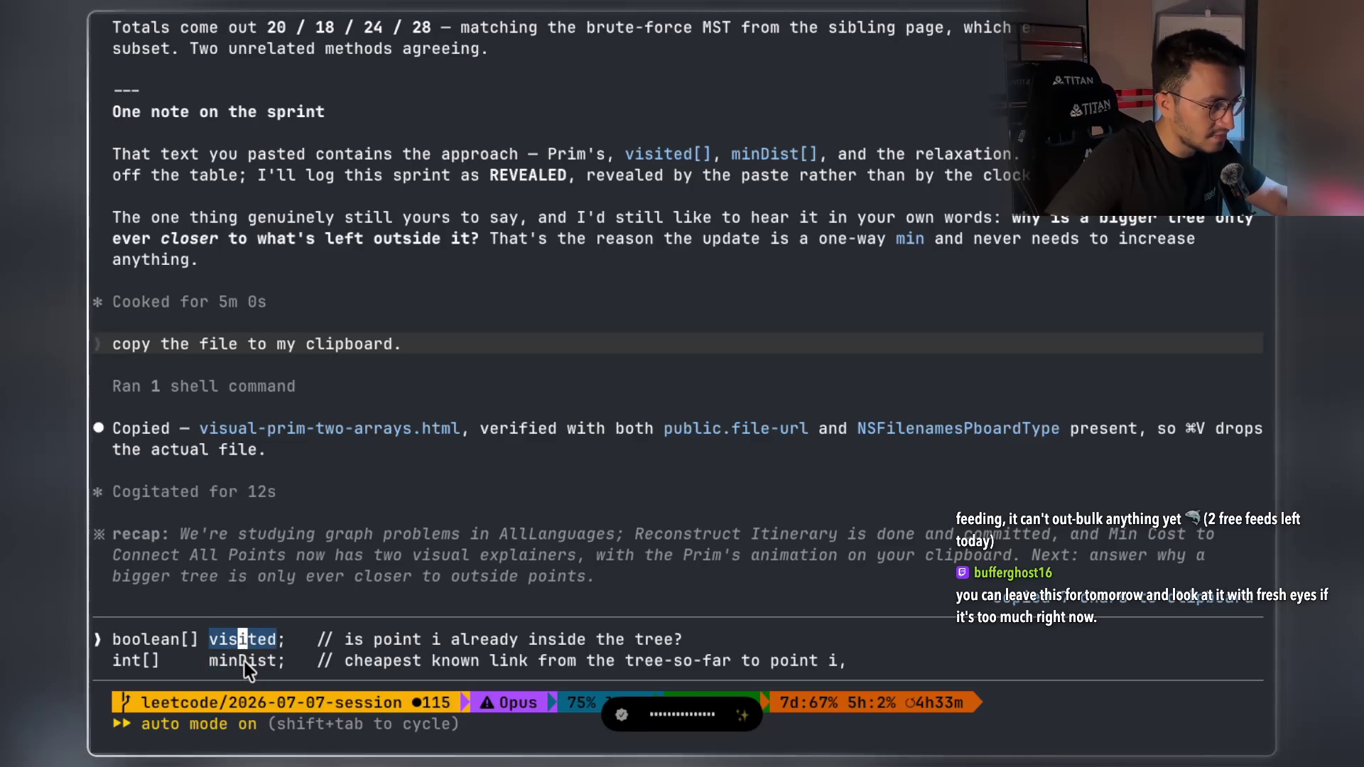
{"action": "left_click", "coordinate": [244, 663]}
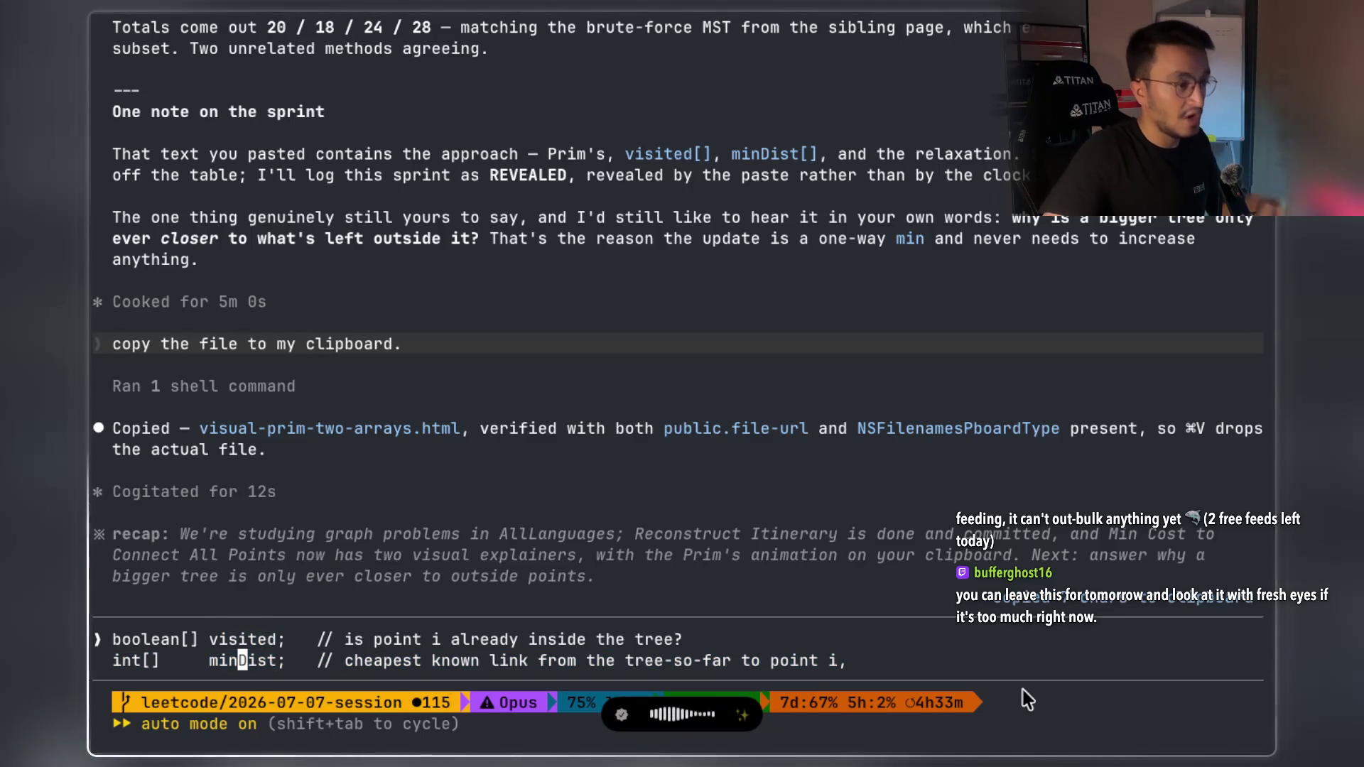
{"action": "left_click", "coordinate": [993, 667]}
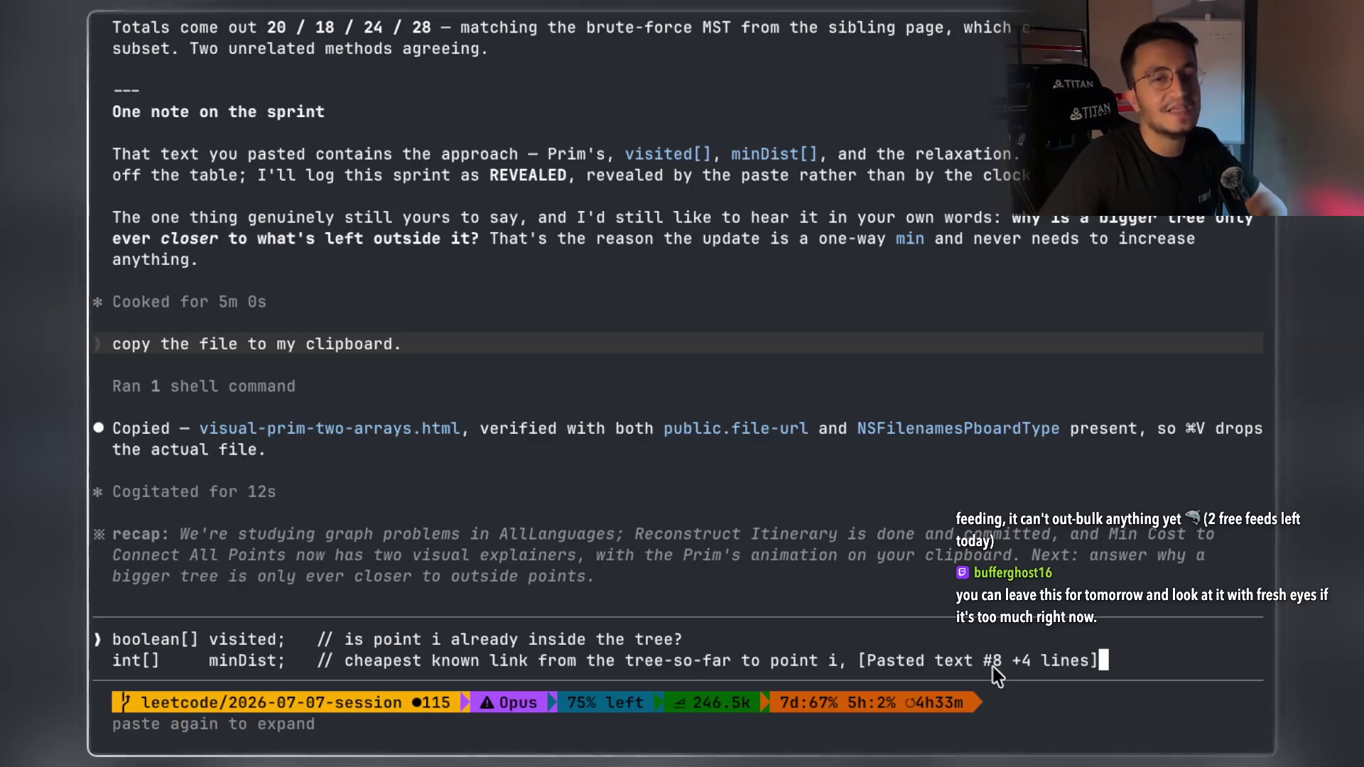
{"action": "key", "text": "Return"}
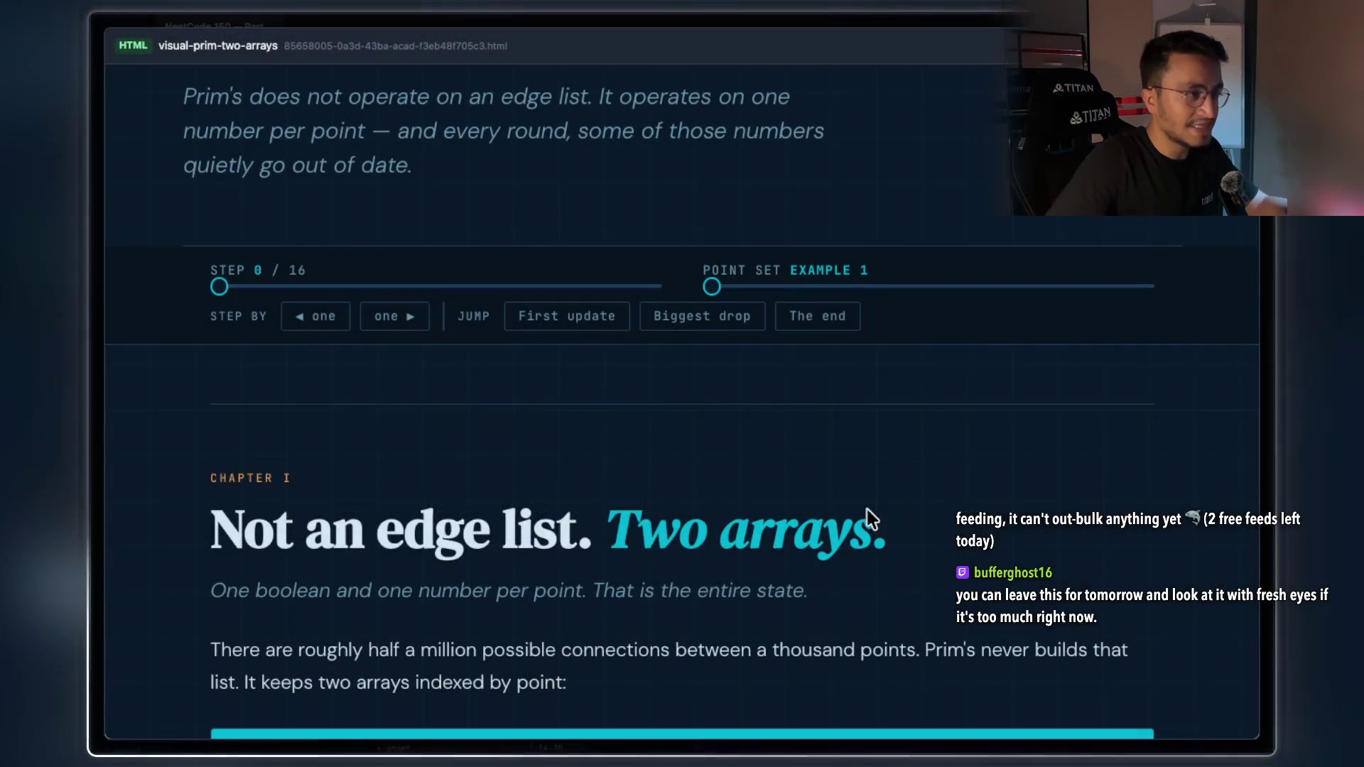
Read through the Java listing, highlighting the loop bounds and the 'half one scan' comment
{"action": "scroll", "coordinate": [861, 511], "scroll_direction": "down", "scroll_amount": 3}
{"action": "scroll", "coordinate": [862, 512], "scroll_direction": "down", "scroll_amount": 20}
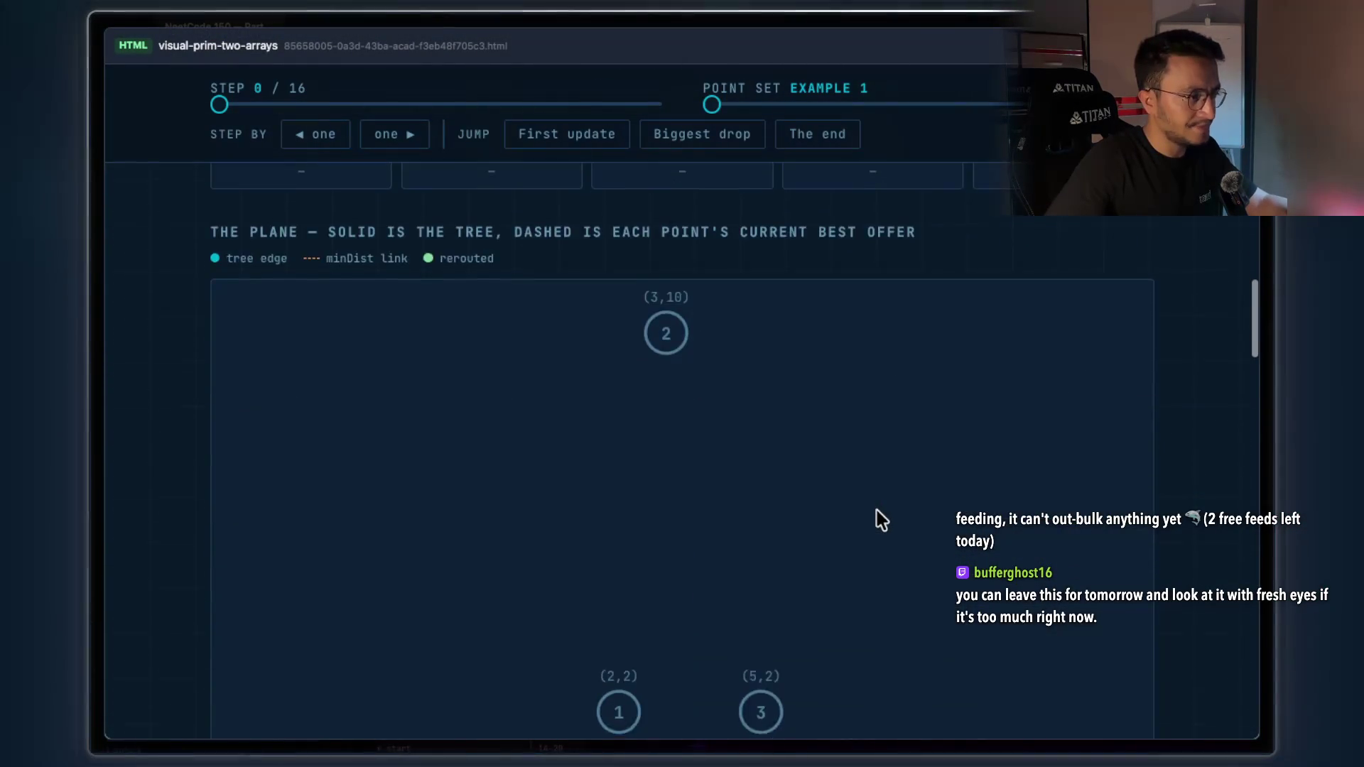
{"action": "scroll", "coordinate": [877, 512], "scroll_direction": "down", "scroll_amount": 15}
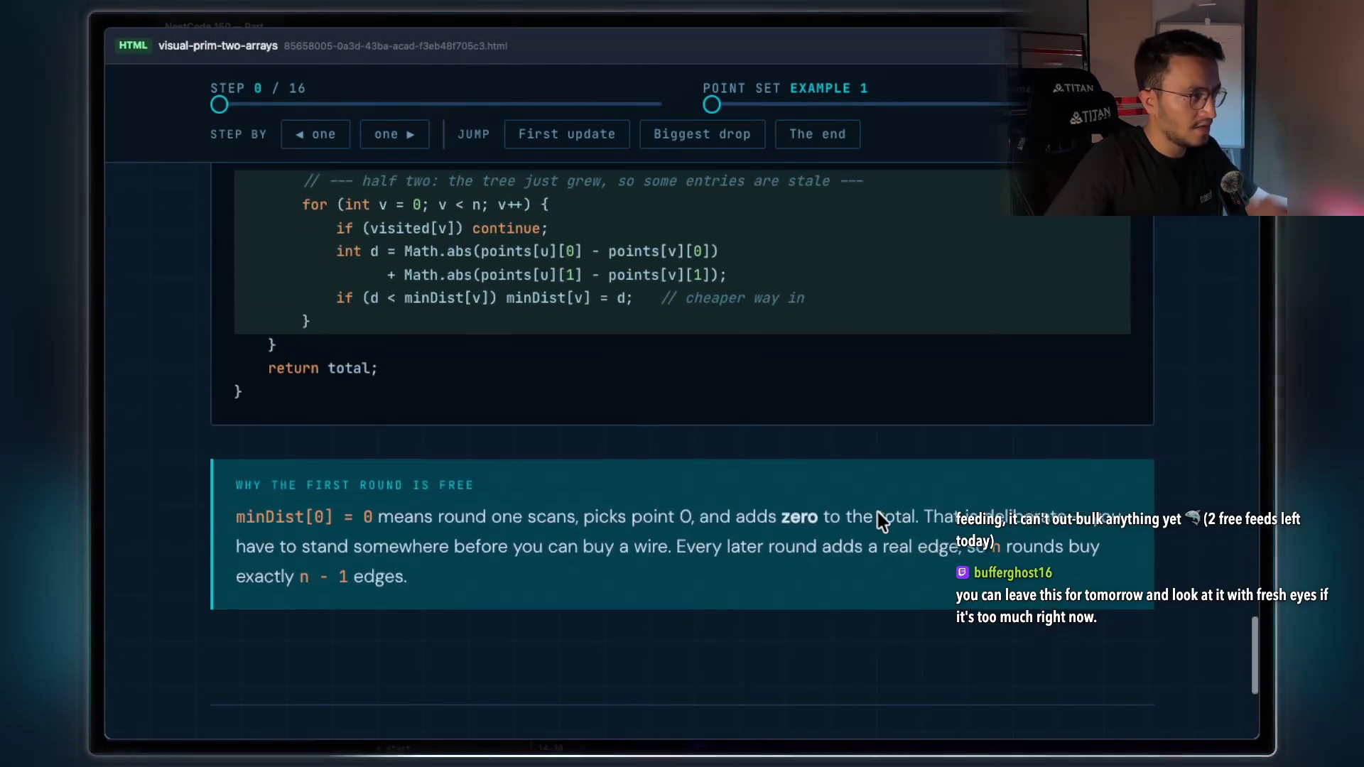
{"action": "scroll", "coordinate": [876, 512], "scroll_direction": "up", "scroll_amount": 2}
{"action": "scroll", "coordinate": [877, 513], "scroll_direction": "up", "scroll_amount": 1}
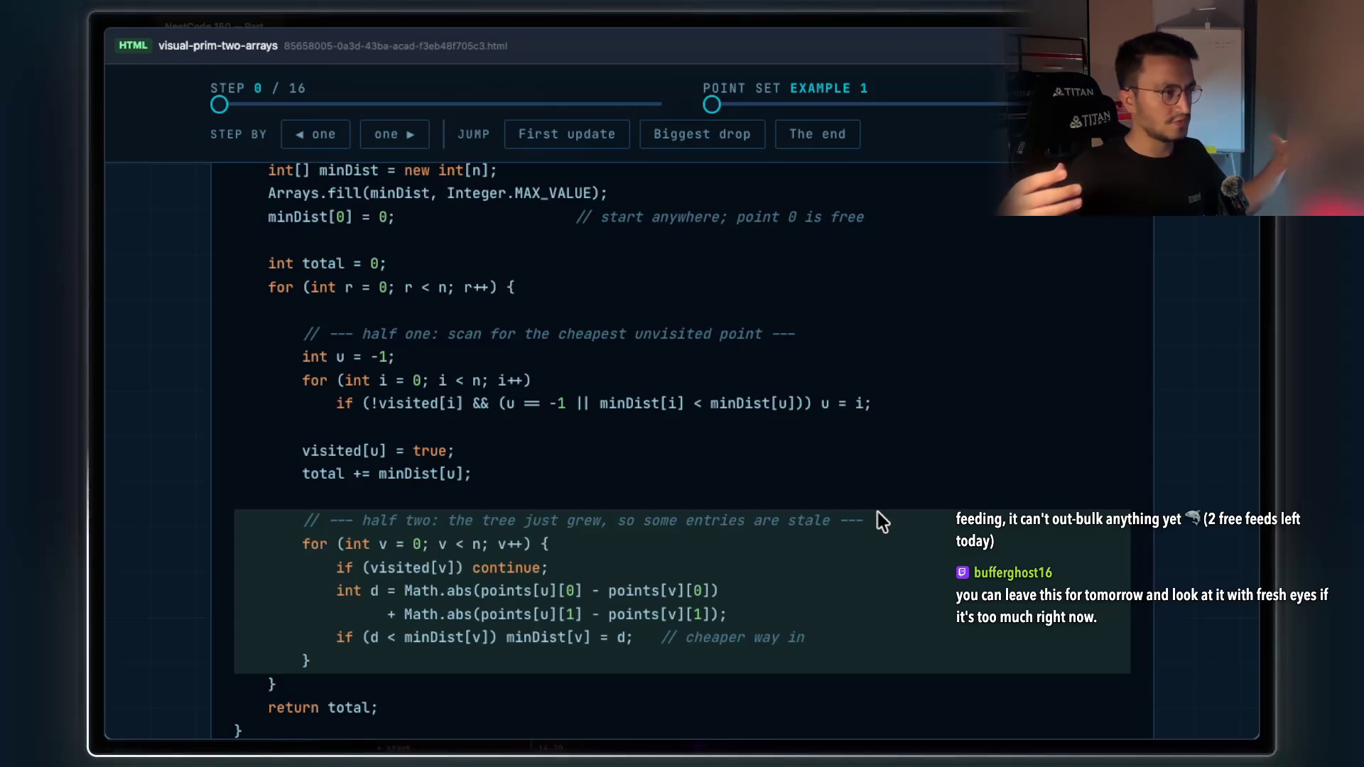
{"action": "scroll", "coordinate": [687, 370], "scroll_direction": "down", "scroll_amount": 1}
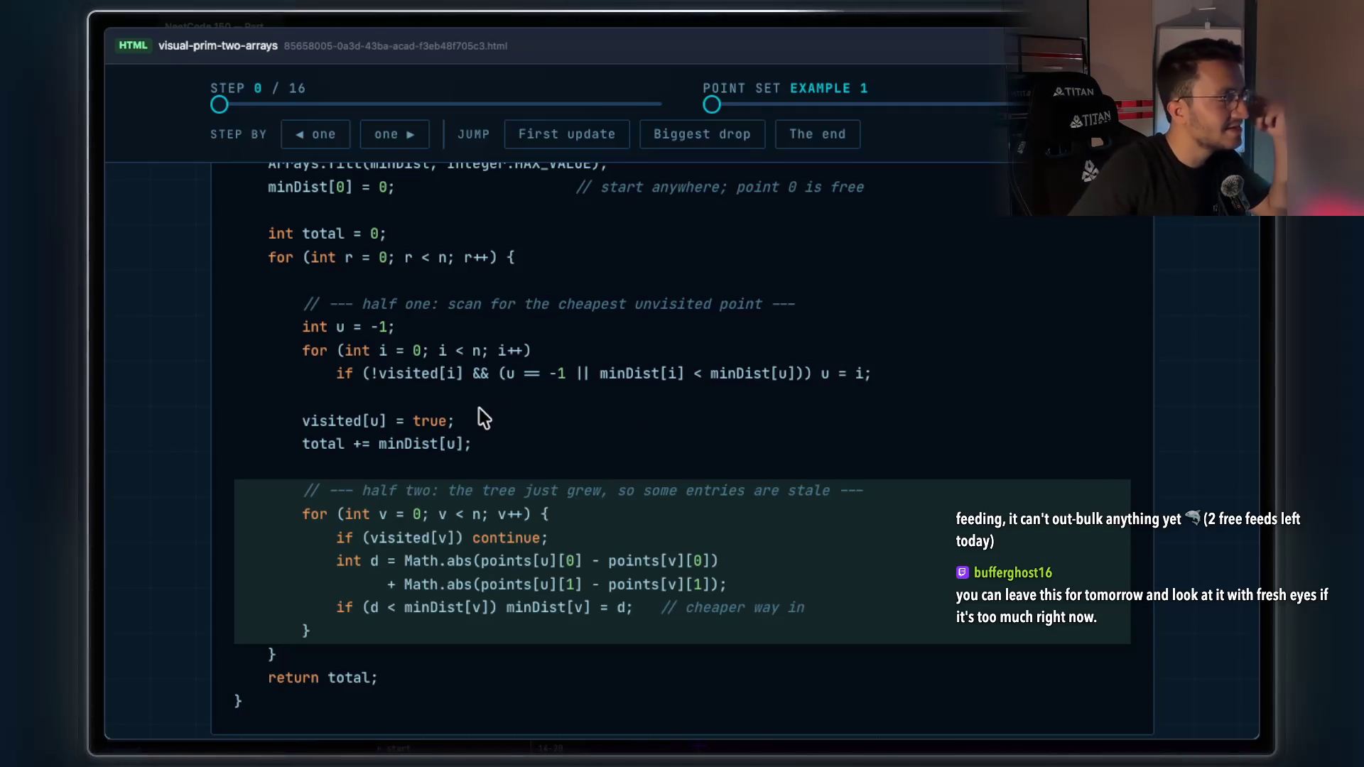
{"action": "scroll", "coordinate": [471, 406], "scroll_direction": "up", "scroll_amount": 2}
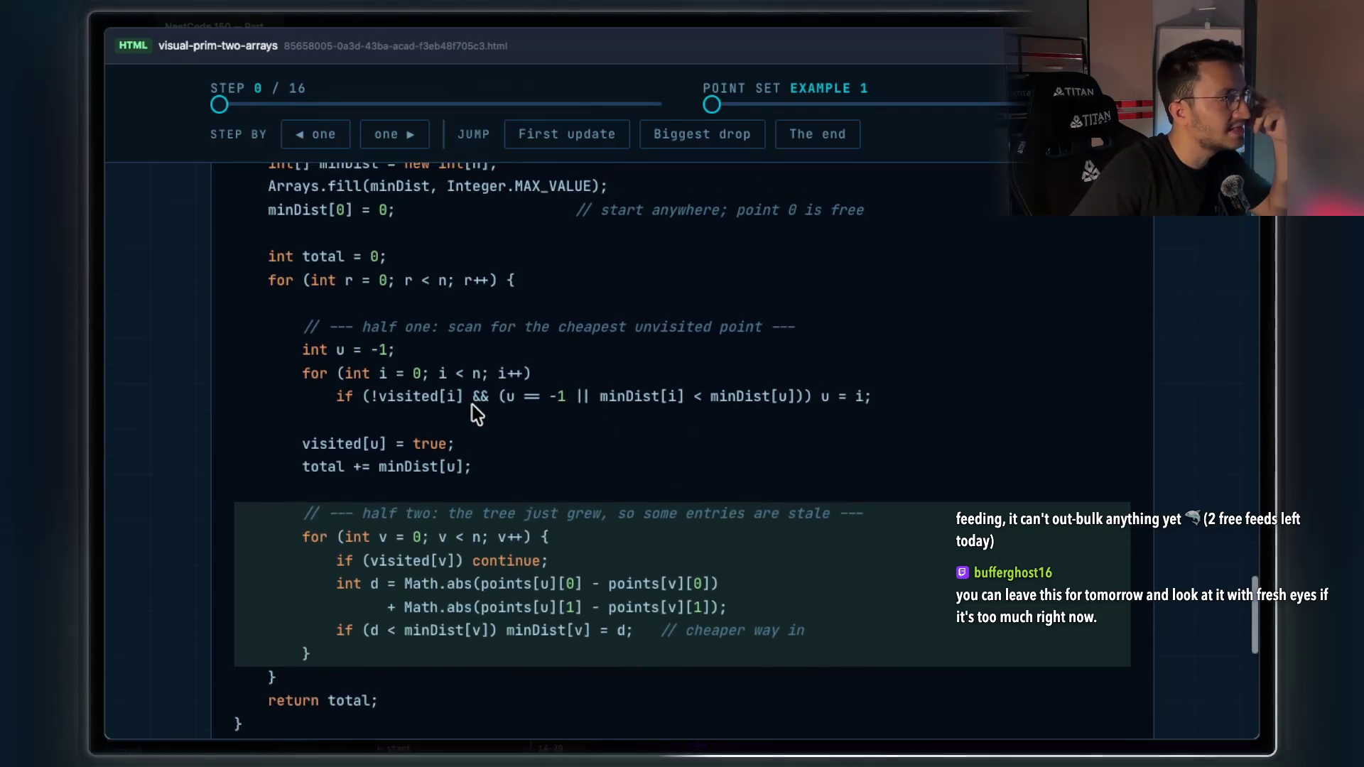
{"action": "scroll", "coordinate": [471, 407], "scroll_direction": "up", "scroll_amount": 2}
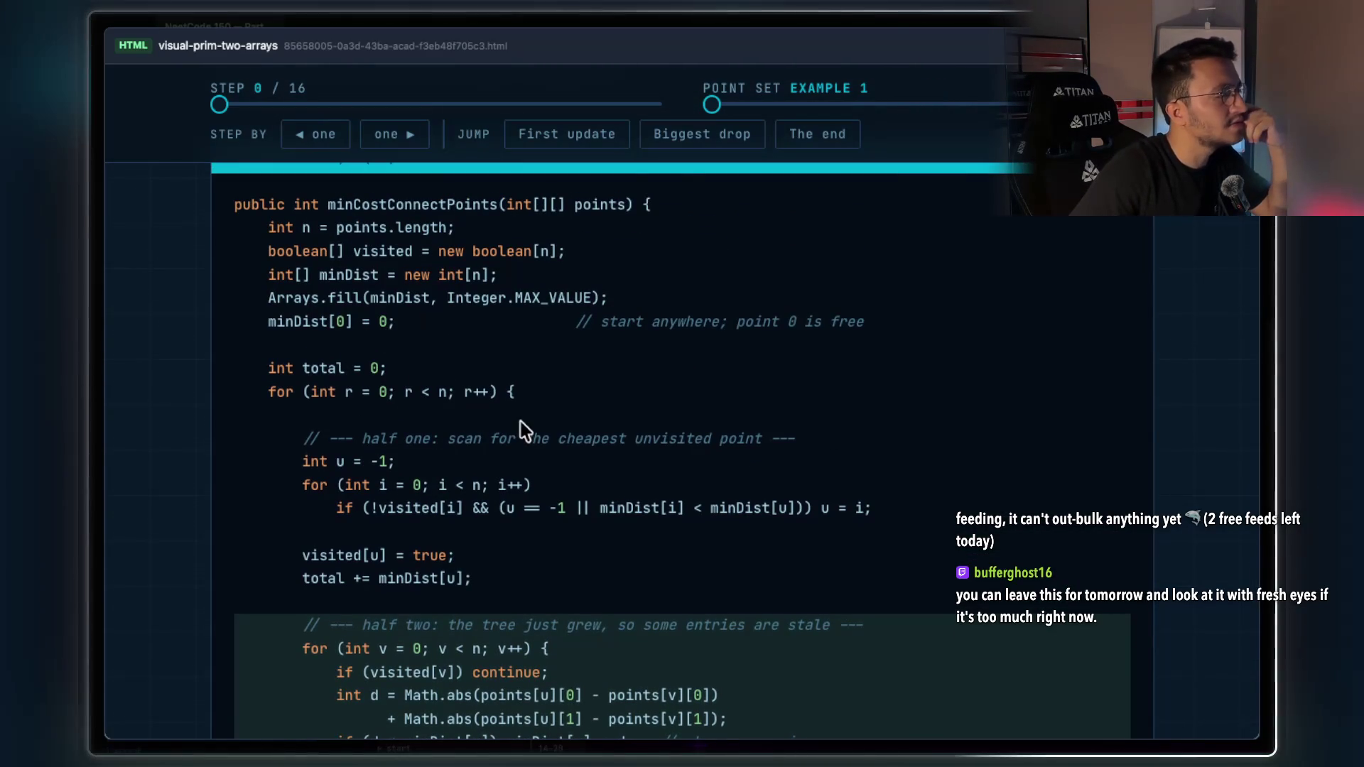
{"action": "scroll", "coordinate": [522, 428], "scroll_direction": "down", "scroll_amount": 3}
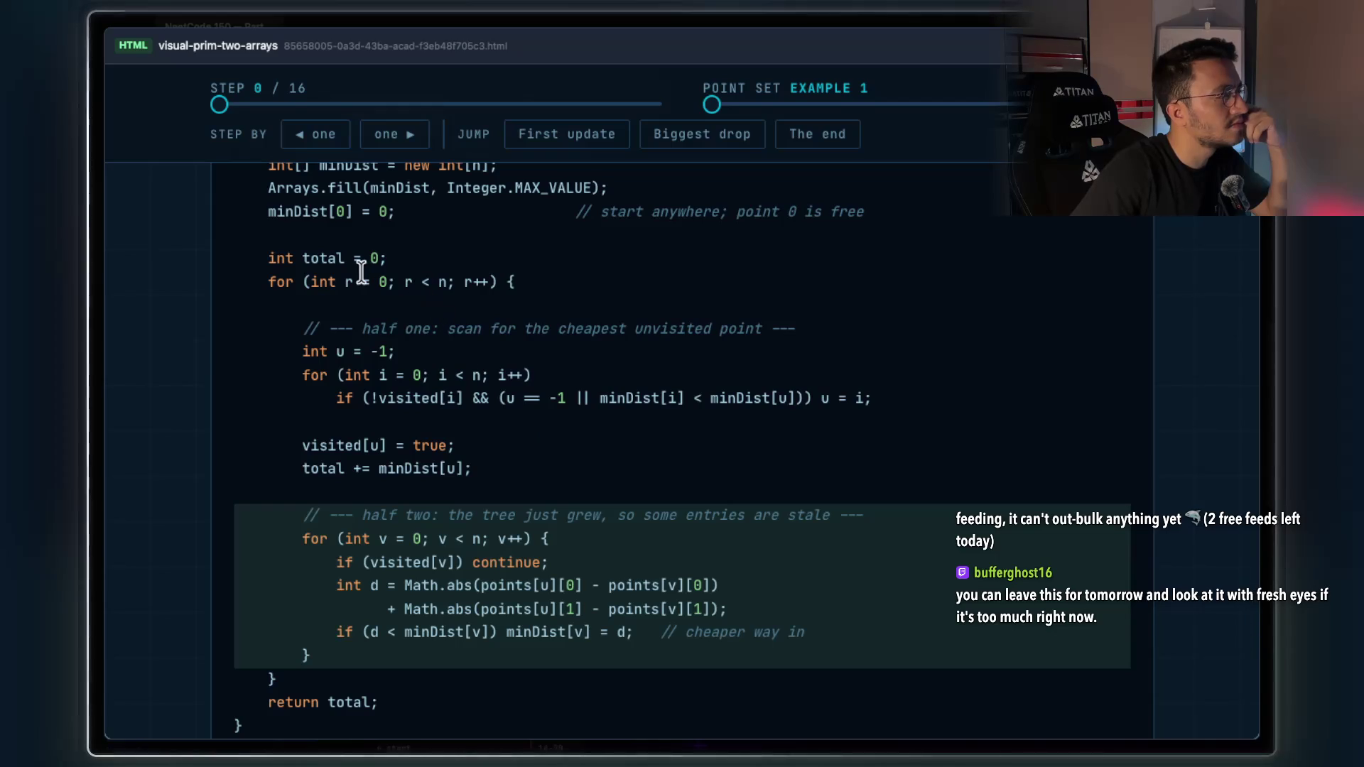
{"action": "left_click_drag", "start_coordinate": [346, 281], "coordinate": [471, 281]}
{"action": "left_click_drag", "start_coordinate": [353, 329], "coordinate": [763, 335]}
{"action": "left_click", "coordinate": [739, 353]}
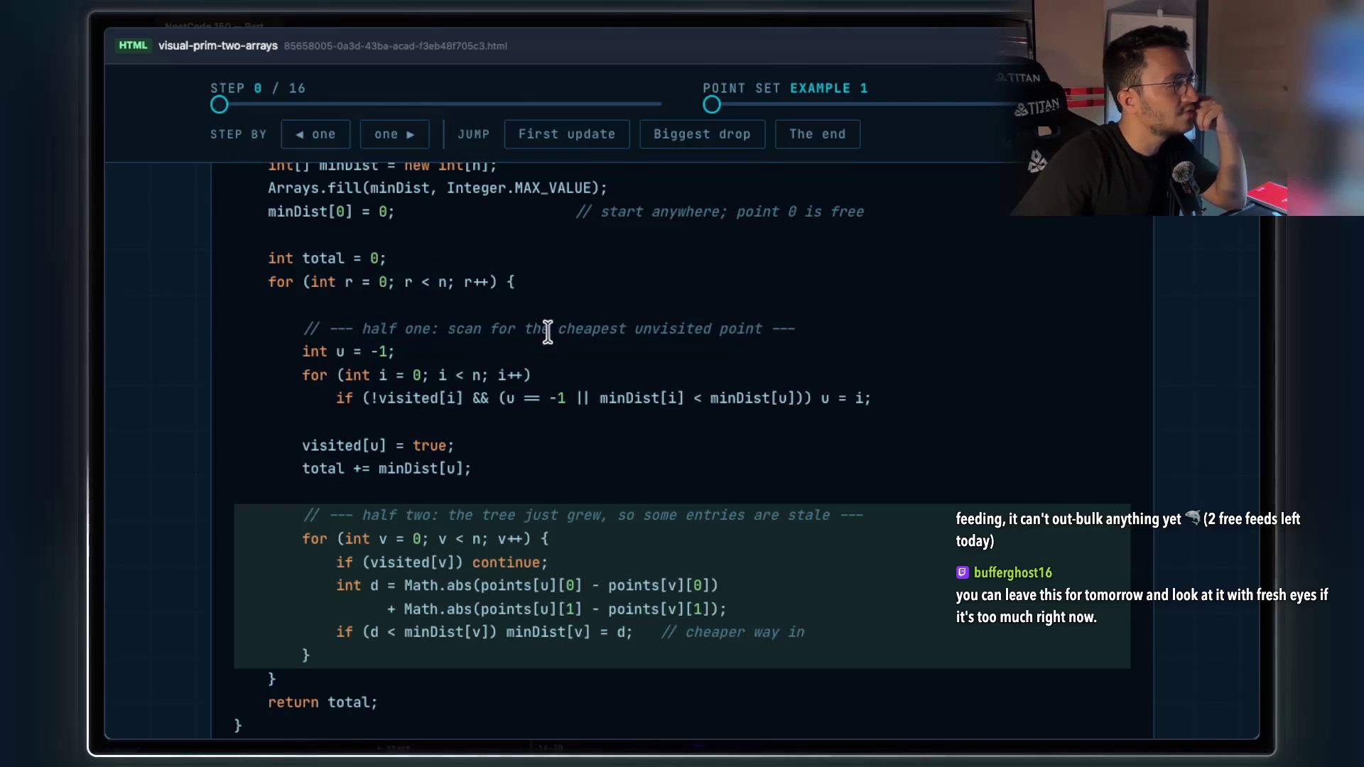
{"action": "mouse_move", "coordinate": [760, 326]}
{"action": "left_mouse_down"}
{"action": "mouse_move", "coordinate": [408, 328]}
{"action": "mouse_move", "coordinate": [420, 328]}
{"action": "left_mouse_up"}
{"action": "left_click", "coordinate": [765, 343]}
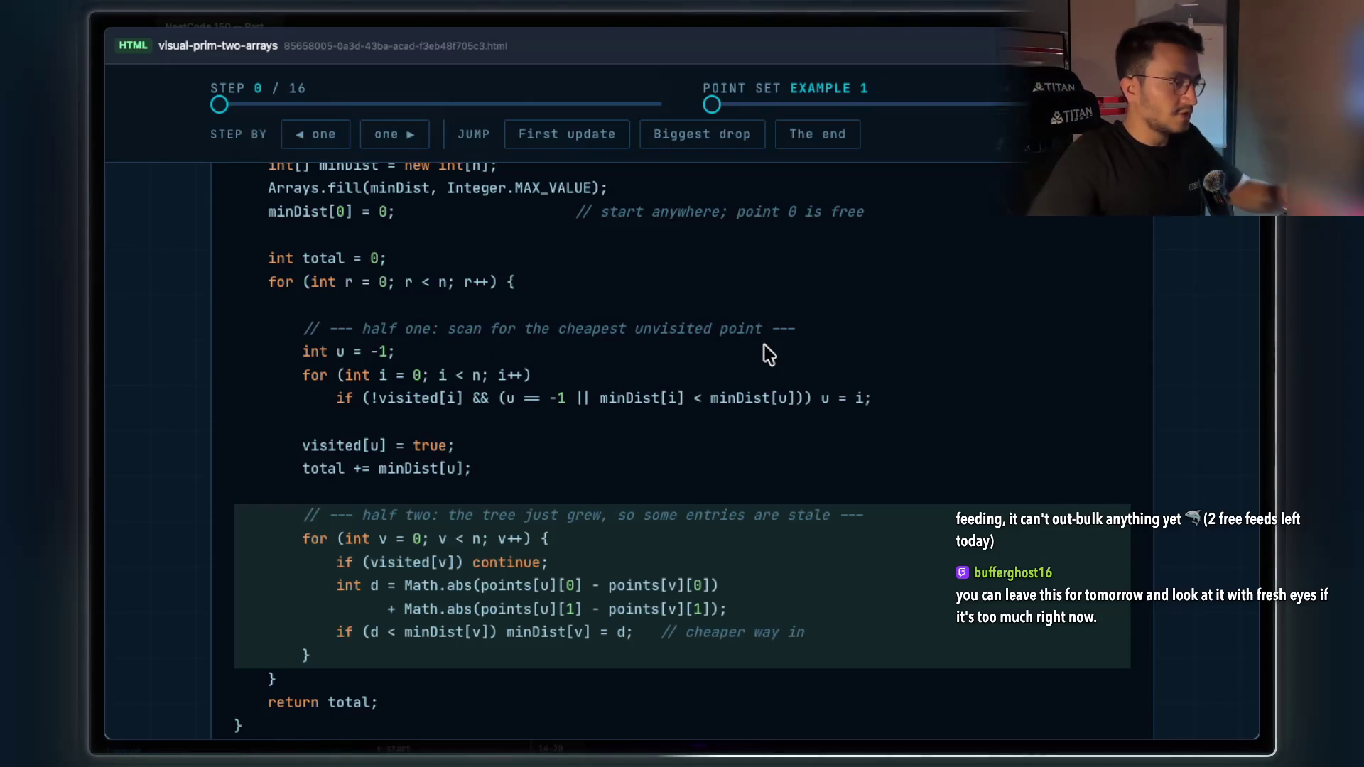
Highlight the x-distance term of the distance calculation, then close the explainer page
{"action": "scroll", "coordinate": [675, 582], "scroll_direction": "down", "scroll_amount": 1}
{"action": "left_click_drag", "start_coordinate": [712, 557], "coordinate": [403, 551]}
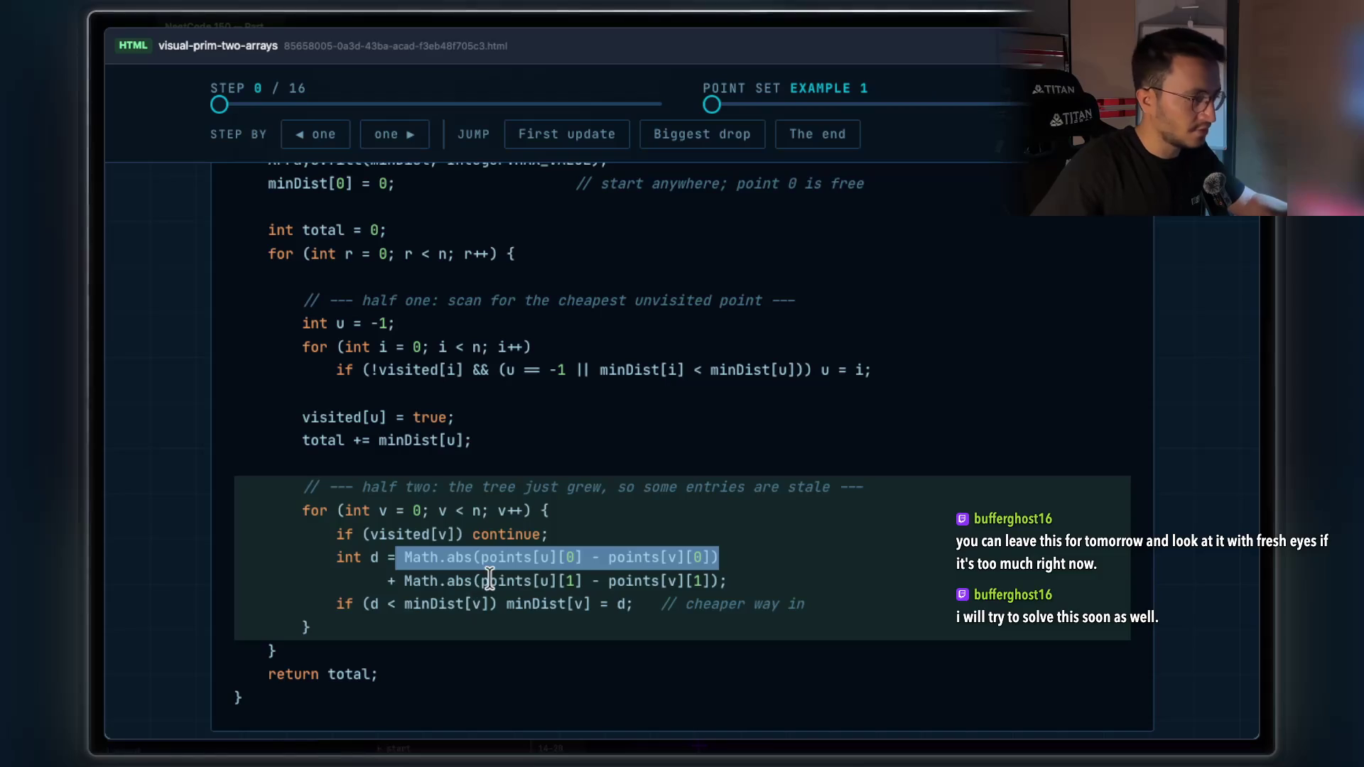
{"action": "left_click", "coordinate": [571, 572]}
{"action": "scroll", "coordinate": [579, 588], "scroll_direction": "down", "scroll_amount": 5}
{"action": "scroll", "coordinate": [581, 586], "scroll_direction": "down", "scroll_amount": 2}
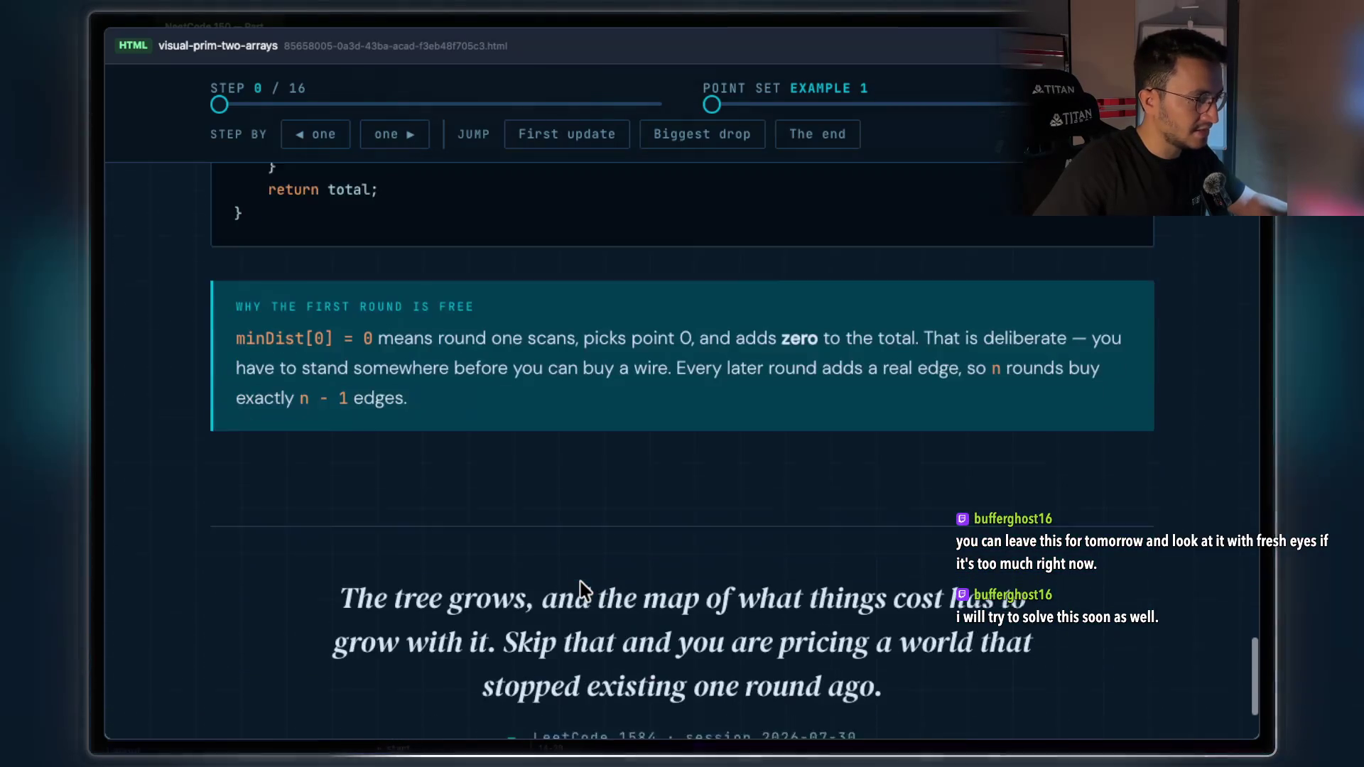
{"action": "scroll", "coordinate": [580, 582], "scroll_direction": "up", "scroll_amount": 10}
{"action": "scroll", "coordinate": [579, 582], "scroll_direction": "up", "scroll_amount": 4}
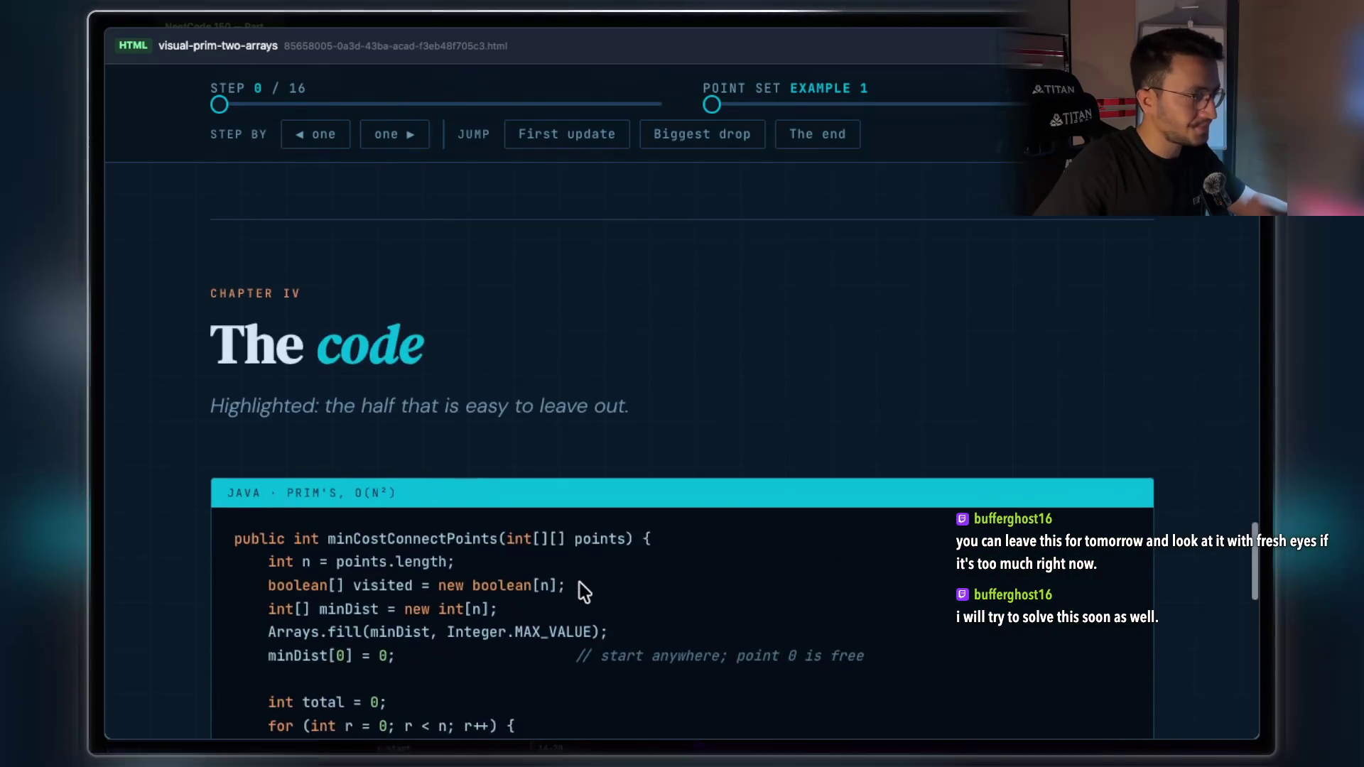
{"action": "scroll", "coordinate": [578, 583], "scroll_direction": "down", "scroll_amount": 3}
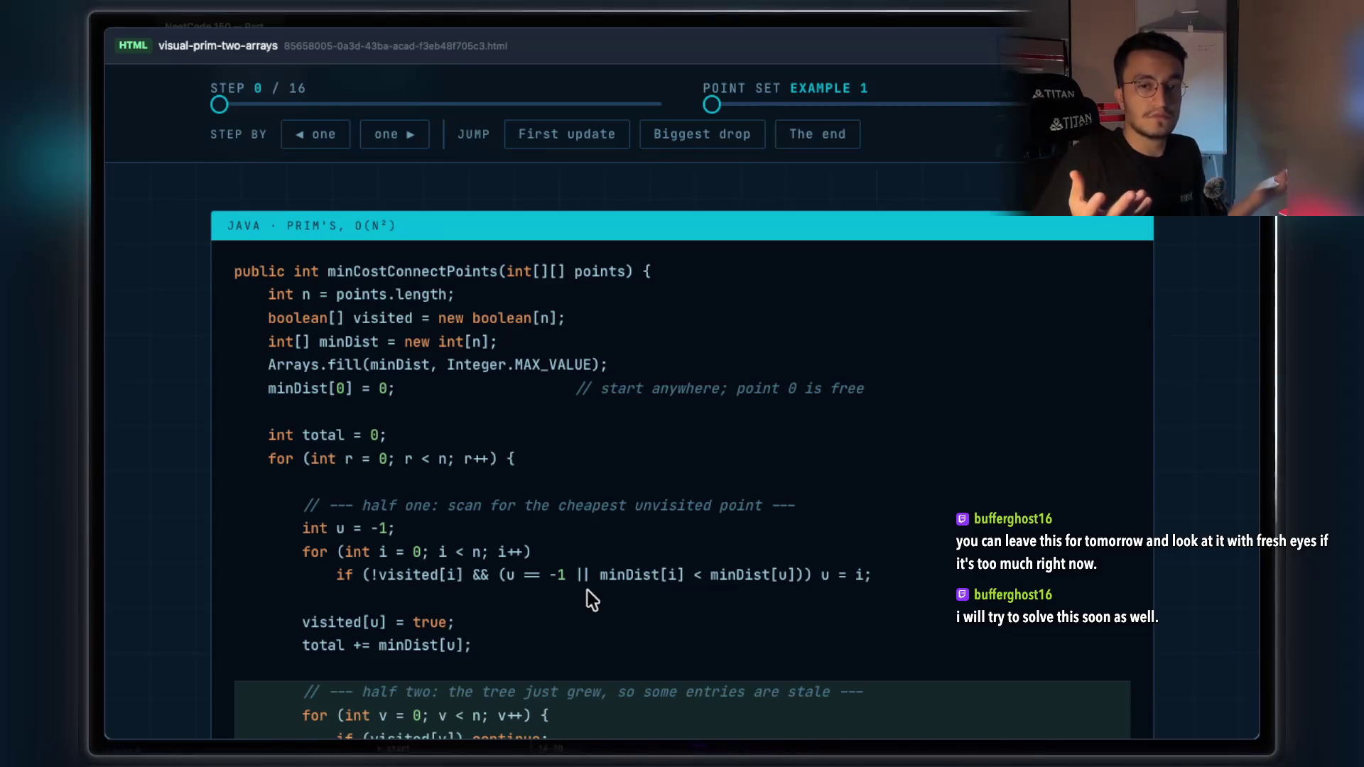
{"action": "scroll", "coordinate": [588, 593], "scroll_direction": "up", "scroll_amount": 5}
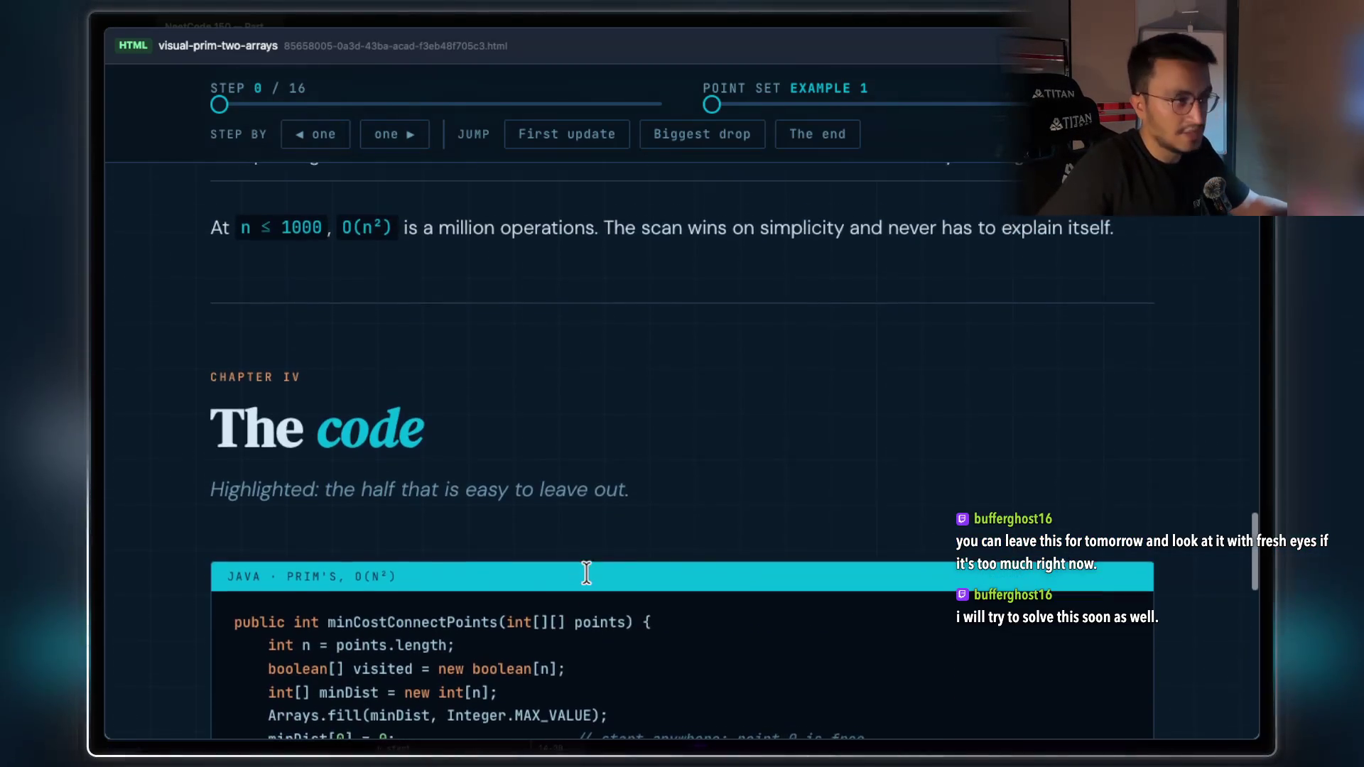
{"action": "key", "text": "Escape"}
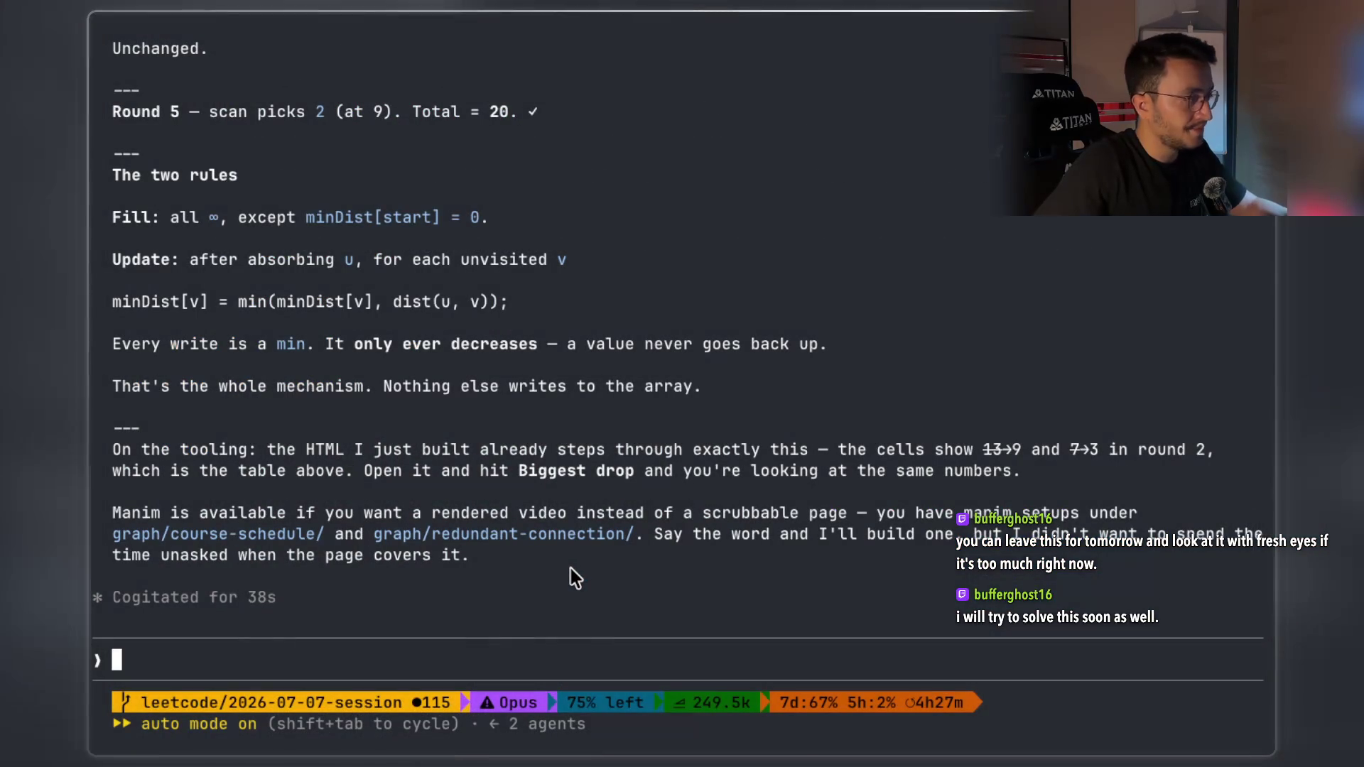